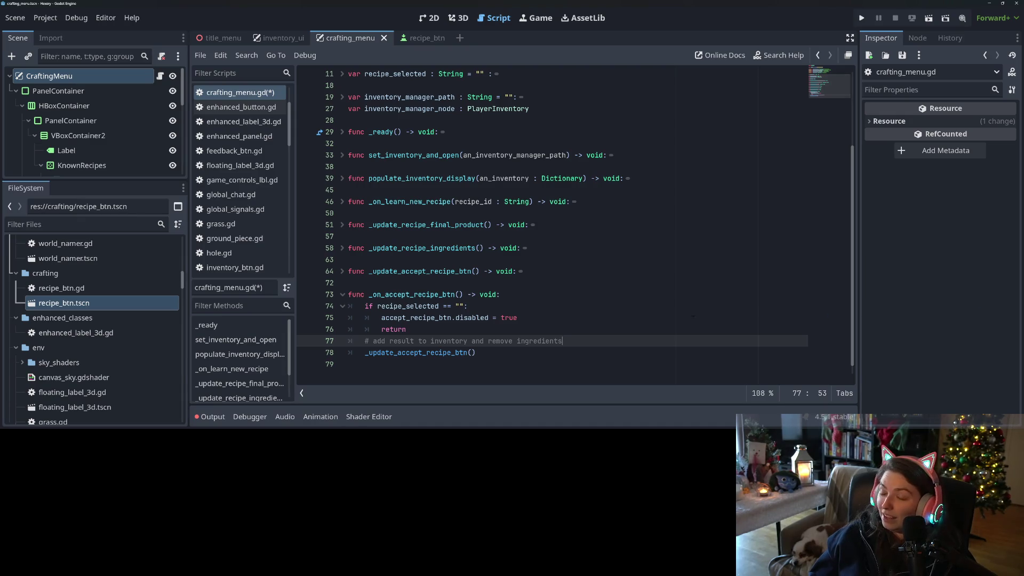
Save crafting_menu.gd and move to the end of the ingredients comment on line 77.
key("ctrl+s")
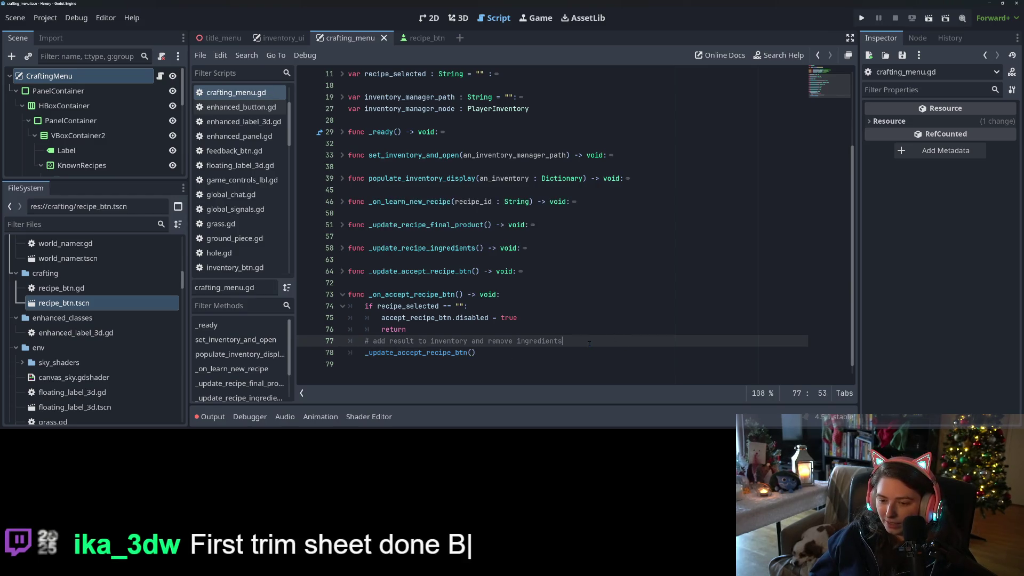
double_click(589, 343)
left_click(600, 342)
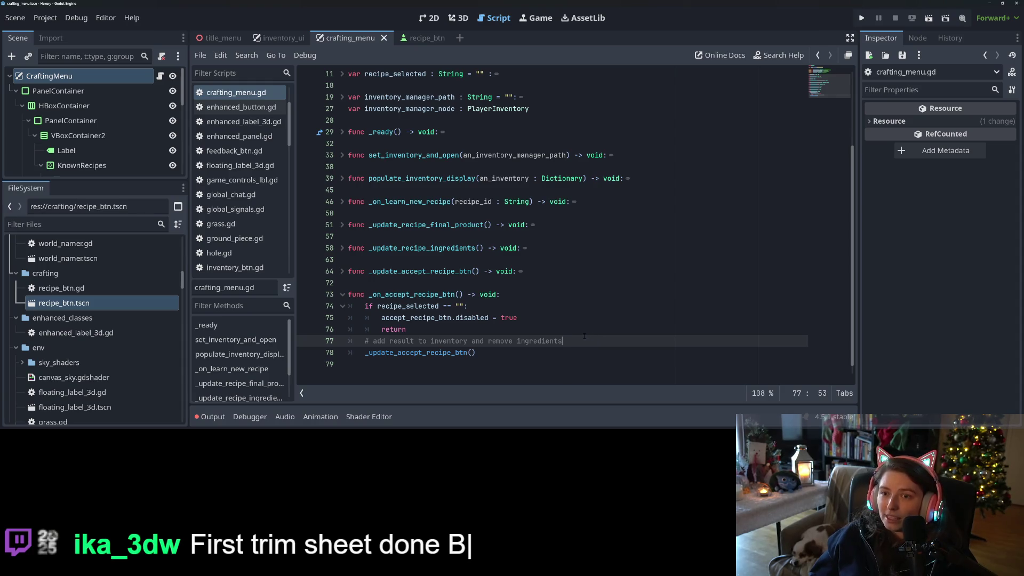
Revisit the line 77 placeholder comment and unfold populate_inventory_display to view its body.
left_click(546, 350)
double_click(539, 340)
left_click(497, 340)
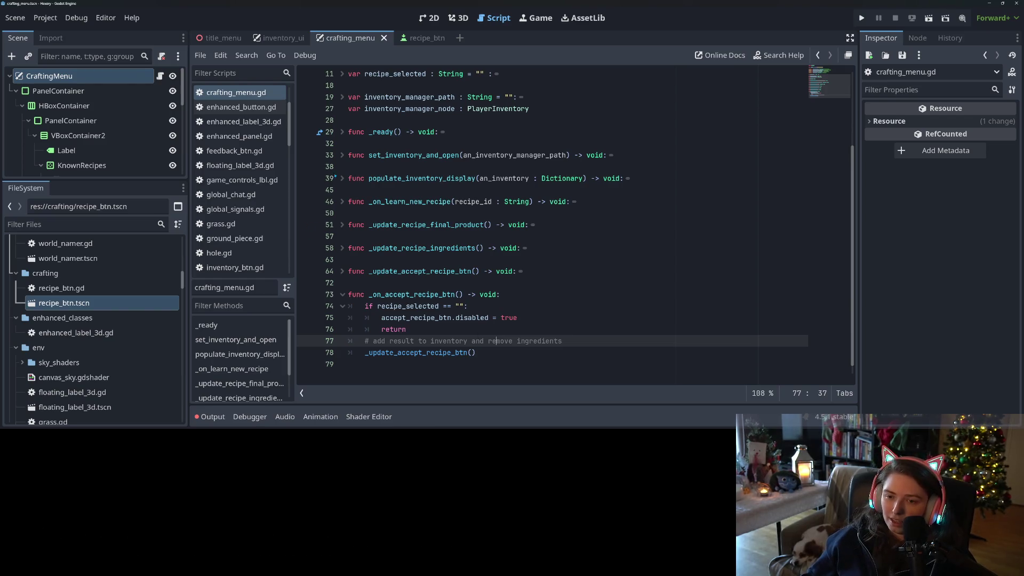
left_click(339, 180)
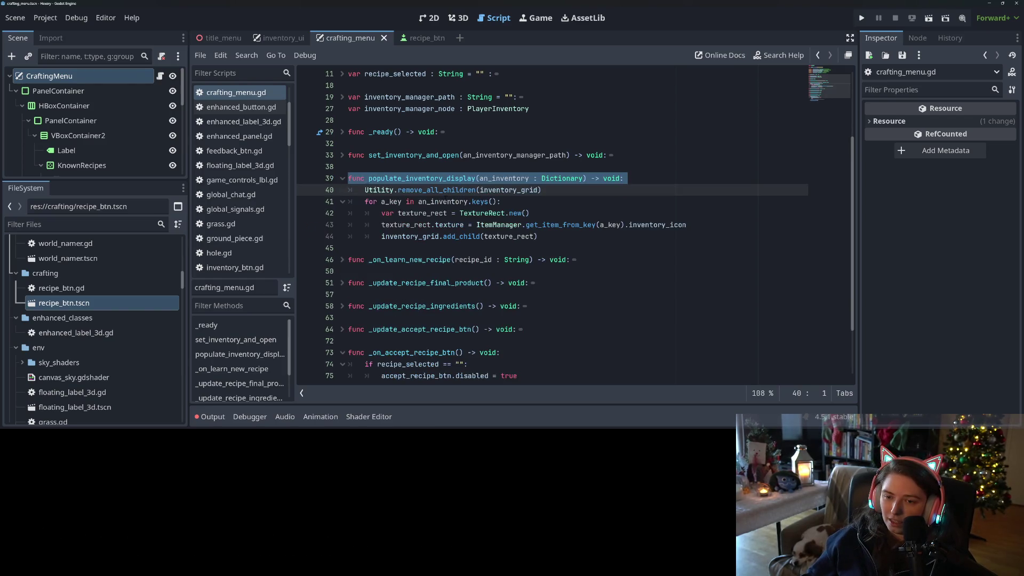
Add an 'a_subtraction = {}' parameter to populate_inventory_display and save.
double_click(500, 179)
left_click(586, 179)
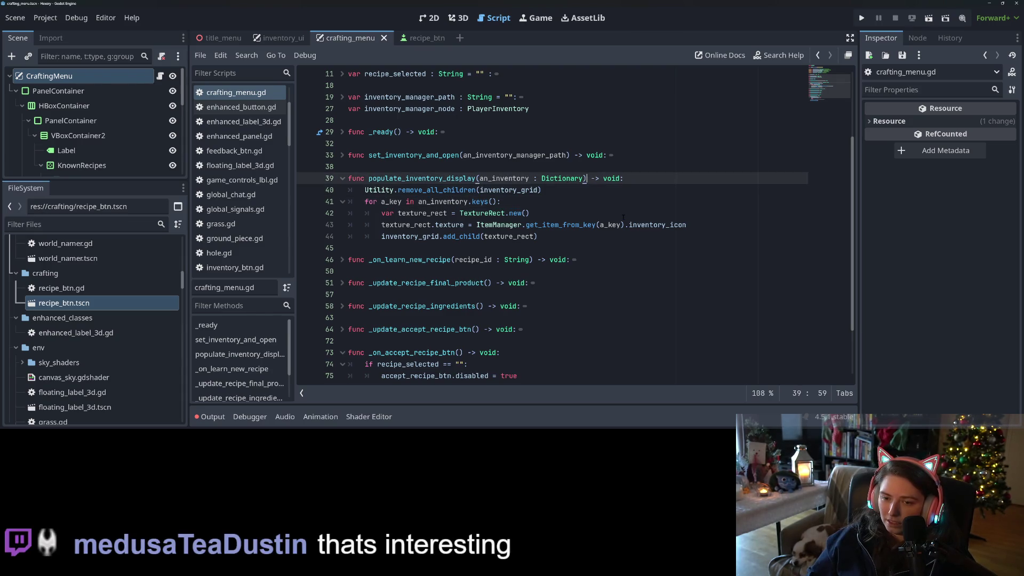
type(", a")
type("_subtrac")
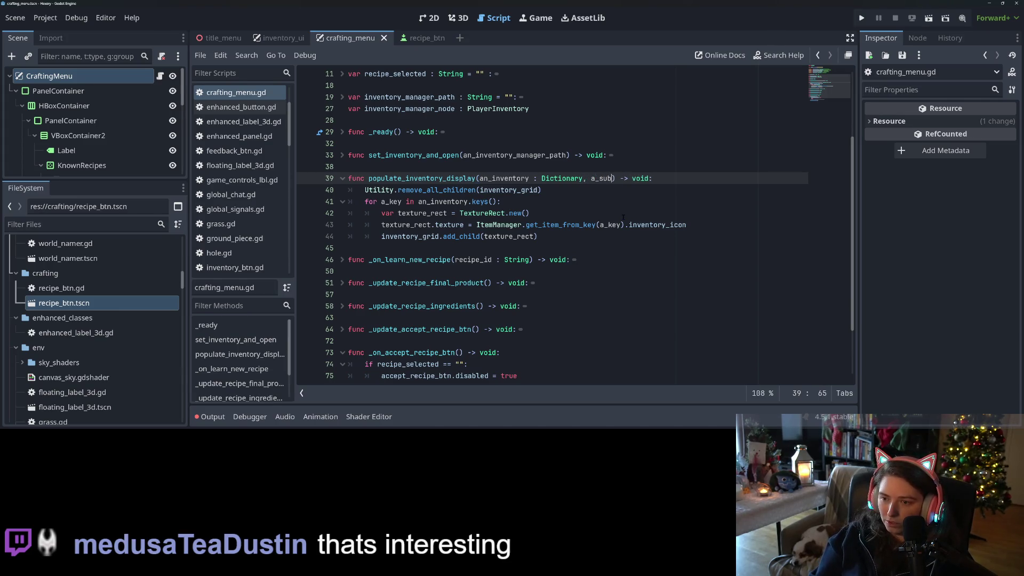
type("tion = {}")
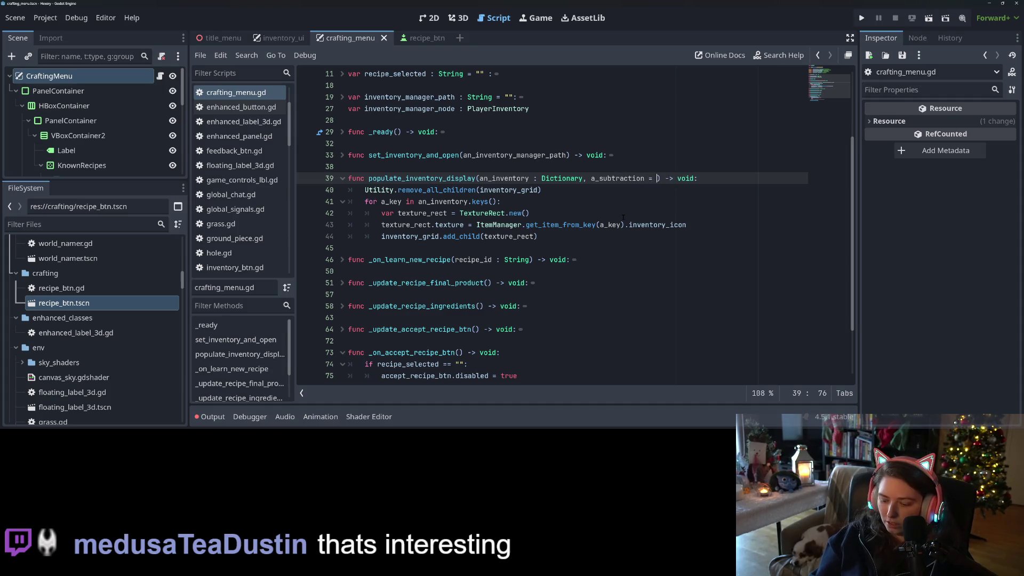
key("ctrl+s")
double_click(617, 179)
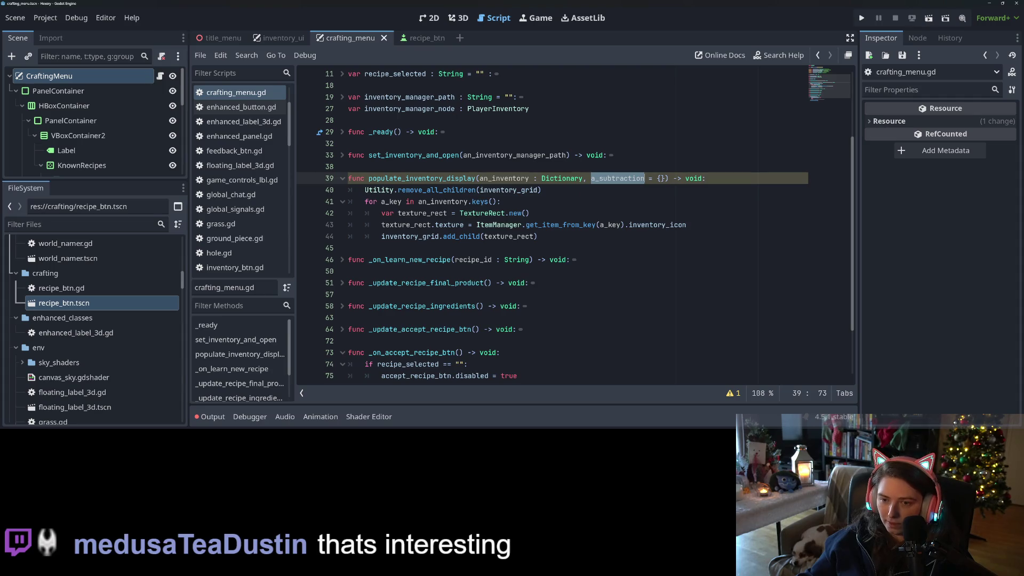
Inside the loop, store each item's amount as 'var amount = an_inventory[a_key]'.
left_click(419, 201)
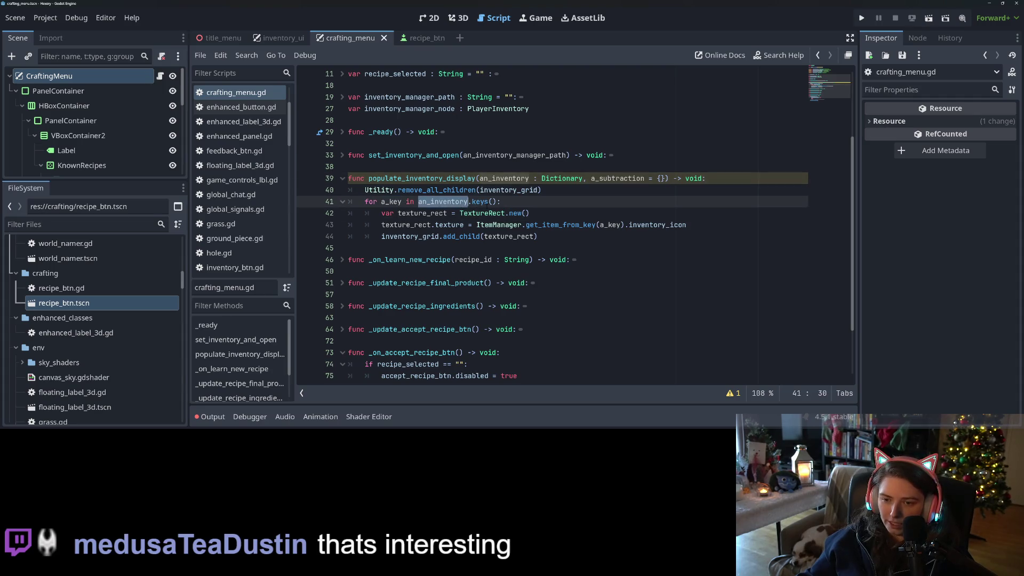
left_click(544, 214)
left_click(524, 201)
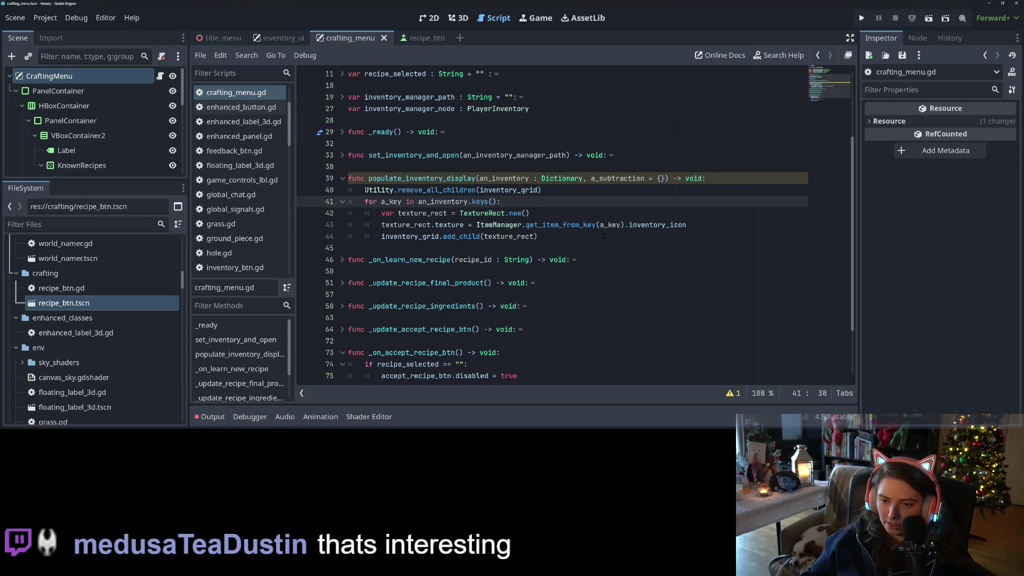
key("Return")
type("var amount =")
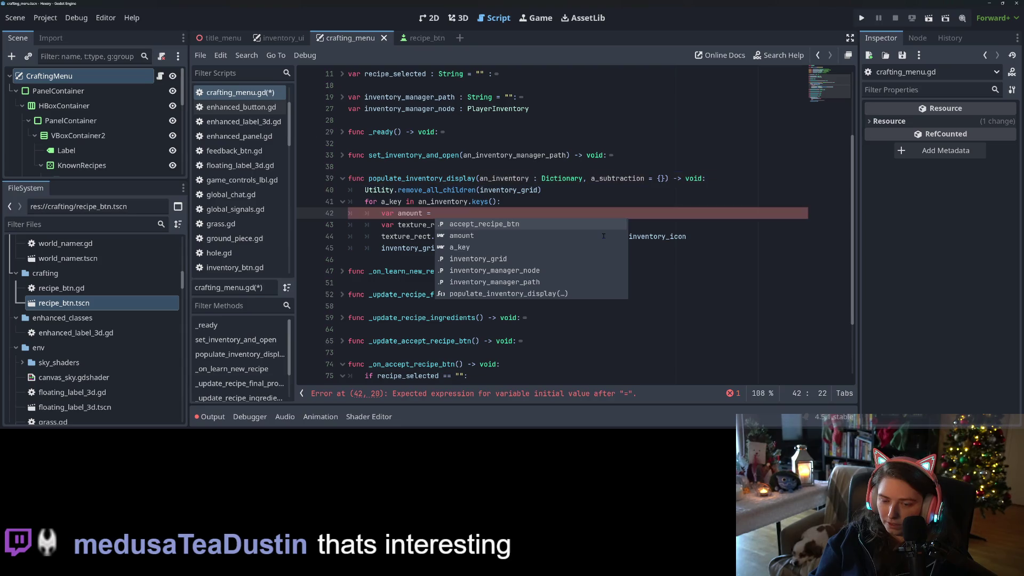
key("BackSpace")
key("BackSpace")
key("BackSpace")
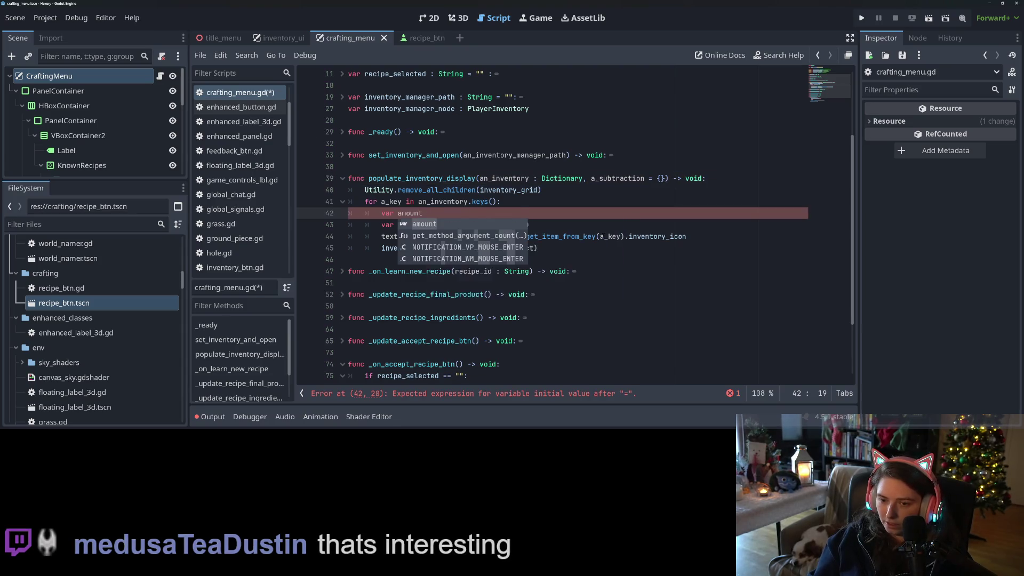
key("BackSpace")
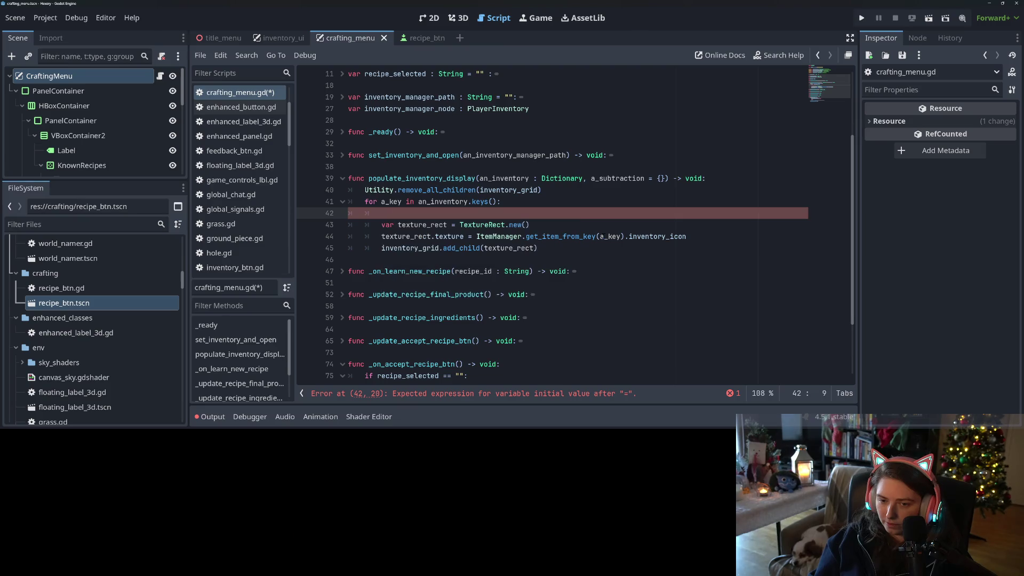
type("var amount ")
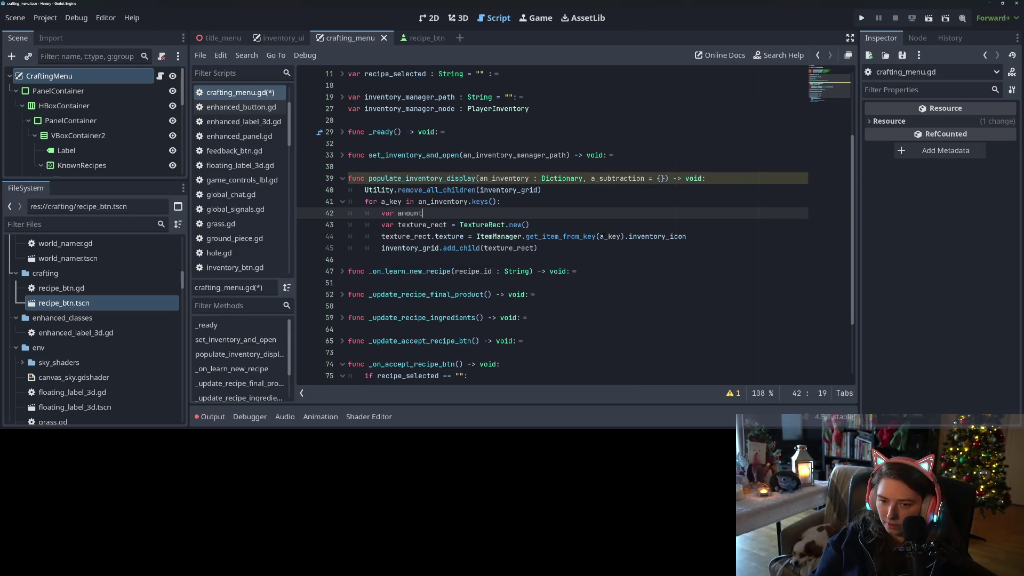
type("= an")
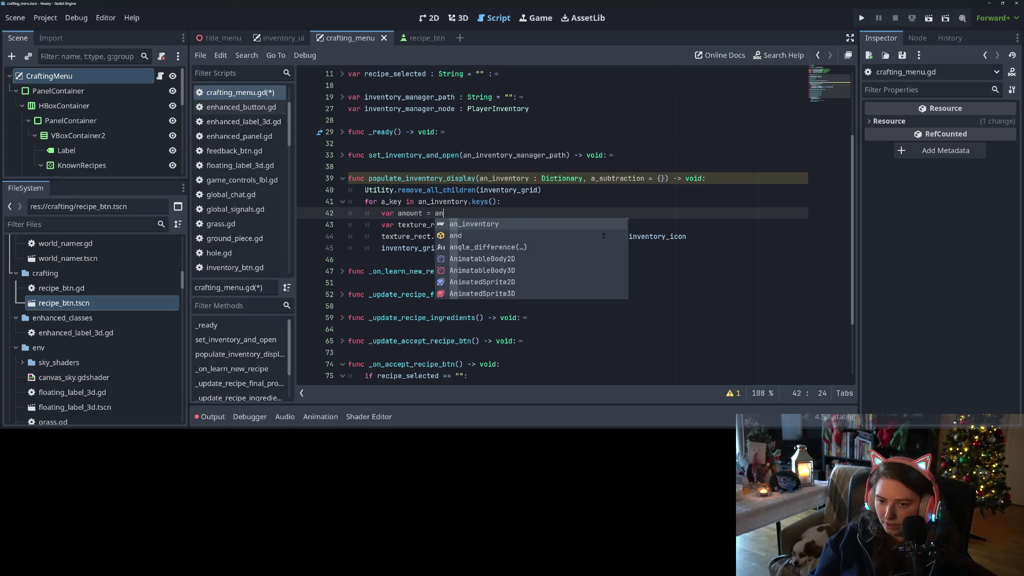
type("_inventory[a")
type("_key")
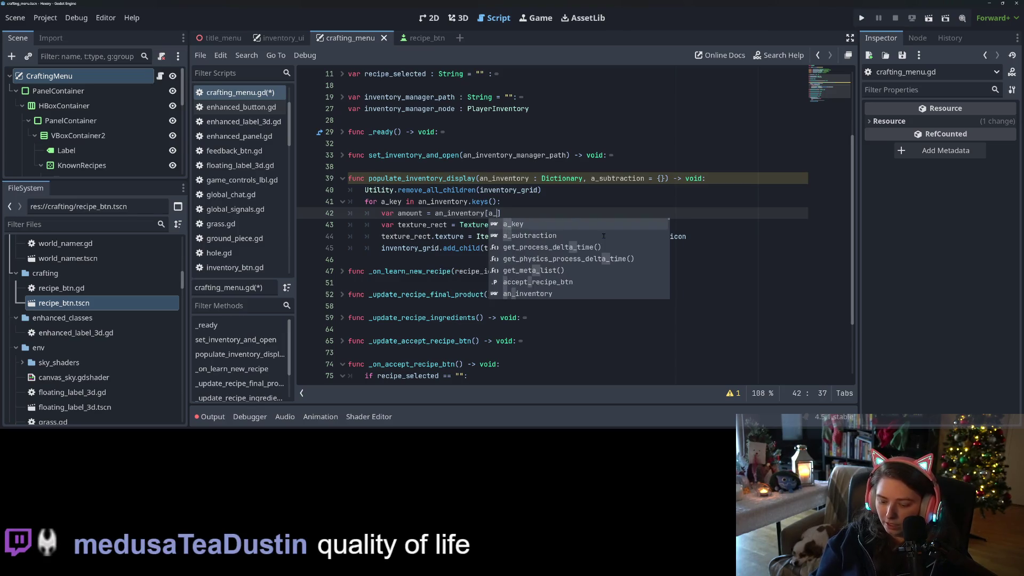
type("]")
key("Return")
Subtract a_subtraction[a_key] when present, continue if amount <= 0, and save.
type("if a")
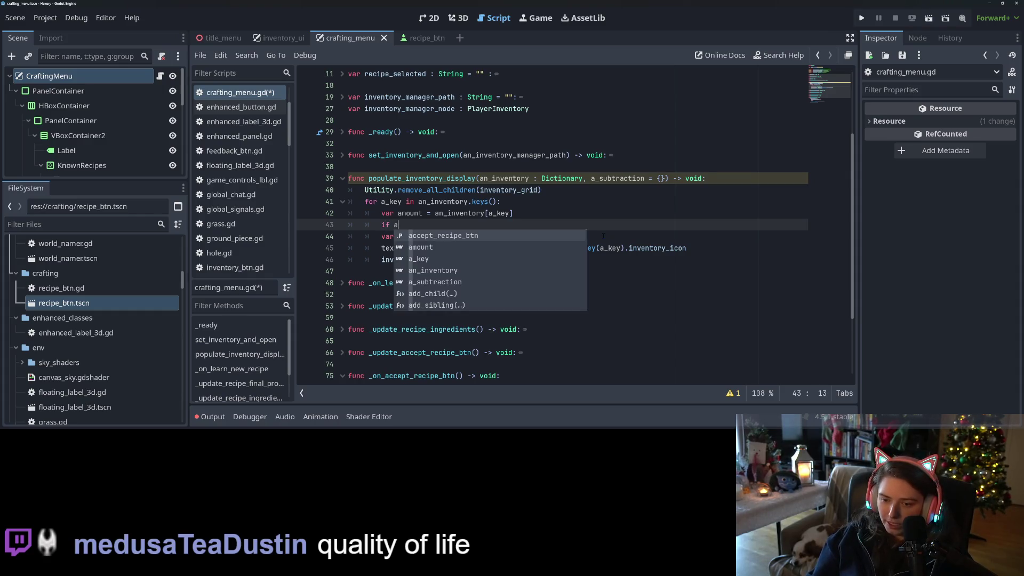
type("_s")
key("Return")
type("has")
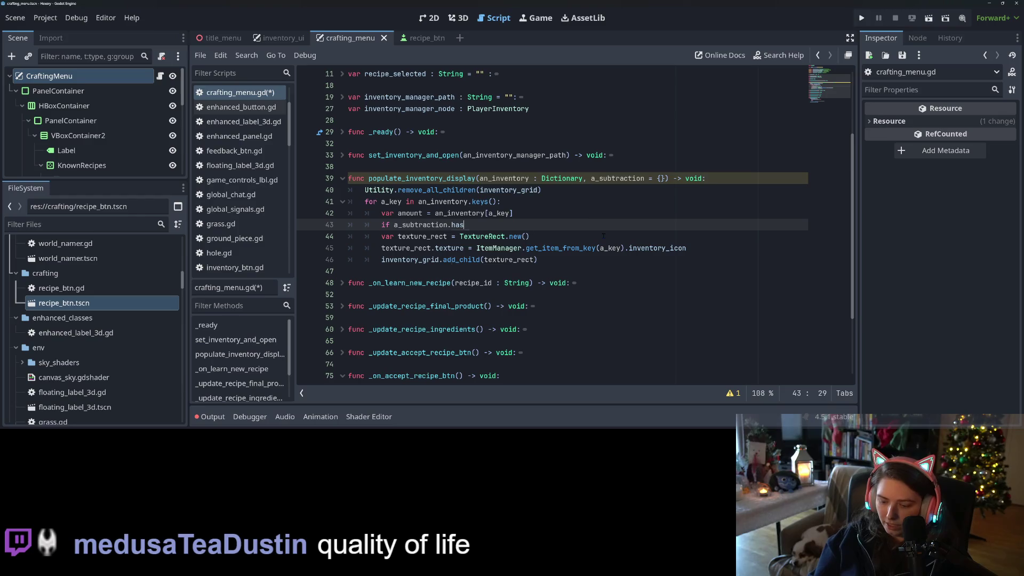
type("(a_key)")
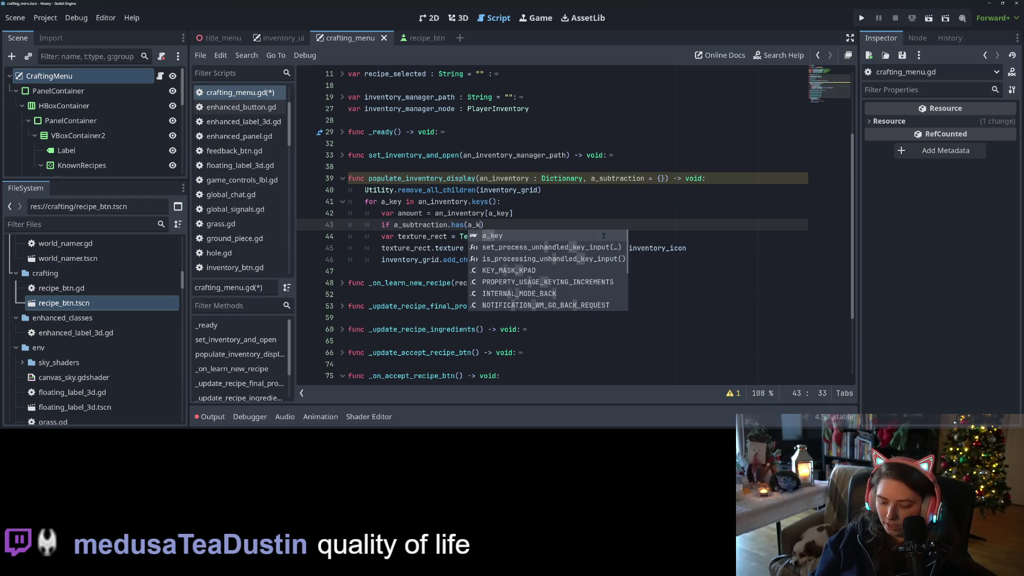
type(":")
key("Return")
type("amount -= ")
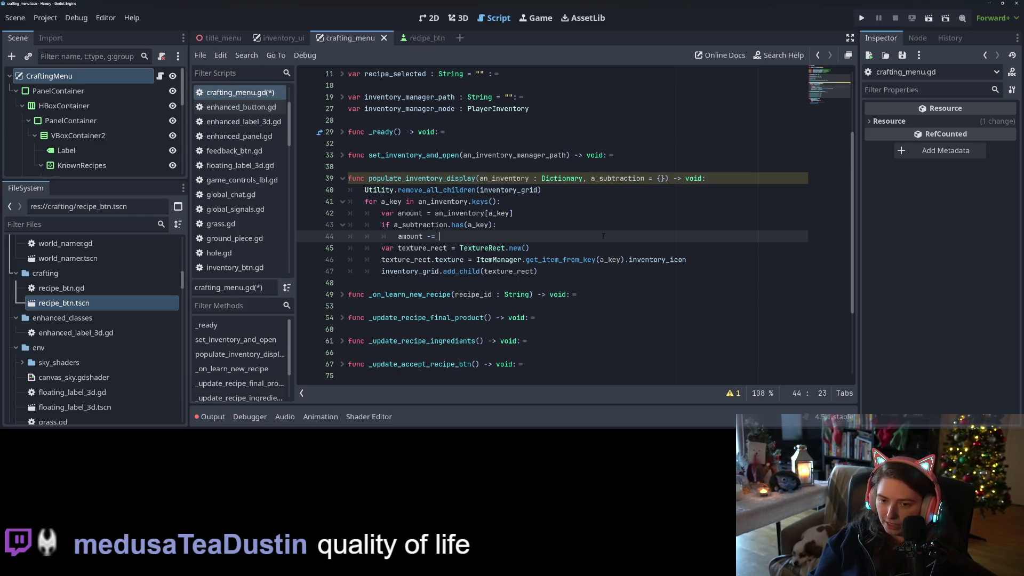
type("a")
type("_subtraction")
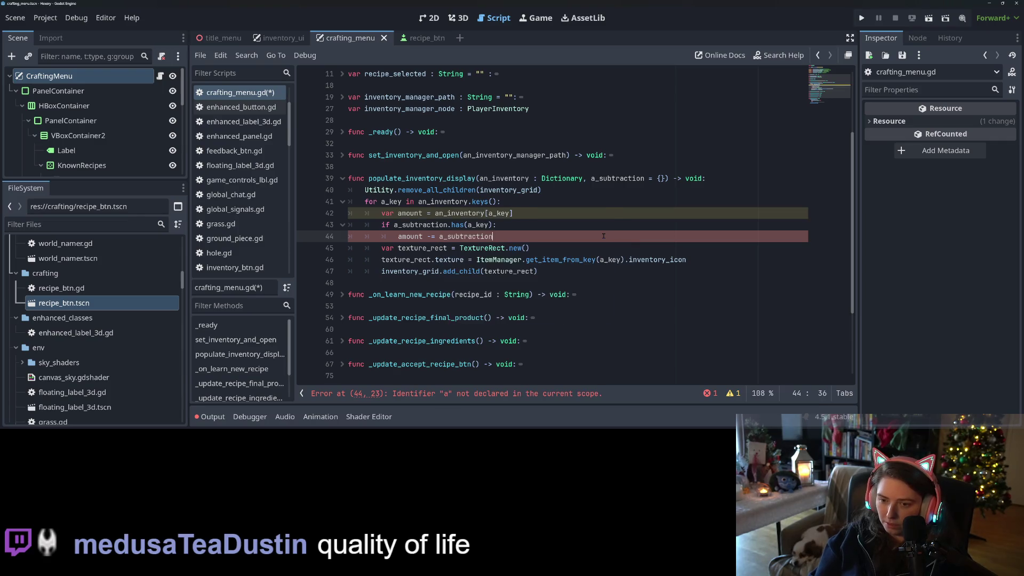
type("[a_key]")
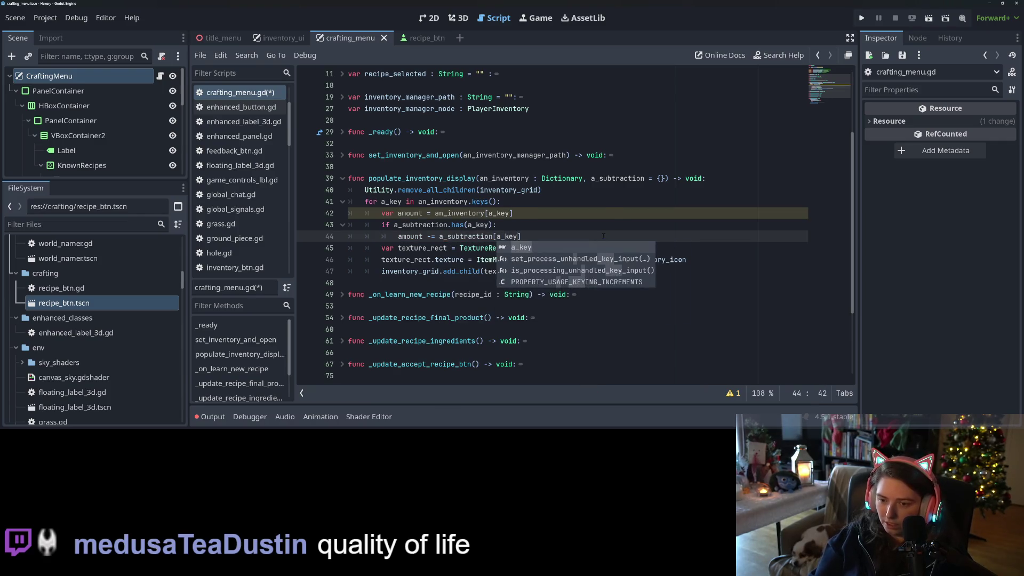
key("Return")
type("if")
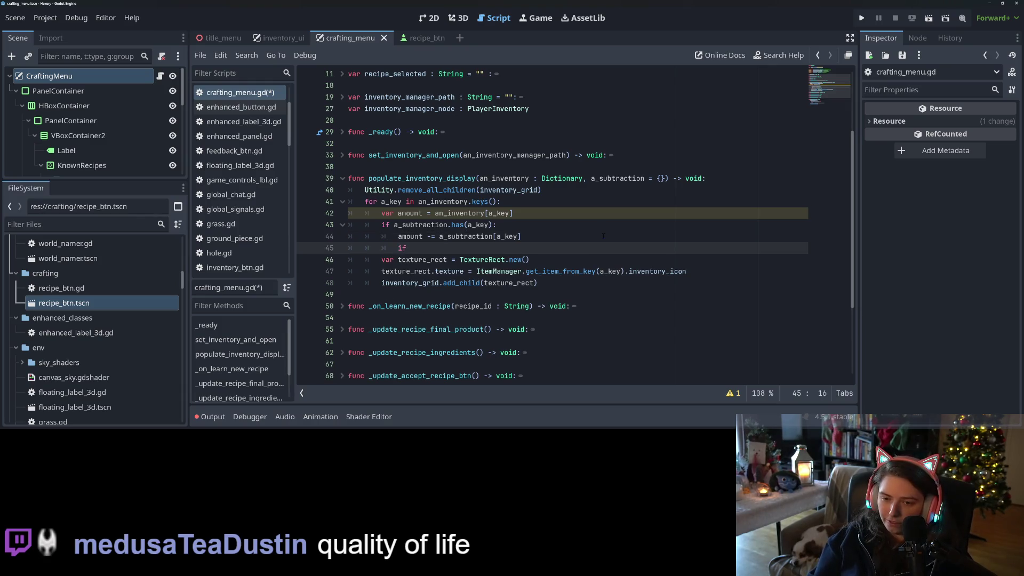
type("amount <= 0:")
key("Return")
type("continue")
key("ctrl+s")
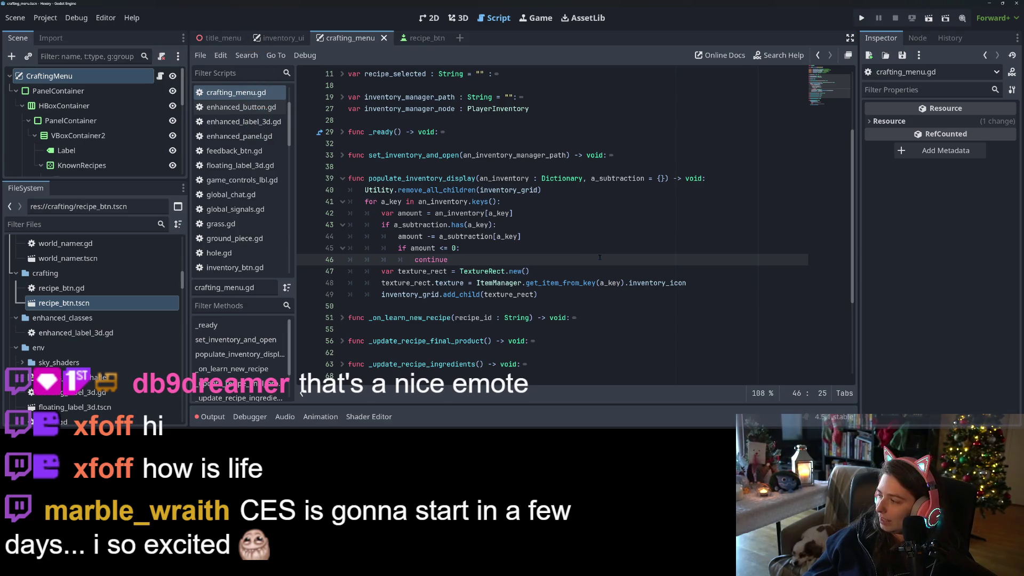
left_click(699, 304)
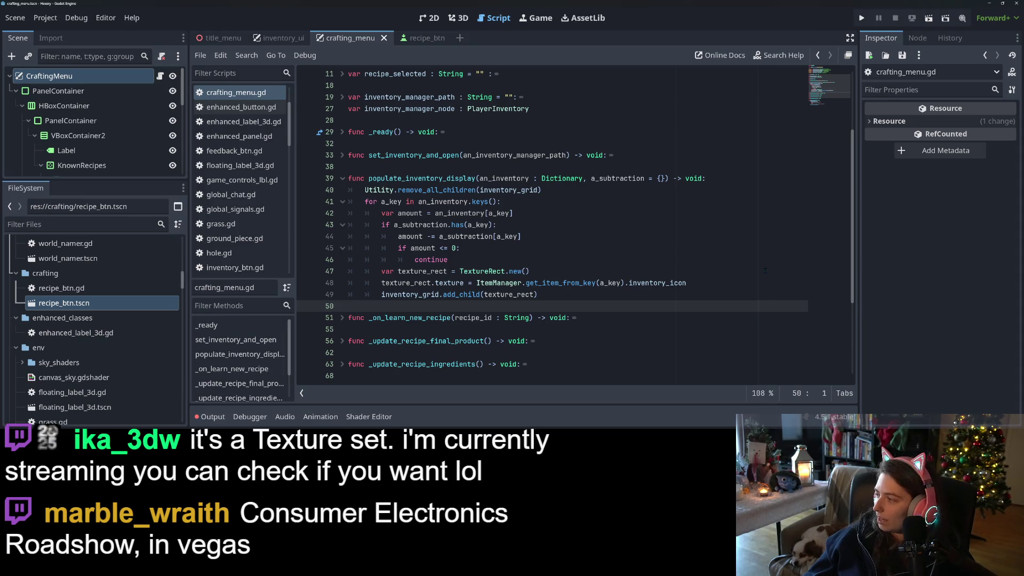
left_click(613, 248)
left_click(559, 274)
left_click(549, 305)
scroll(548, 301, "down", 3)
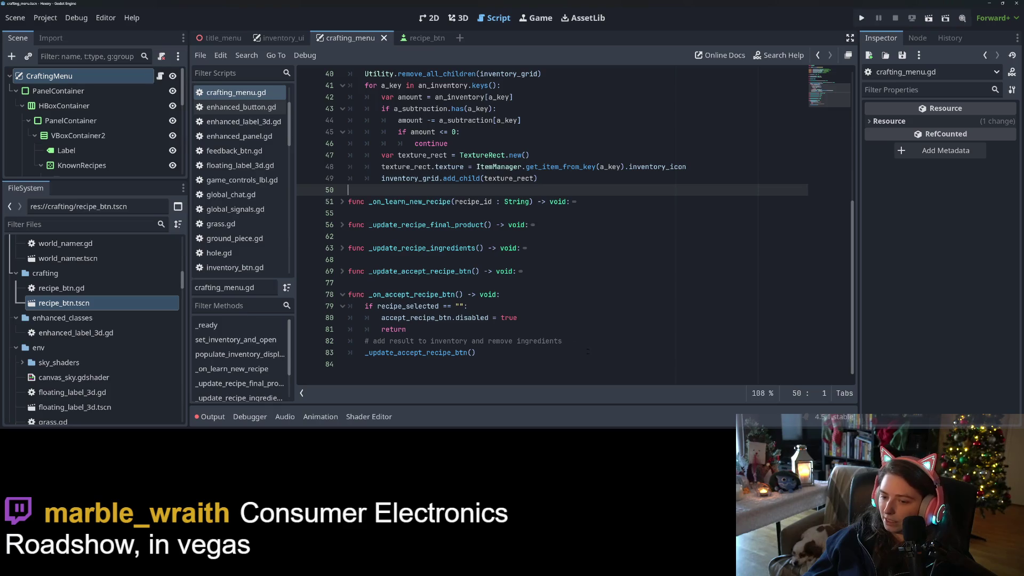
left_click(607, 354)
key("Up")
key("Down")
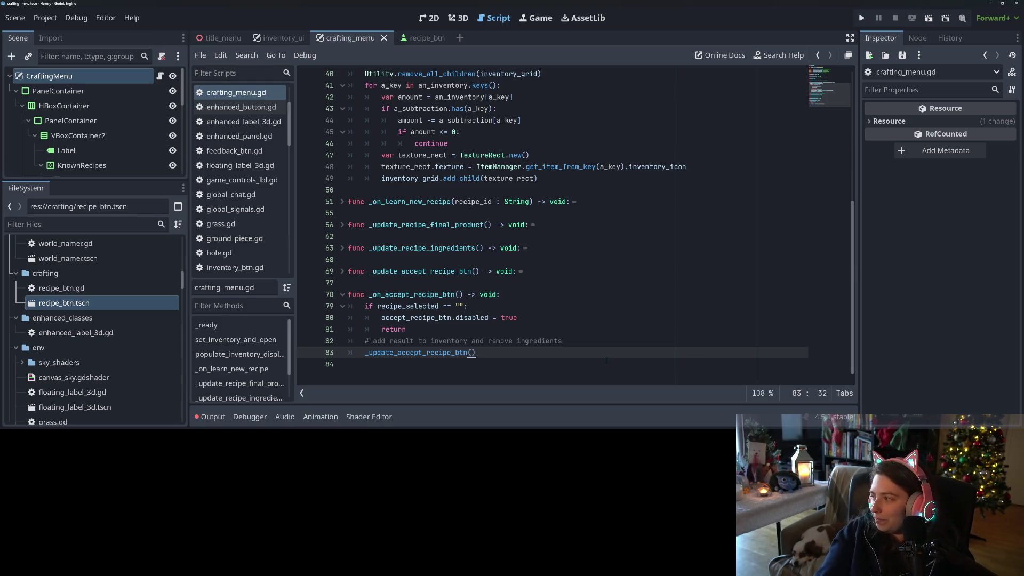
key("Up")
key("Down")
key("Down")
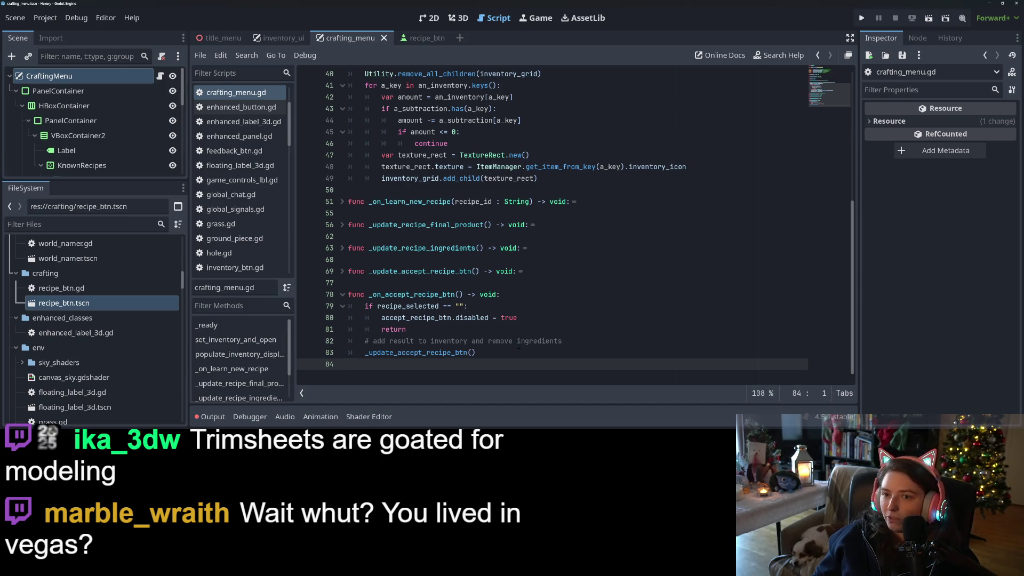
left_click(623, 349)
left_click(617, 340)
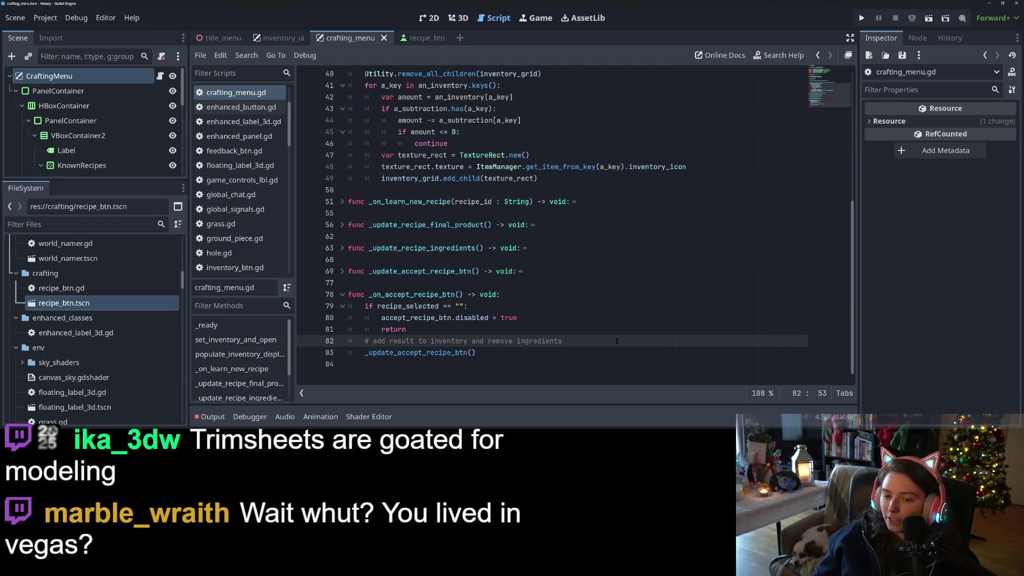
left_click(611, 352)
left_click(603, 363)
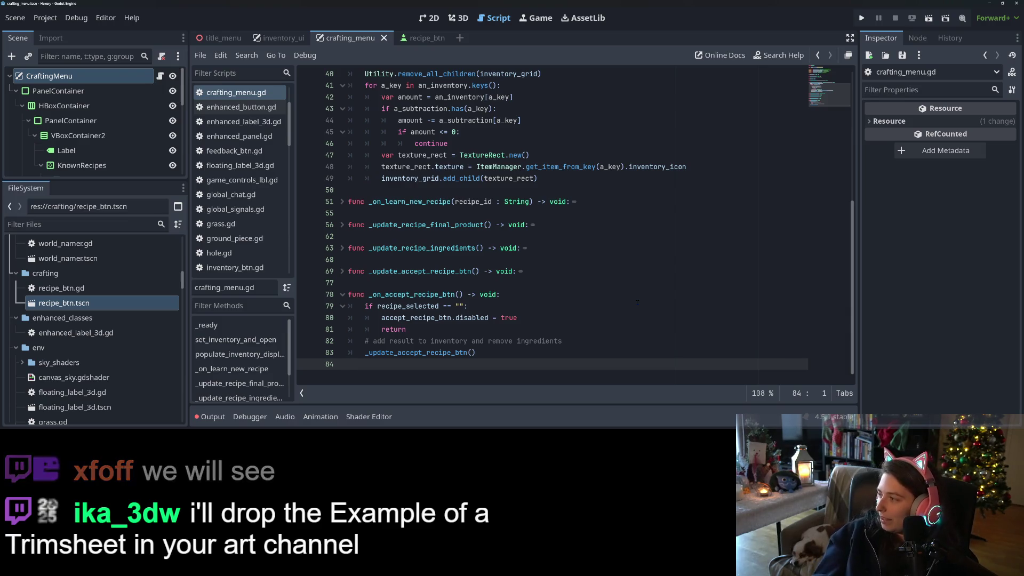
left_click(554, 296)
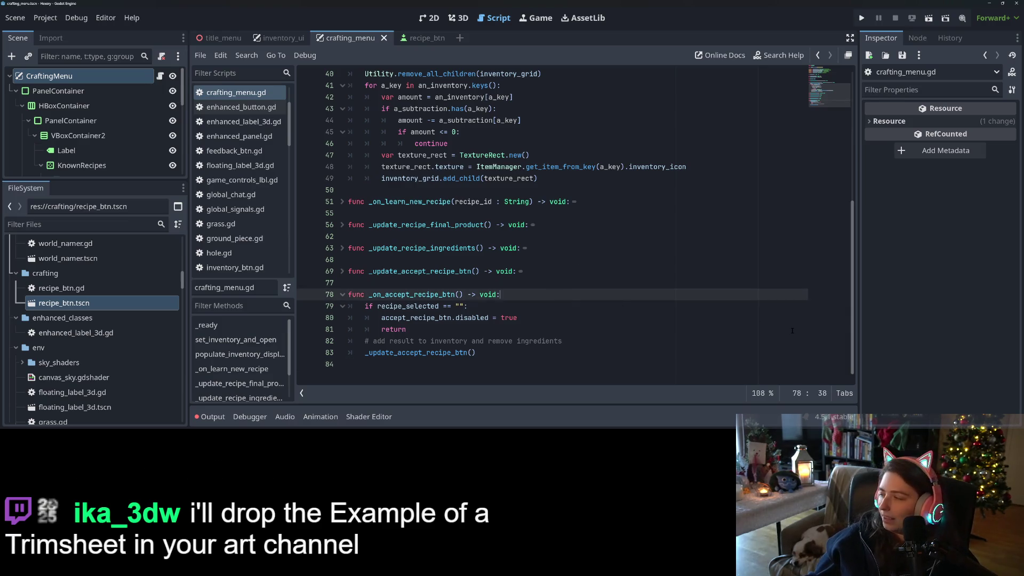
Prefix the line 82 comment with 'TODO:' and save crafting_menu.gd.
left_click(504, 327)
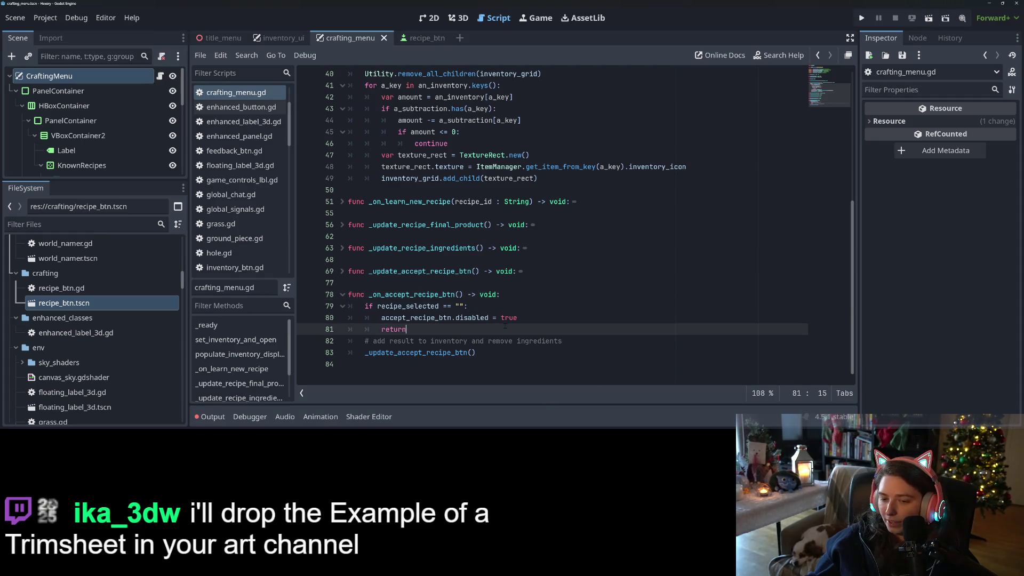
left_click(613, 343)
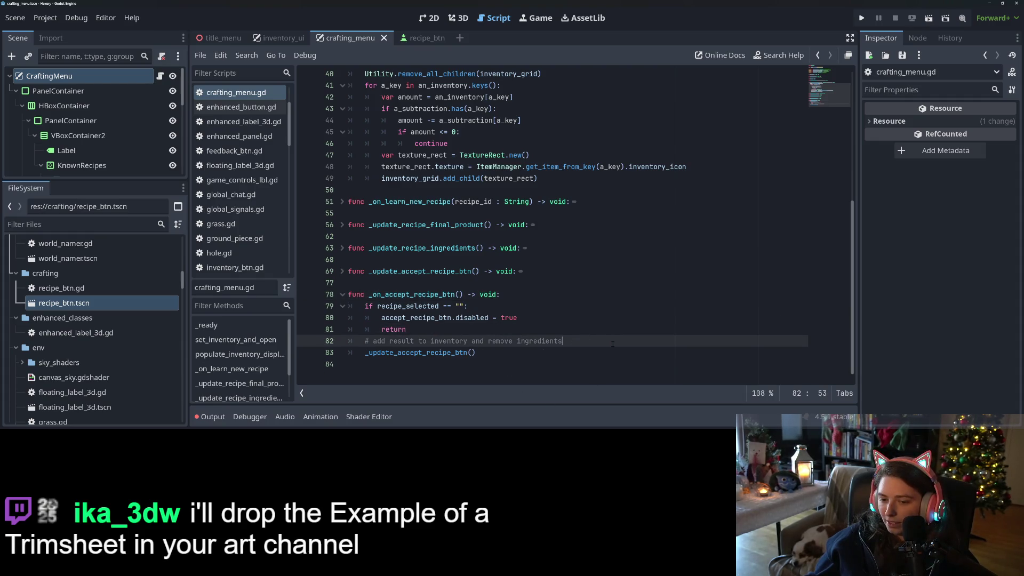
key("Down")
key("Up")
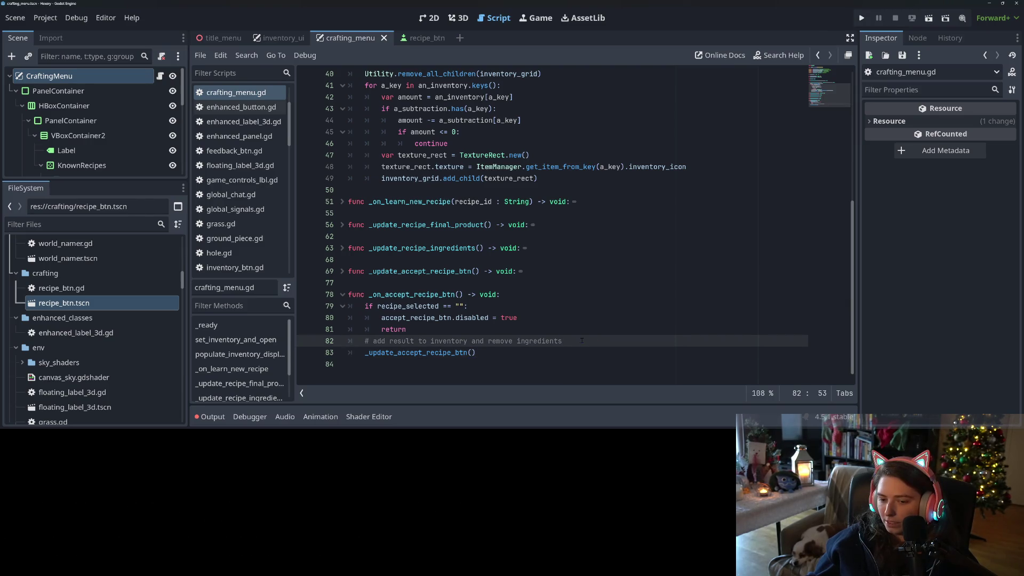
left_click(373, 341)
type("TODO:")
key("ctrl+s")
Review populate_inventory_display and the _update_accept_recipe_btn call and body around line 83.
scroll(453, 342, "up", 2)
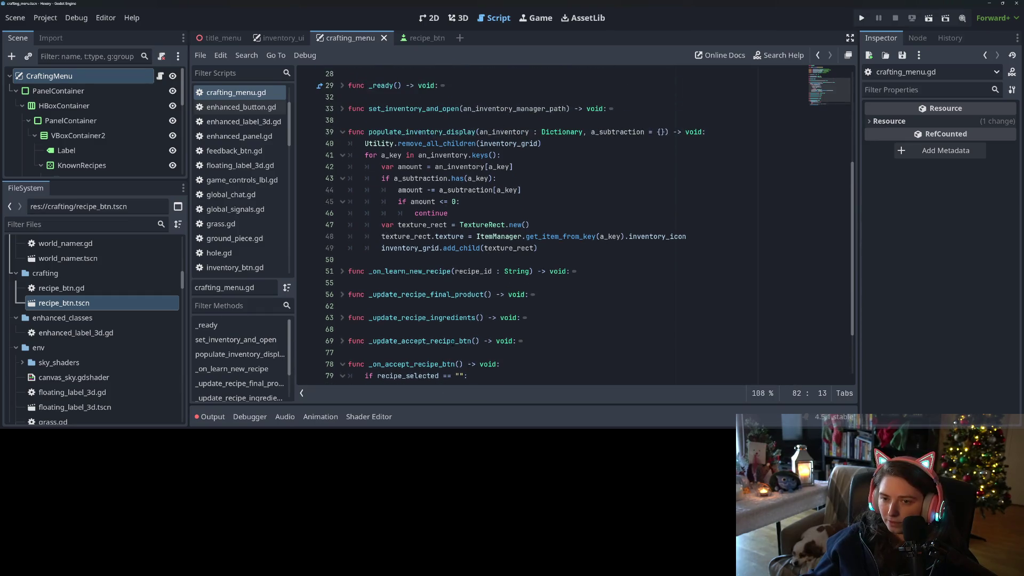
double_click(421, 132)
scroll(421, 213, "down", 2)
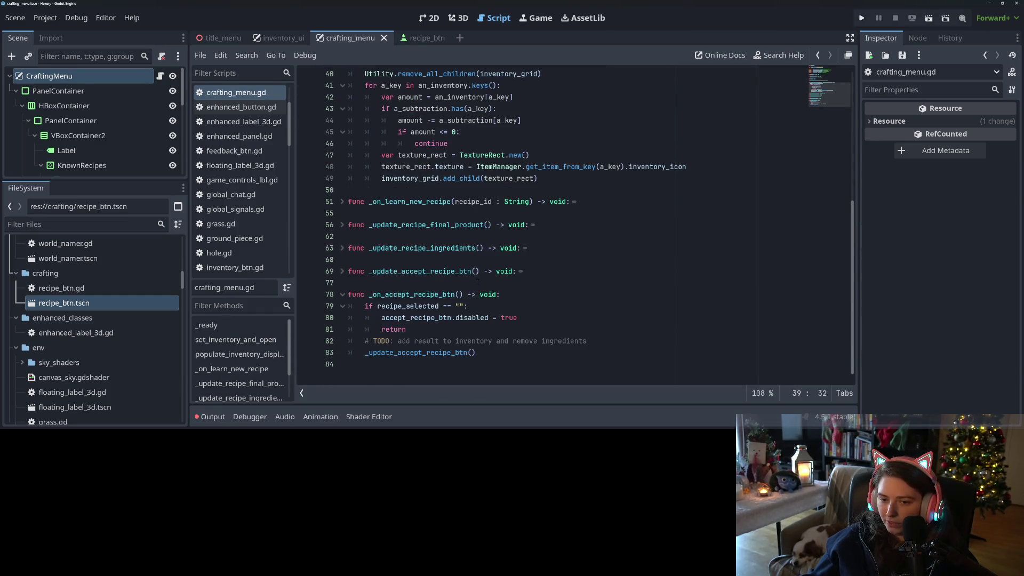
scroll(499, 335, "up", 3)
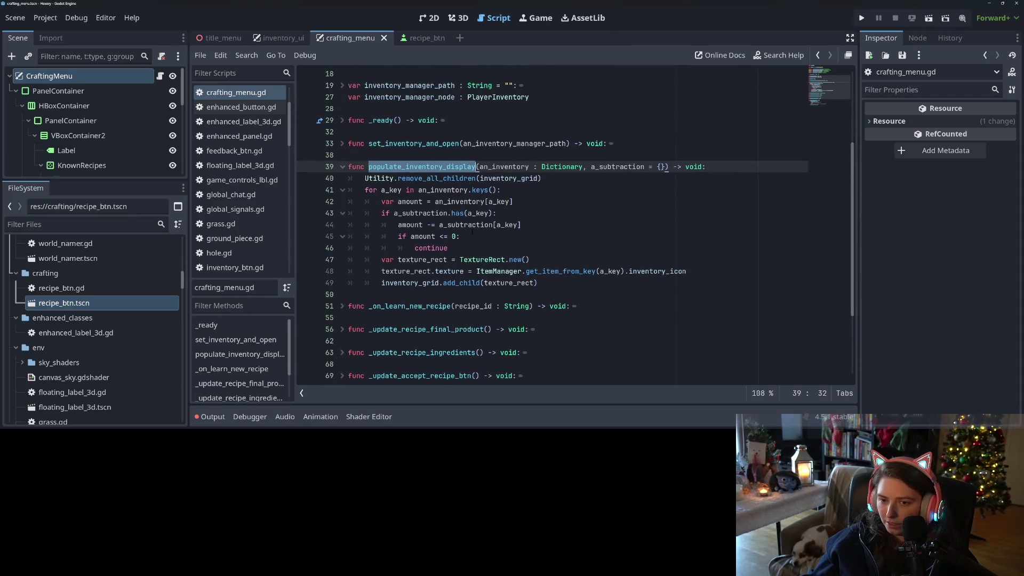
scroll(486, 295, "down", 3)
left_click(435, 353)
double_click(456, 353)
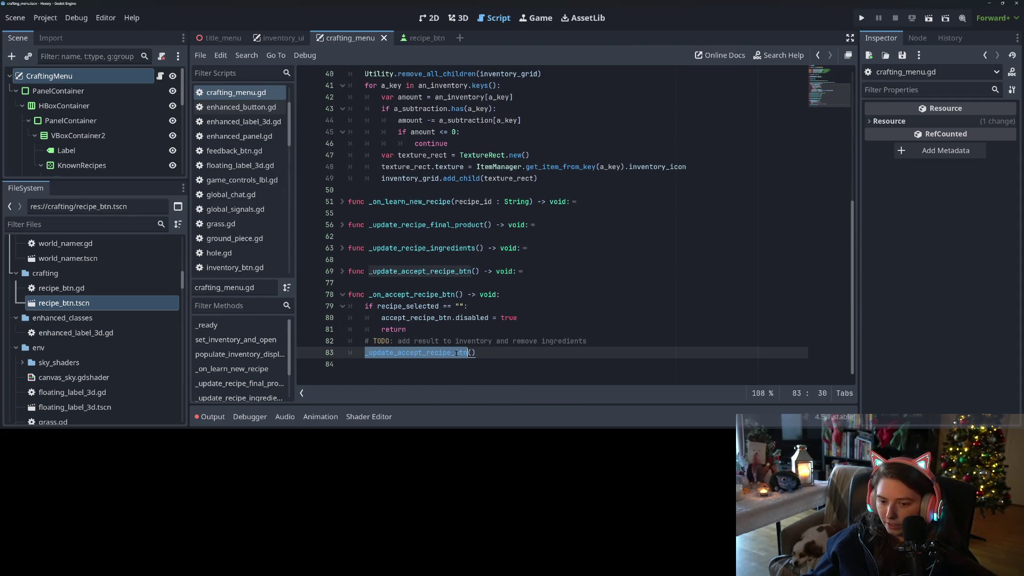
left_click(519, 351)
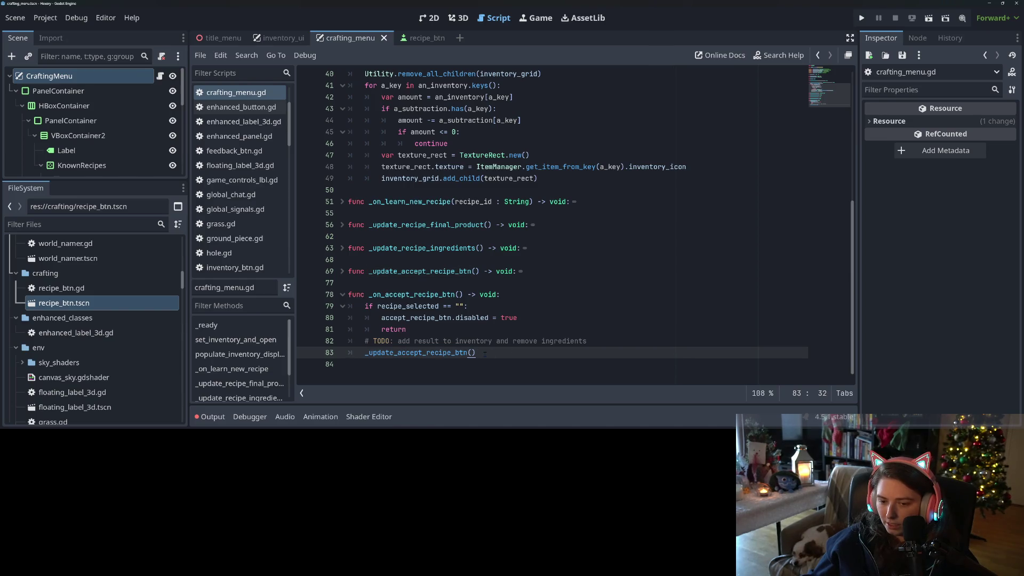
double_click(451, 351)
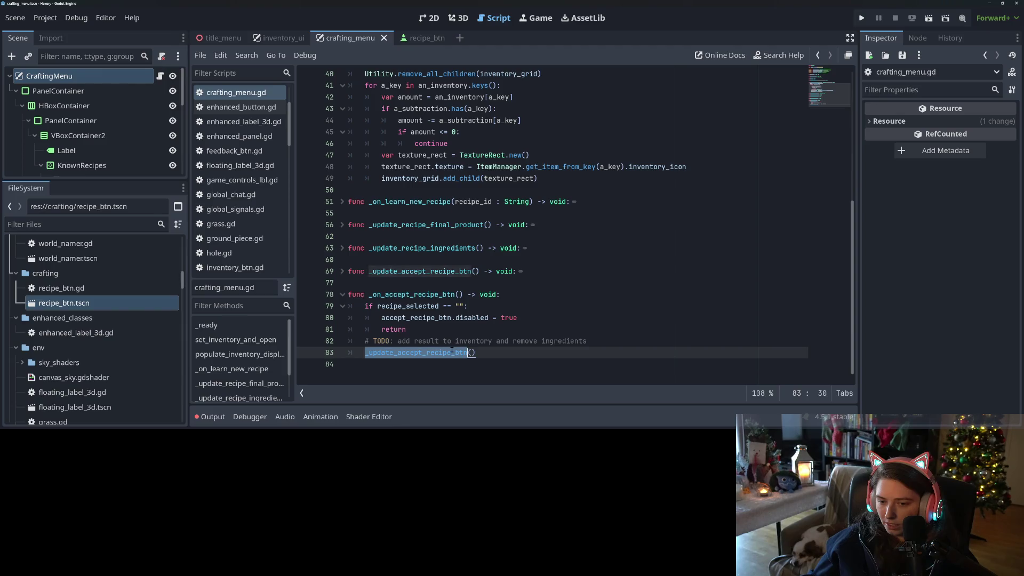
left_click(342, 272)
left_click(342, 272)
left_click(486, 354)
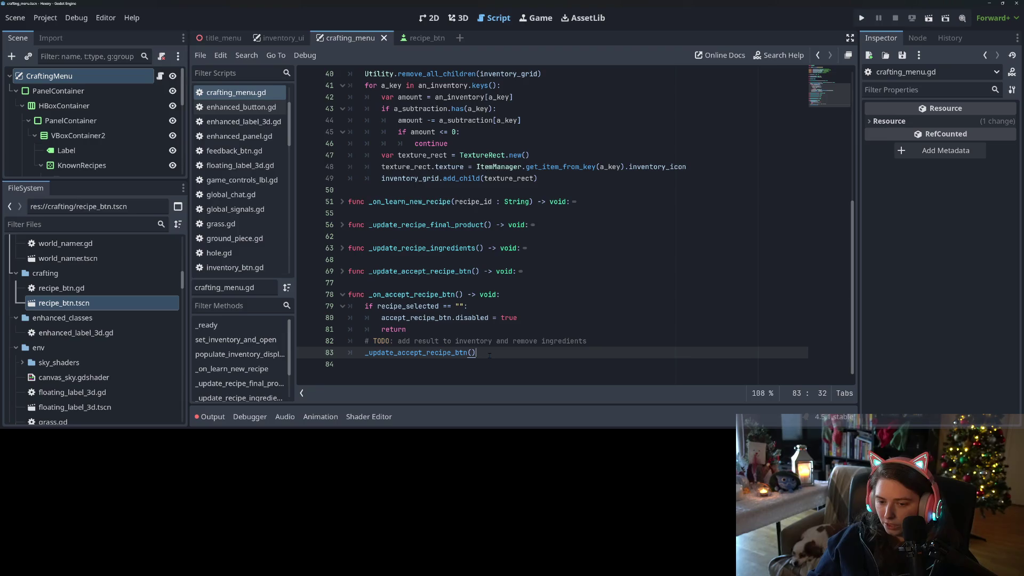
Insert a populate_inventory_display() call above _update_accept_recipe_btn().
key("Home")
key("Return")
key("Up")
type("populate_inventory_display")
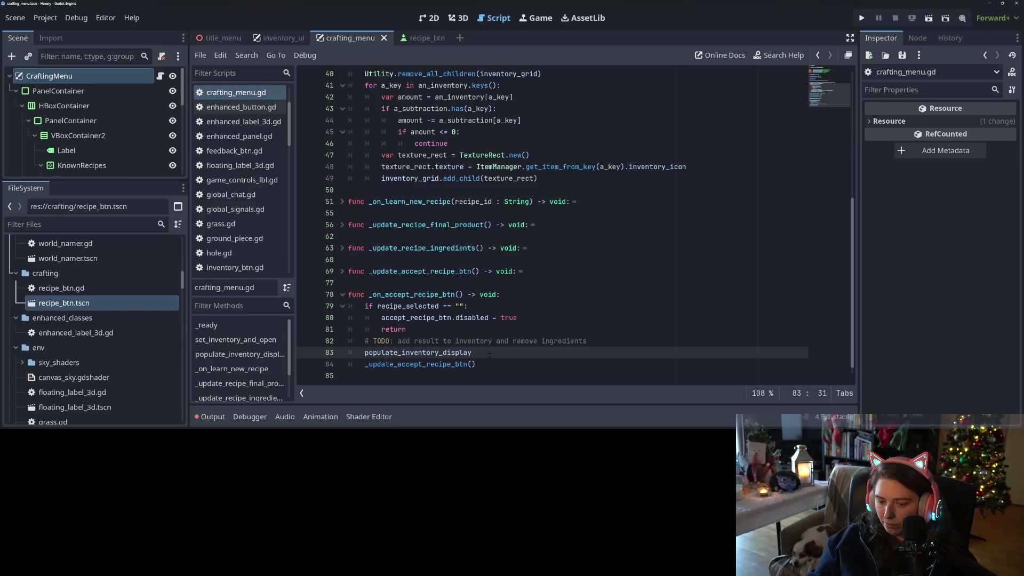
type("(")
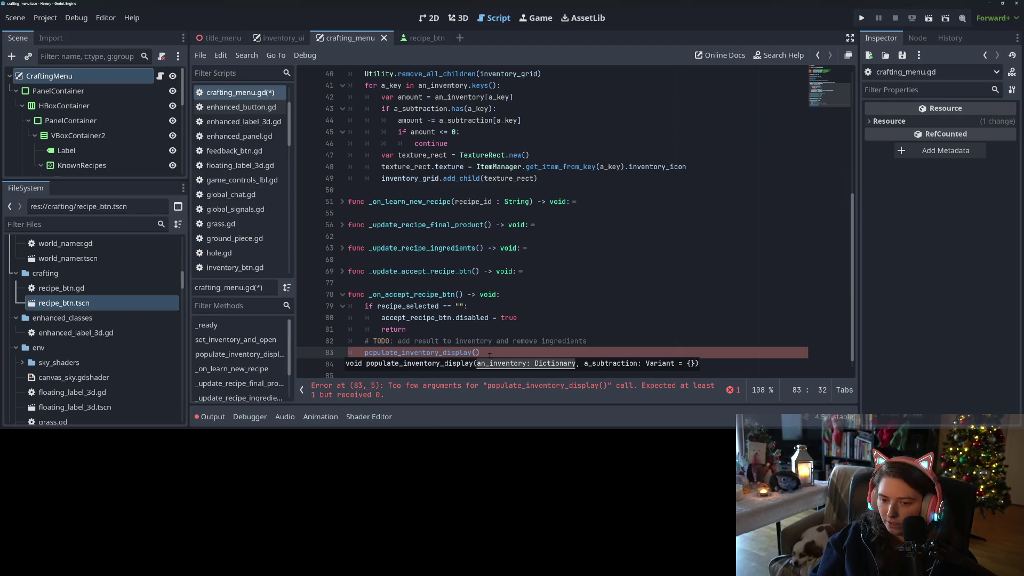
Wrap that call in an 'if inventory_manager_node:' check, indented beneath it.
key("Home")
key("Return")
key("Up")
type("if ")
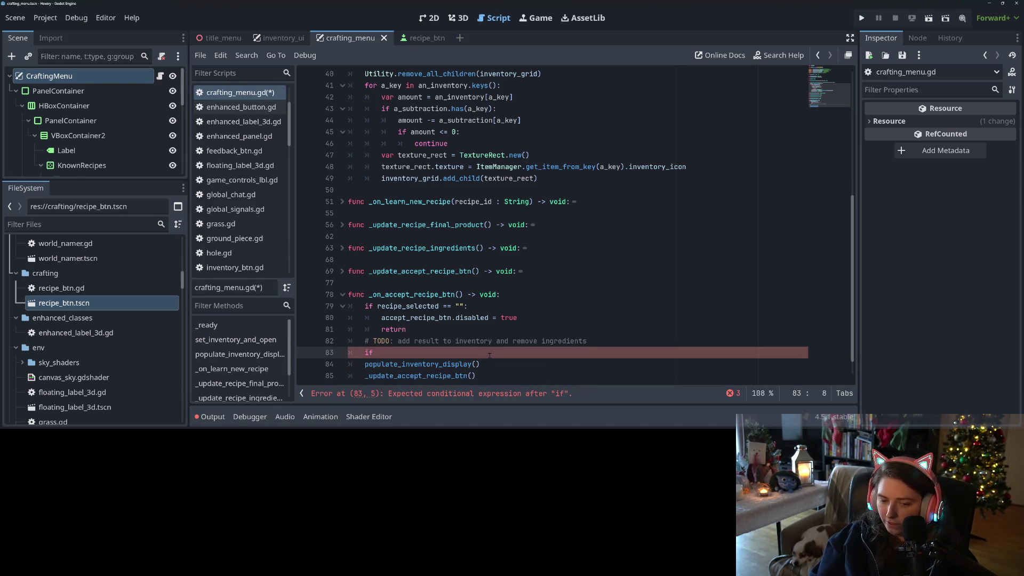
type("inv")
key("Down")
key("Down")
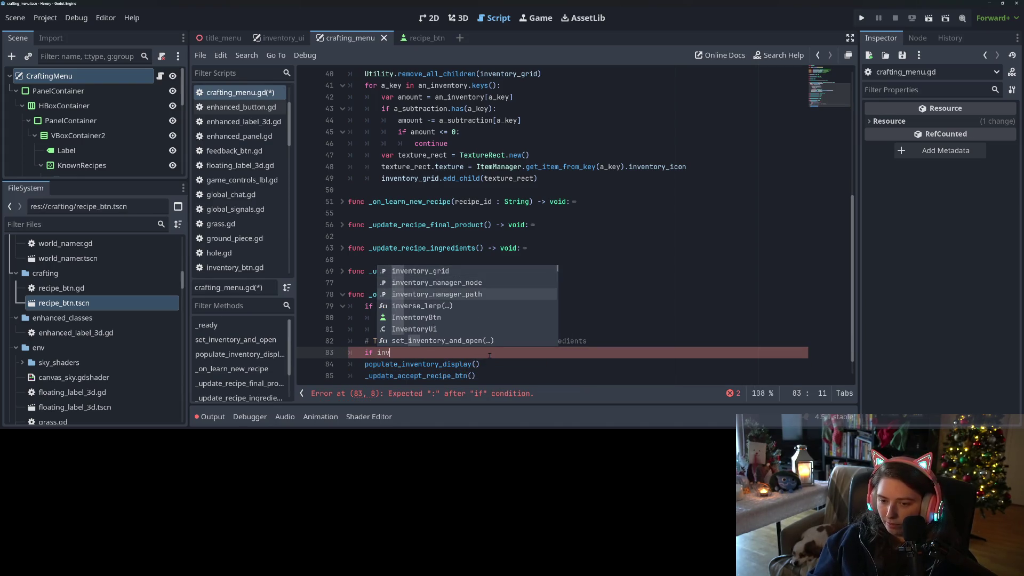
key("Up")
key("Return")
type(":")
key("Down")
key("Home")
key("Tab")
Pass inventory_manager_node.inventory as the call's first argument.
key("End")
key("Left")
type("in")
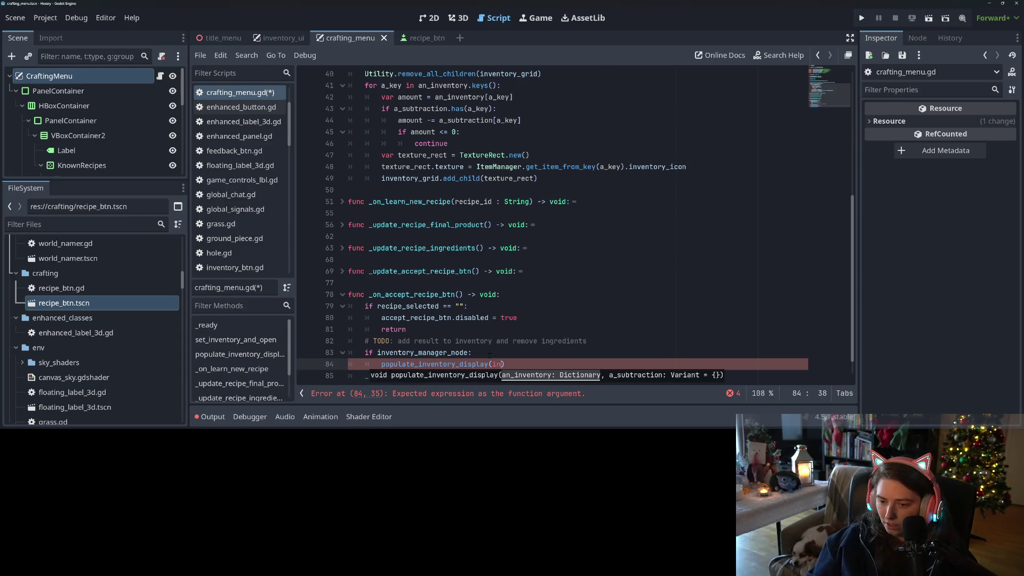
type("ve")
key("Return")
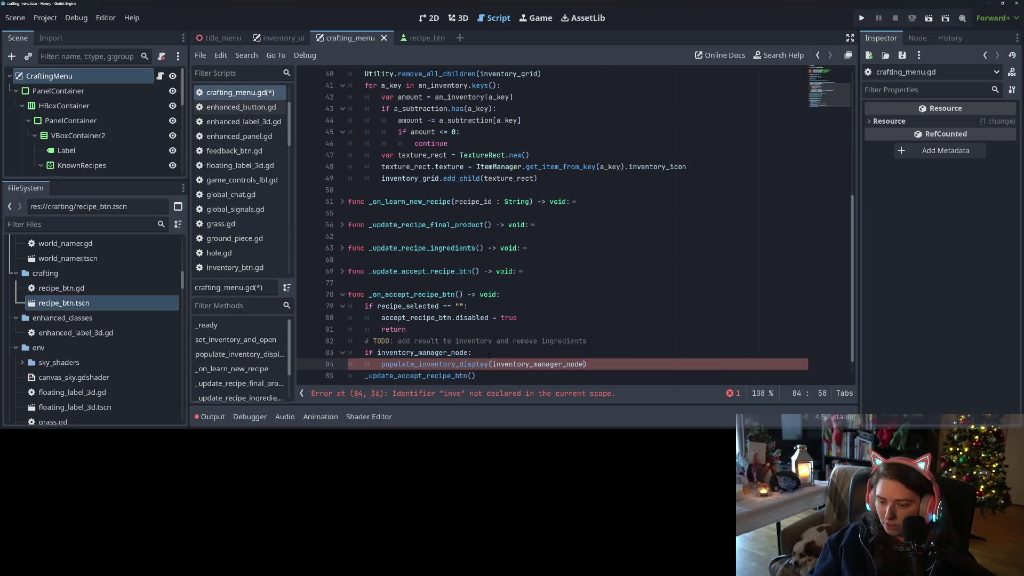
type(".inv")
key("Return")
type(",")
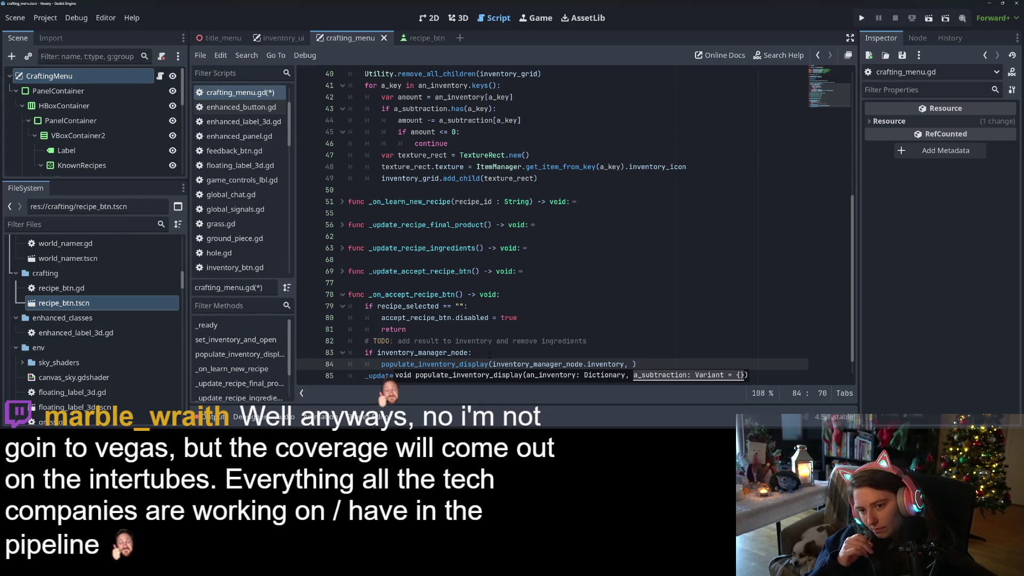
Look over set_inventory_and_open and the recipe_selected setter for reference.
scroll(489, 355, "up", 4)
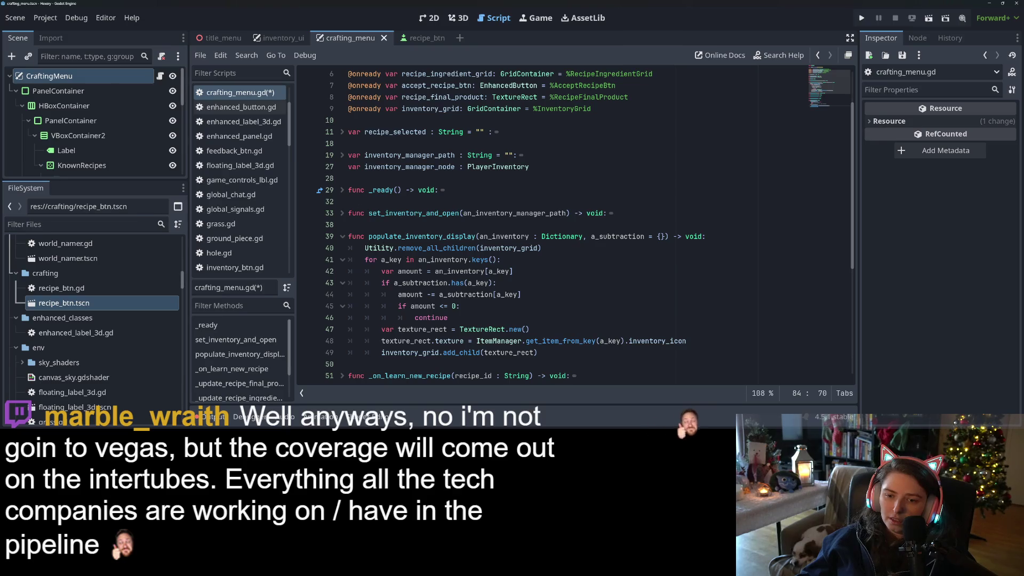
left_click(342, 213)
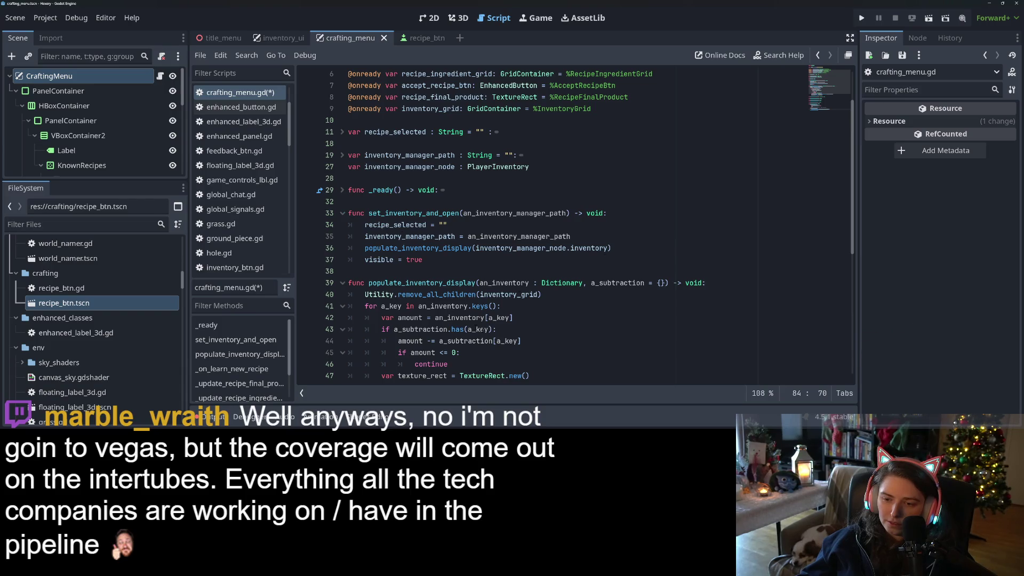
scroll(477, 328, "up", 2)
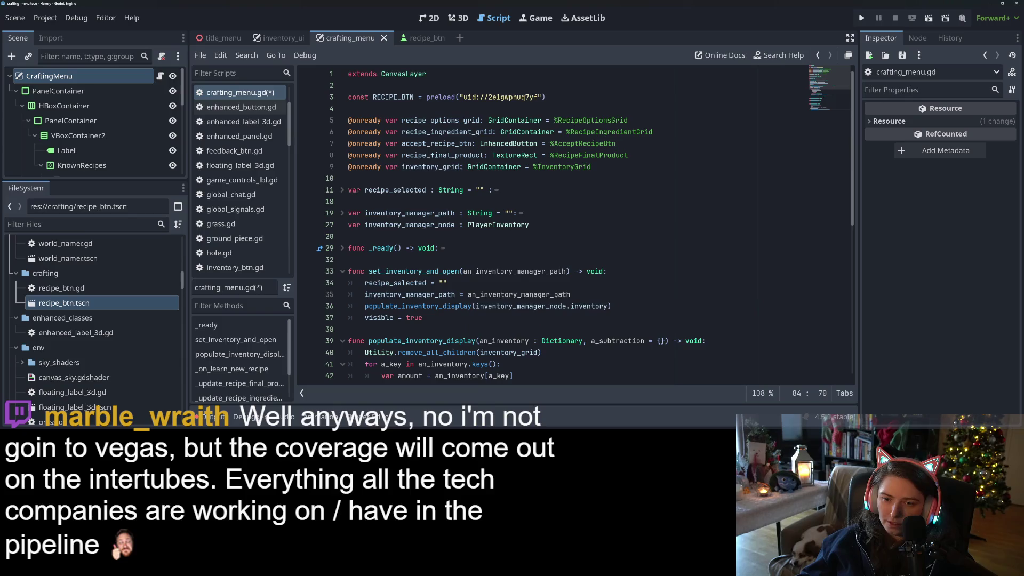
left_click(342, 191)
left_click(519, 260)
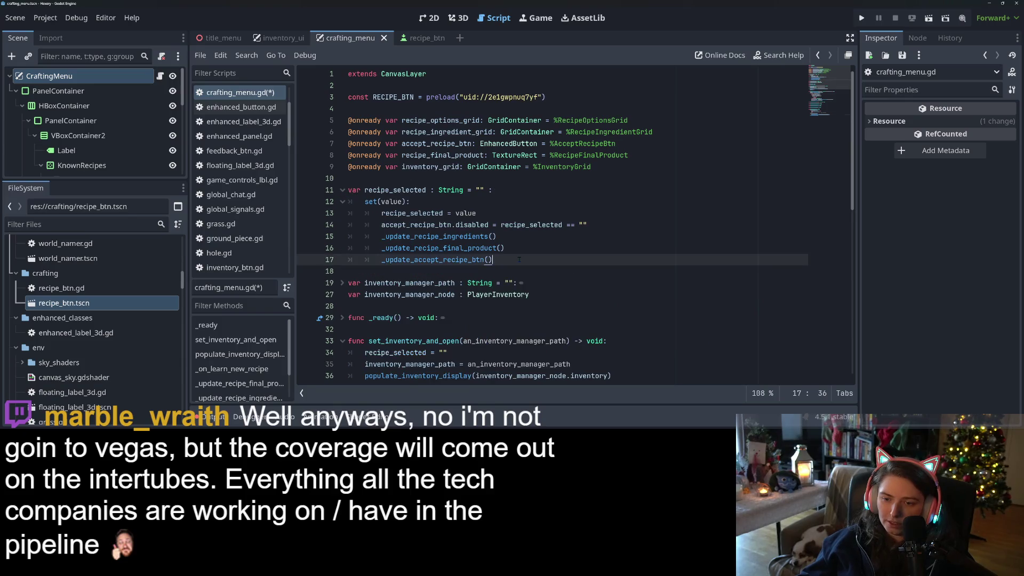
scroll(516, 262, "down", 15)
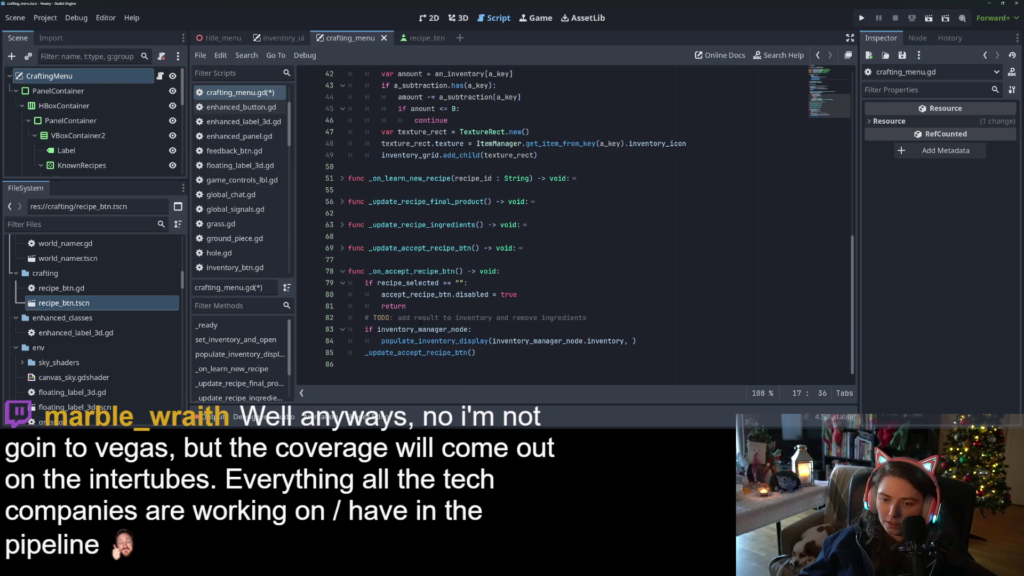
Add {} as the second argument with '#TODO: set recipe ingredients', then select the block.
left_click(406, 341)
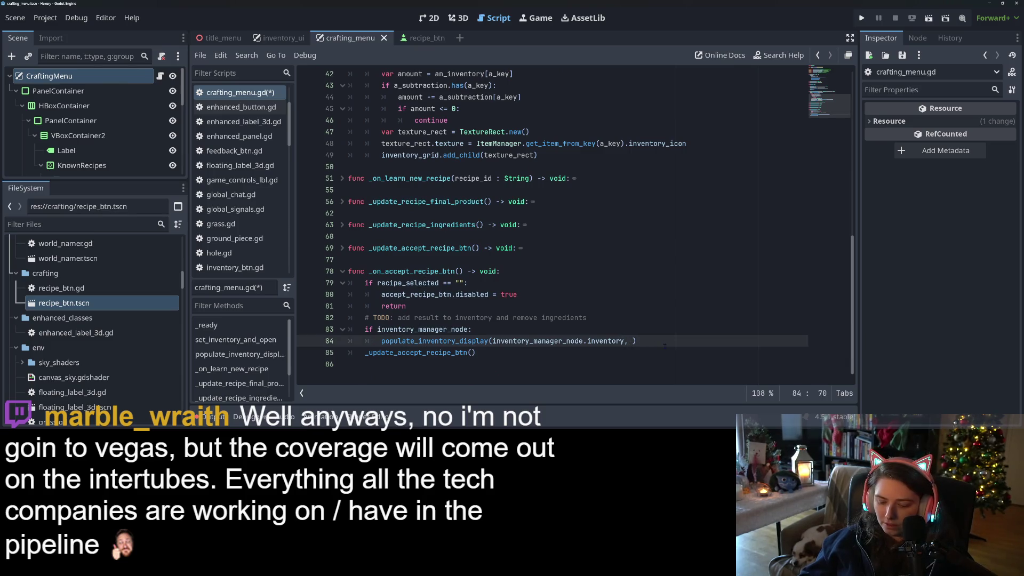
type("{}) #TODO: ")
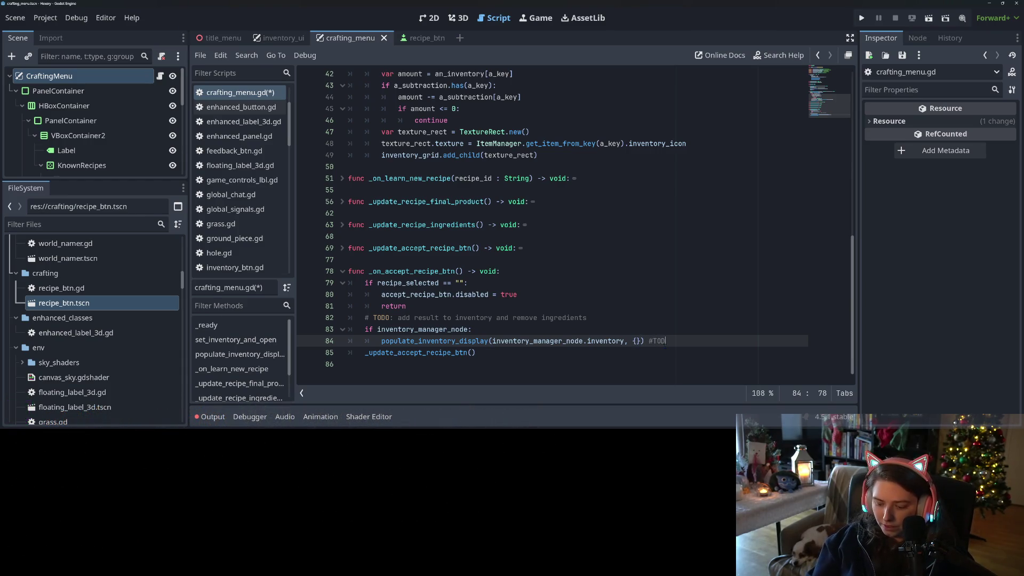
type("set ")
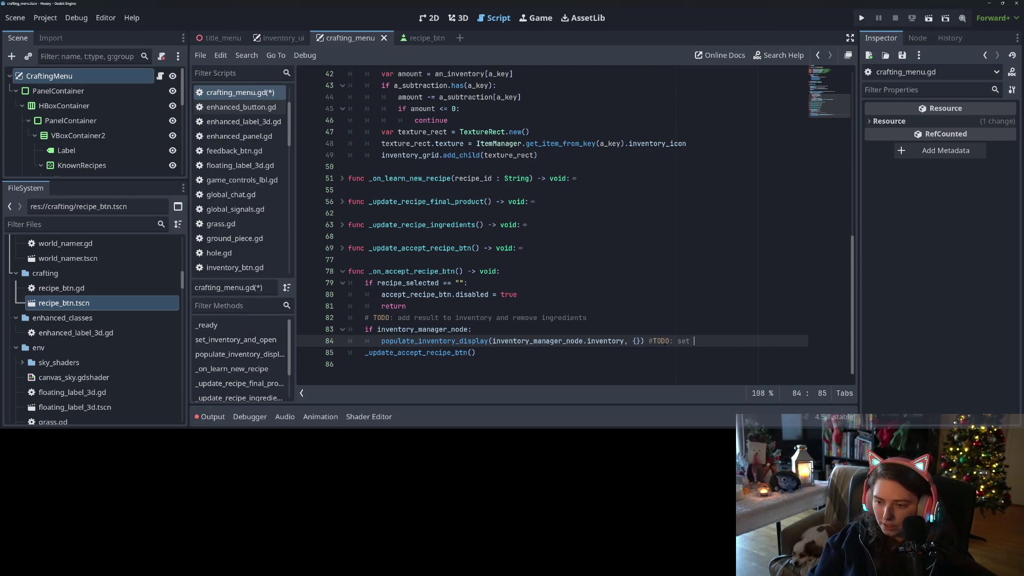
type("v")
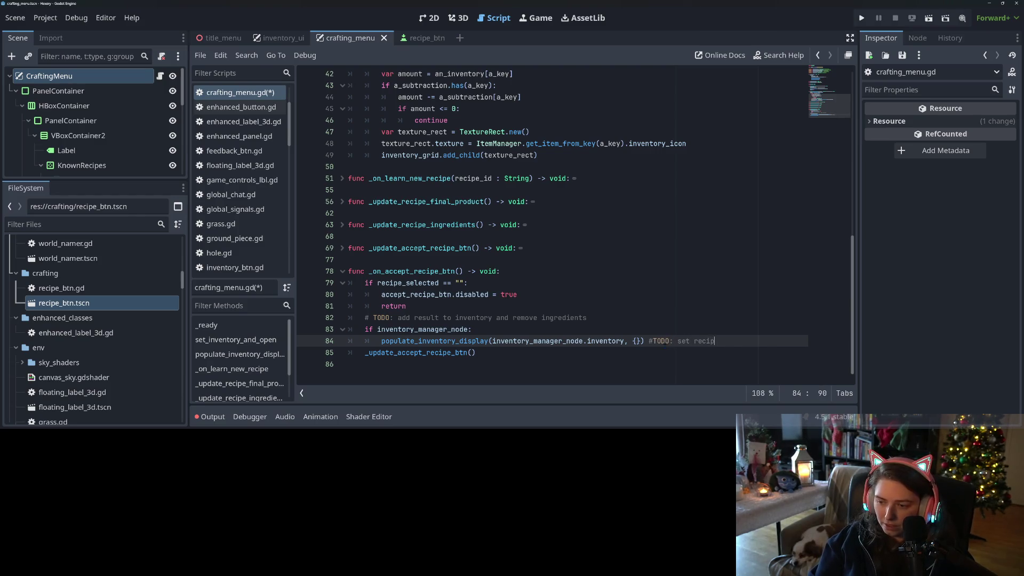
type("dien")
key("BackSpace")
key("BackSpace")
key("BackSpace")
key("BackSpace")
type("iend")
key("BackSpace")
key("BackSpace")
key("BackSpace")
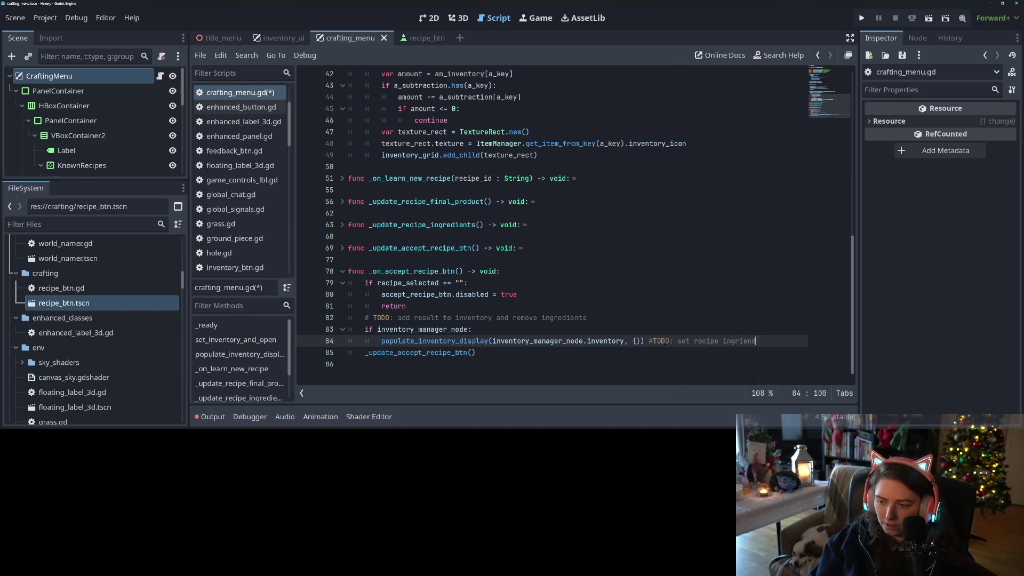
type("dite")
key("BackSpace")
key("BackSpace")
key("BackSpace")
type("ents")
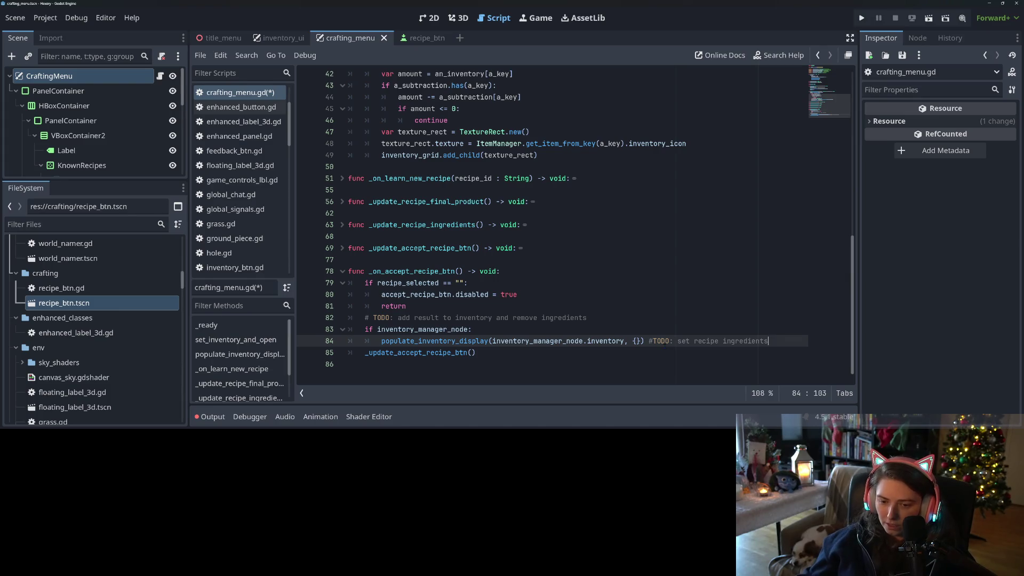
mouse_move(364, 329)
left_mouse_down()
mouse_move(470, 341)
mouse_move(798, 341)
left_mouse_up()
key("ctrl+c")
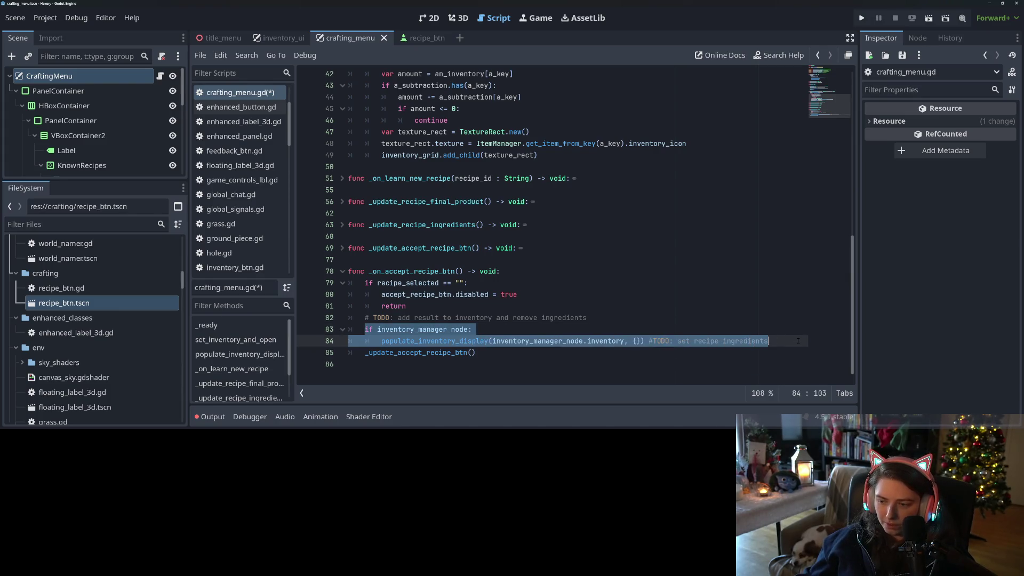
Check the recipe_selected setter and _update_recipe_ingredients to find the insertion point.
scroll(541, 256, "up", 10)
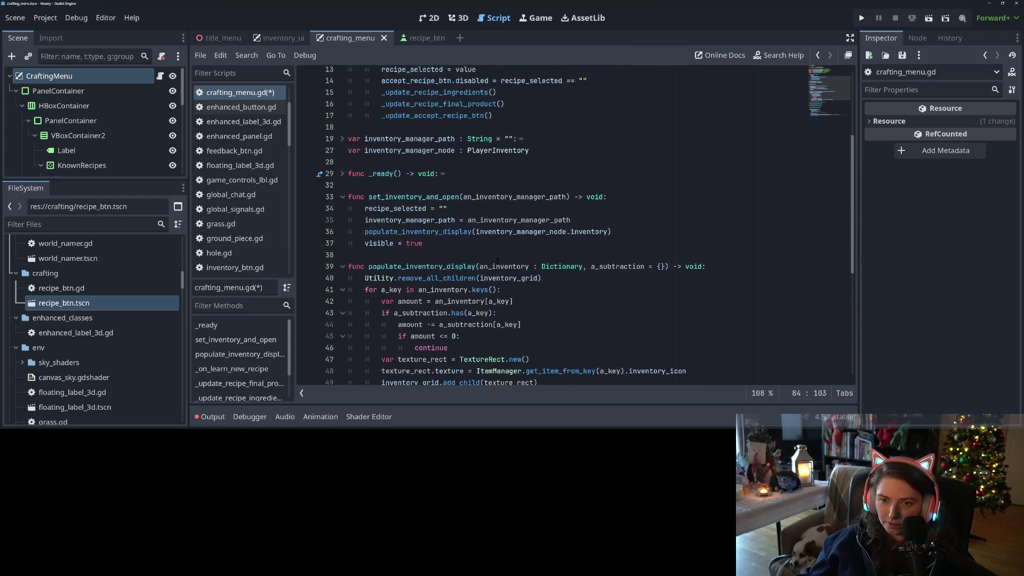
left_click(454, 190)
left_click(521, 201)
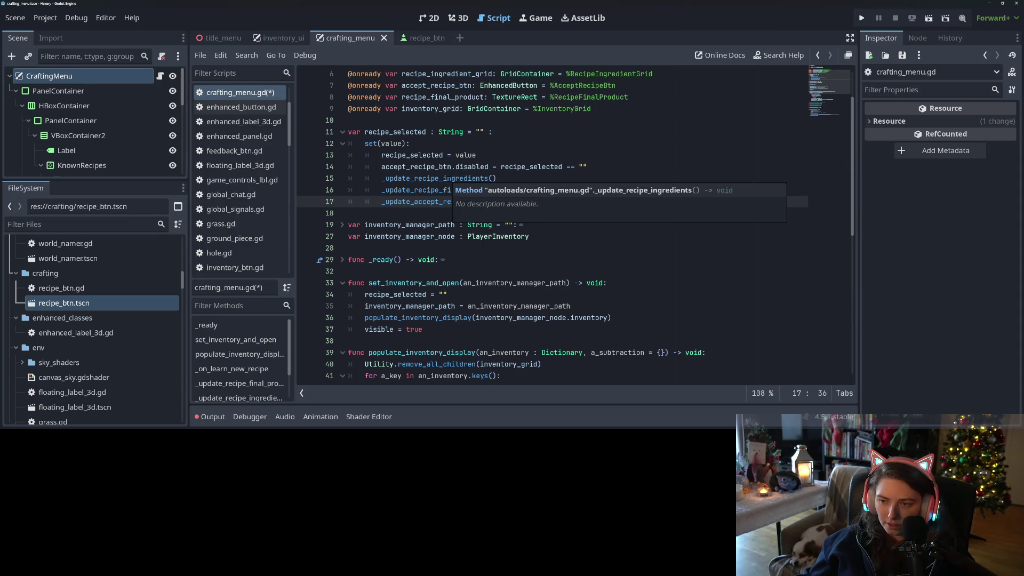
left_click(473, 180)
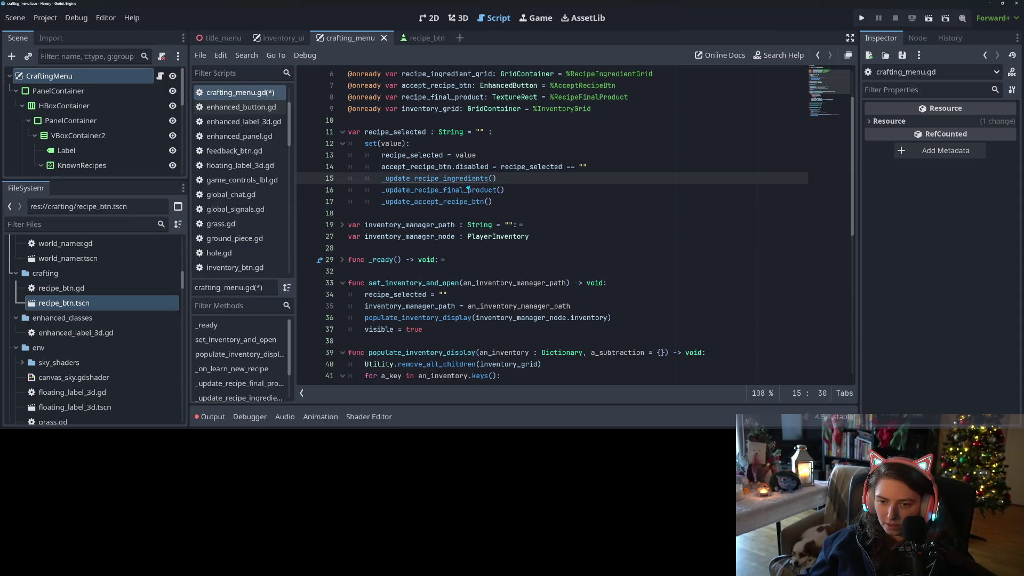
left_click(468, 184, "ctrl")
left_click(427, 271)
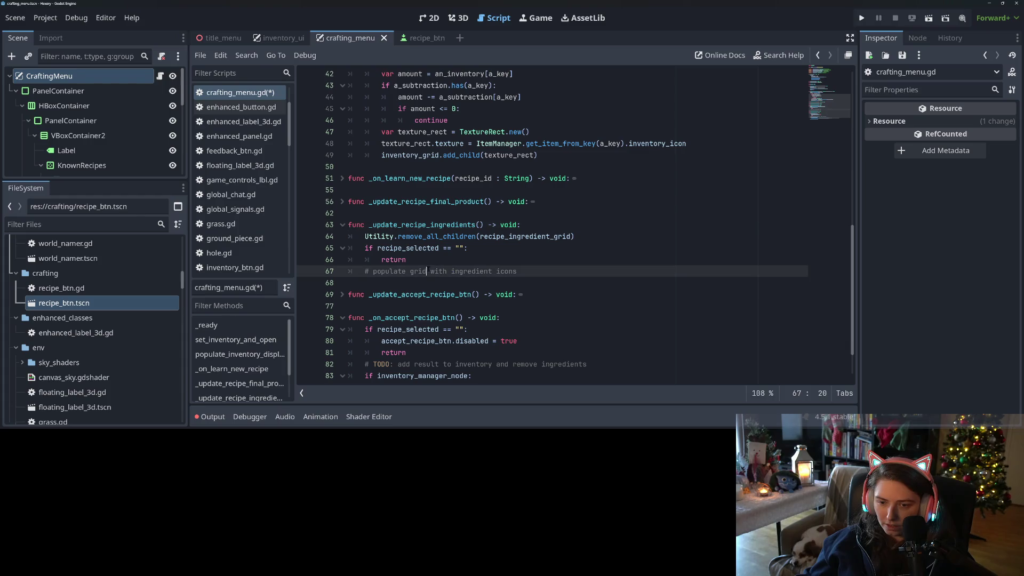
left_click(513, 261)
scroll(520, 213, "up", 10)
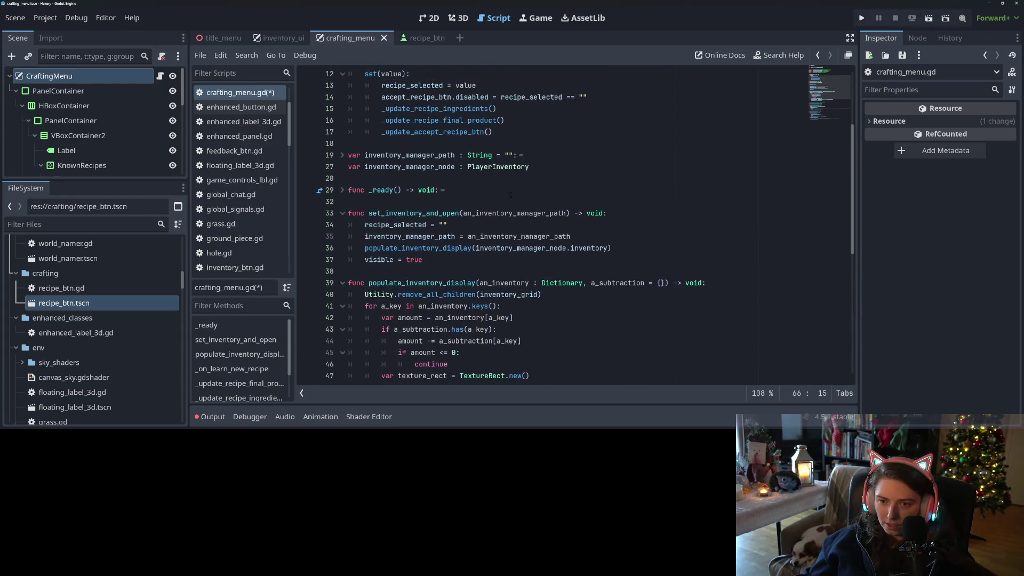
left_click(527, 134)
scroll(526, 135, "up", 2)
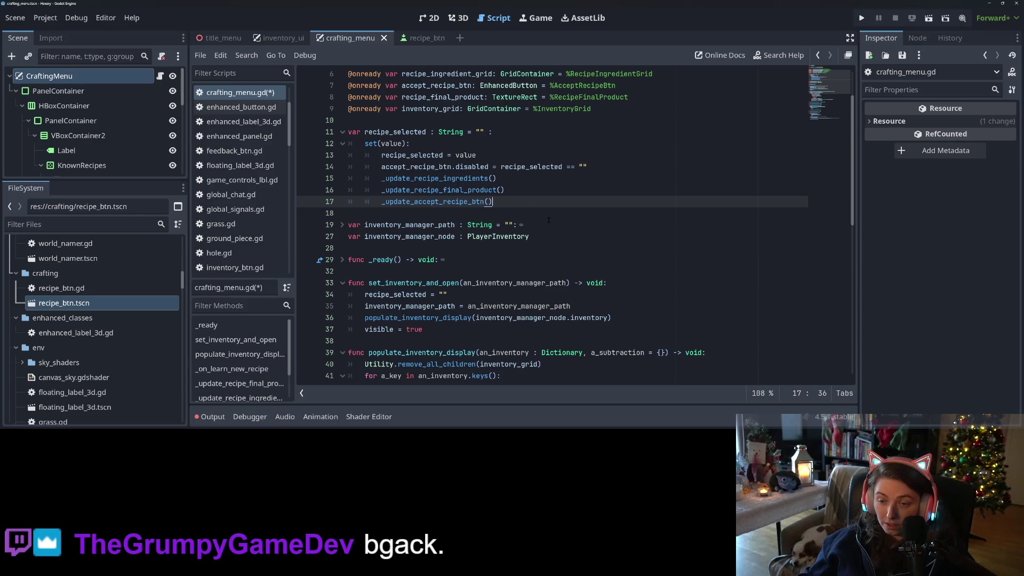
Paste the inventory refresh block into the recipe_selected setter, indent it, and save.
key("ctrl+v")
key("Home")
key("Tab")
key("ctrl+s")
Inspect the uses of inventory_manager_node and the inventory_manager_path setter.
double_click(433, 213)
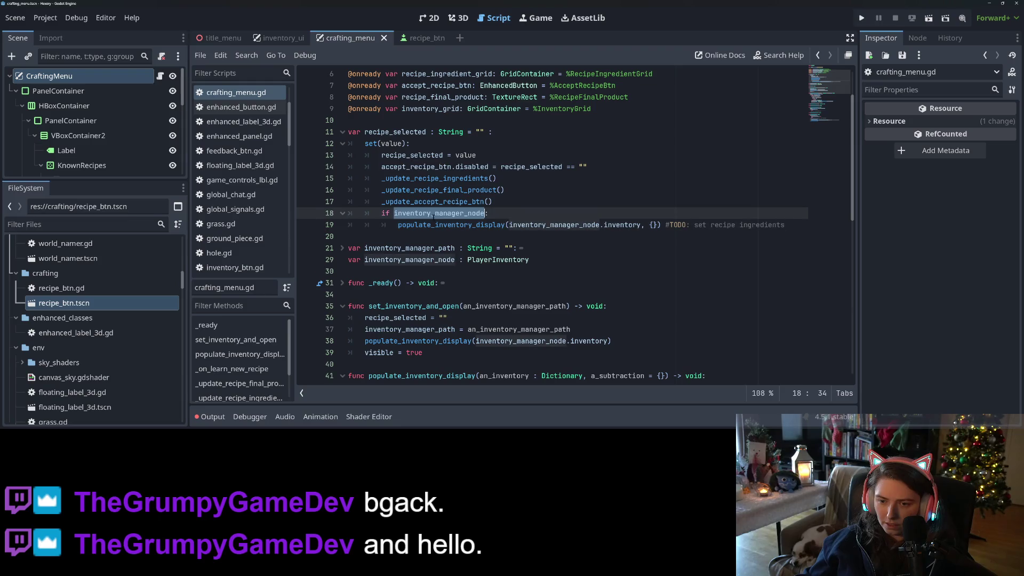
left_click(410, 224)
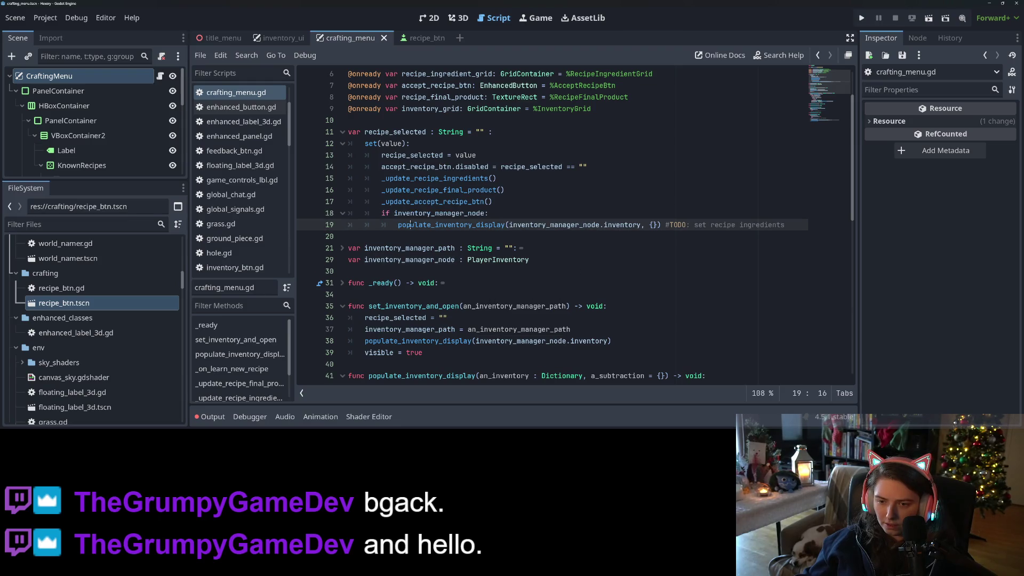
left_click(341, 248)
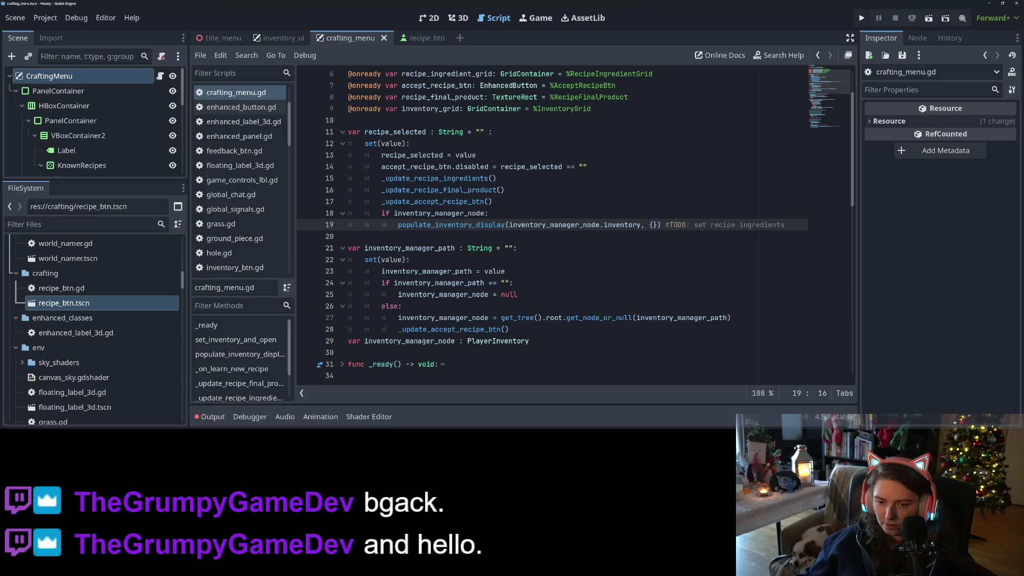
scroll(344, 251, "down", 1)
left_click(548, 294)
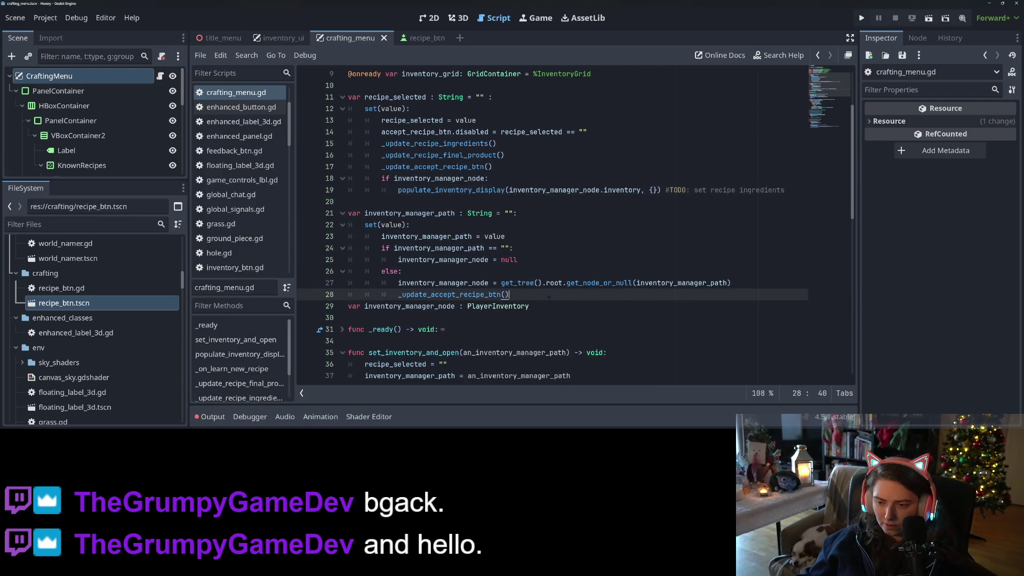
scroll(548, 295, "down", 7)
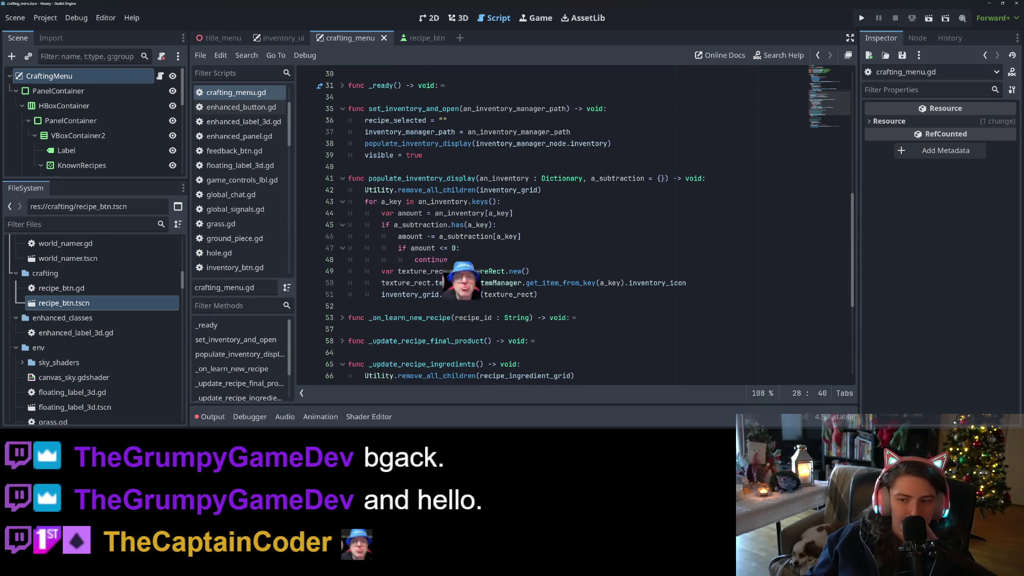
scroll(459, 311, "up", 4)
Highlight the uses of recipe_selected throughout the script.
scroll(460, 311, "up", 5)
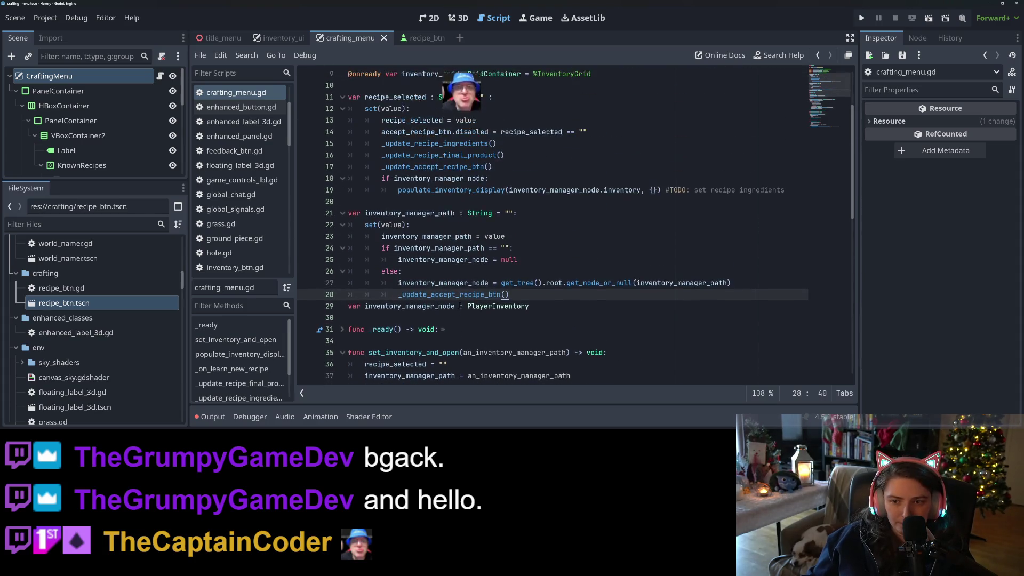
left_click(406, 166)
double_click(406, 166)
scroll(453, 261, "down", 8)
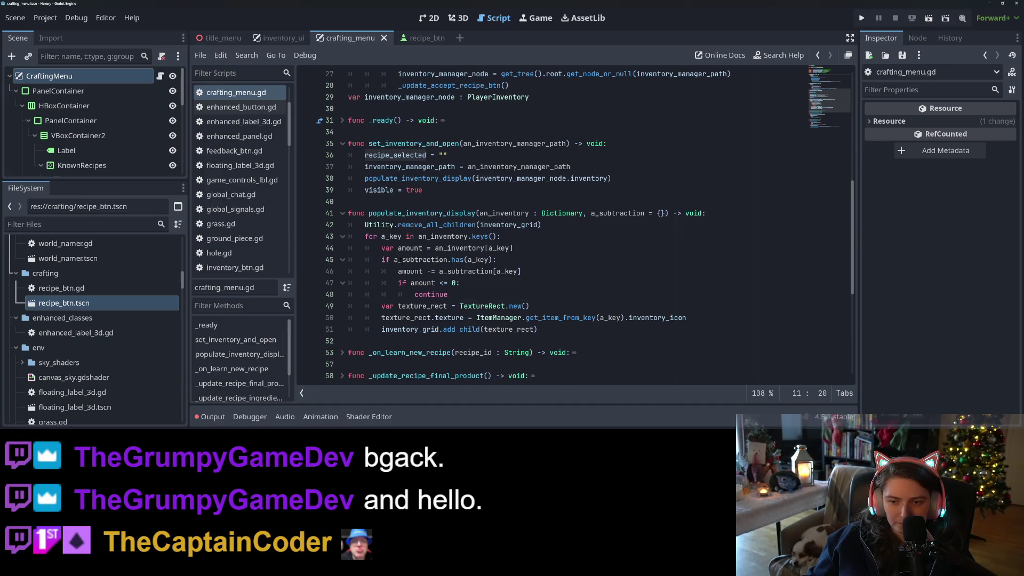
scroll(398, 260, "down", 3)
scroll(398, 260, "down", 3)
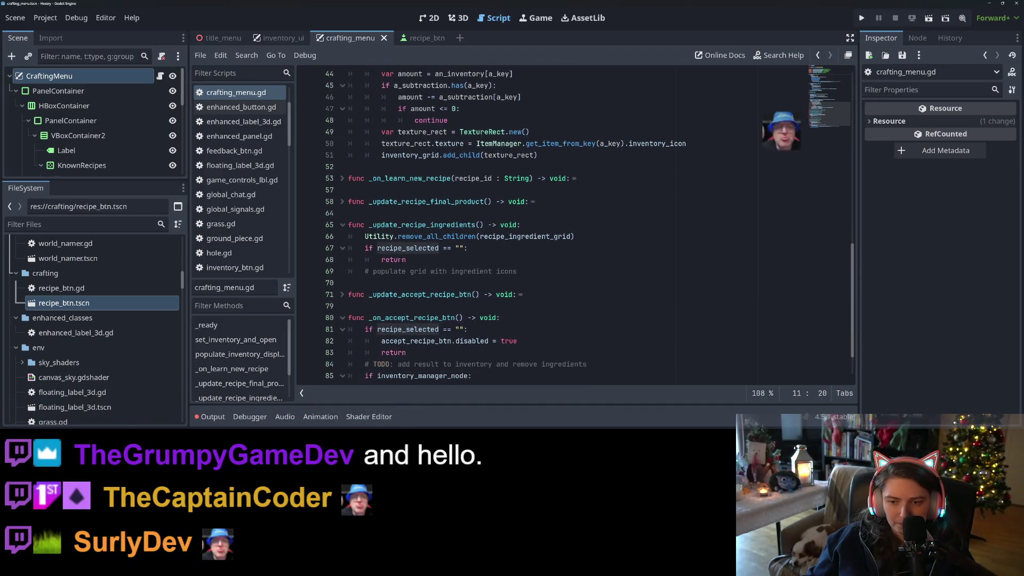
After set_data in _on_learn_new_recipe, add new_btn.pressed.connect() with an empty callback.
left_click(342, 178)
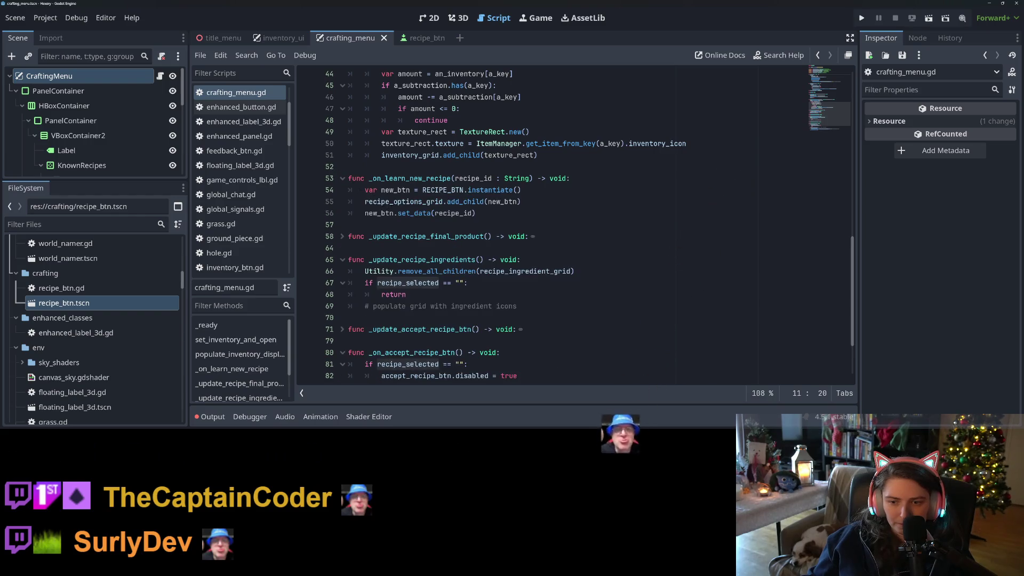
left_click(406, 212)
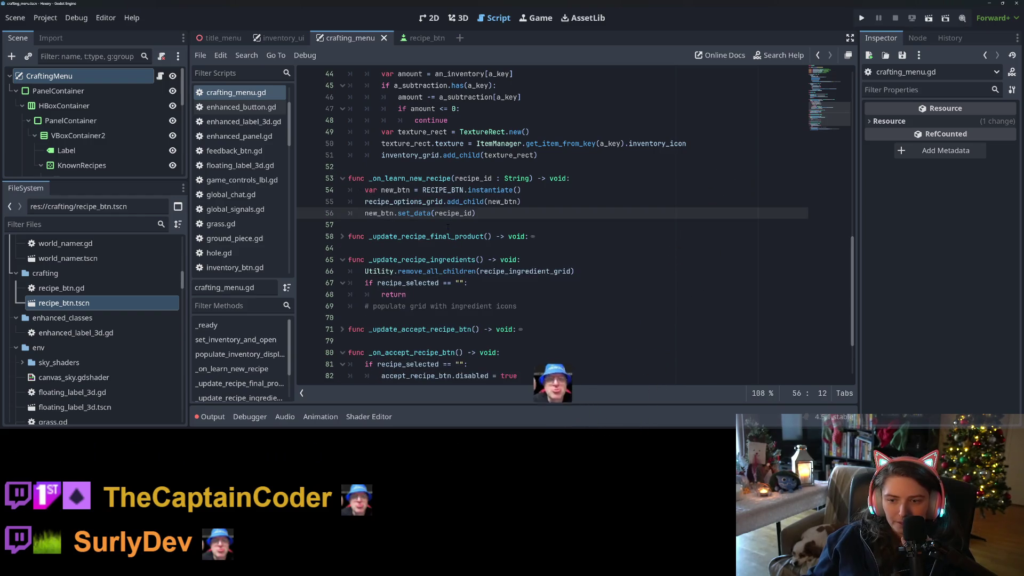
left_click(488, 215)
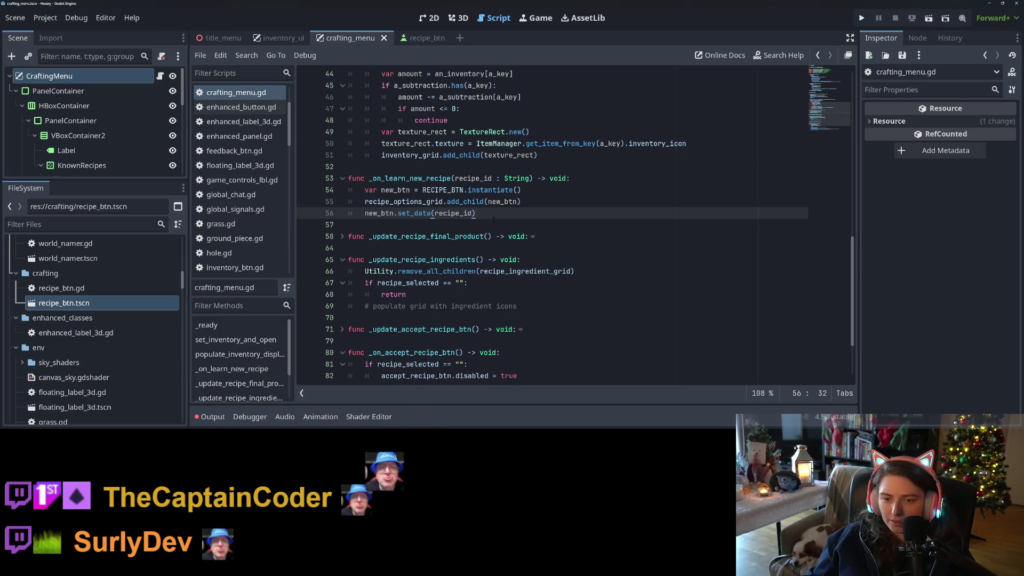
key("Return")
type("new_btn.pressed")
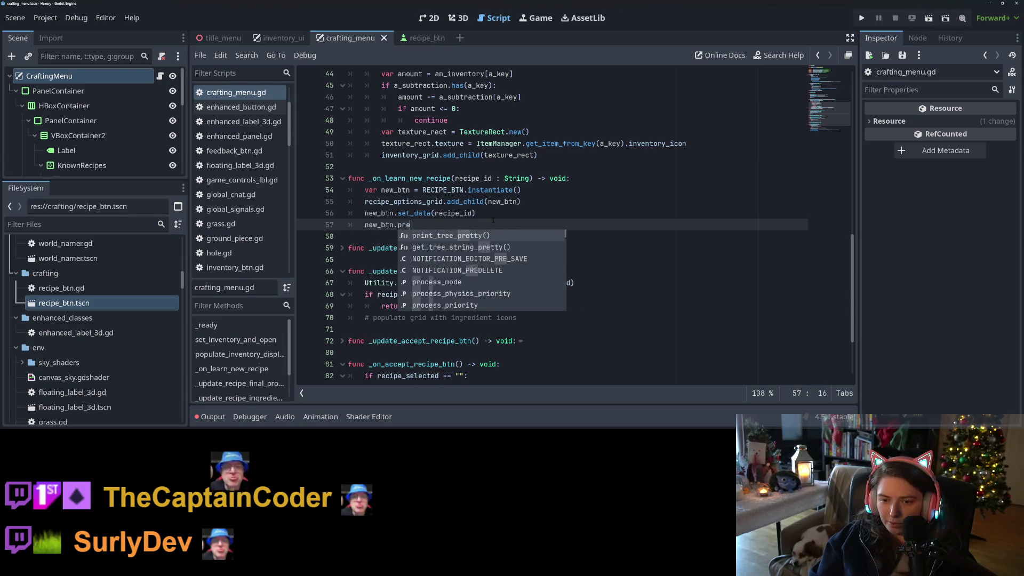
type(".co")
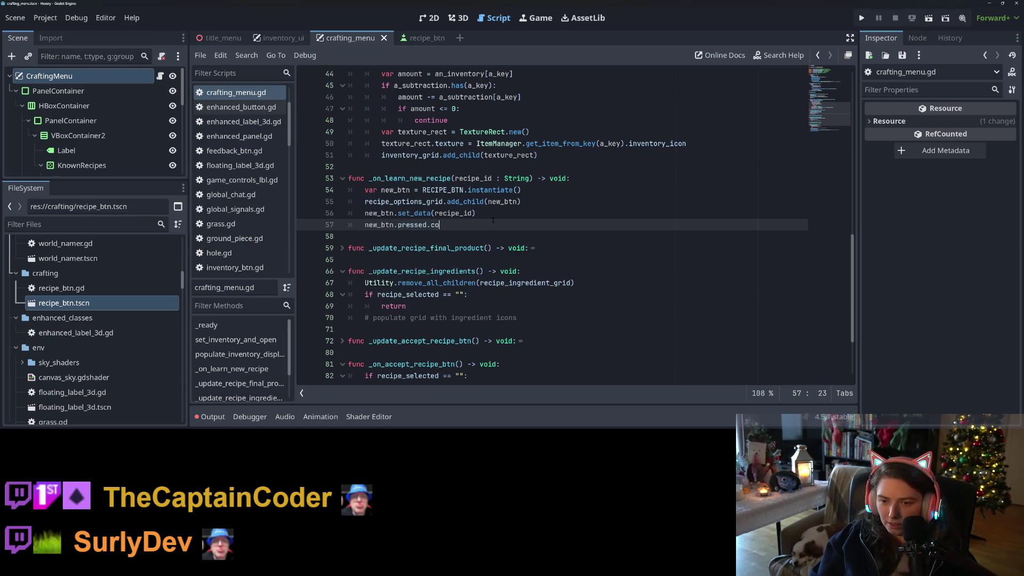
type("nnect(")
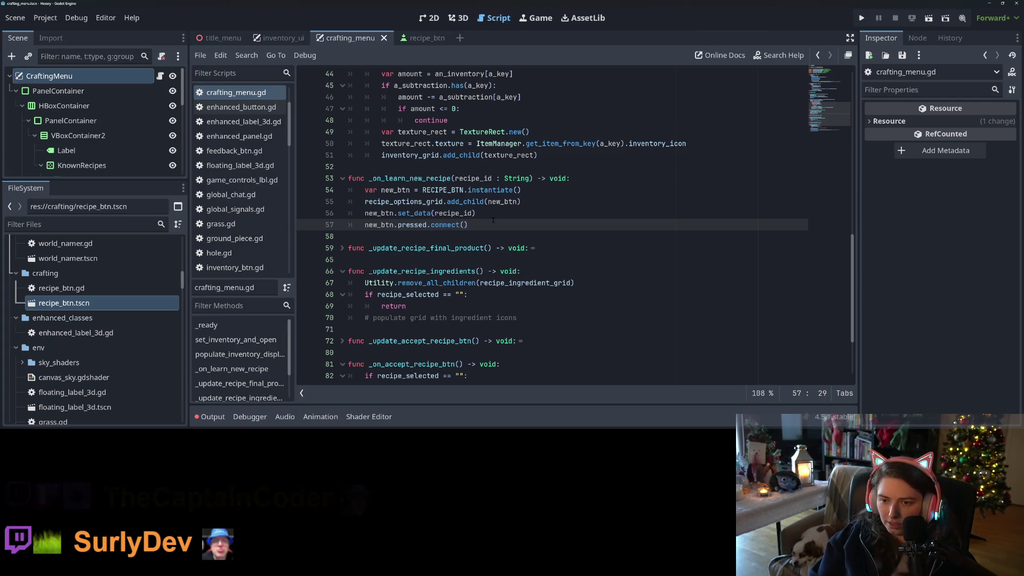
type("_o")
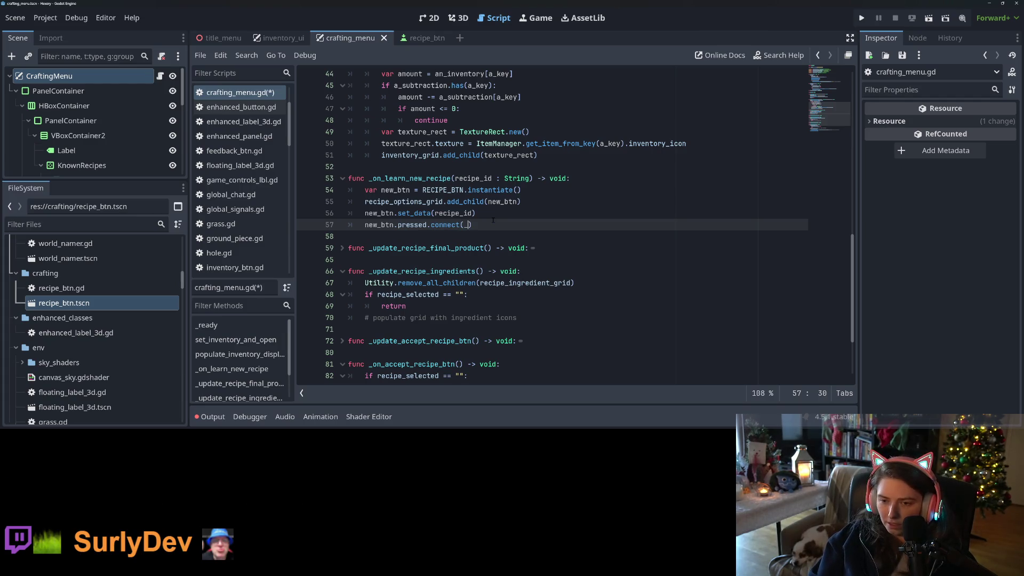
type("n")
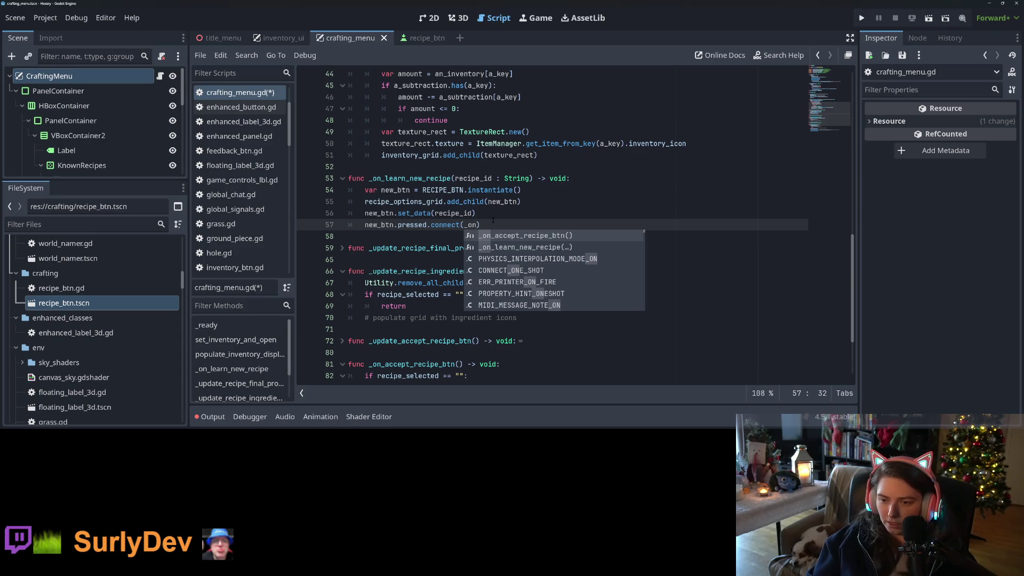
key("BackSpace")
key("BackSpace")
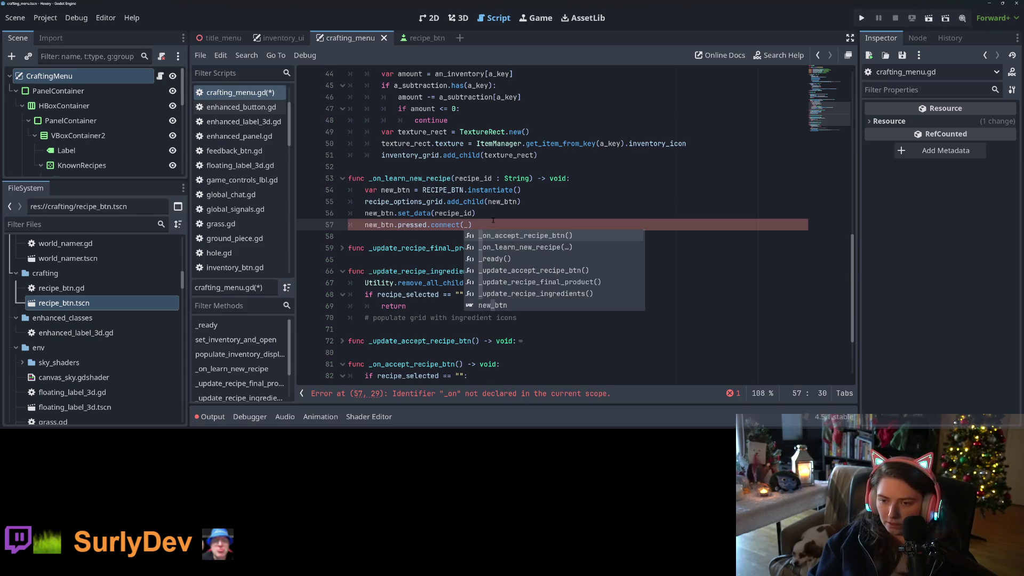
key("BackSpace")
Recheck recipe_selected's uses and return to the line above _update_accept_recipe_btn.
scroll(493, 220, "up", 6)
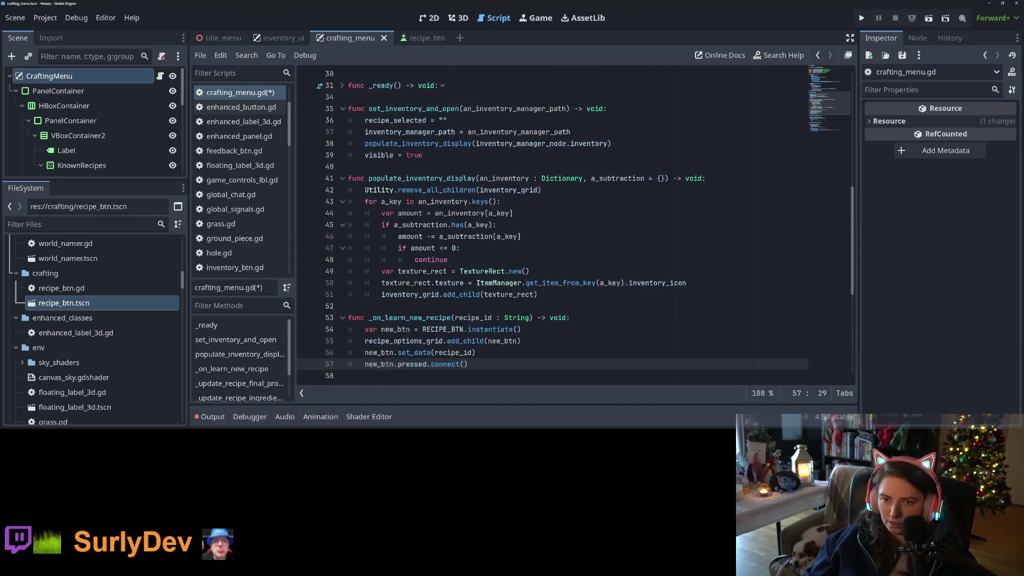
scroll(493, 215, "up", 6)
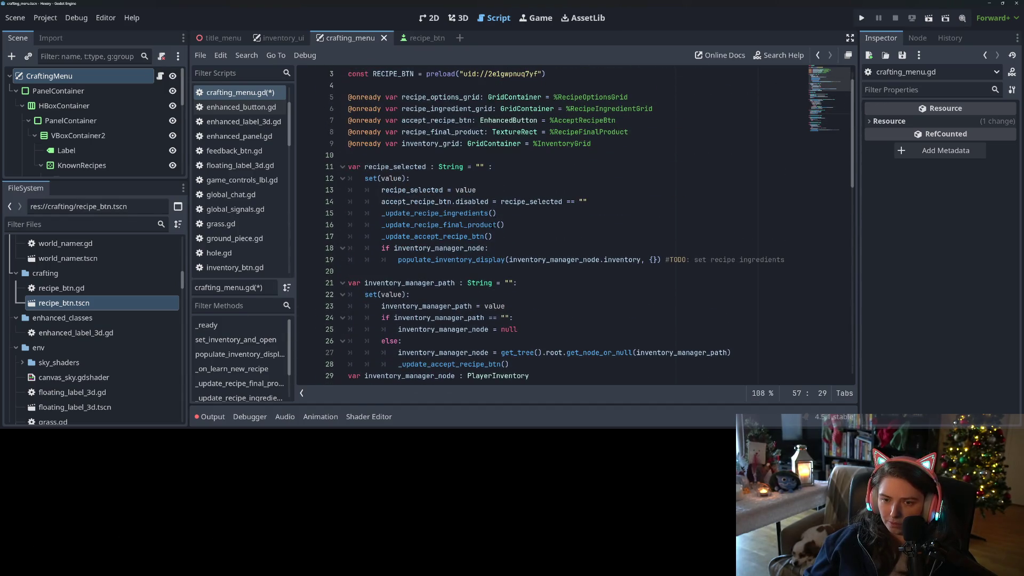
double_click(394, 166)
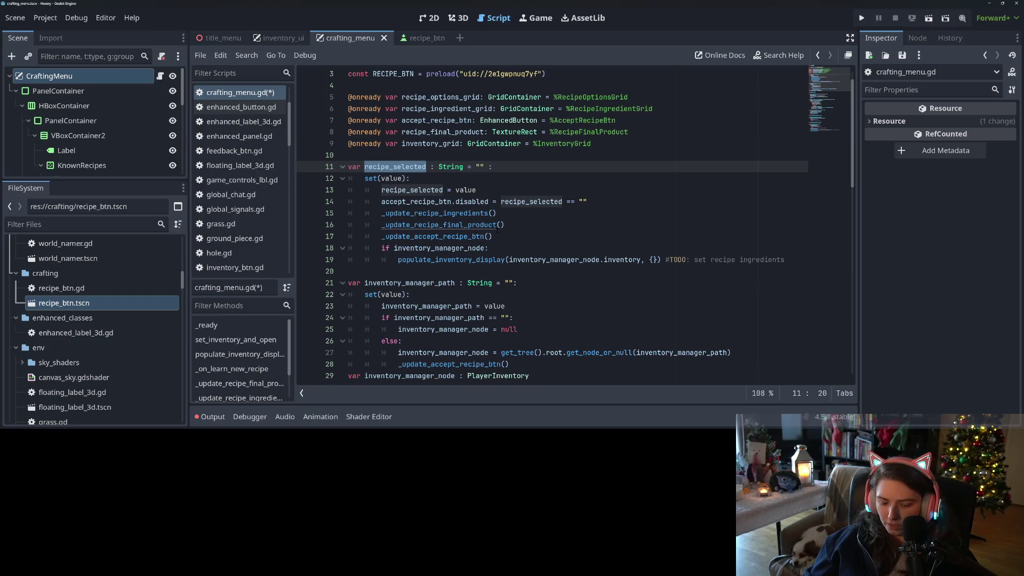
scroll(499, 231, "down", 15)
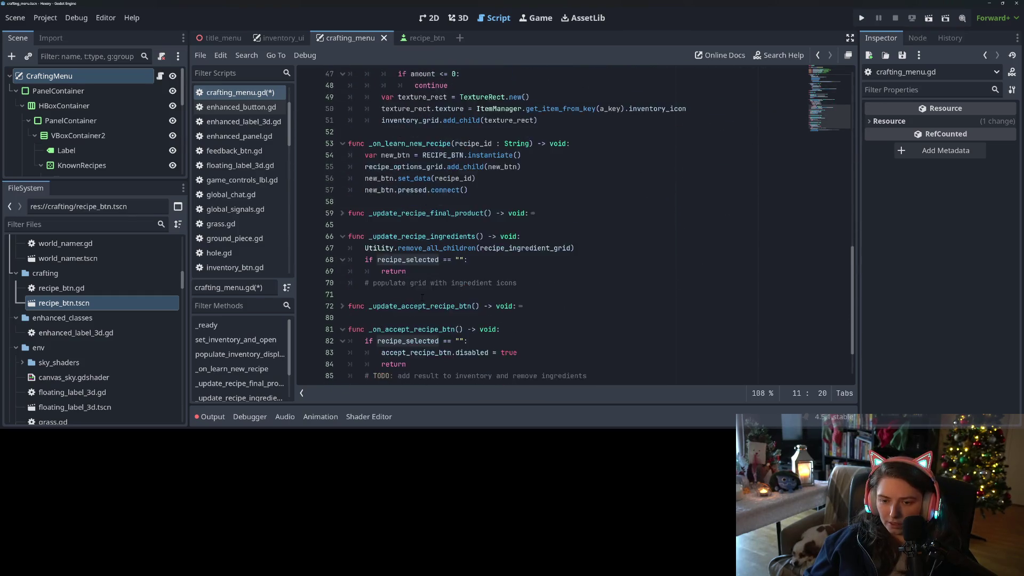
left_click(499, 236)
Add a _set_recipe(a_recipe_id: String = "") function that sets recipe_selected to a_recipe_id.
key("Return")
key("Return")
key("Up")
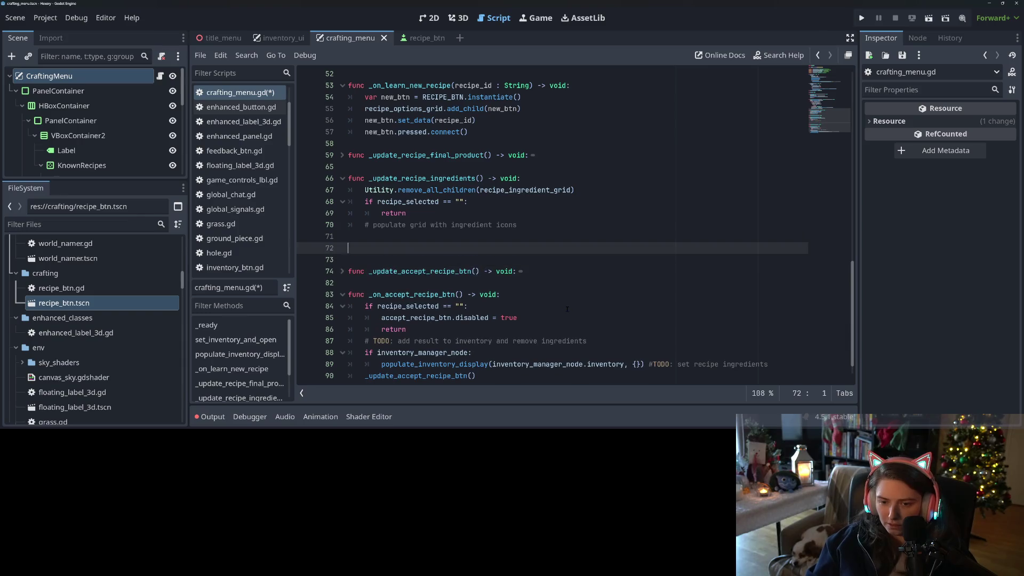
type("func _set_reci")
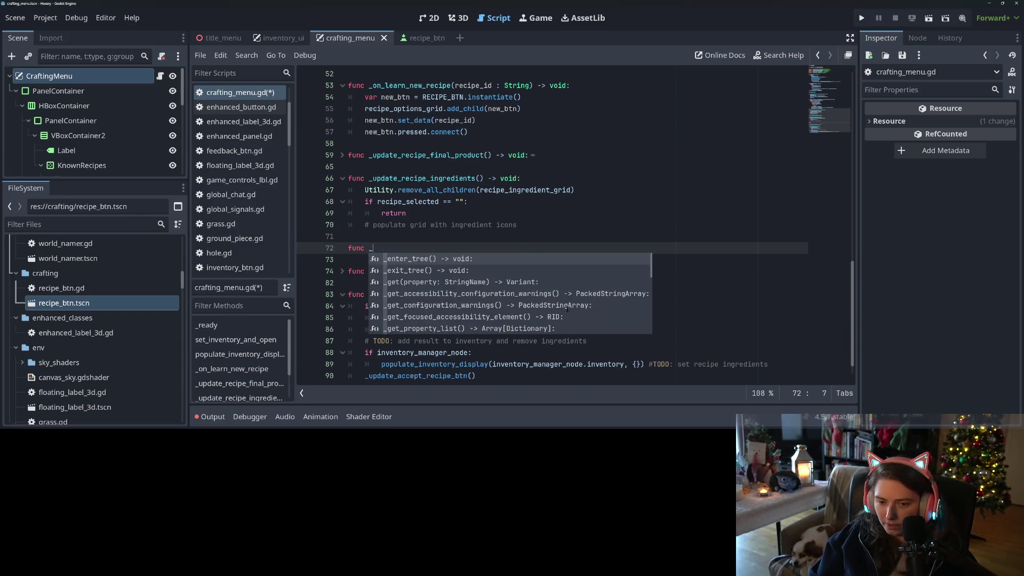
type("pe(a_reci")
type("pe")
type("pe")
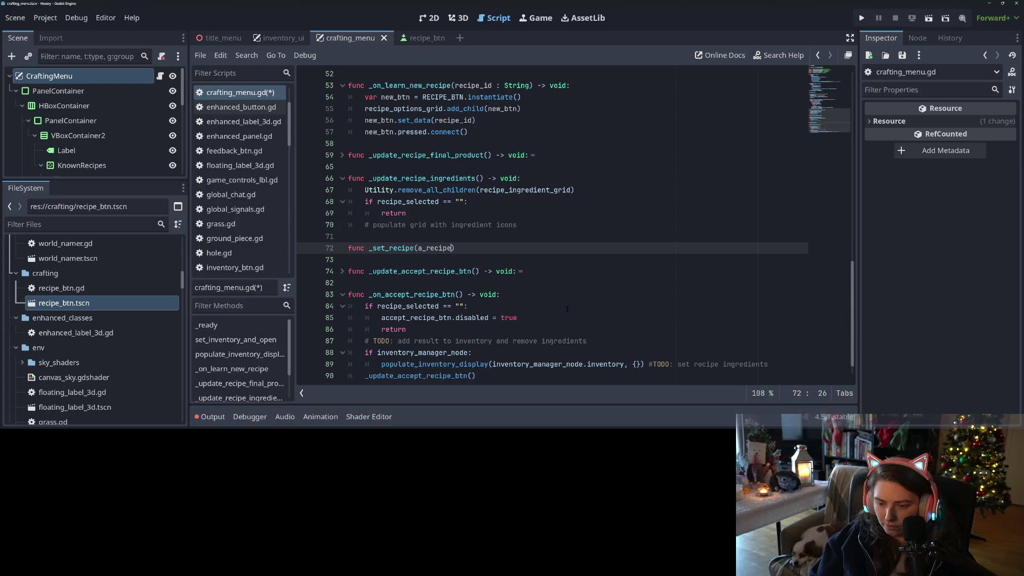
type(": String)")
type("> void:")
key("Return")
type("poa")
key("BackSpace")
key("BackSpace")
key("BackSpace")
type("ele")
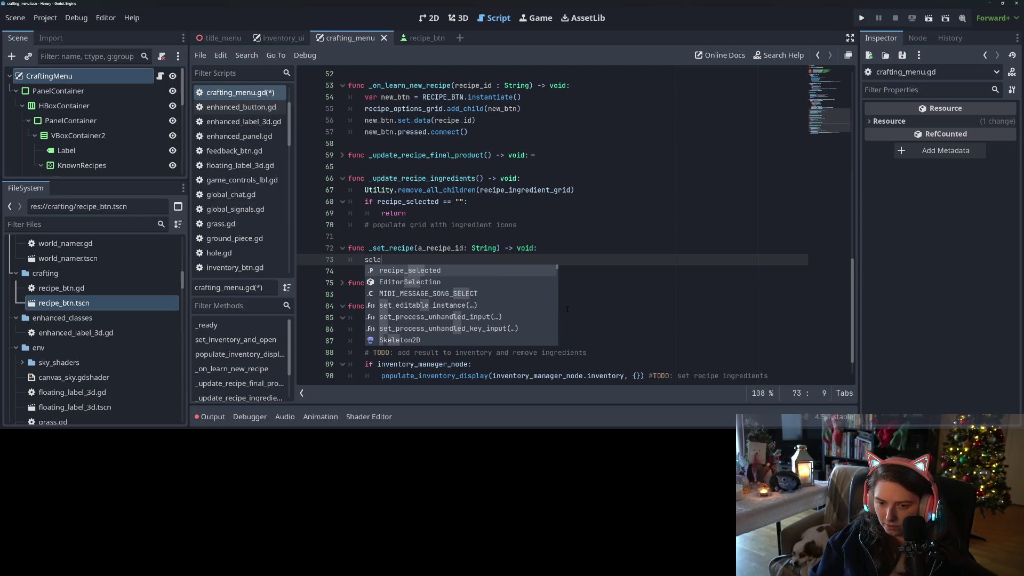
key("Return")
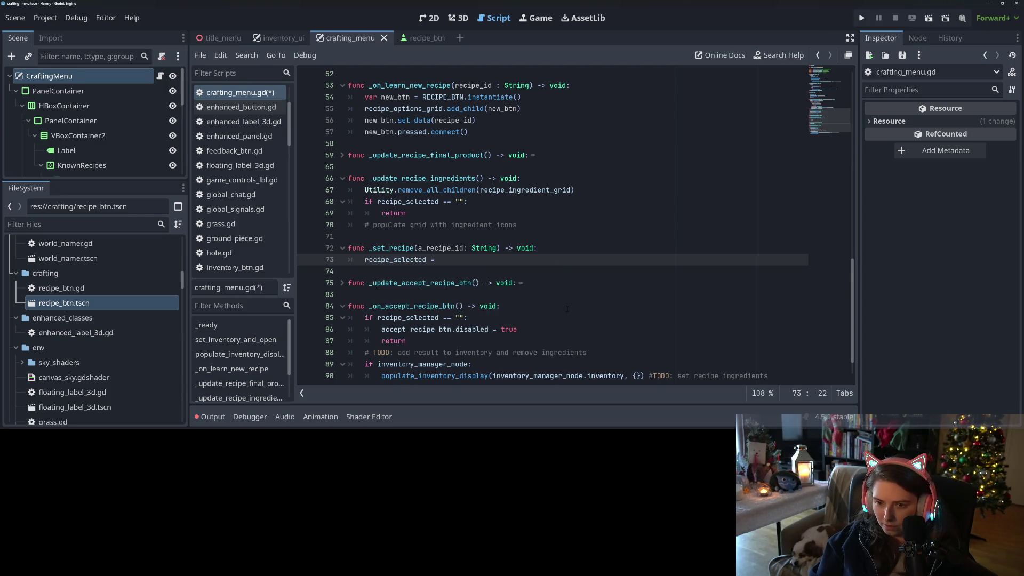
type("_")
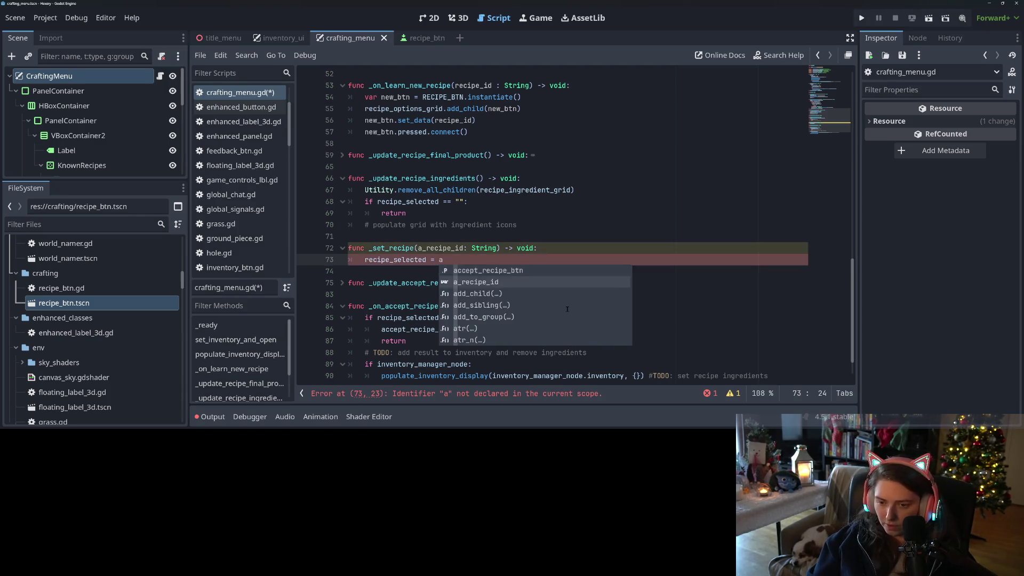
key("Return")
double_click(394, 248)
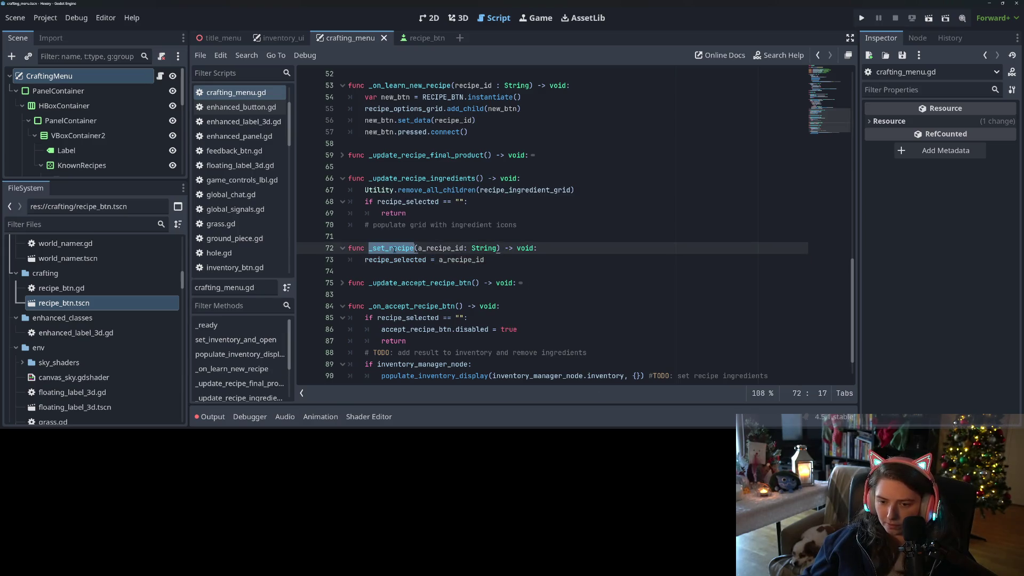
left_click(500, 248)
type("= ")
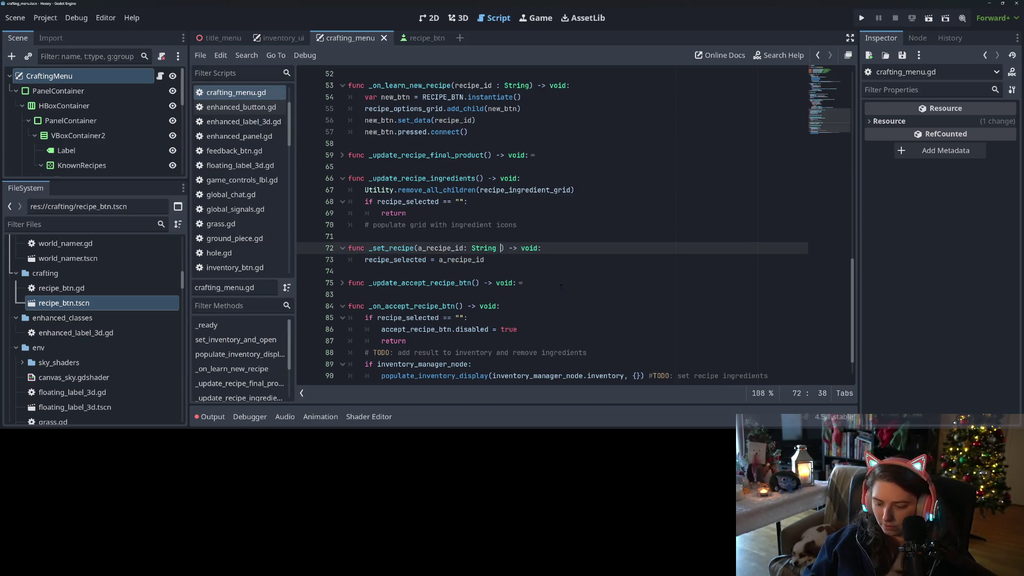
type("\"\"")
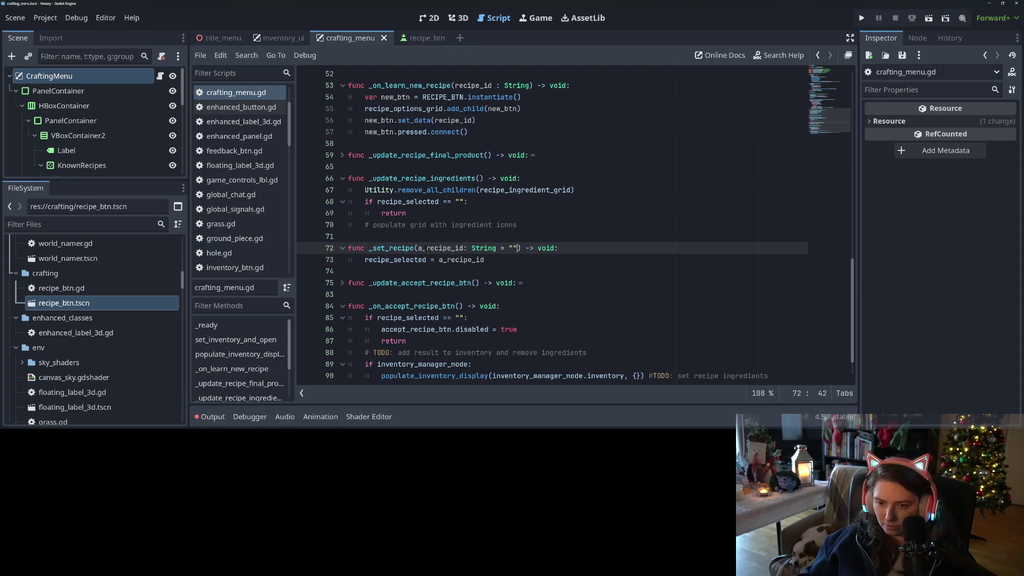
Connect new_btn.pressed to _set_recipe.bind(recipe_id) and save crafting_menu.gd.
double_click(414, 248)
key("ctrl+c")
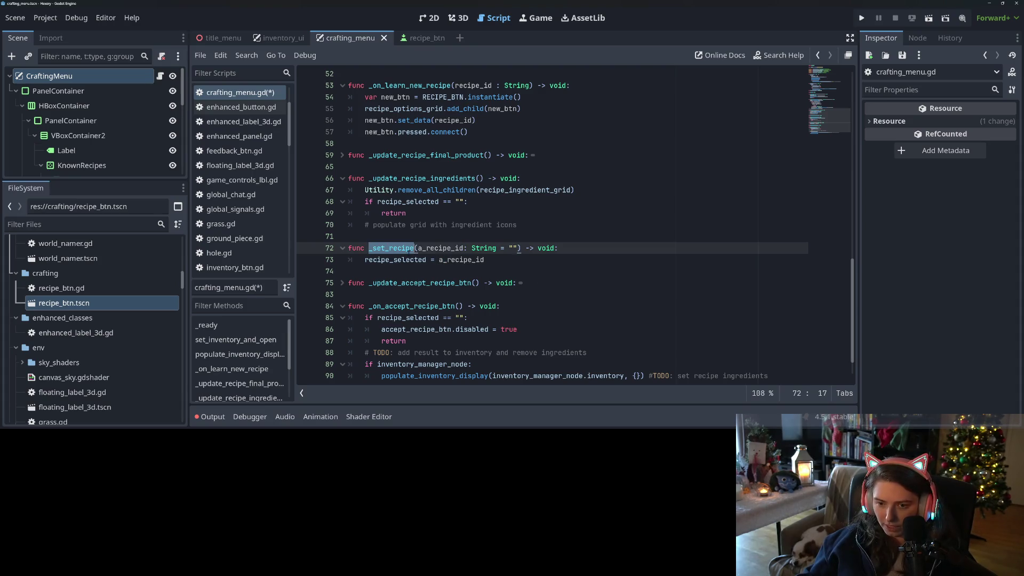
scroll(422, 219, "up", 2)
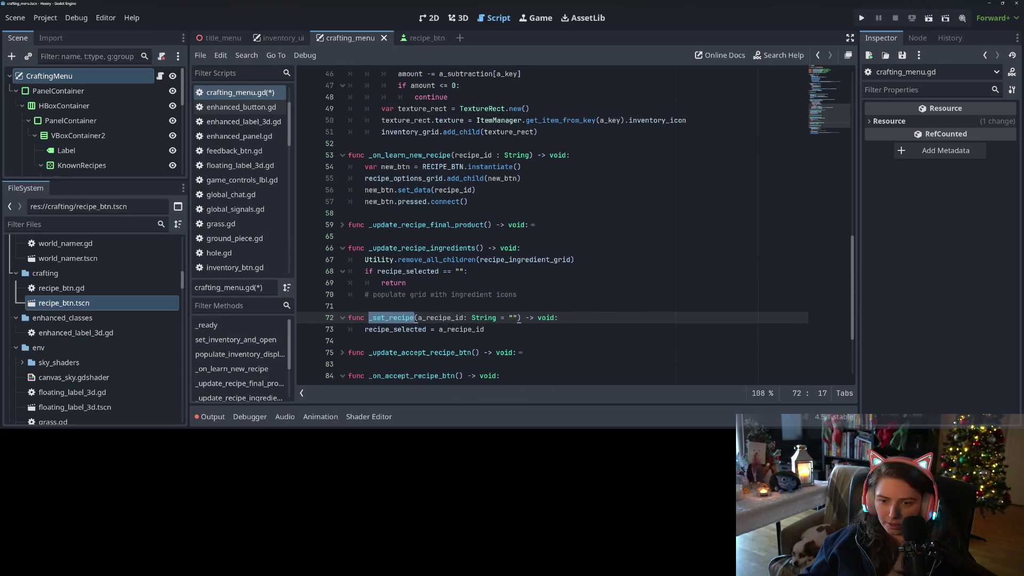
left_click(465, 201)
key("ctrl+v")
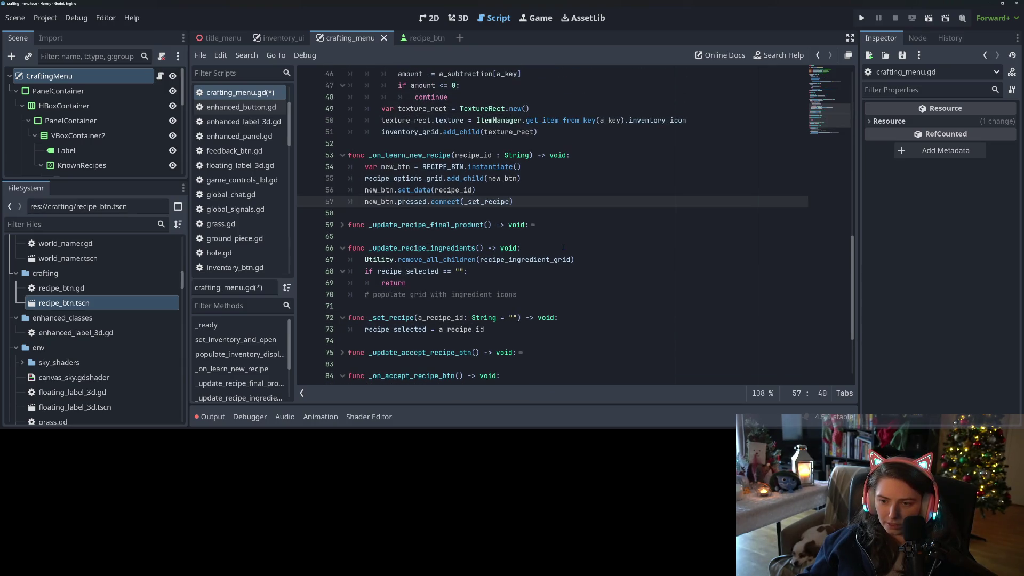
type(".bind")
key("Return")
type("reci")
key("Down")
key("Return")
key("ctrl+s")
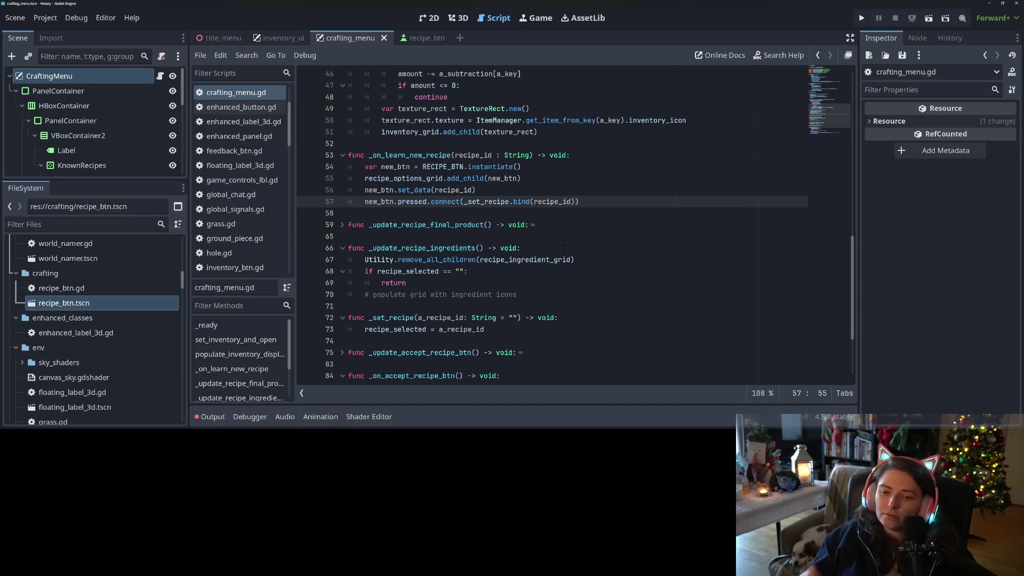
double_click(408, 329)
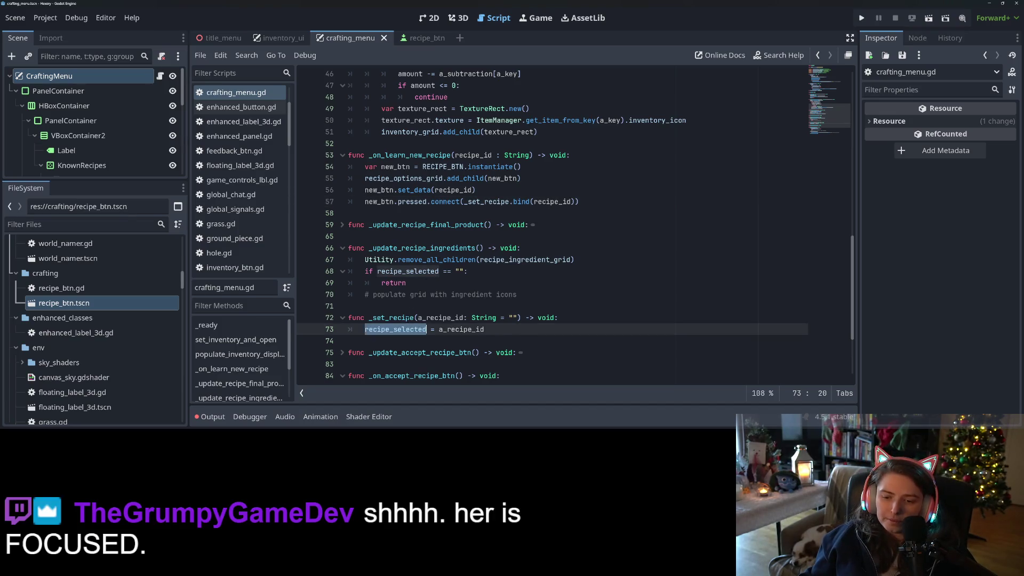
Start _set_recipe with an 'if recipe_selected == a_recipe_id:' check.
double_click(392, 317)
left_click(503, 329)
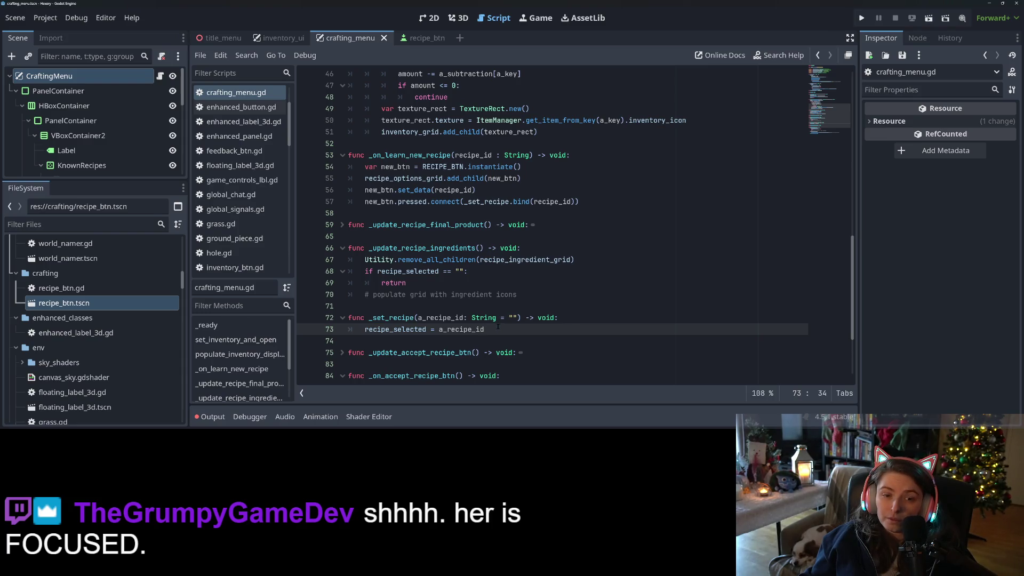
scroll(568, 245, "down", 2)
left_click(568, 248)
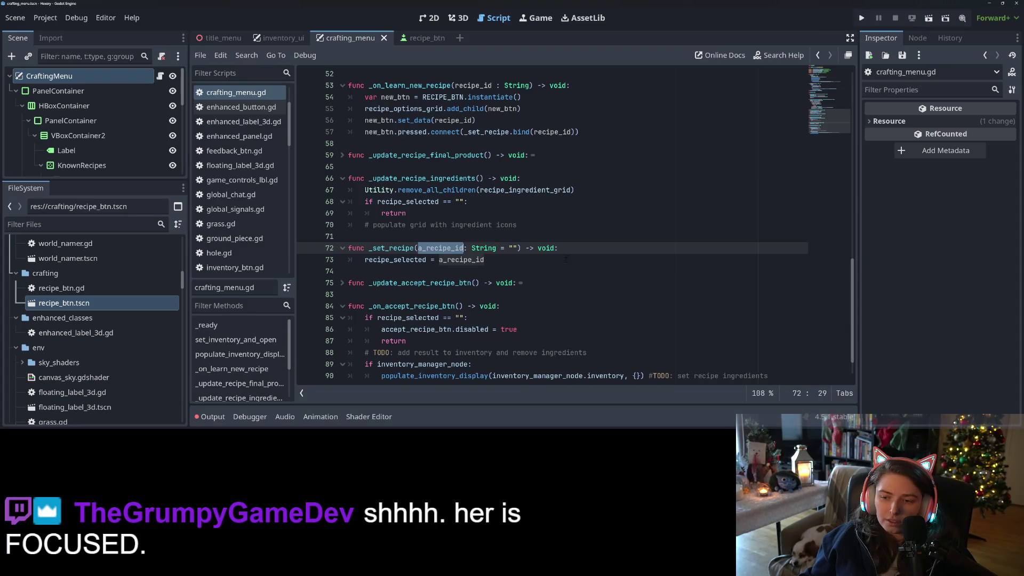
key("Return")
type("if reci")
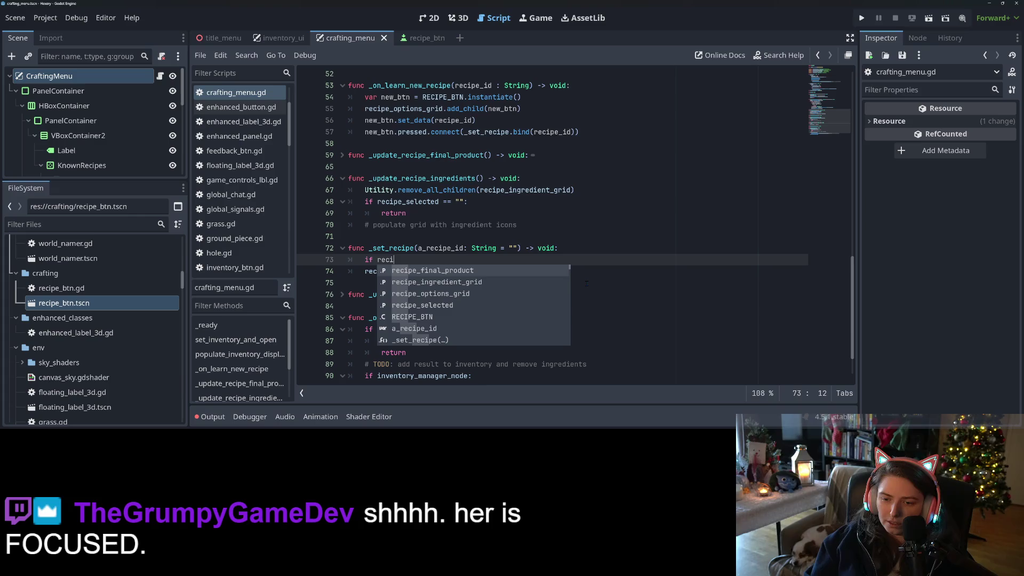
key("Down")
key("Down")
key("Down")
key("Return")
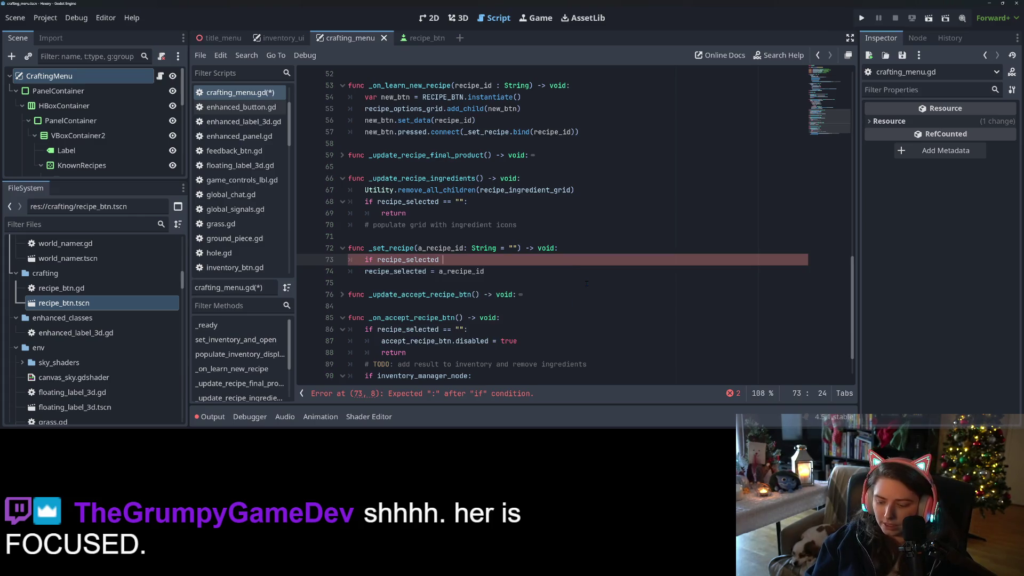
type("== a")
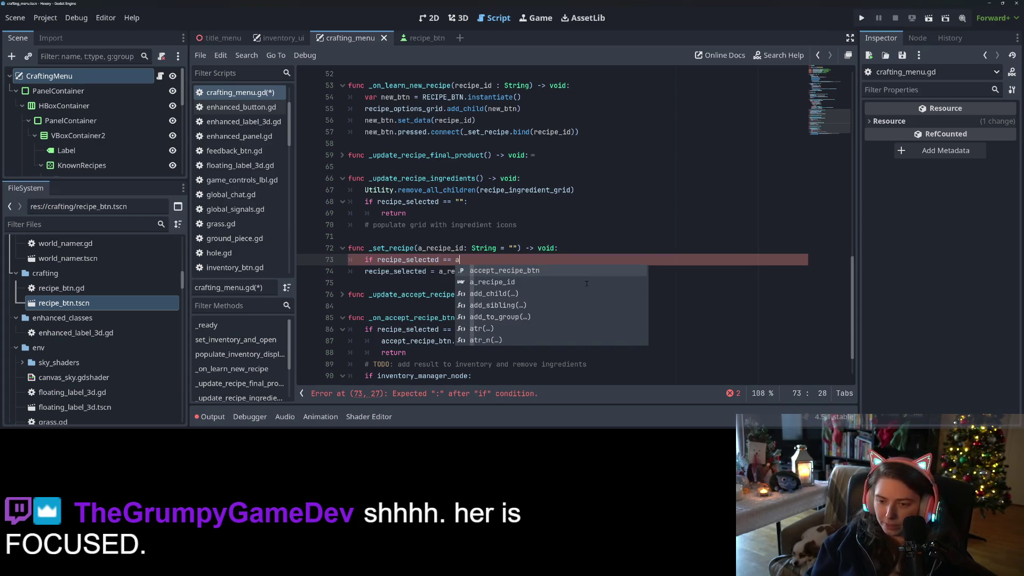
key("Down")
key("Return")
type(":")
key("Return")
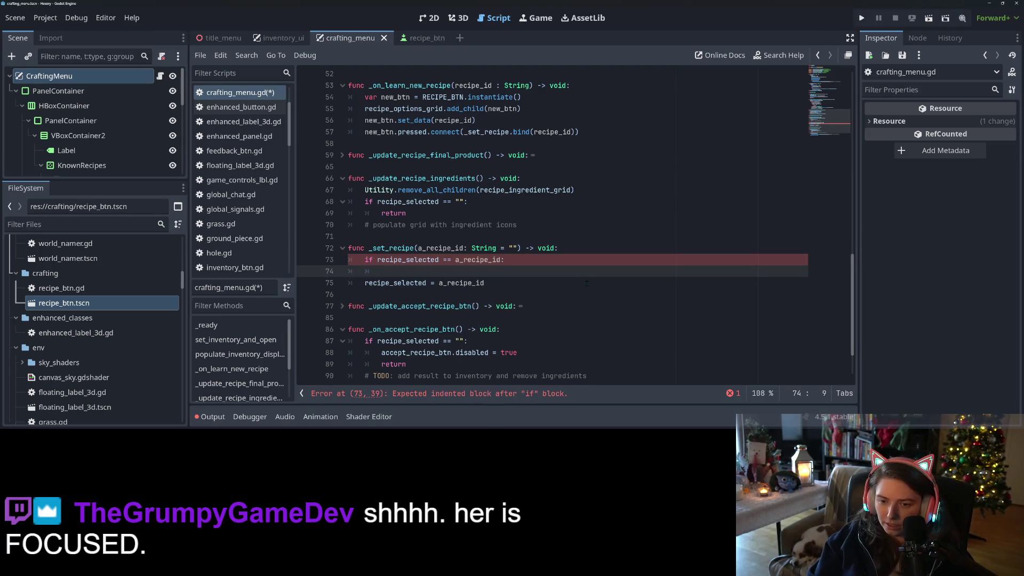
Reset recipe_selected to "" in the if branch, add an else branch for the assignment, and save.
type("reci")
type("pe")
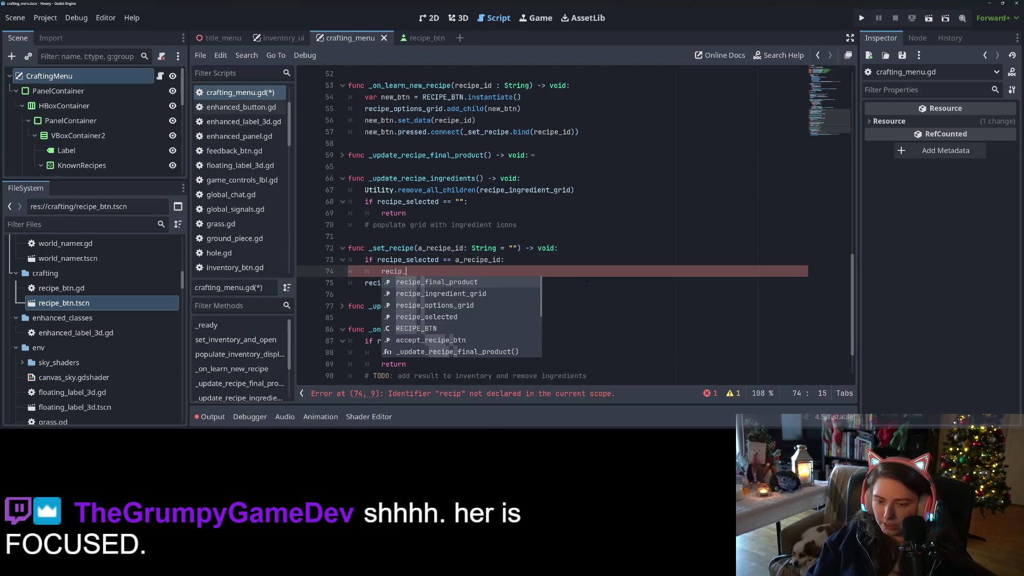
type("_selected = \"")
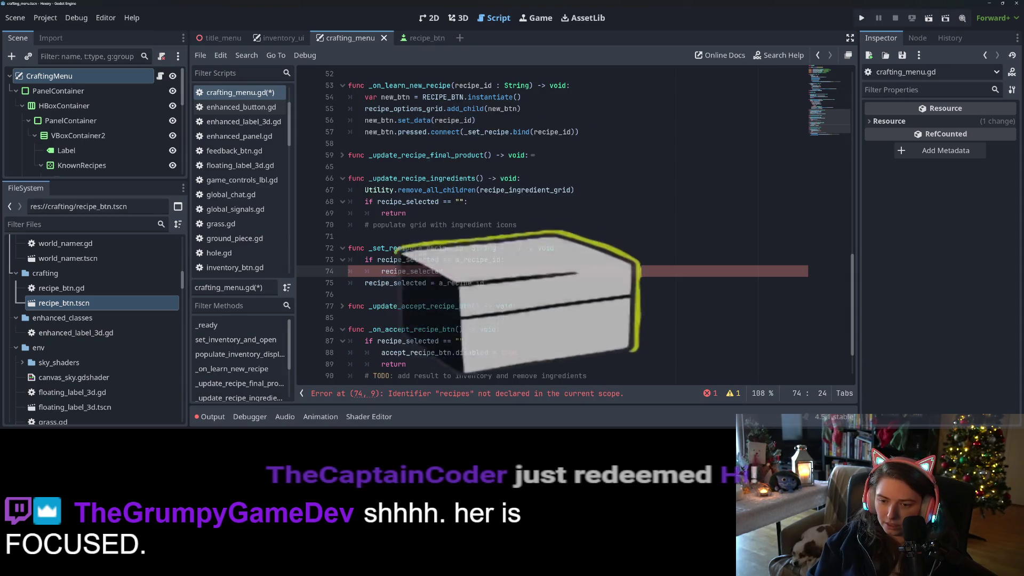
key("Return")
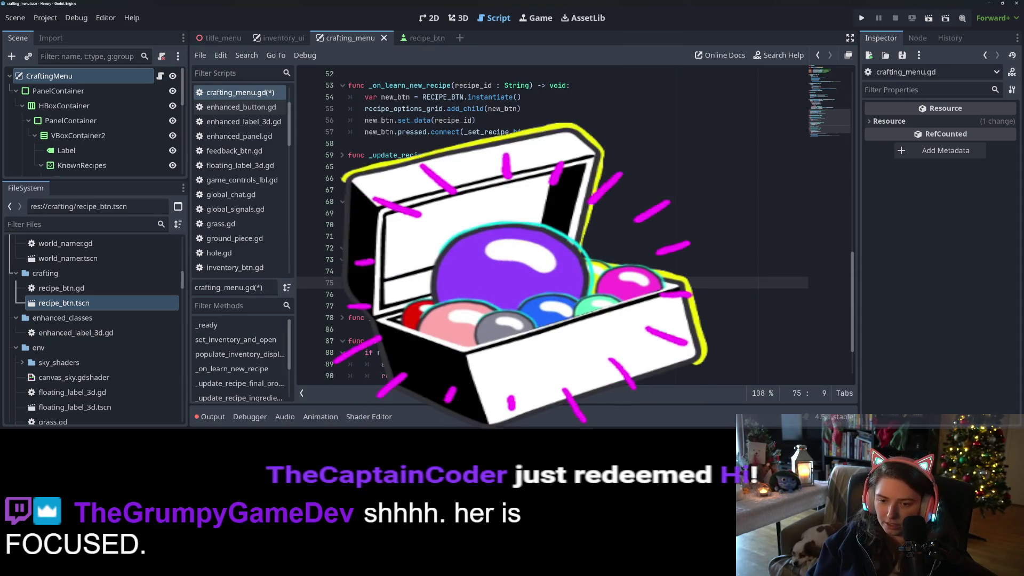
type("else:")
key("Down")
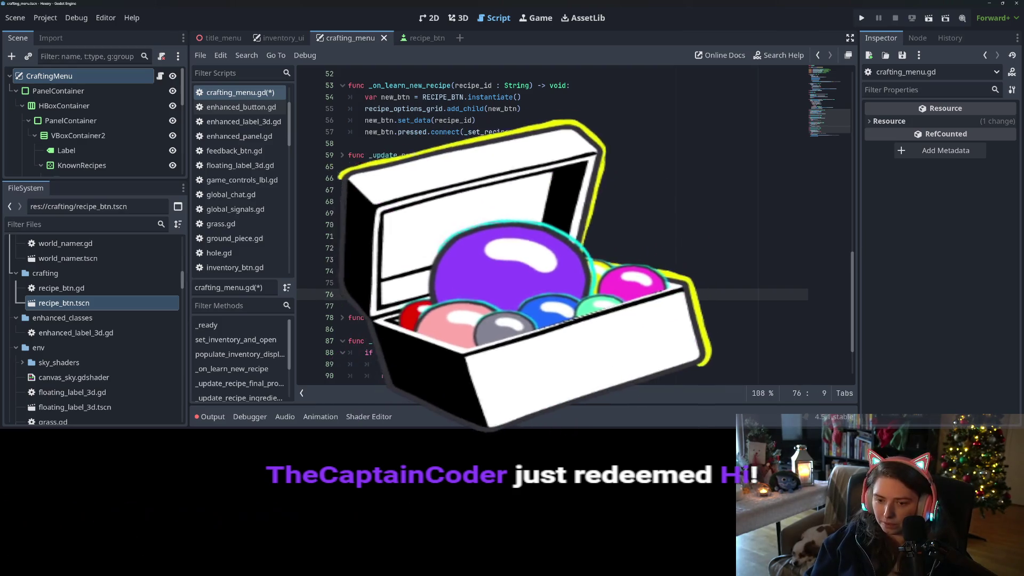
key("ctrl+s")
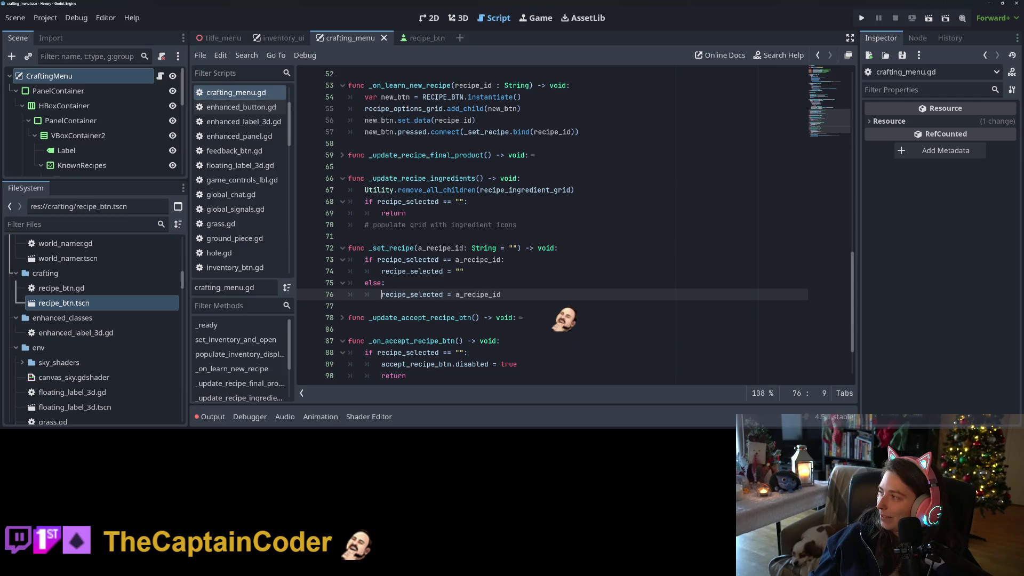
left_click(744, 258)
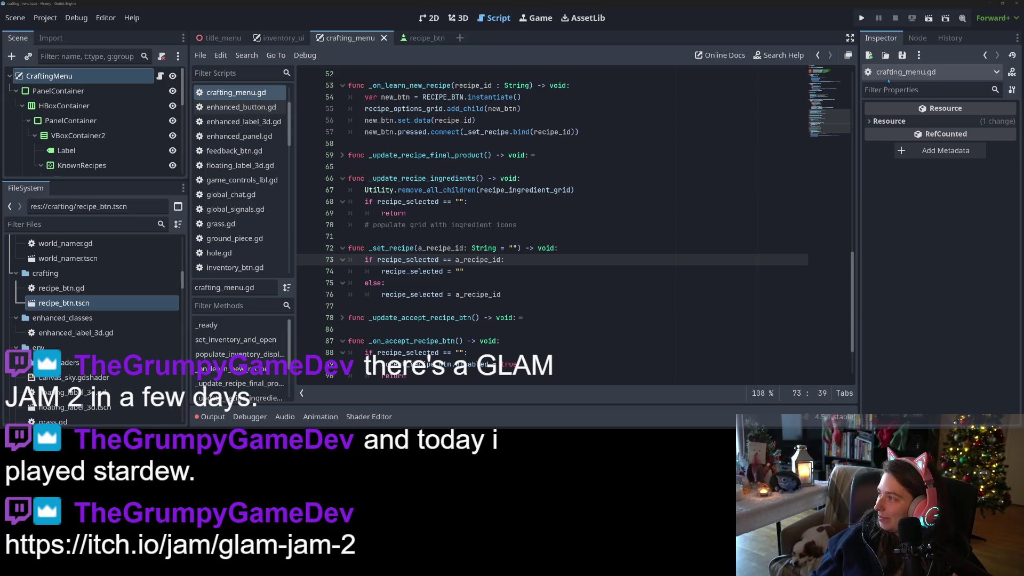
key("alt+Tab")
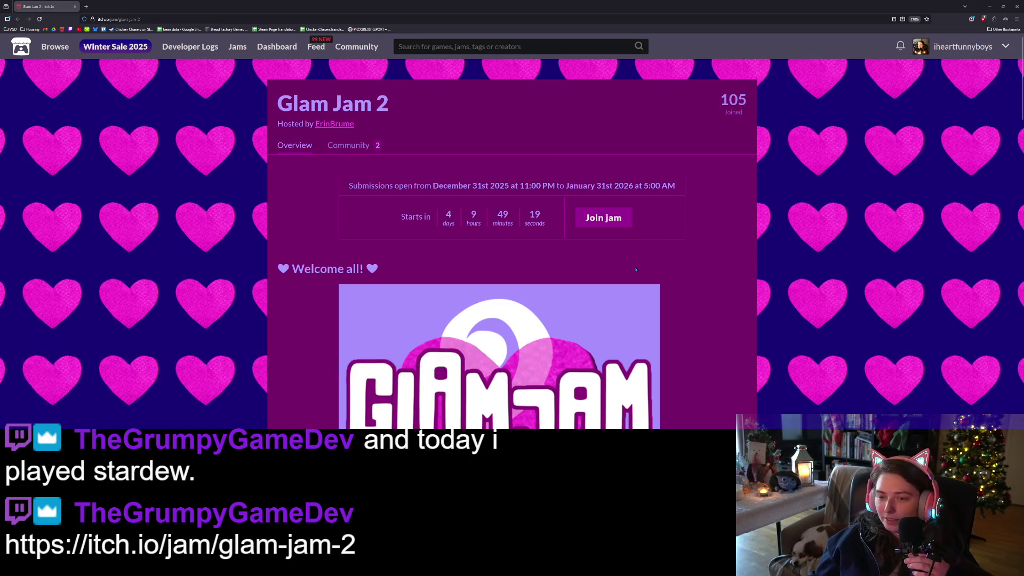
Read the Glam Jam 2 page's submission dates and its girl games inspiration sentence.
scroll(633, 271, "down", 2)
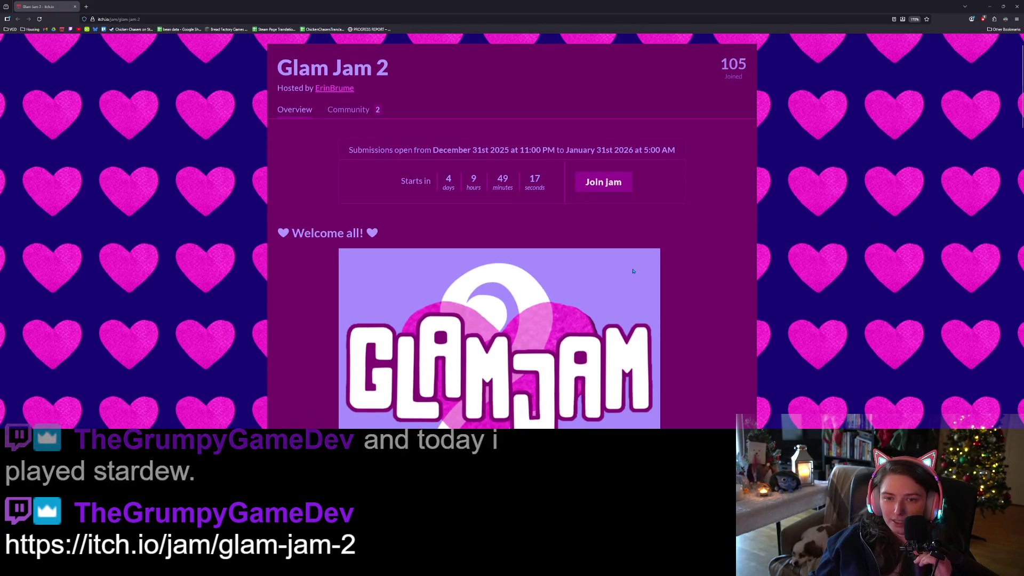
scroll(633, 271, "down", 2)
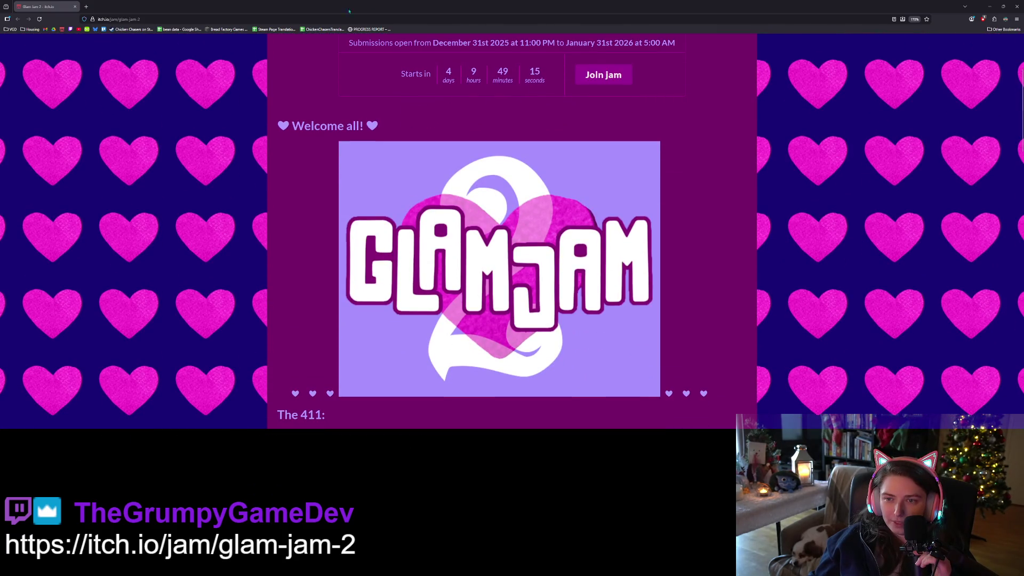
left_click_drag(447, 43, 677, 44)
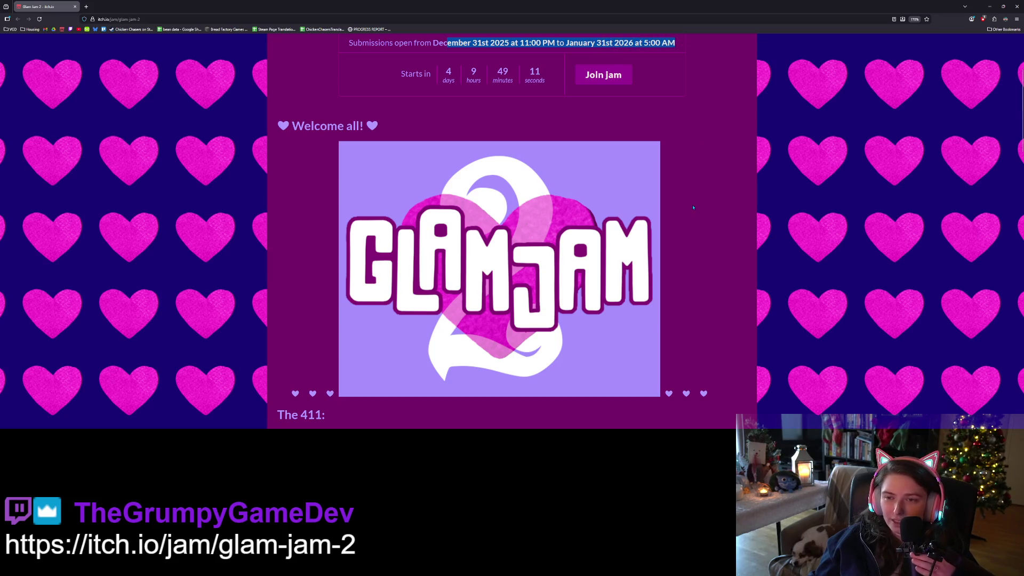
scroll(692, 207, "down", 7)
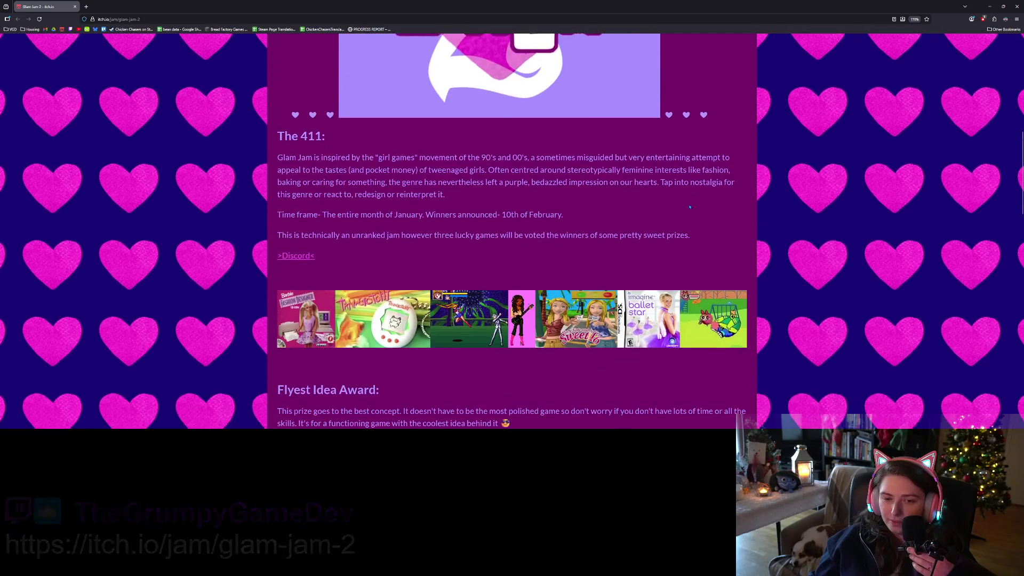
left_click_drag(380, 151, 625, 151)
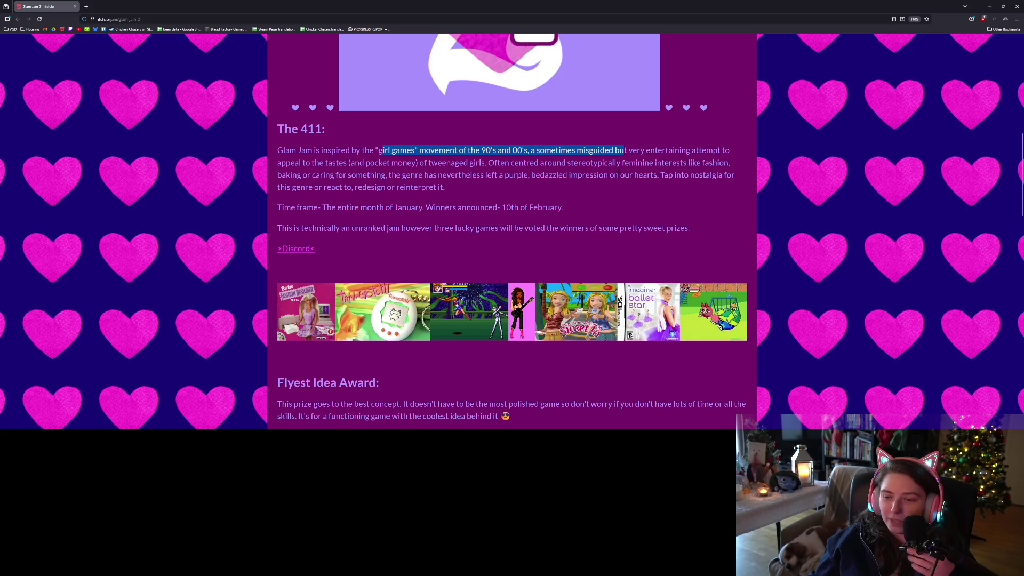
scroll(594, 240, "up", 2)
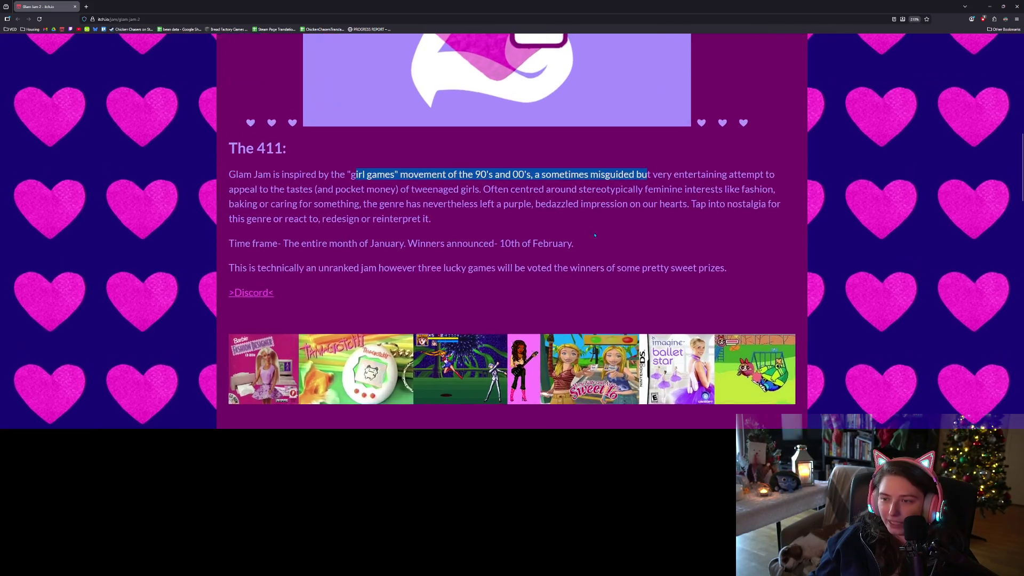
left_click(623, 233)
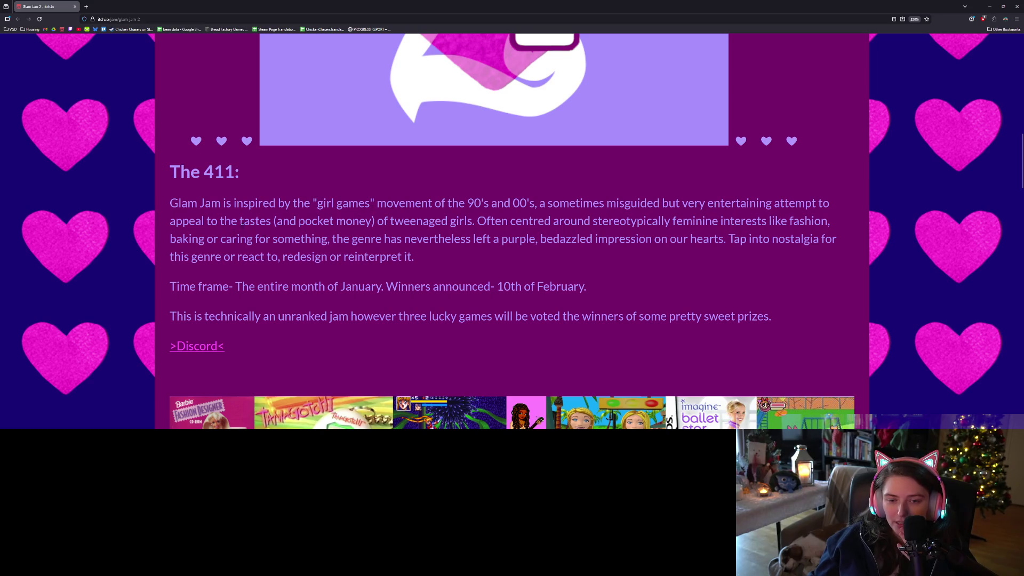
Read the passages on pocket money, the genre's impression and the three winning games.
left_click_drag(271, 221, 347, 221)
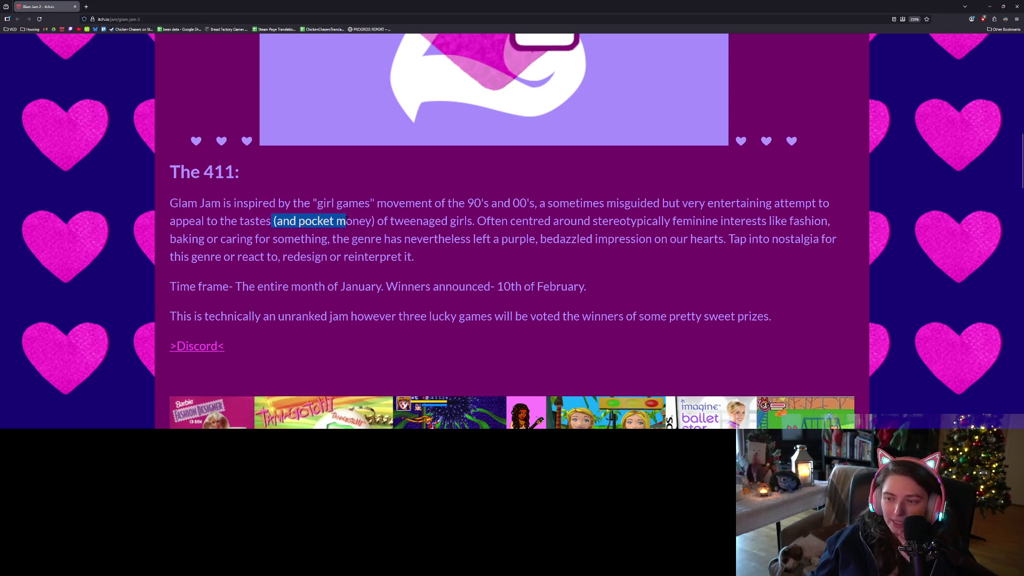
left_click(347, 221)
scroll(347, 218, "down", 1)
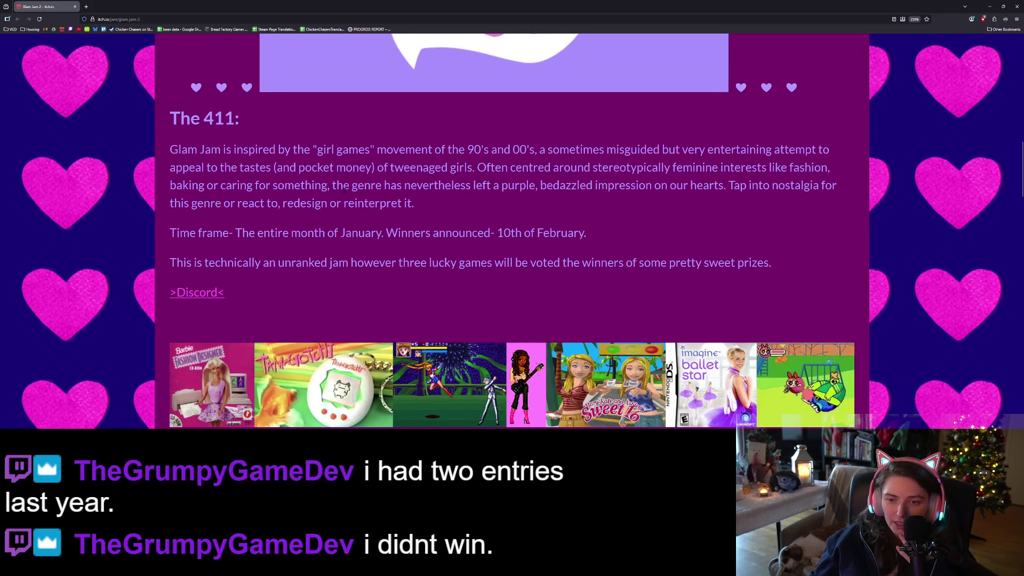
mouse_move(342, 185)
left_mouse_down()
mouse_move(418, 203)
mouse_move(738, 187)
mouse_move(723, 197)
left_mouse_up()
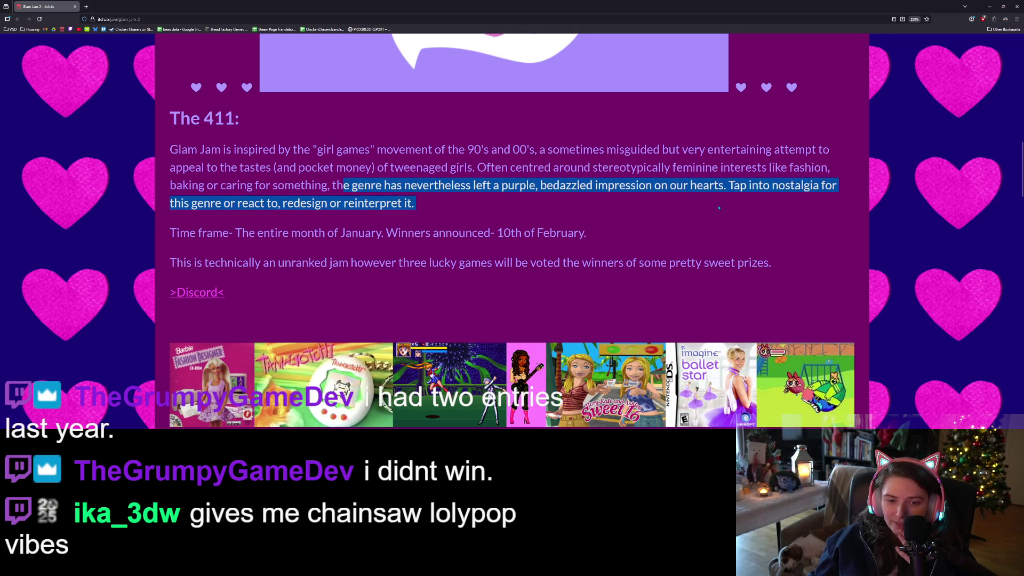
scroll(681, 224, "down", 3)
left_click(476, 67)
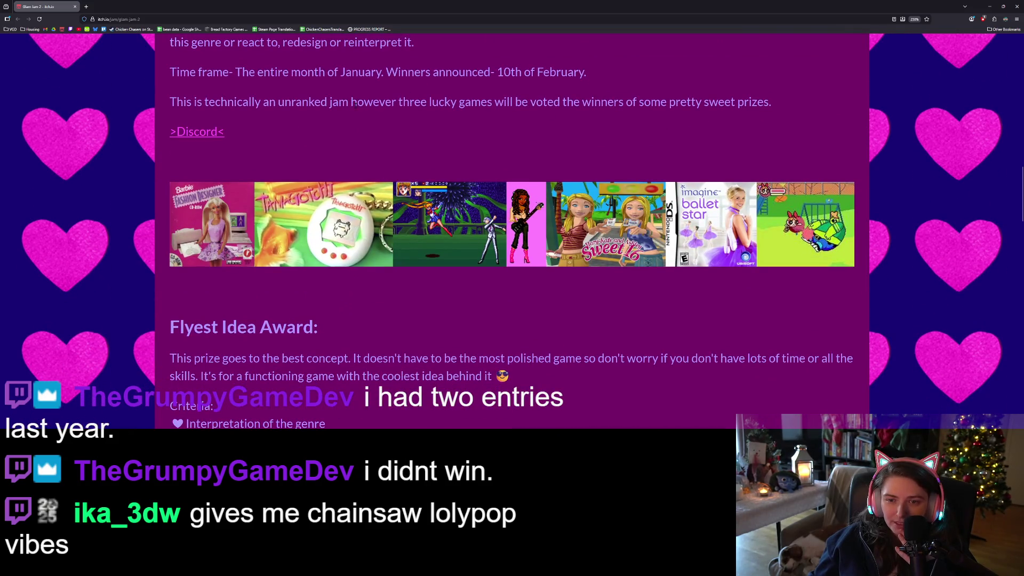
left_click_drag(355, 104, 752, 102)
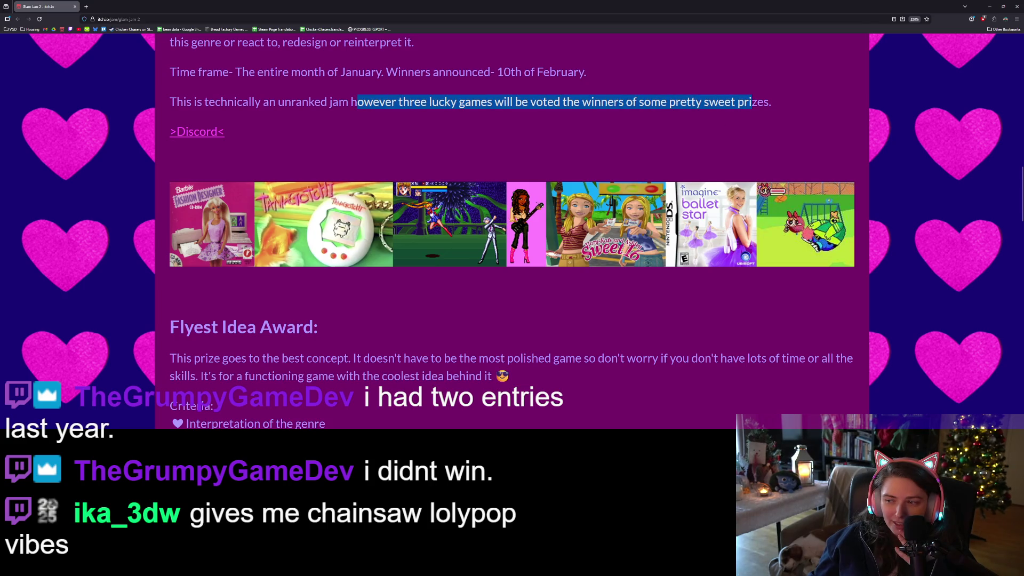
scroll(512, 231, "down", 2)
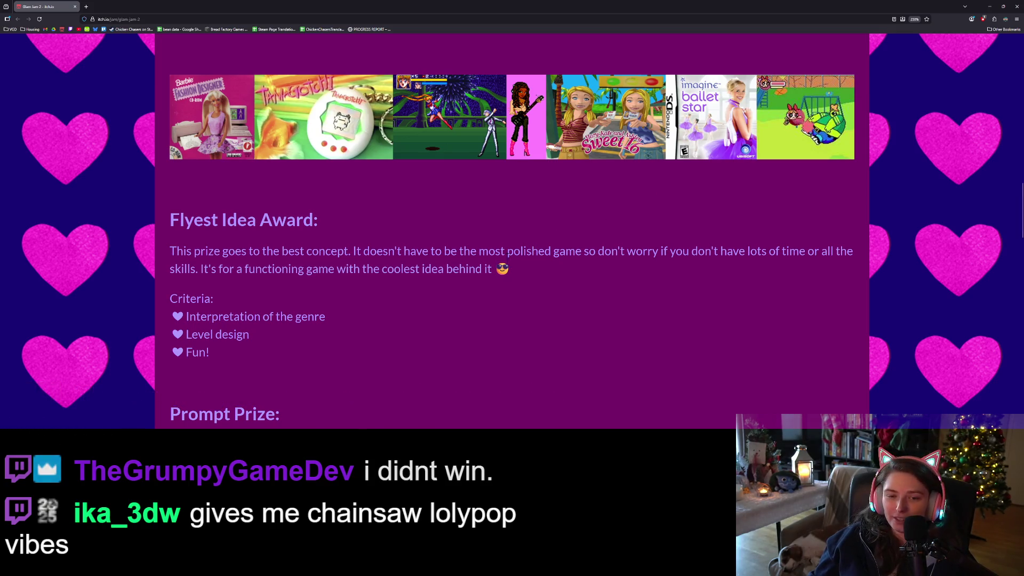
scroll(389, 289, "down", 2)
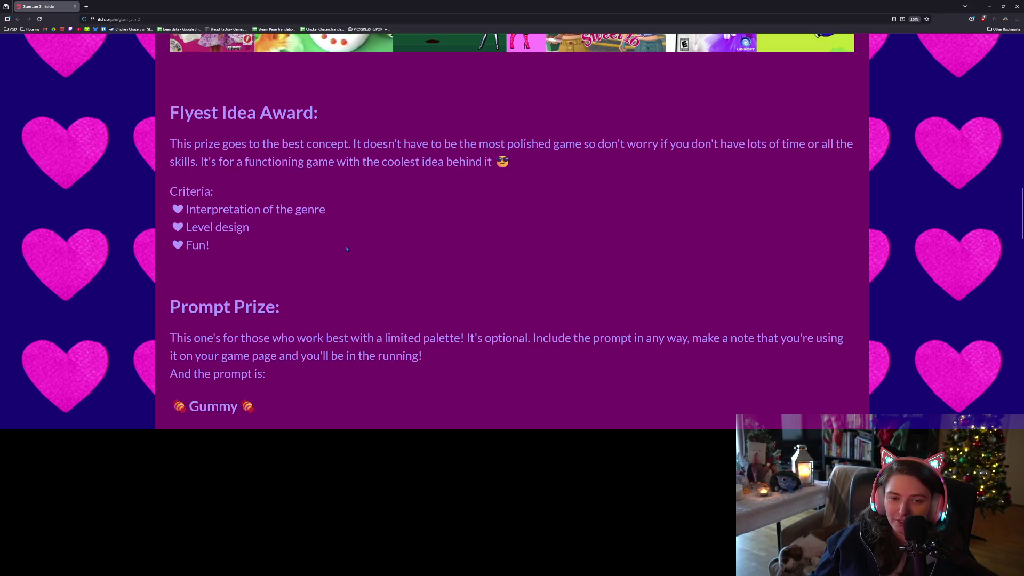
left_click_drag(252, 144, 622, 157)
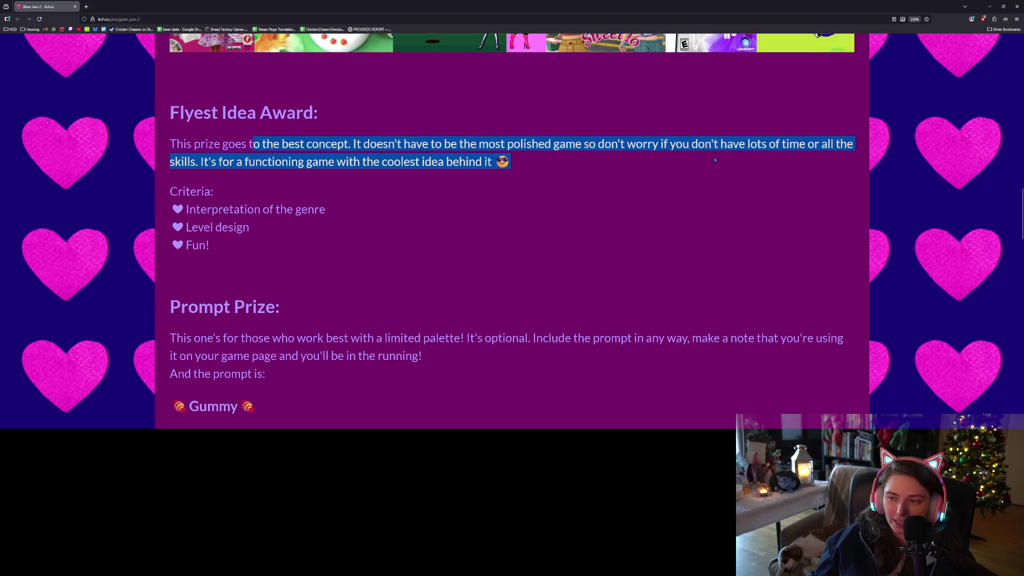
left_click_drag(536, 161, 395, 161)
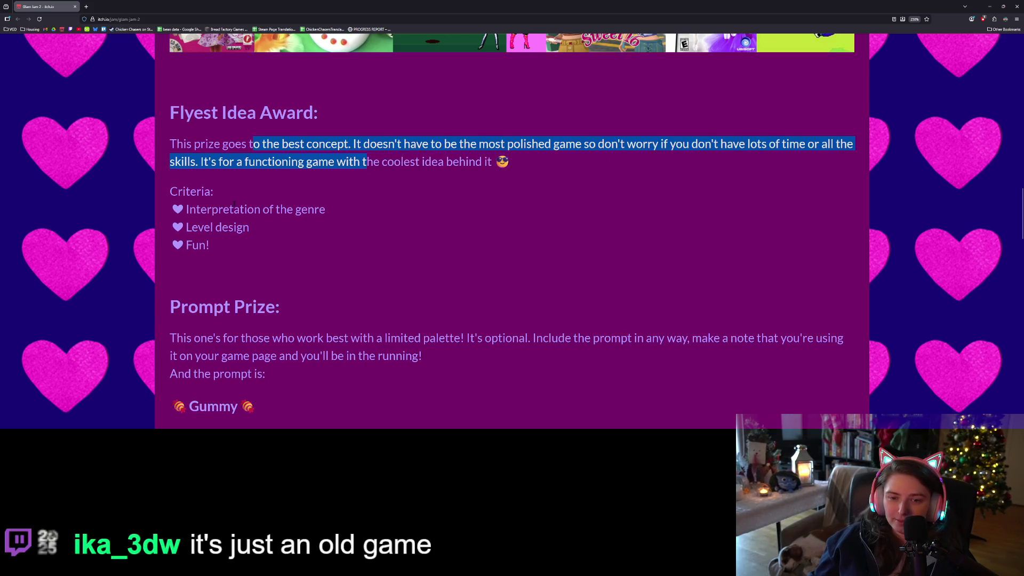
left_click(395, 161)
left_click_drag(181, 112, 314, 112)
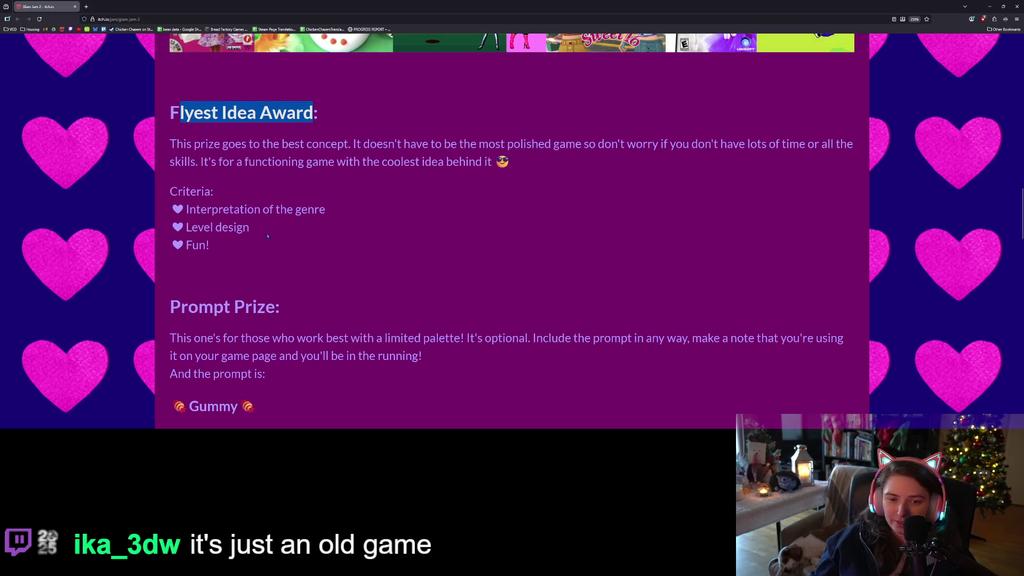
scroll(269, 236, "down", 3)
mouse_move(227, 179)
left_mouse_down()
mouse_move(498, 179)
mouse_move(591, 195)
mouse_move(666, 179)
mouse_move(688, 190)
mouse_move(480, 213)
mouse_move(327, 195)
mouse_move(391, 195)
left_mouse_up()
scroll(346, 244, "down", 3)
scroll(199, 183, "up", 2)
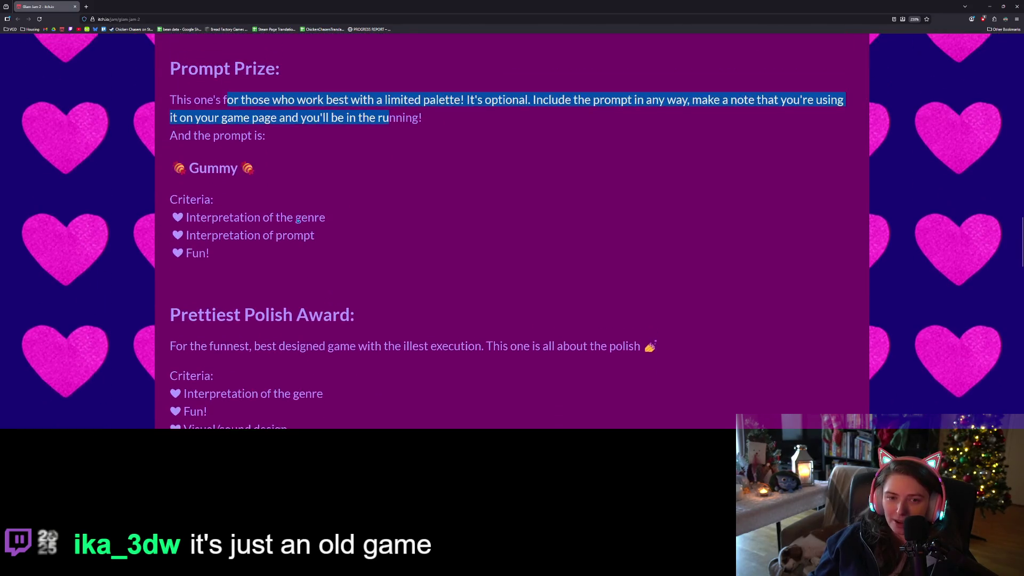
left_click_drag(189, 193, 235, 195)
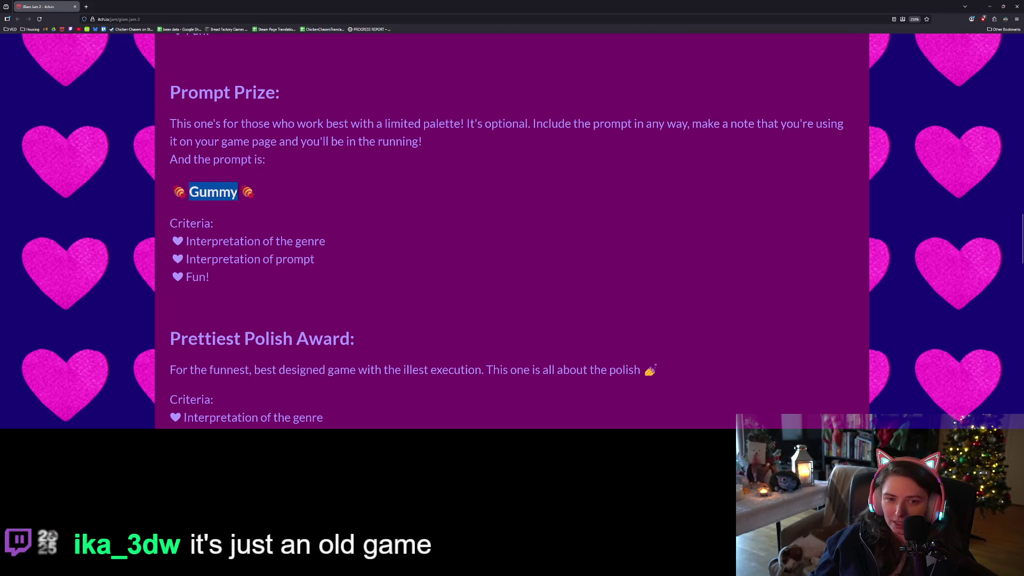
scroll(280, 265, "up", 4)
scroll(281, 265, "down", 7)
scroll(280, 264, "down", 1)
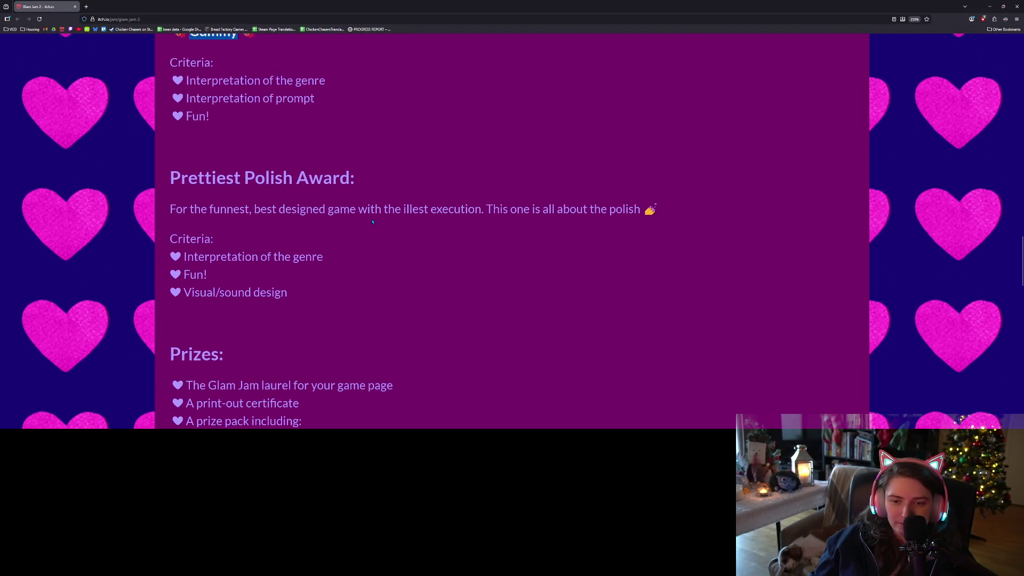
left_click_drag(381, 208, 634, 209)
left_click(379, 269)
scroll(321, 242, "down", 3)
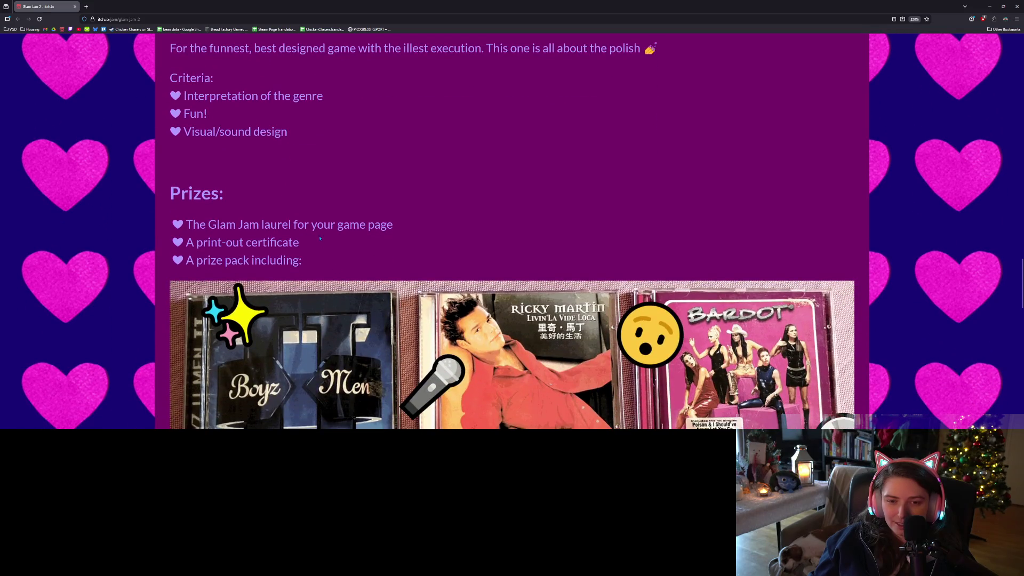
scroll(322, 242, "down", 2)
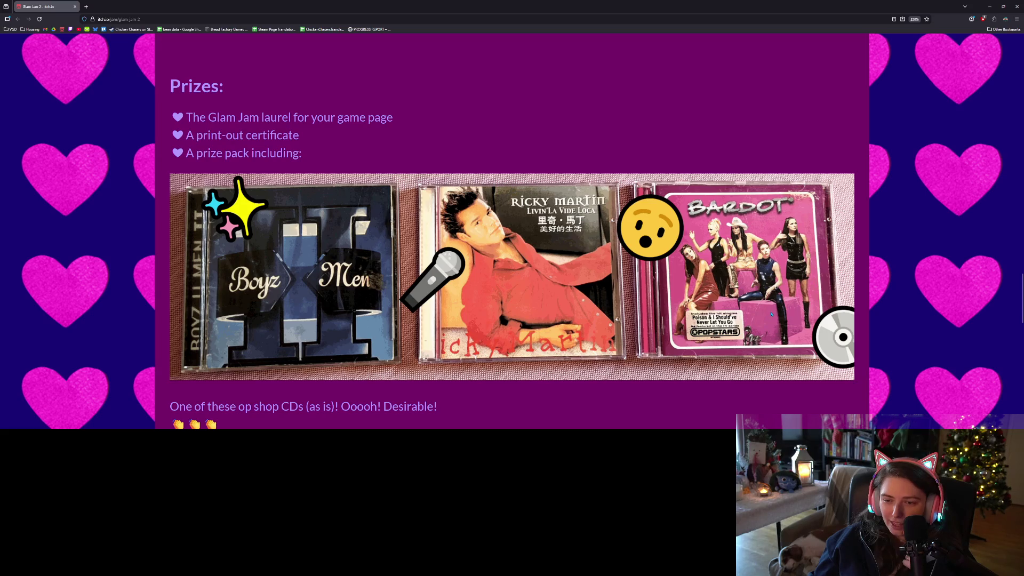
scroll(760, 312, "down", 2)
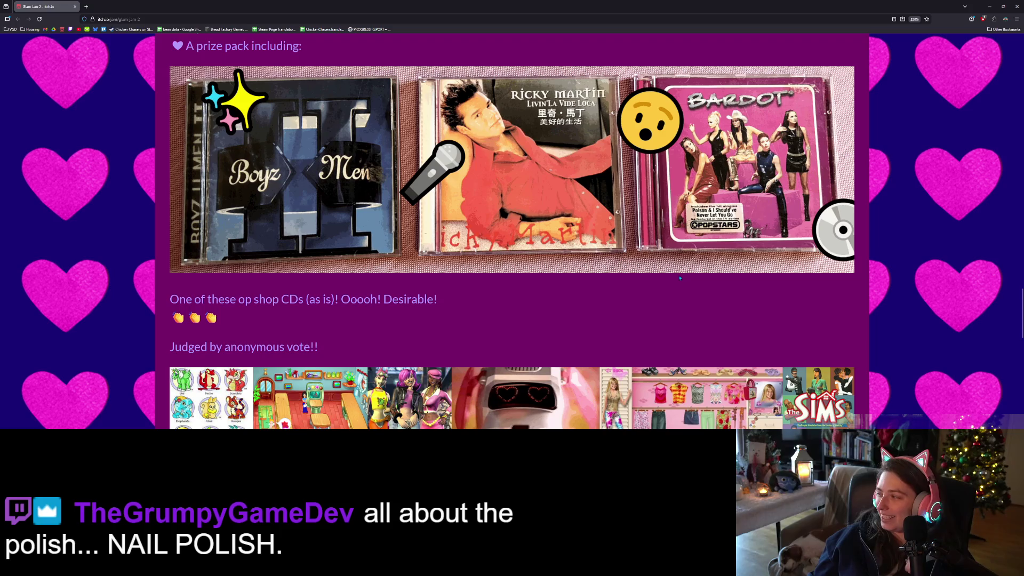
scroll(680, 277, "down", 1)
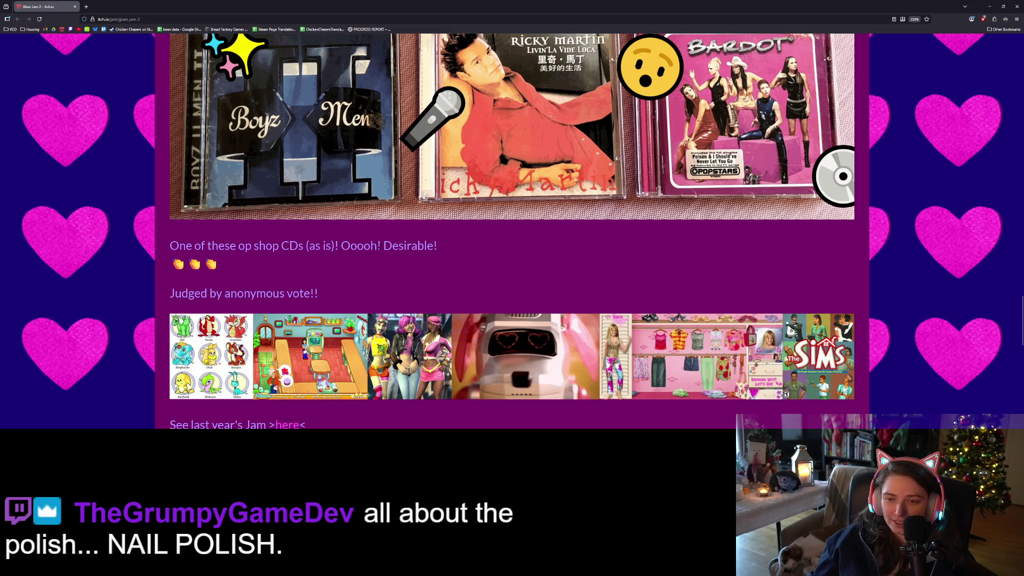
scroll(425, 245, "down", 3)
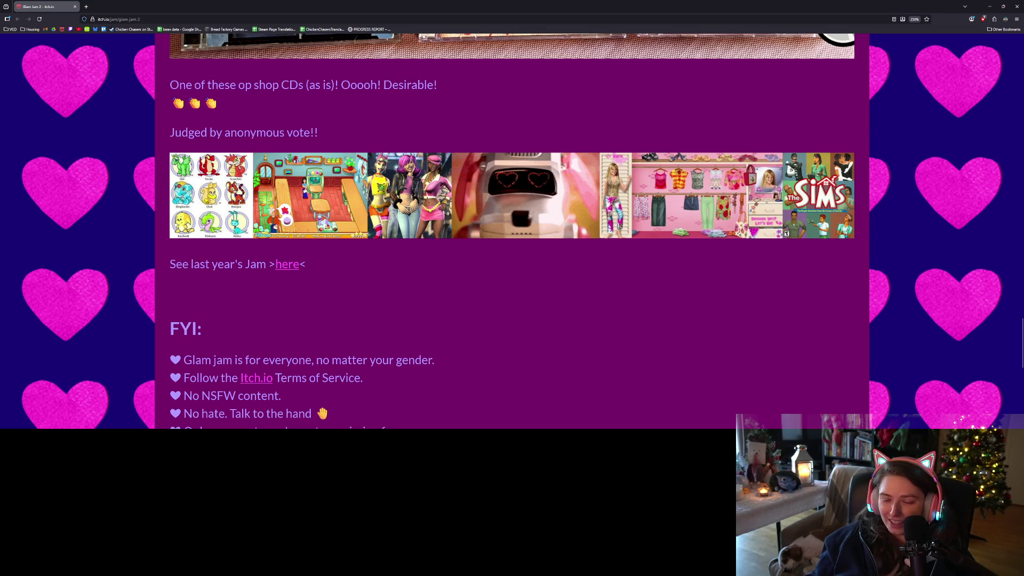
scroll(722, 287, "down", 2)
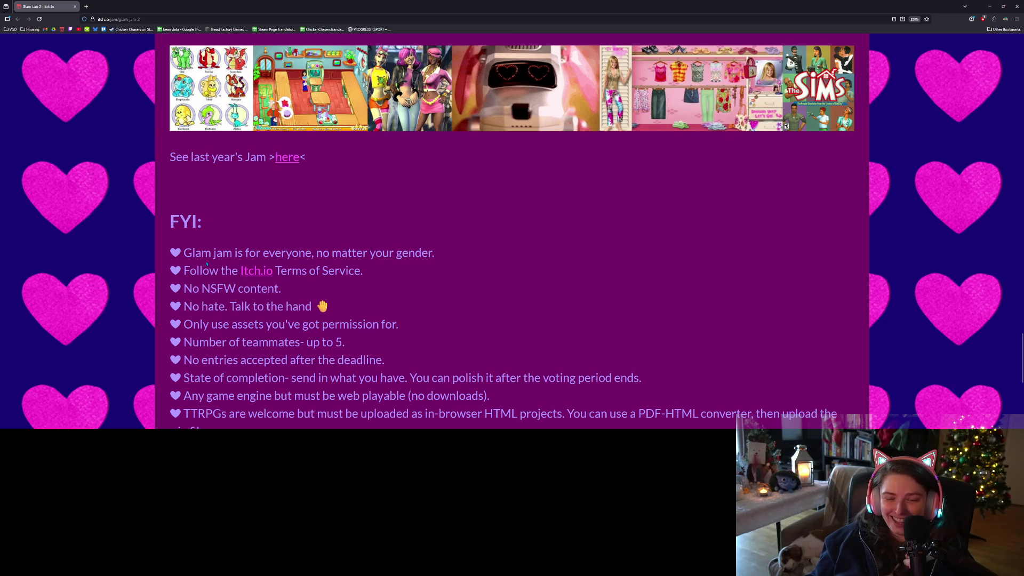
scroll(224, 251, "down", 1)
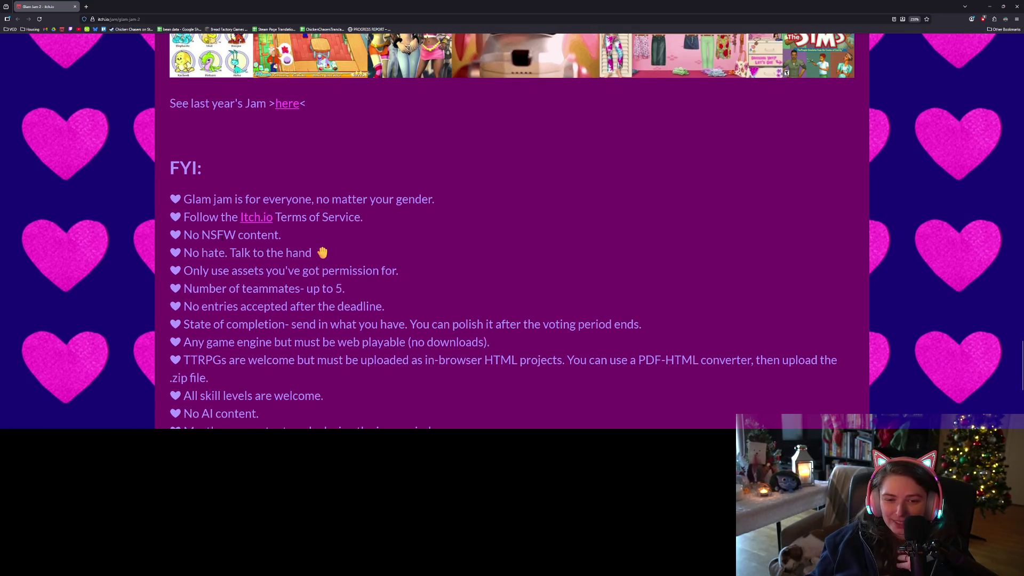
scroll(267, 208, "down", 2)
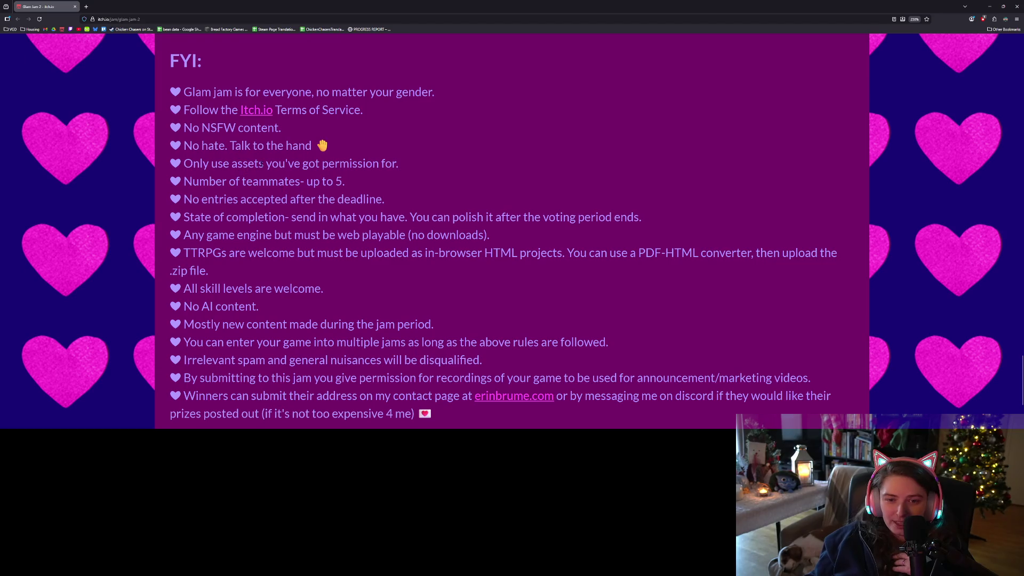
scroll(254, 169, "down", 1)
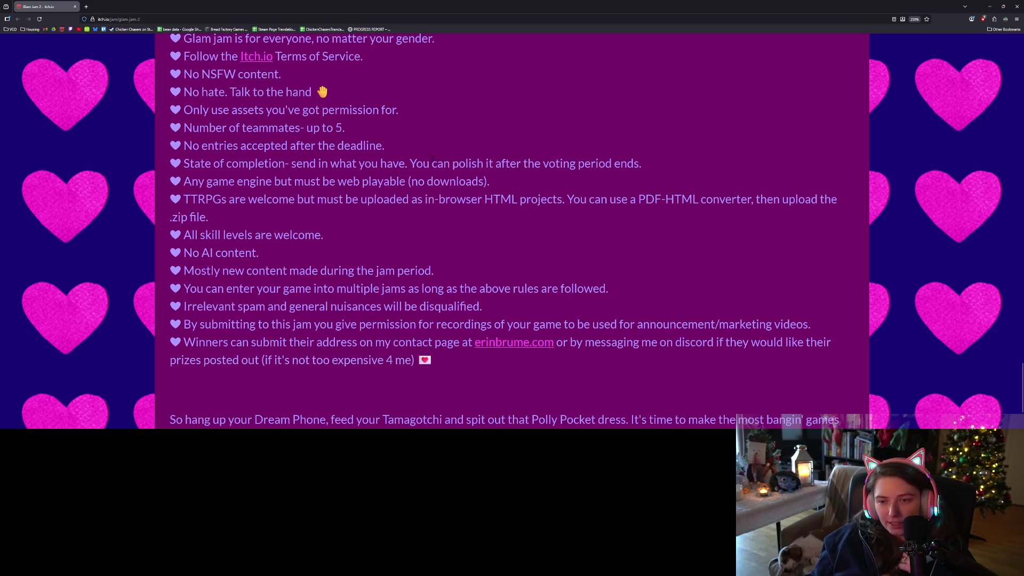
scroll(358, 194, "down", 1)
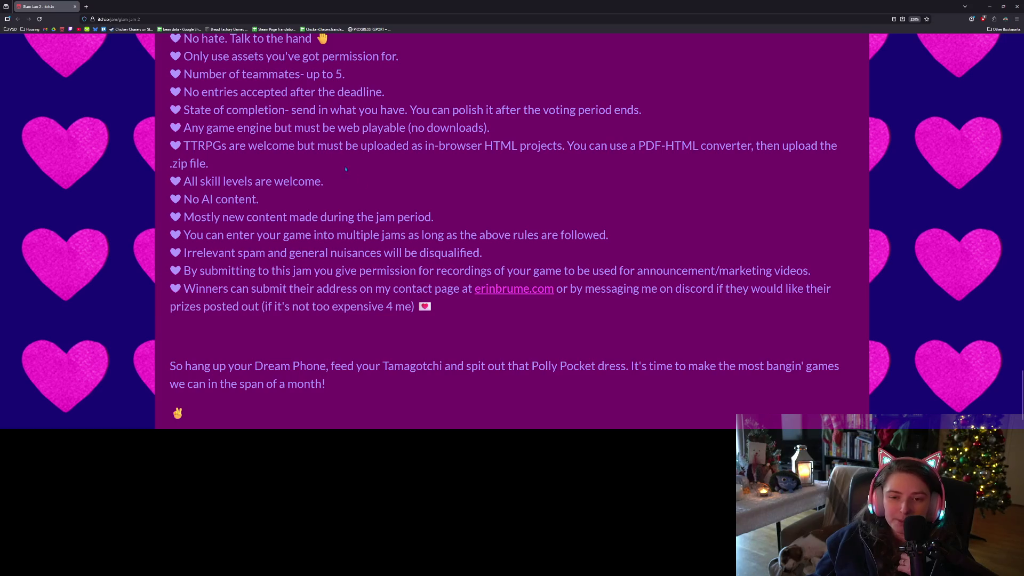
scroll(291, 174, "down", 1)
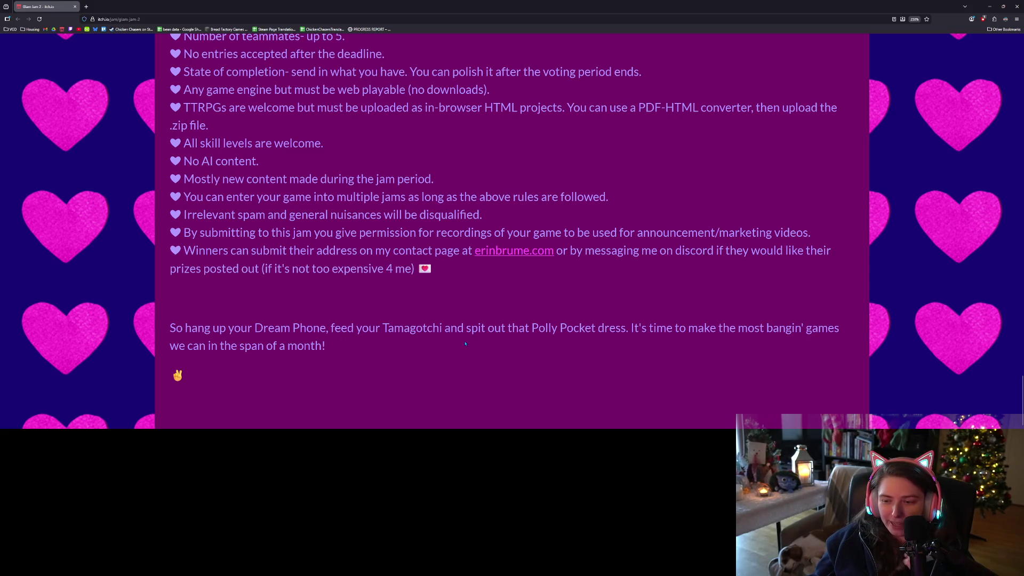
scroll(465, 344, "up", 10)
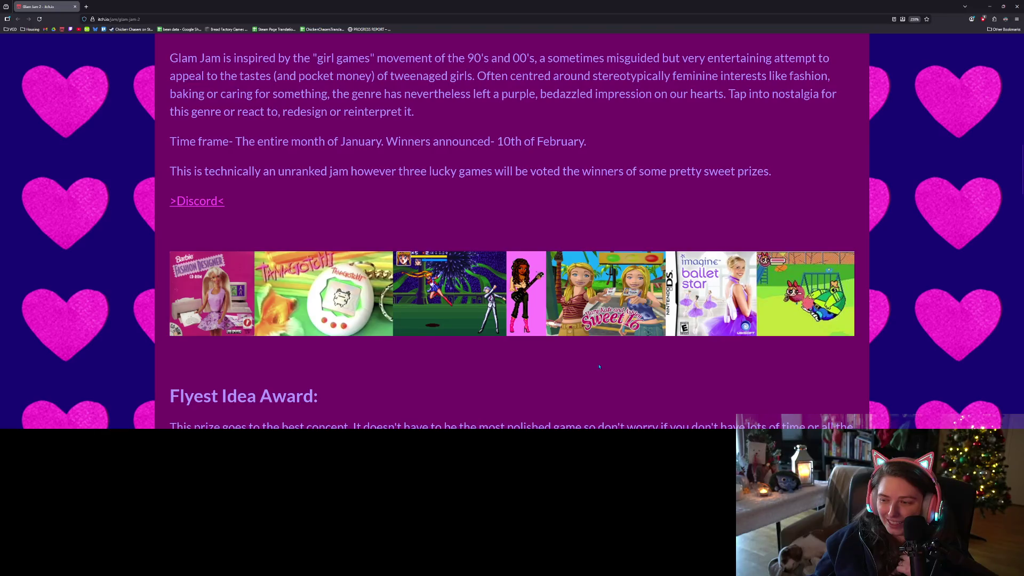
scroll(599, 366, "up", 10)
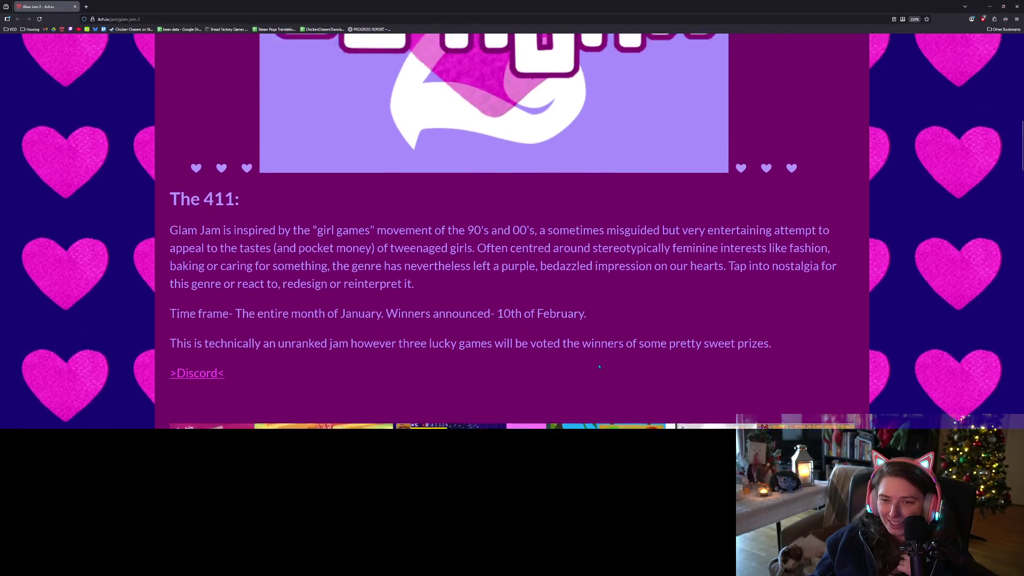
scroll(599, 366, "down", 5)
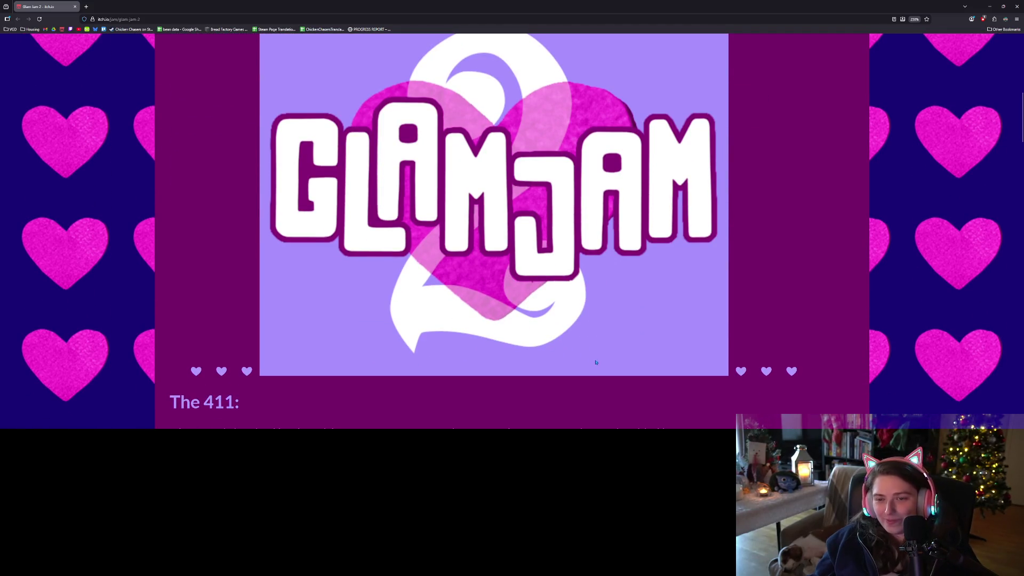
scroll(595, 358, "down", 2)
scroll(595, 358, "up", 5)
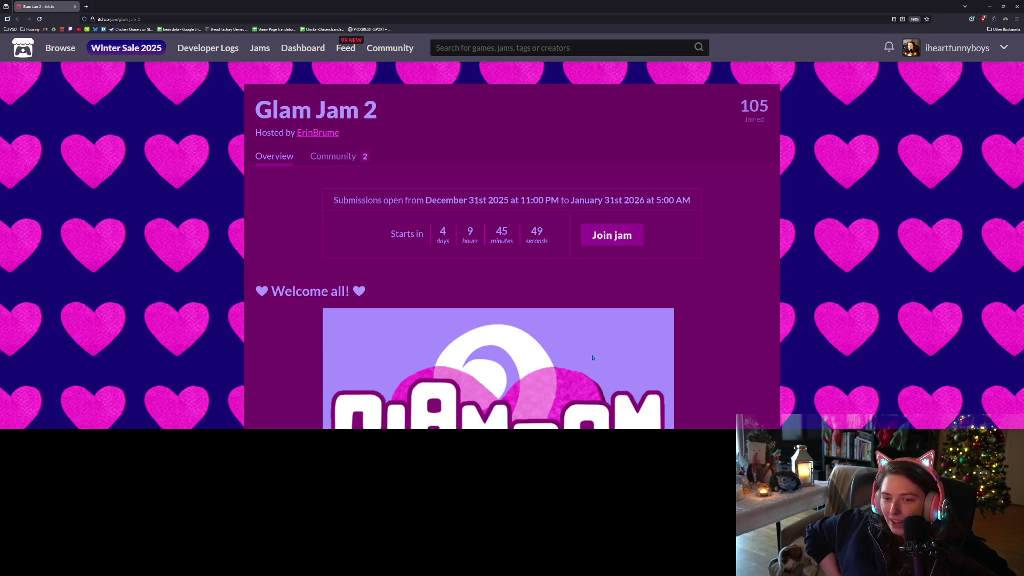
Join the Glam Jam 2 jam and scroll the page to check the joined count.
left_click(614, 241)
scroll(721, 368, "down", 1)
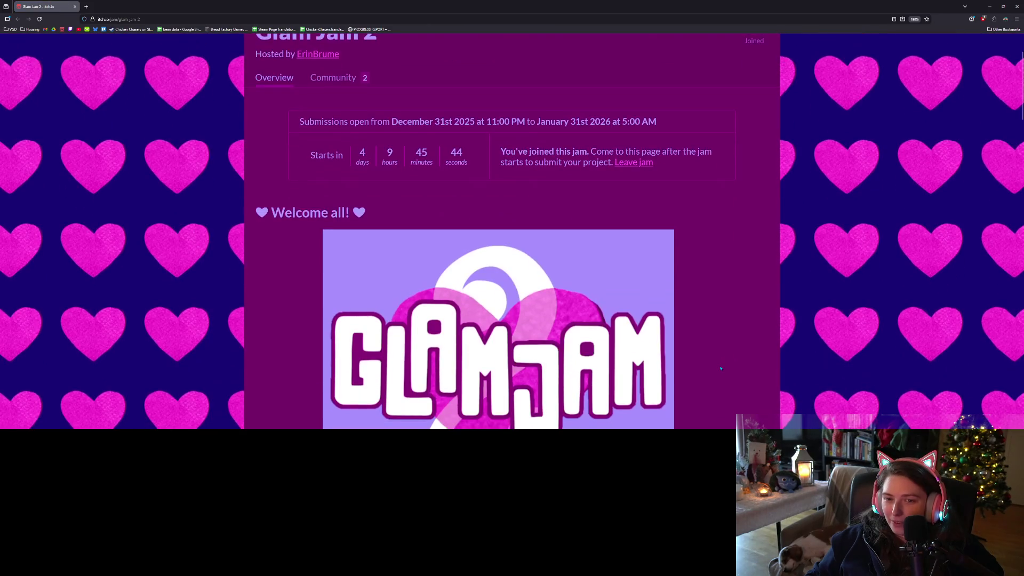
scroll(720, 368, "down", 1)
scroll(716, 370, "down", 3)
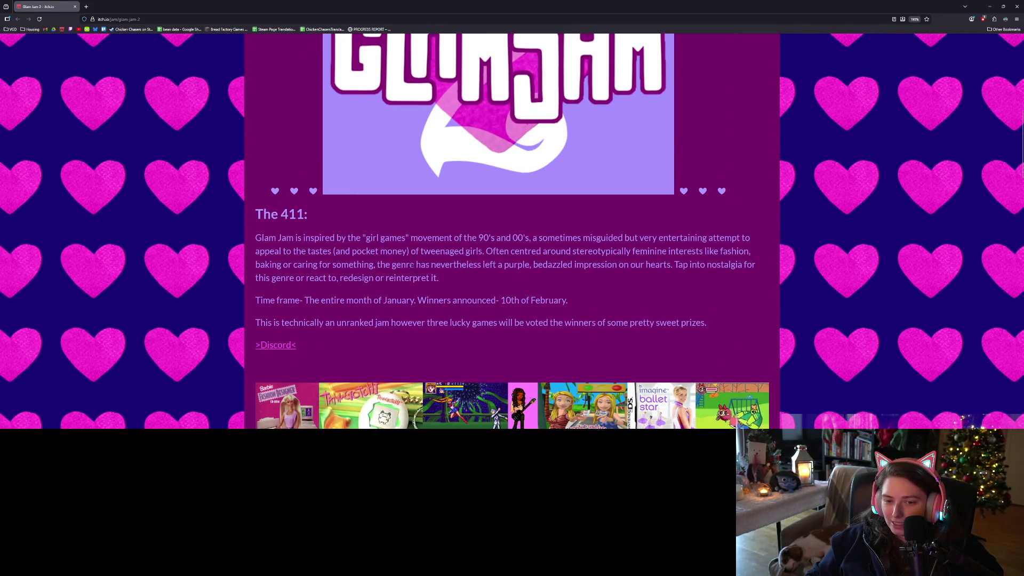
scroll(412, 265, "up", 5)
Browse the Community topics, then return to Overview and scroll to the award sections.
left_click(341, 157)
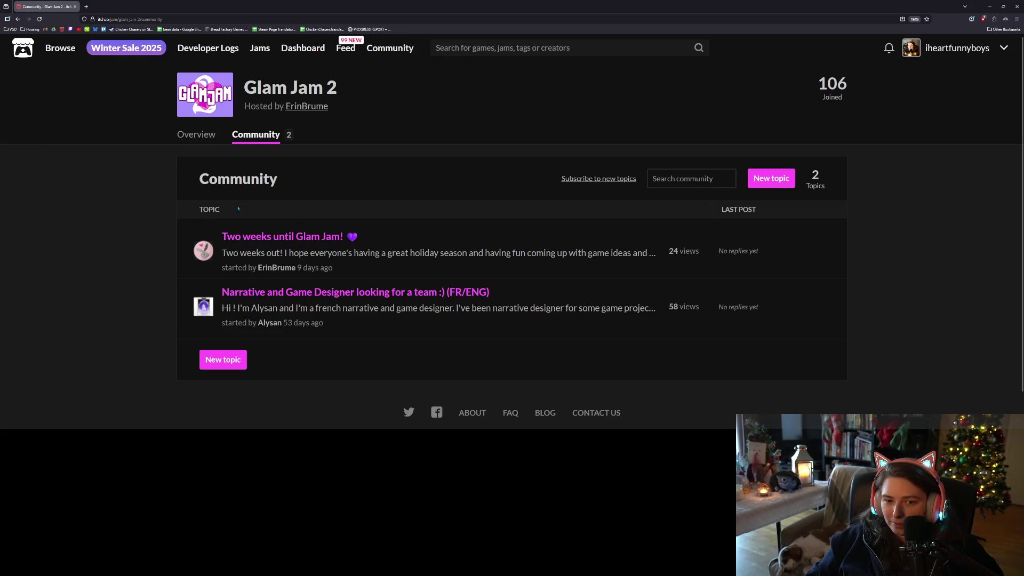
left_click(197, 136)
scroll(354, 258, "down", 5)
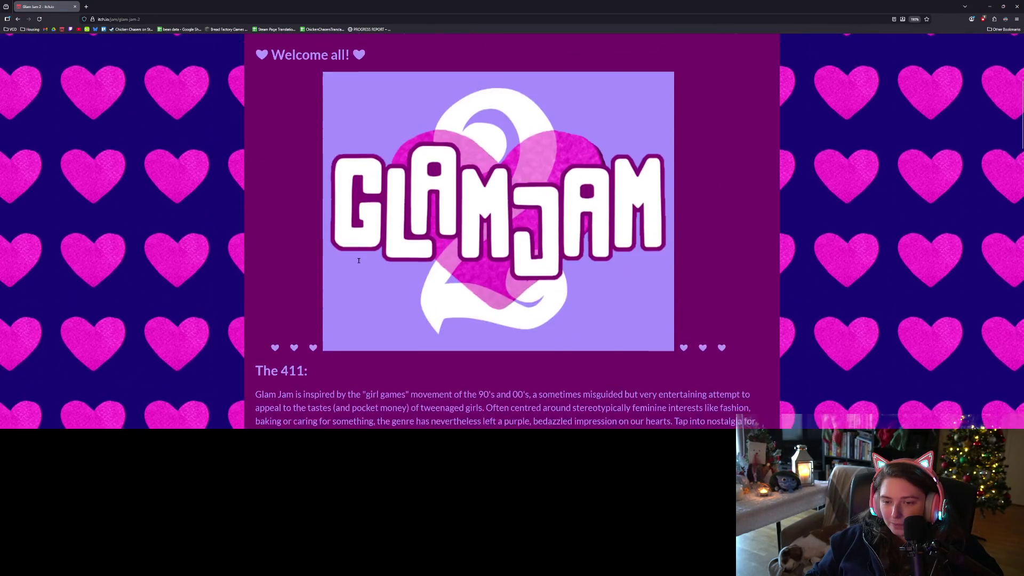
scroll(355, 258, "down", 5)
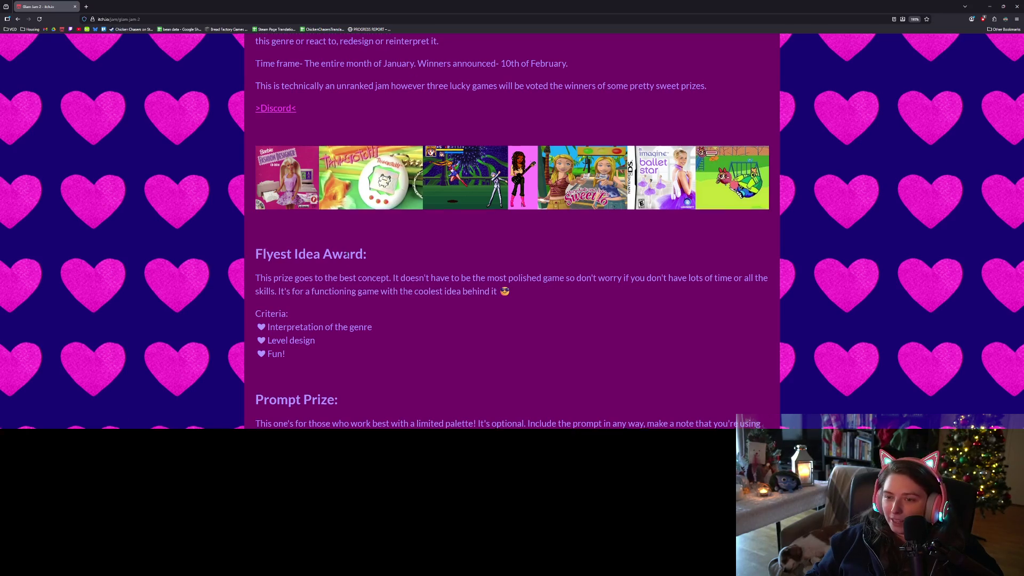
scroll(347, 254, "down", 1)
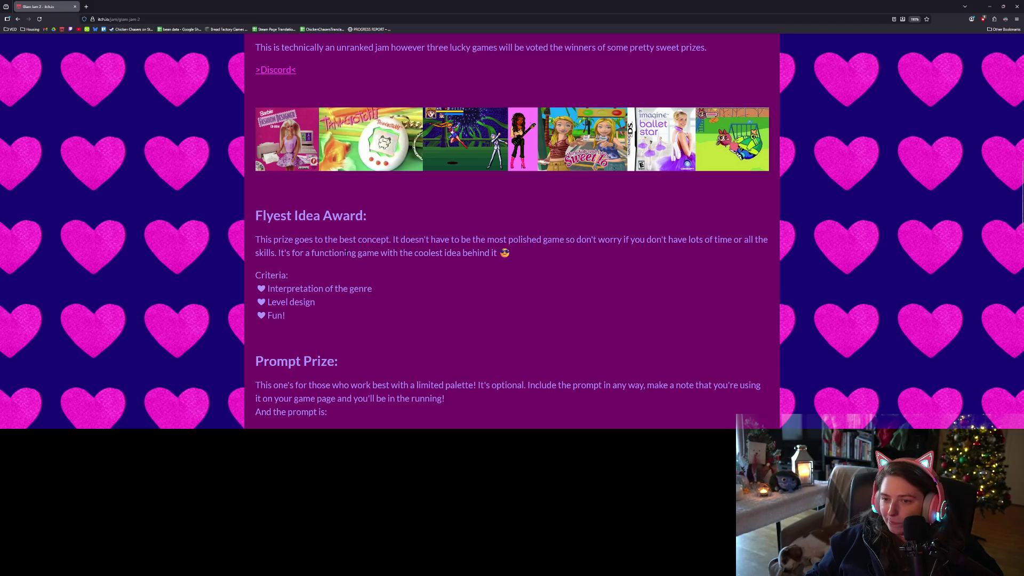
scroll(345, 254, "down", 3)
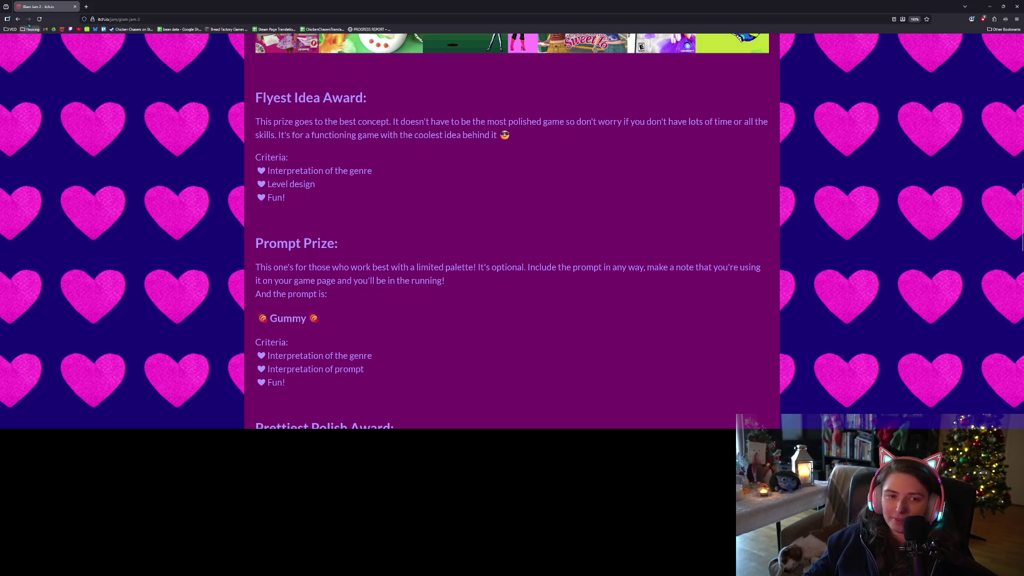
Open the itch.io creator dashboard in a new tab and switch back to the Godot editor.
middle_click(62, 29)
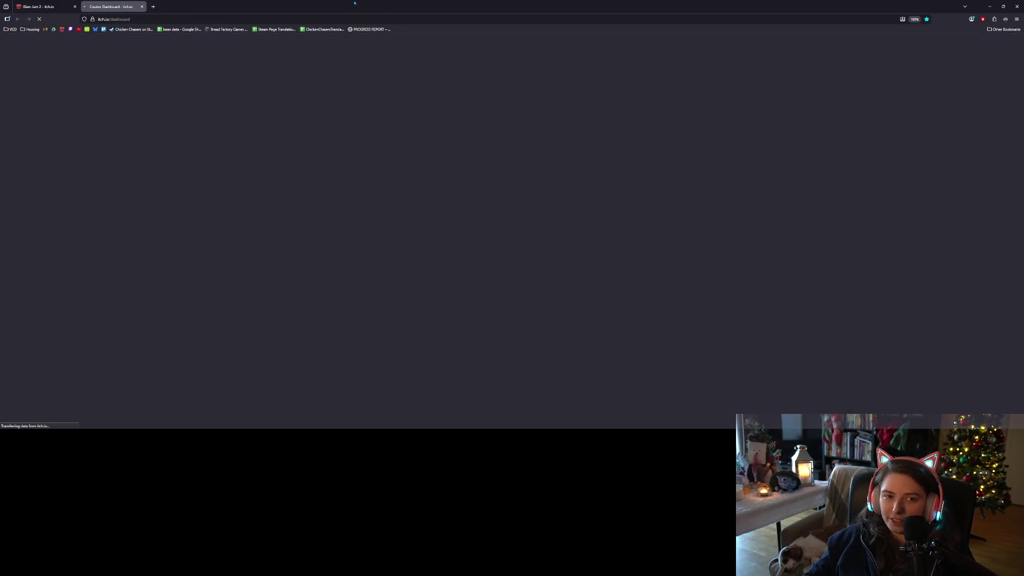
key("alt+Tab")
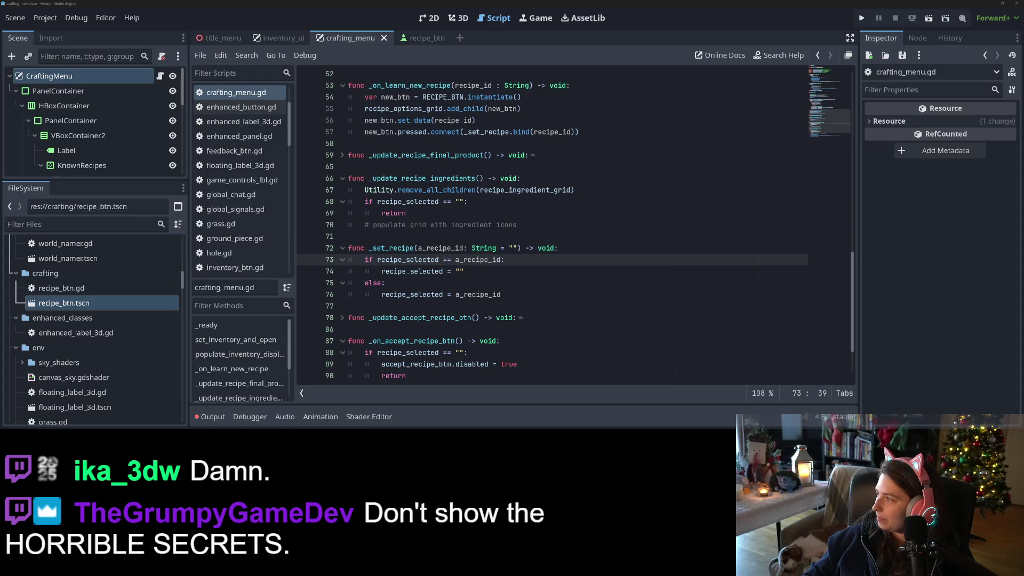
Load the good morning! web game, dismiss the media popup, and start it from the title screen.
key("alt+Tab")
scroll(655, 336, "down", 3)
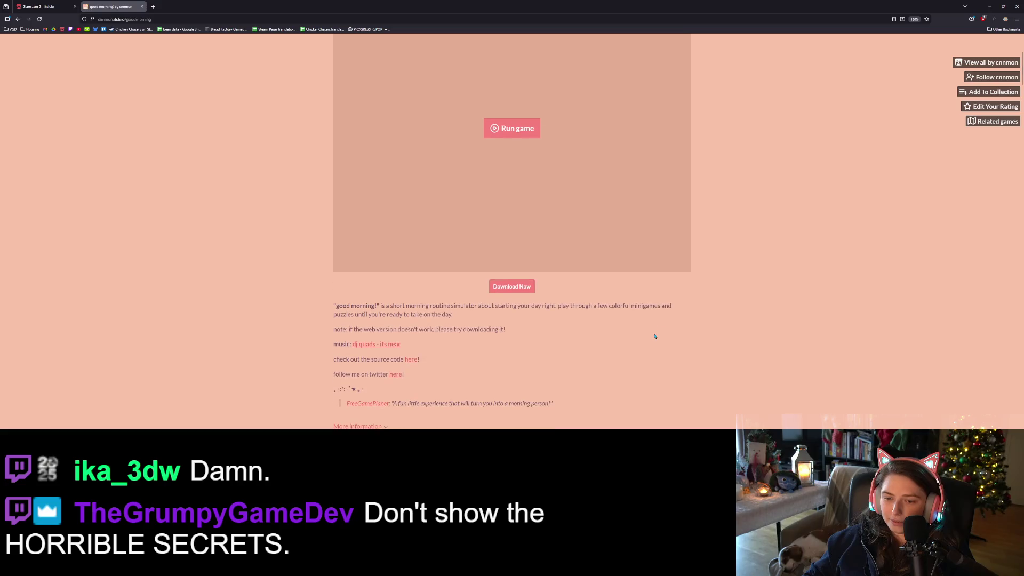
scroll(655, 215, "up", 3)
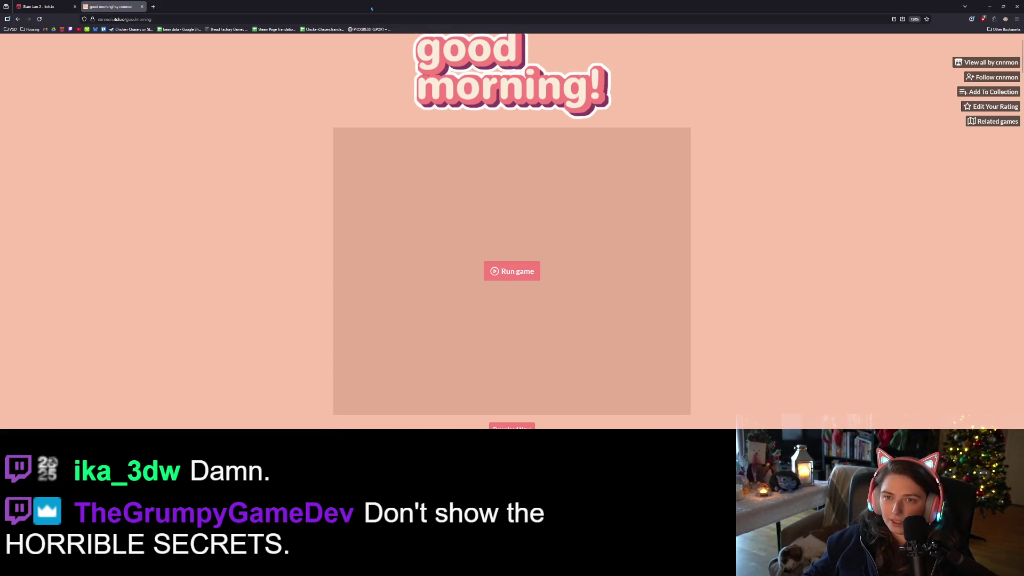
left_click(373, 19)
left_click(790, 361)
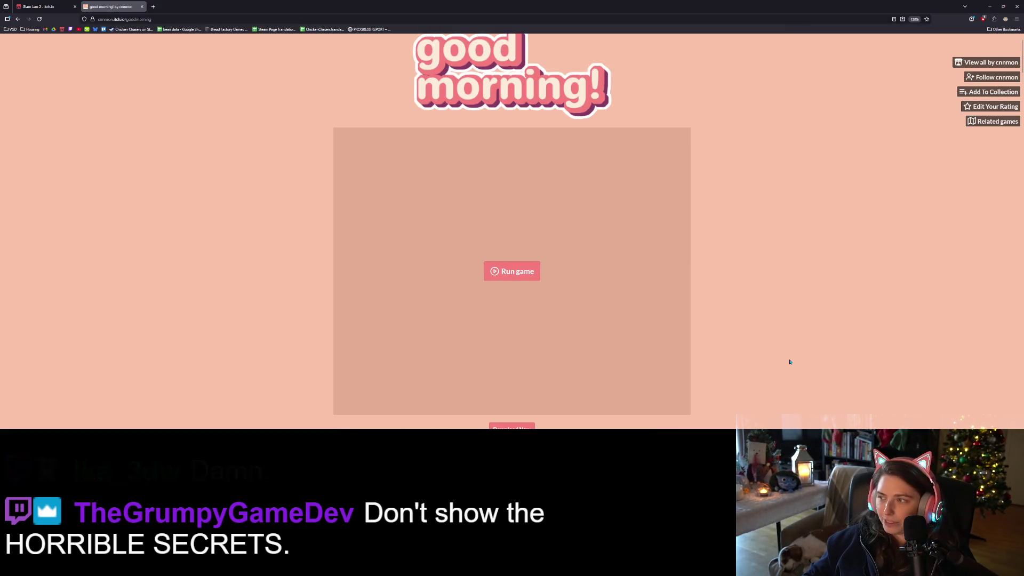
left_click(523, 279)
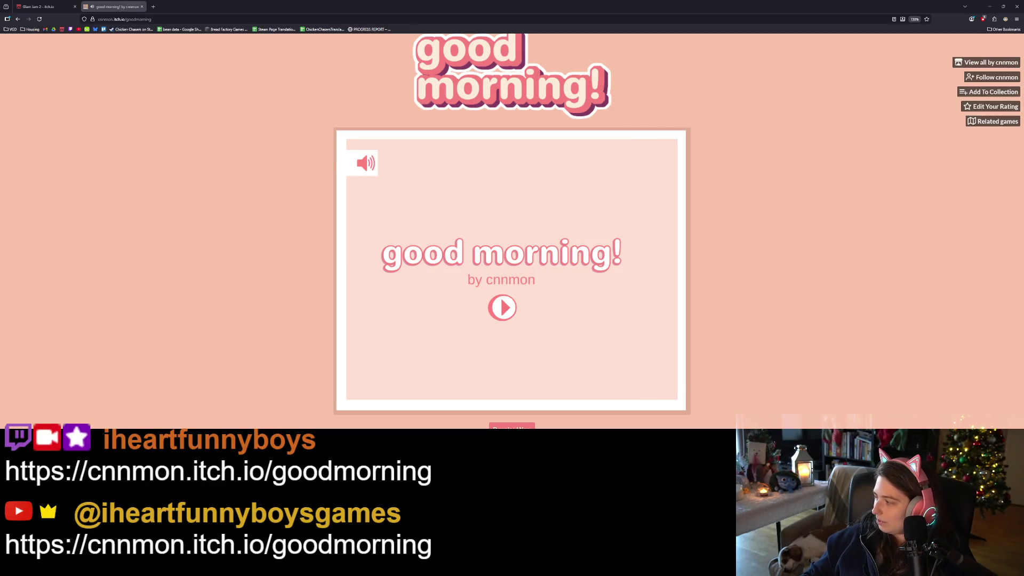
key("alt+Tab")
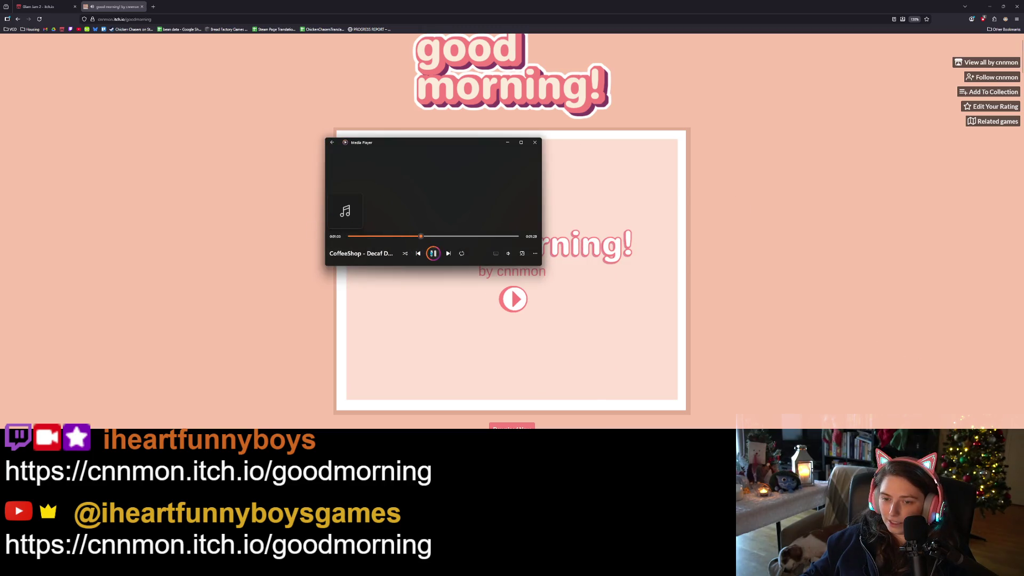
left_click(506, 143)
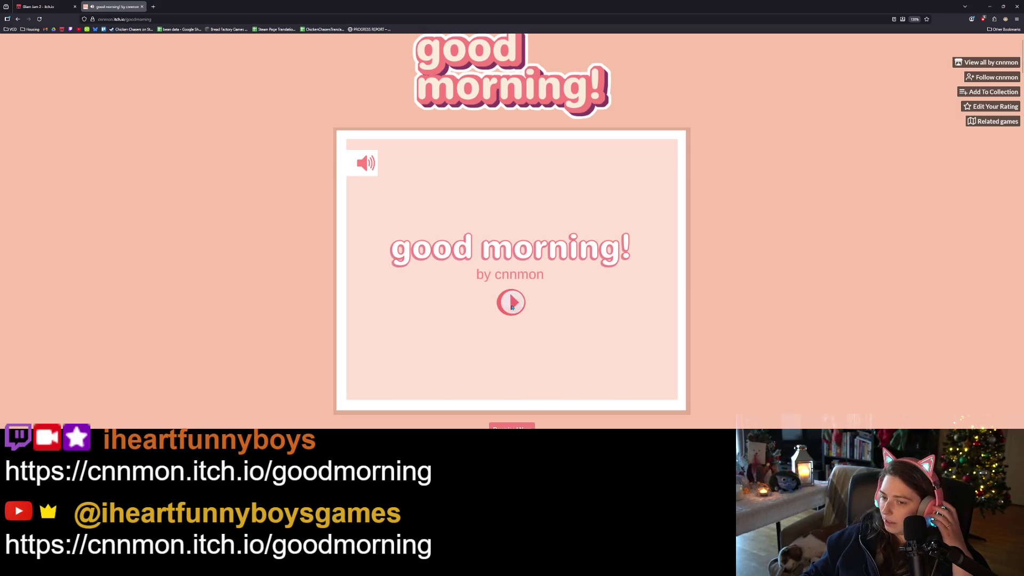
left_click(538, 308)
scroll(768, 325, "down", 2)
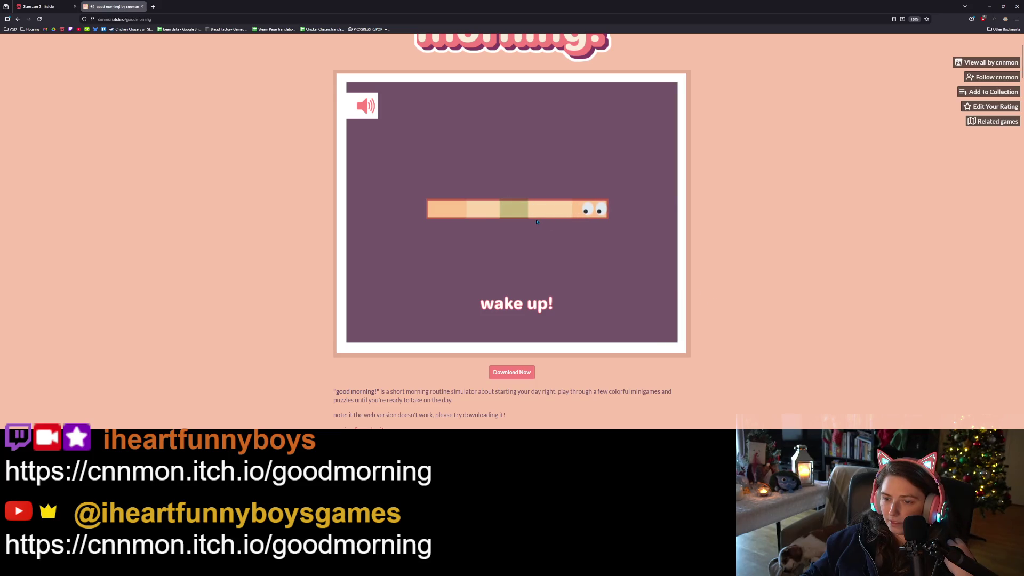
Complete the wake up, teeth-brushing and tea-pouring minigames in good morning!
left_click(522, 216)
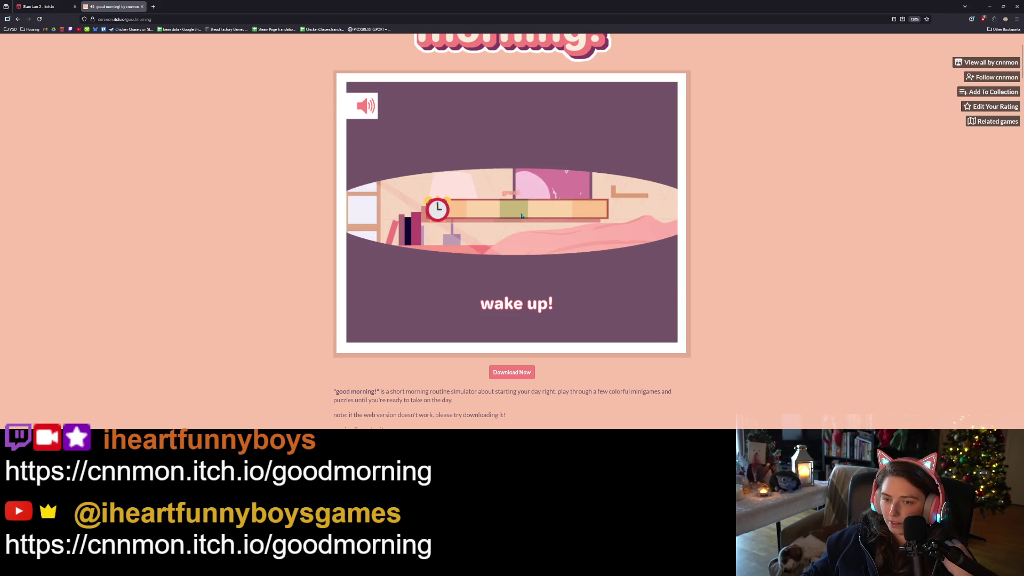
left_click(521, 215)
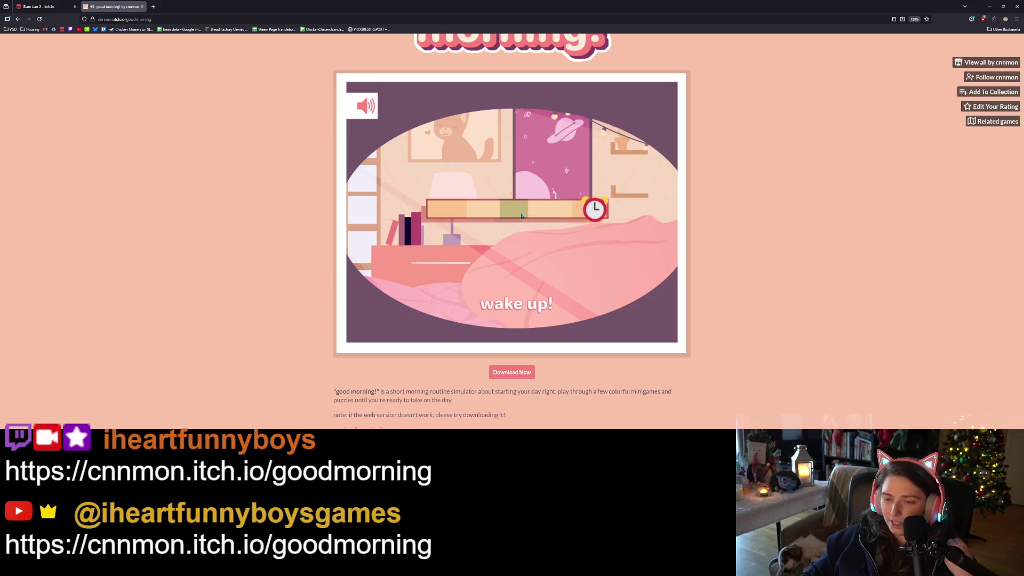
left_click(522, 216)
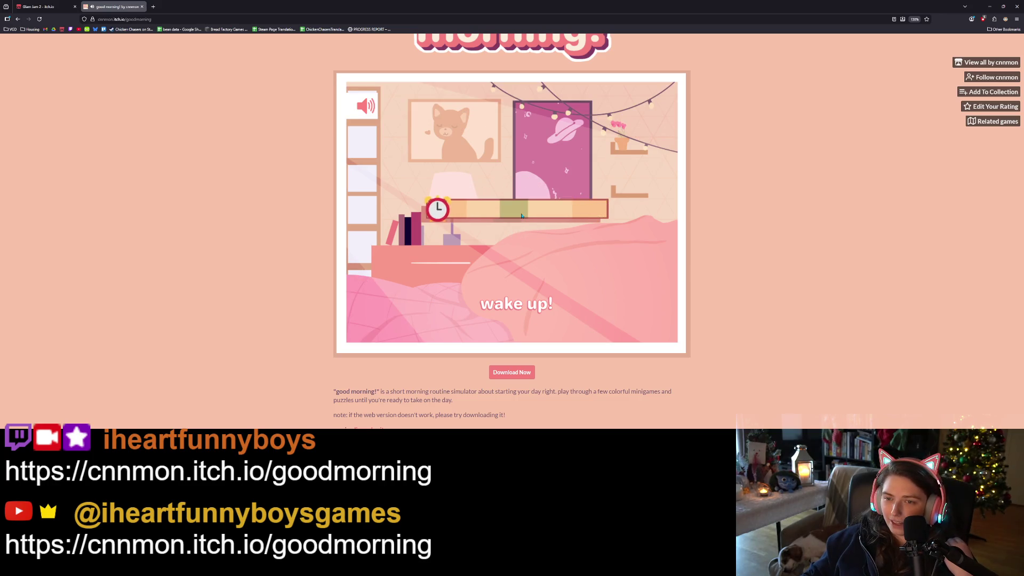
left_click(521, 215)
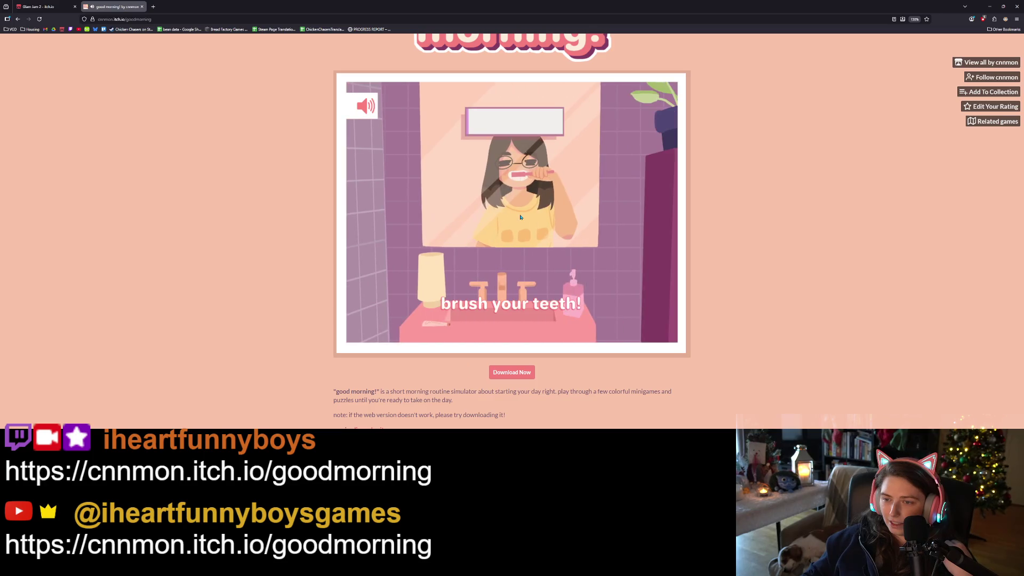
mouse_move(520, 217)
left_mouse_down()
mouse_move(531, 173)
mouse_move(511, 175)
mouse_move(533, 172)
mouse_move(515, 167)
mouse_move(599, 176)
left_mouse_up()
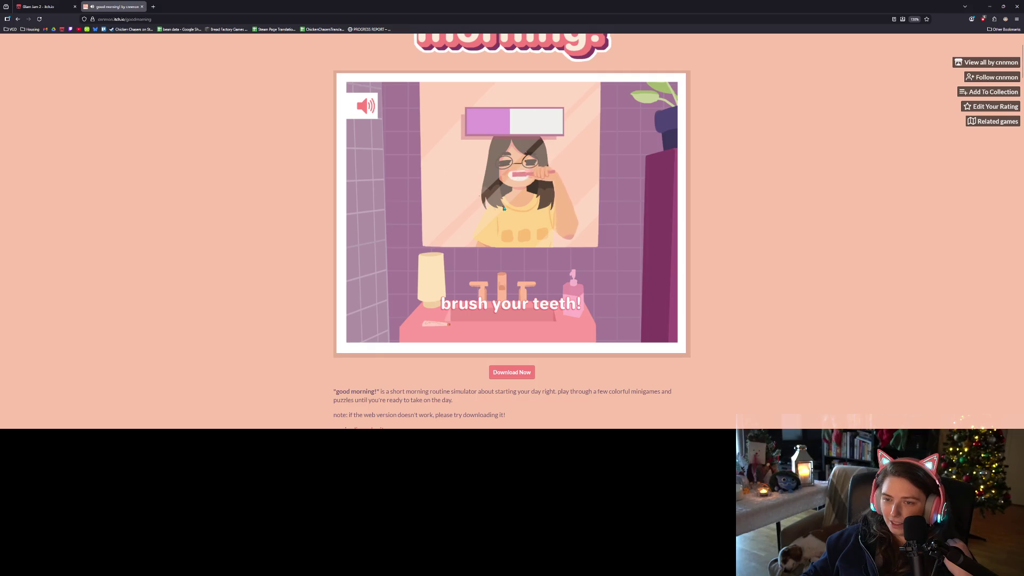
mouse_move(493, 85)
left_mouse_down()
mouse_move(519, 171)
mouse_move(533, 172)
mouse_move(488, 147)
mouse_move(575, 204)
left_mouse_up()
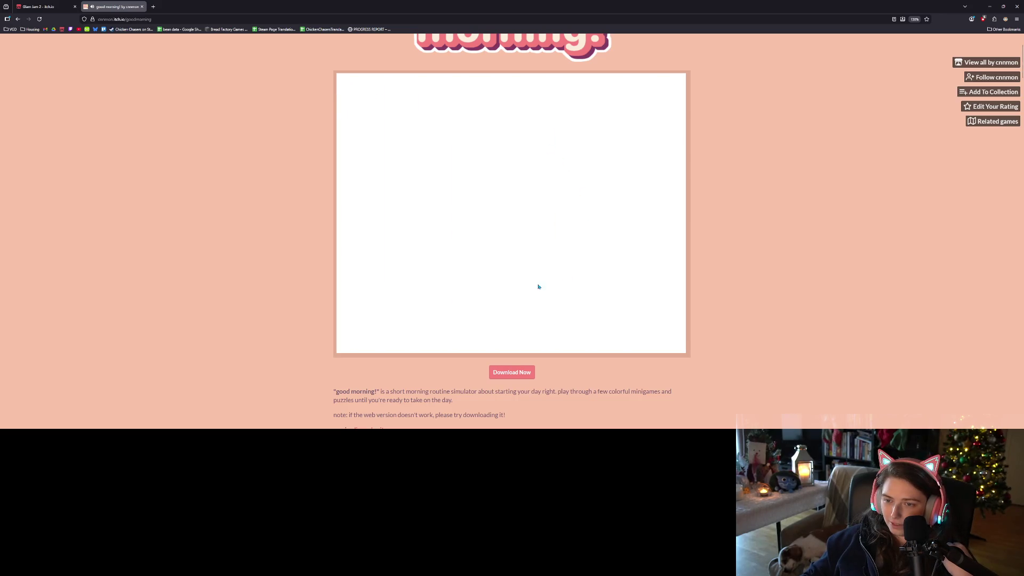
mouse_move(536, 192)
left_mouse_down()
mouse_move(568, 190)
mouse_move(554, 184)
mouse_move(556, 196)
left_mouse_up()
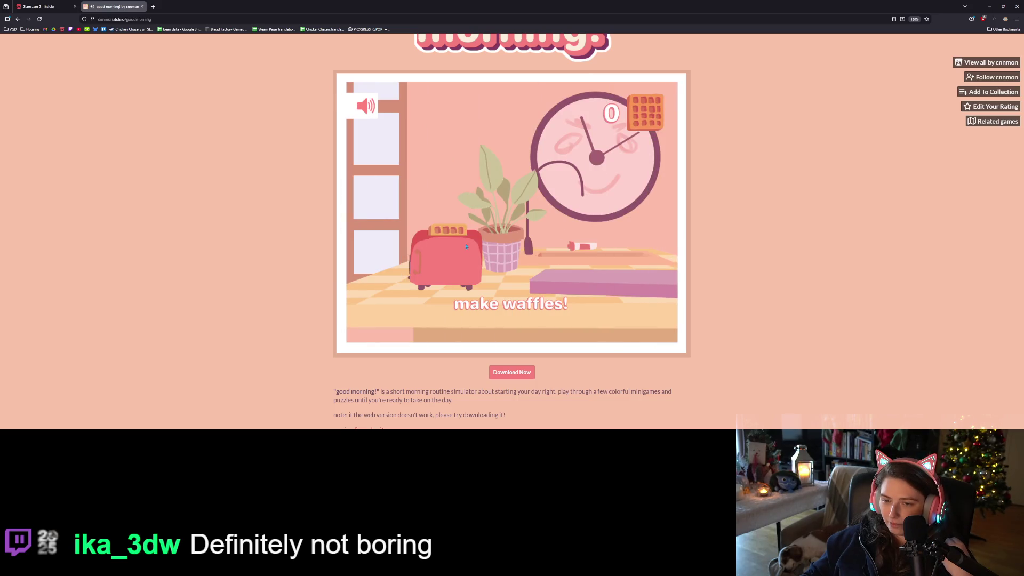
Stack the toaster waffles onto the plate to finish the make waffles! minigame.
mouse_move(456, 233)
left_mouse_down()
mouse_move(610, 242)
mouse_move(611, 277)
left_mouse_up()
mouse_move(478, 246)
left_mouse_down()
mouse_move(457, 217)
mouse_move(618, 261)
left_mouse_up()
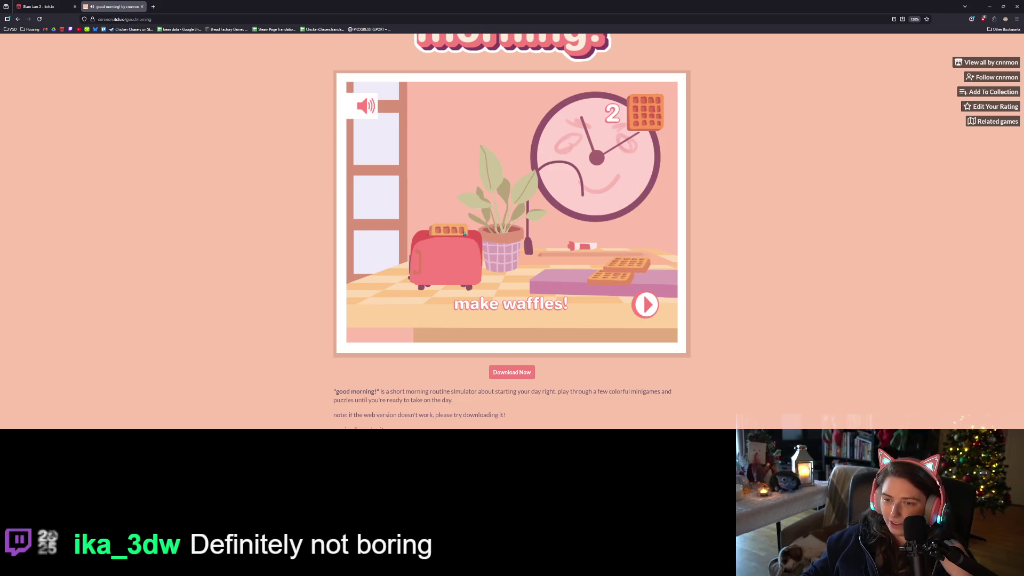
left_click_drag(470, 232, 607, 256)
mouse_move(448, 231)
left_mouse_down()
mouse_move(591, 206)
mouse_move(602, 237)
left_mouse_up()
mouse_move(448, 231)
left_mouse_down()
mouse_move(546, 178)
mouse_move(613, 221)
left_mouse_up()
mouse_move(448, 230)
left_mouse_down()
mouse_move(582, 187)
mouse_move(649, 208)
left_mouse_up()
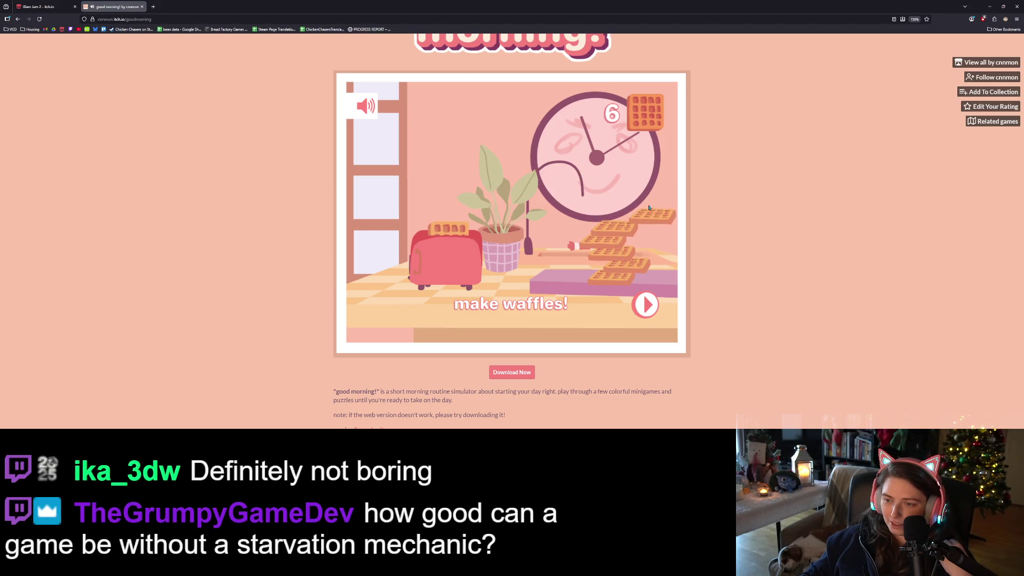
left_click_drag(447, 230, 538, 200)
mouse_move(452, 229)
left_mouse_down()
mouse_move(557, 181)
mouse_move(631, 181)
left_mouse_up()
left_click_drag(448, 230, 623, 181)
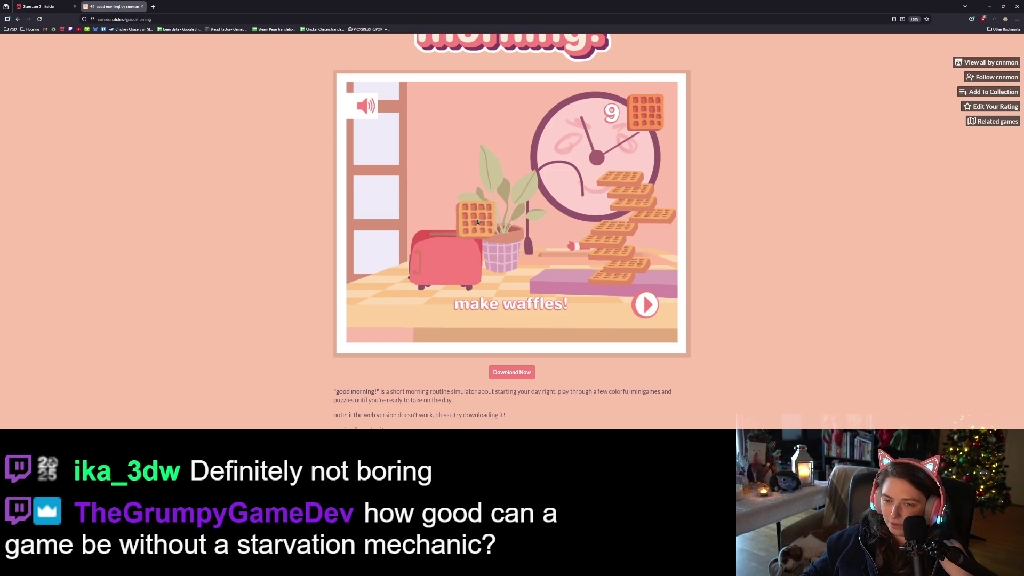
left_click_drag(496, 217, 511, 215)
left_click(538, 212)
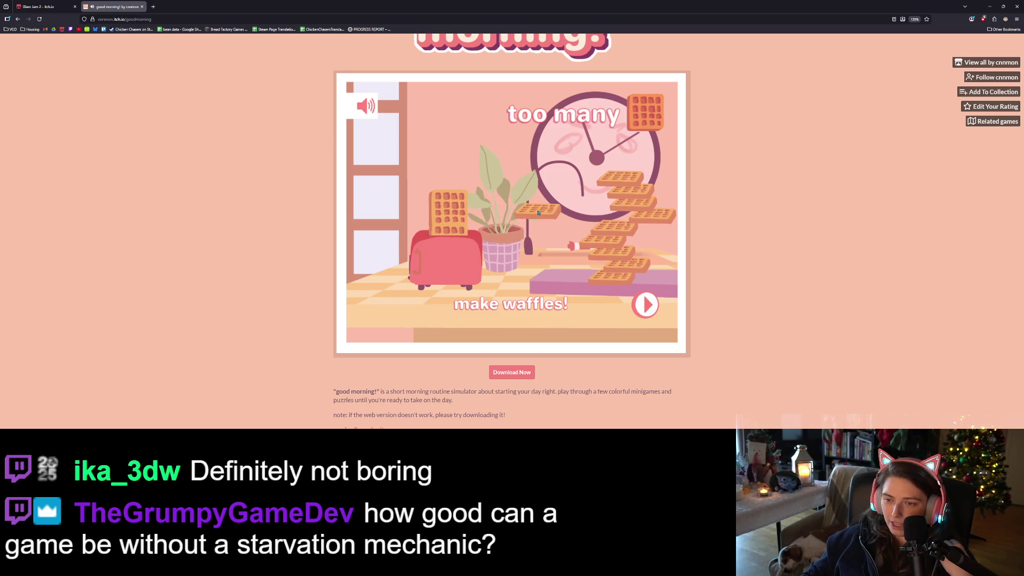
mouse_move(538, 212)
left_mouse_down()
mouse_move(498, 218)
mouse_move(559, 202)
left_mouse_up()
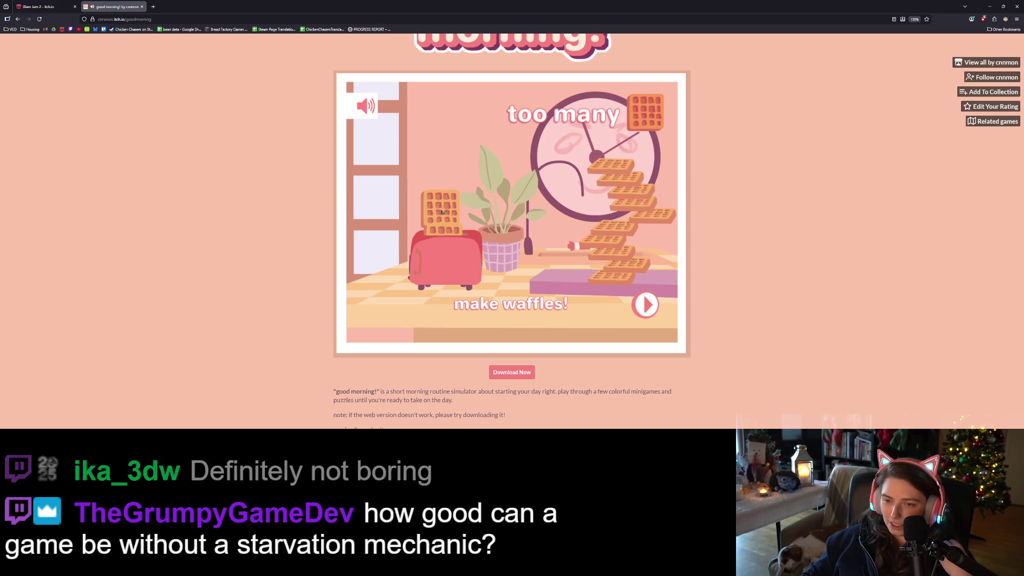
left_click(559, 202)
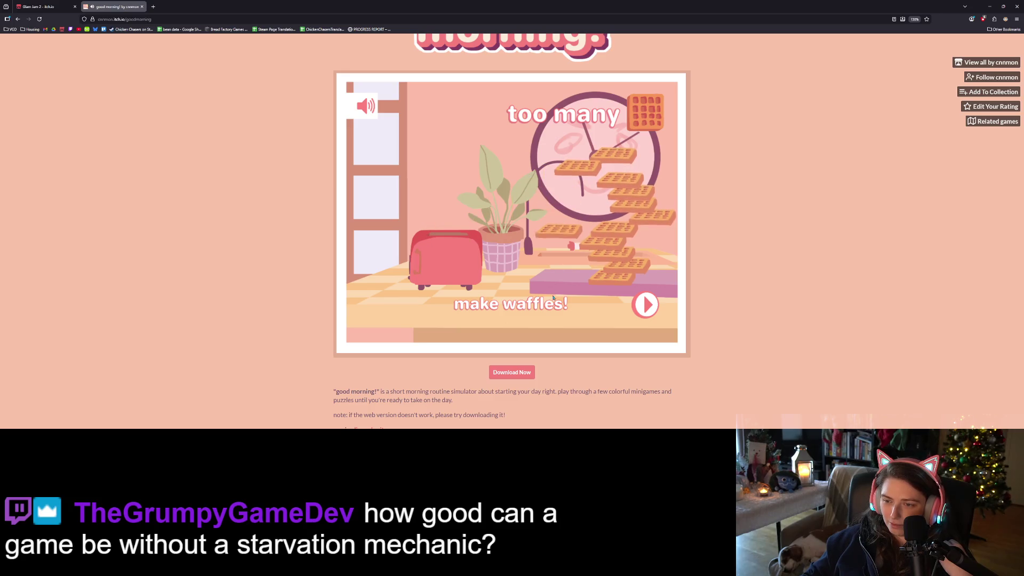
left_click(643, 301)
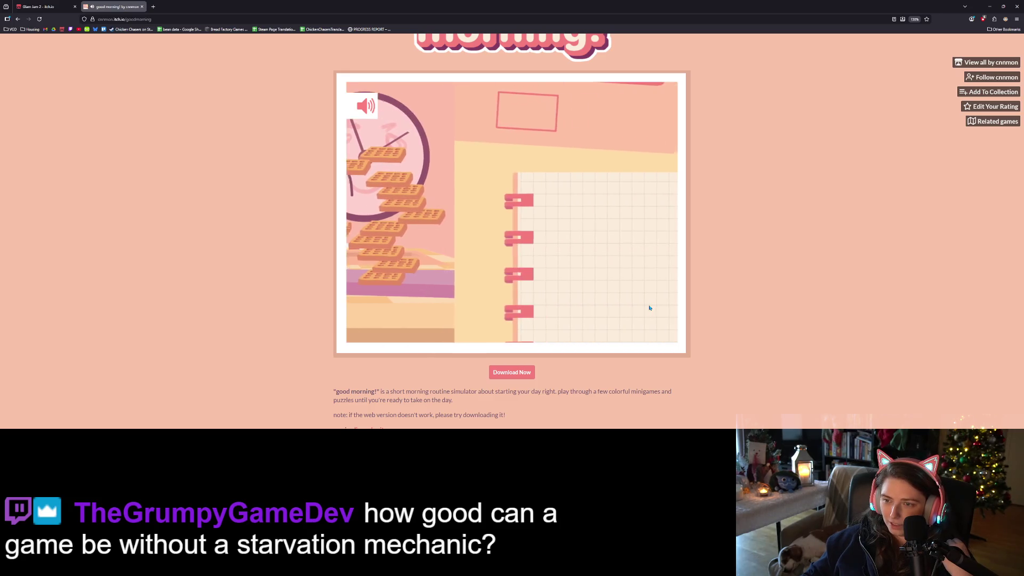
Write 'in!' in the notebook and submit the entry.
left_click(436, 210)
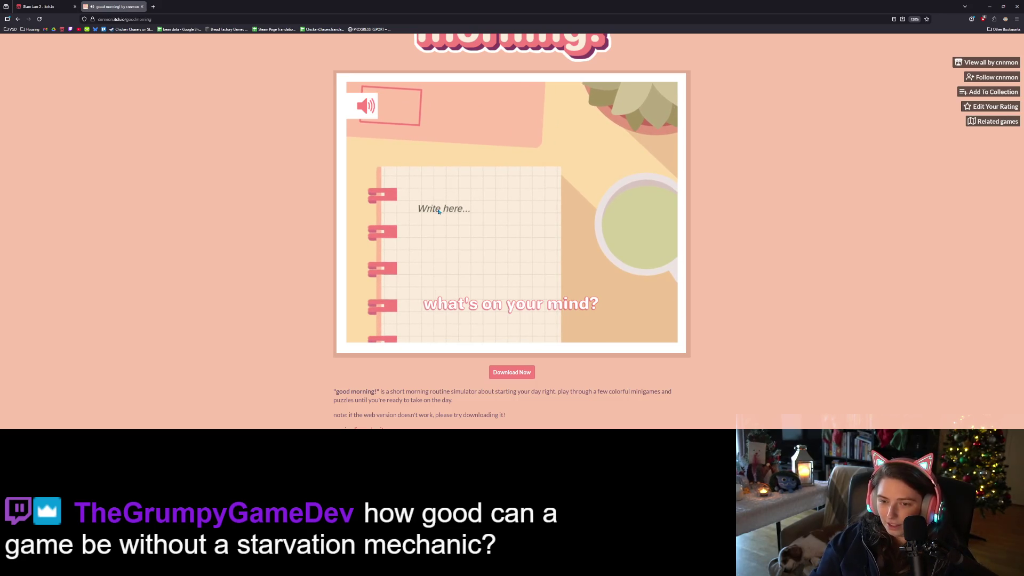
type("im having g")
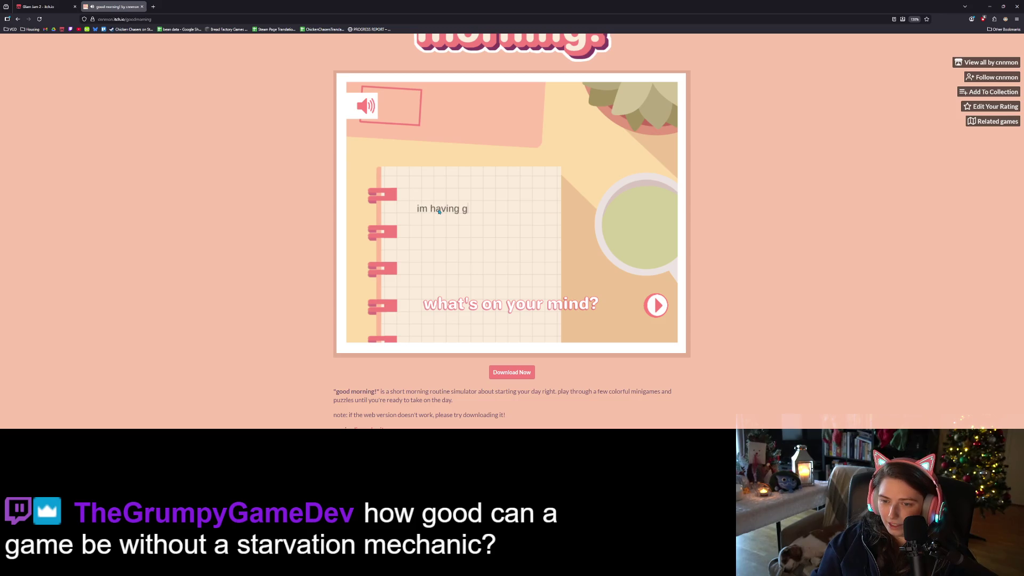
type("n!")
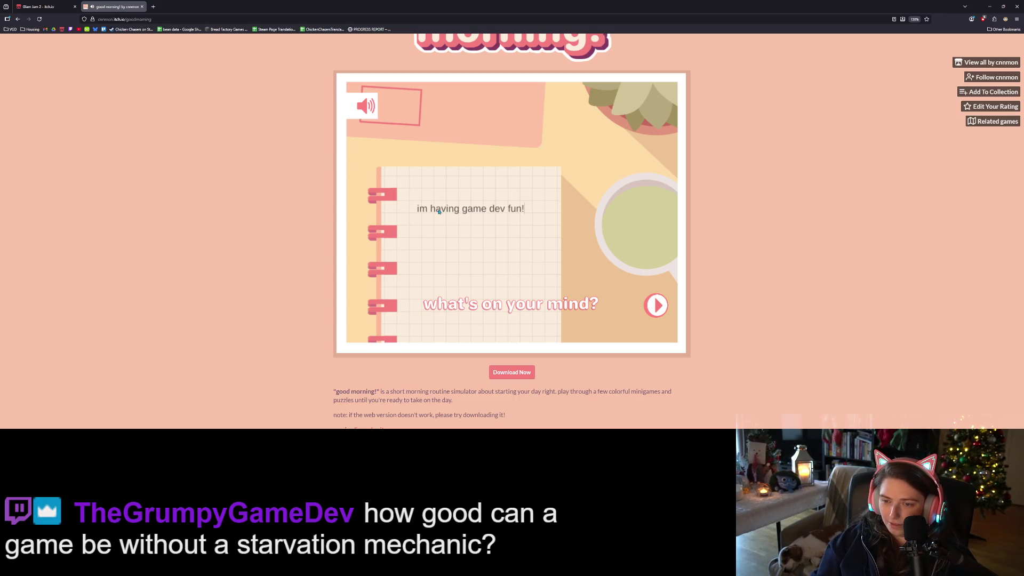
left_click(656, 304)
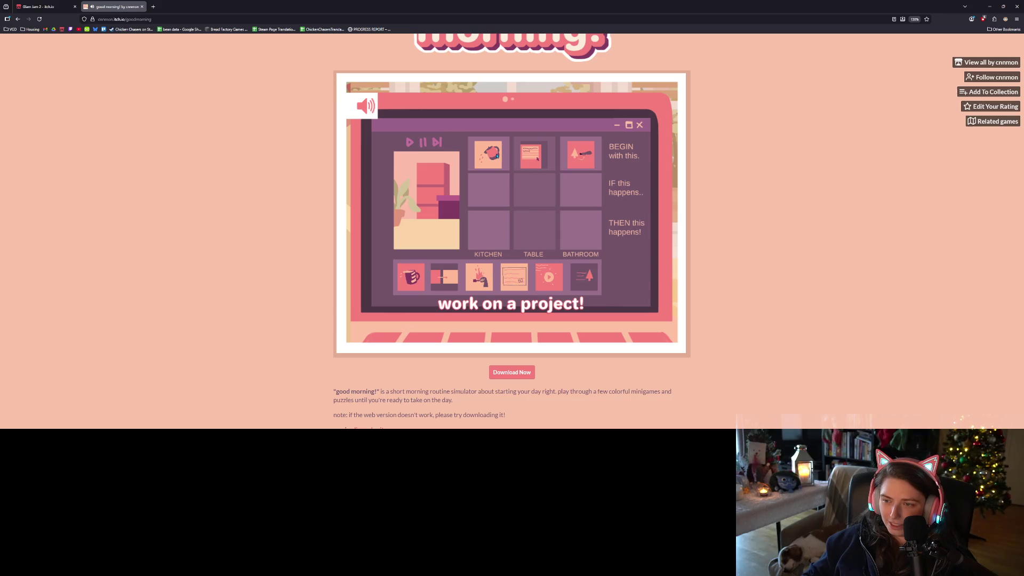
Place the mug, arrow-up, hand, notepad, picture and play tiles into the Kitchen, Bathroom and Table IF/THEN slots.
left_click_drag(411, 276, 487, 240)
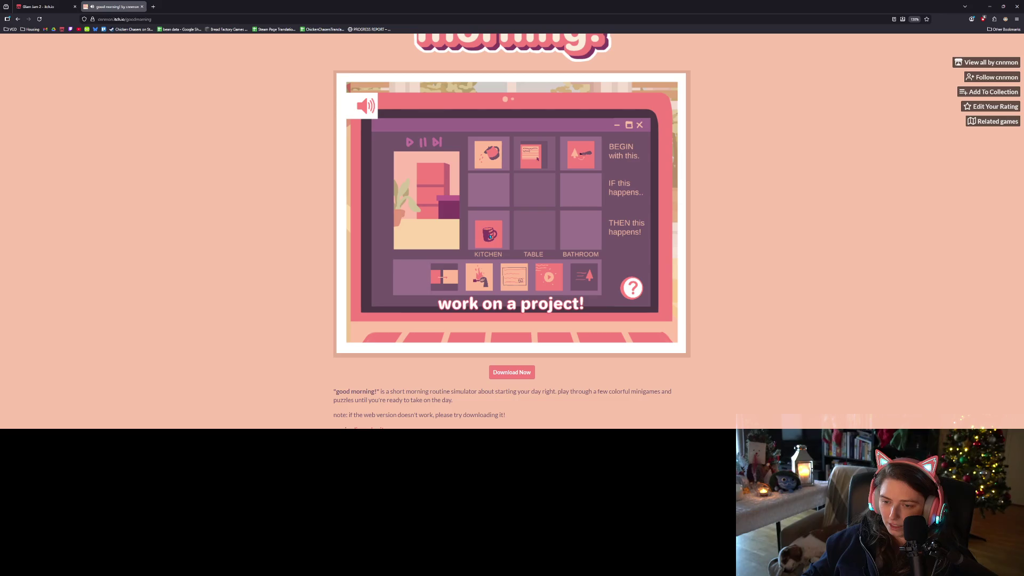
left_click(489, 236)
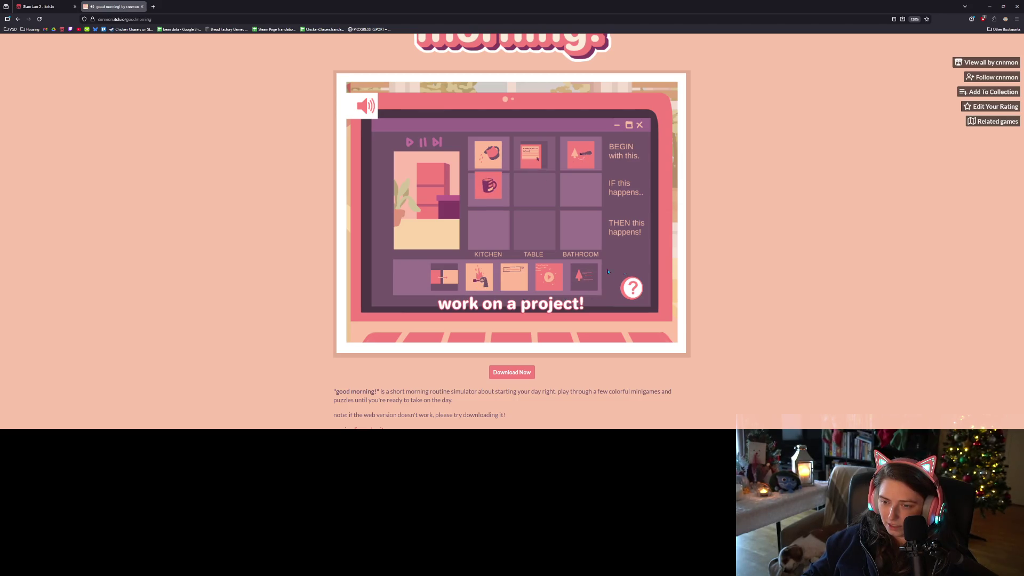
left_click_drag(584, 276, 592, 196)
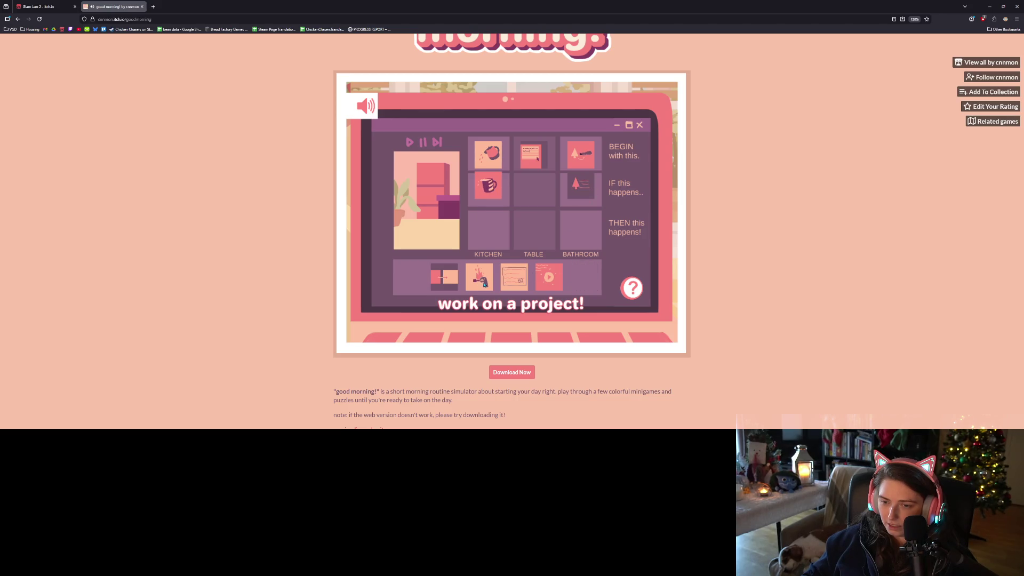
left_click_drag(479, 277, 581, 226)
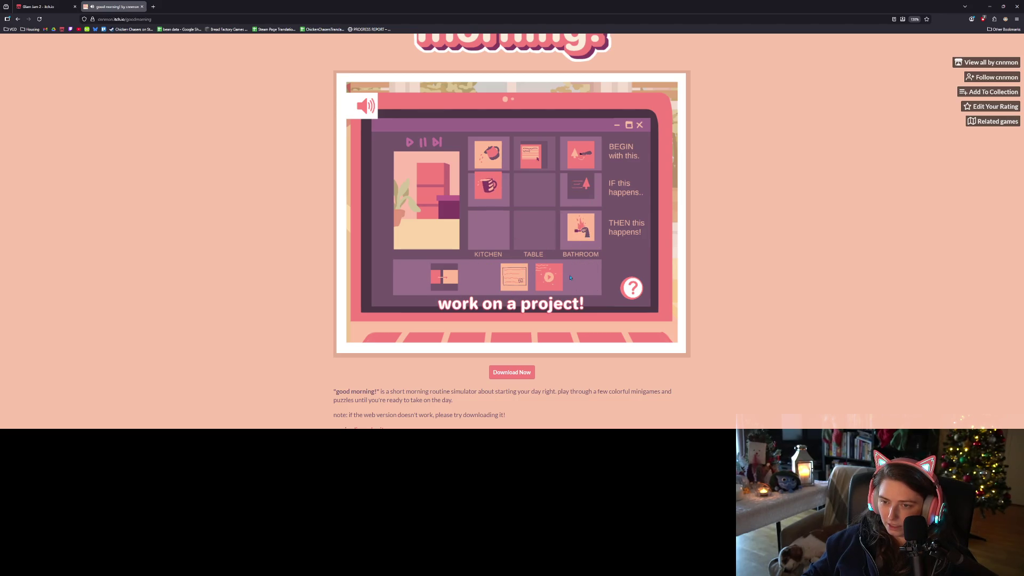
left_click_drag(517, 288, 538, 192)
mouse_move(437, 285)
left_mouse_down()
mouse_move(531, 243)
mouse_move(486, 237)
left_mouse_up()
left_click_drag(548, 277, 533, 228)
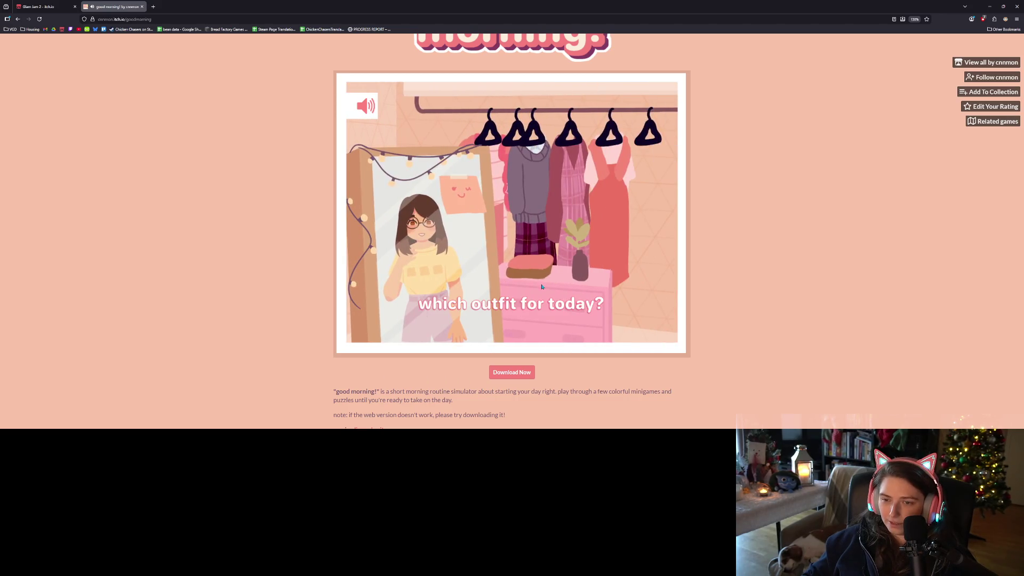
Try on the plaid dress and red overalls, then dress the girl in the pink outfit and confirm.
left_click_drag(559, 182, 441, 272)
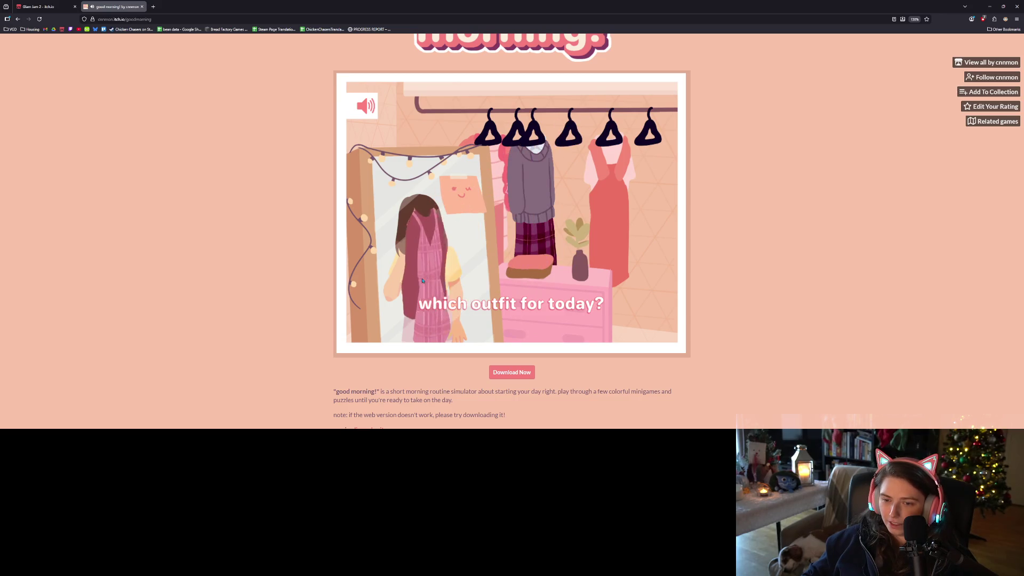
left_click(603, 183)
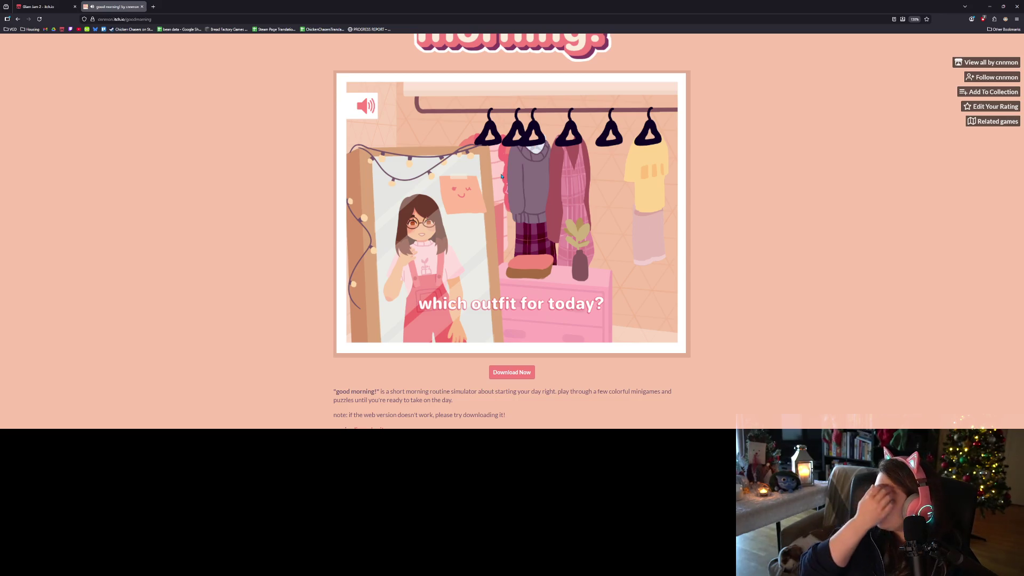
left_click(503, 179)
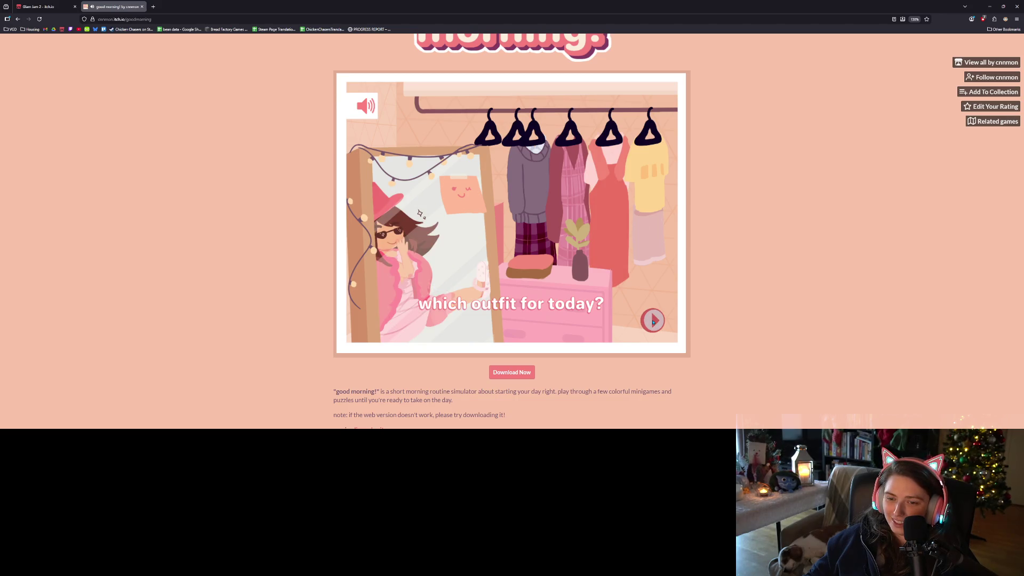
left_click(646, 309)
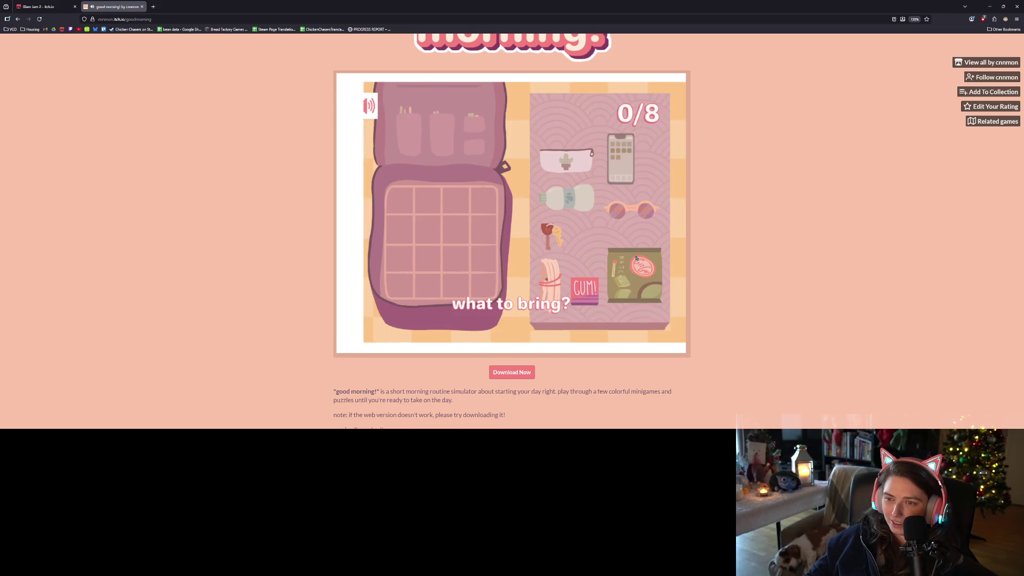
Pack the pencil case, hair tie, water bottle, keys, sunglasses, gum and phone into the backpack.
mouse_move(570, 152)
left_mouse_down()
mouse_move(473, 190)
mouse_move(438, 275)
mouse_move(418, 275)
left_mouse_up()
mouse_move(551, 281)
left_mouse_down()
mouse_move(446, 233)
mouse_move(387, 233)
left_mouse_up()
mouse_move(580, 197)
left_mouse_down()
mouse_move(437, 224)
mouse_move(410, 200)
left_mouse_up()
left_click_drag(551, 235, 429, 228)
mouse_move(652, 211)
left_mouse_down()
mouse_move(473, 218)
mouse_move(483, 193)
left_mouse_up()
left_click(640, 287)
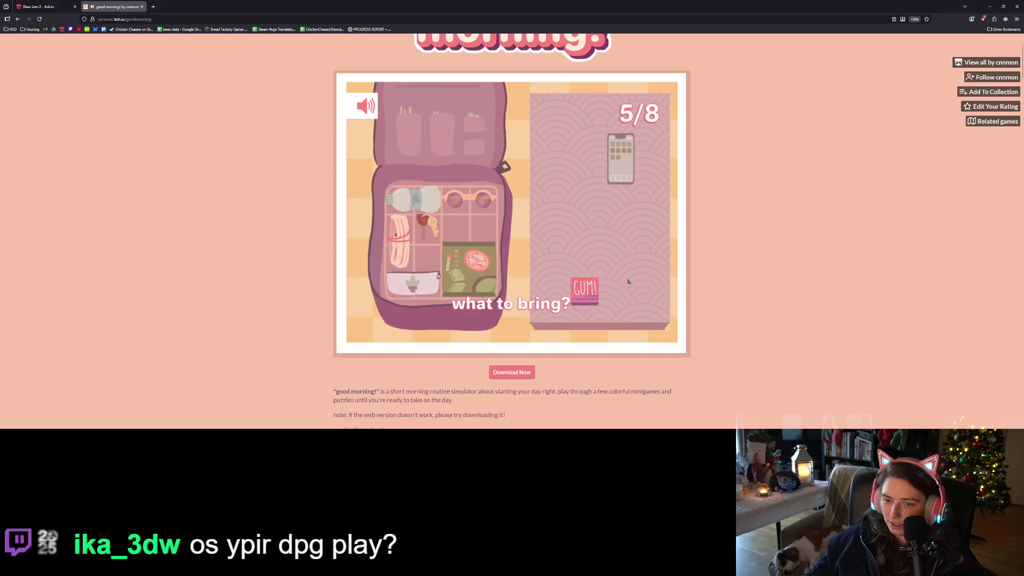
left_click(617, 170)
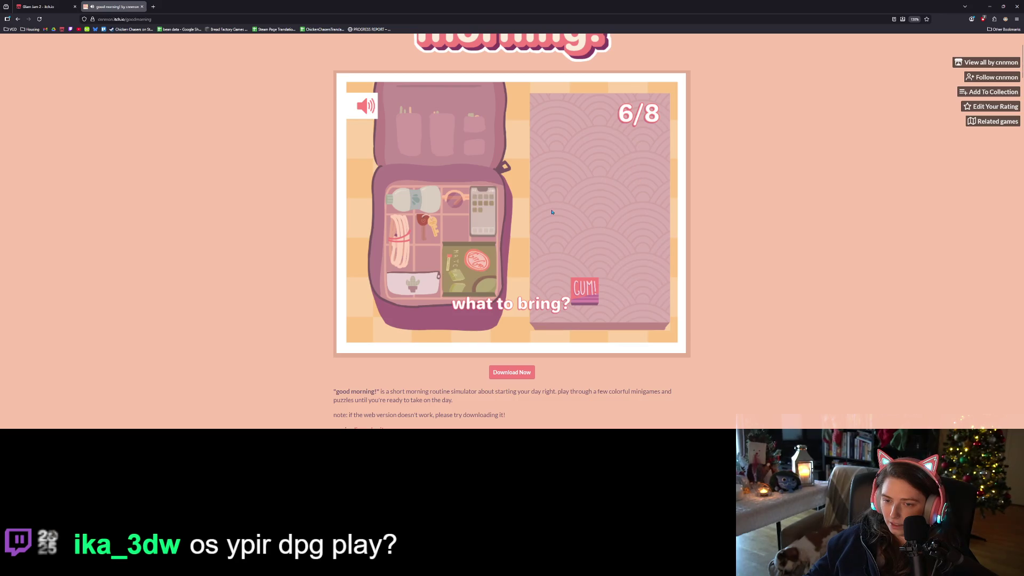
mouse_move(580, 286)
left_mouse_down()
mouse_move(490, 288)
mouse_move(426, 261)
mouse_move(480, 235)
mouse_move(454, 233)
left_mouse_up()
mouse_move(613, 160)
left_mouse_down()
mouse_move(482, 240)
mouse_move(426, 253)
left_mouse_up()
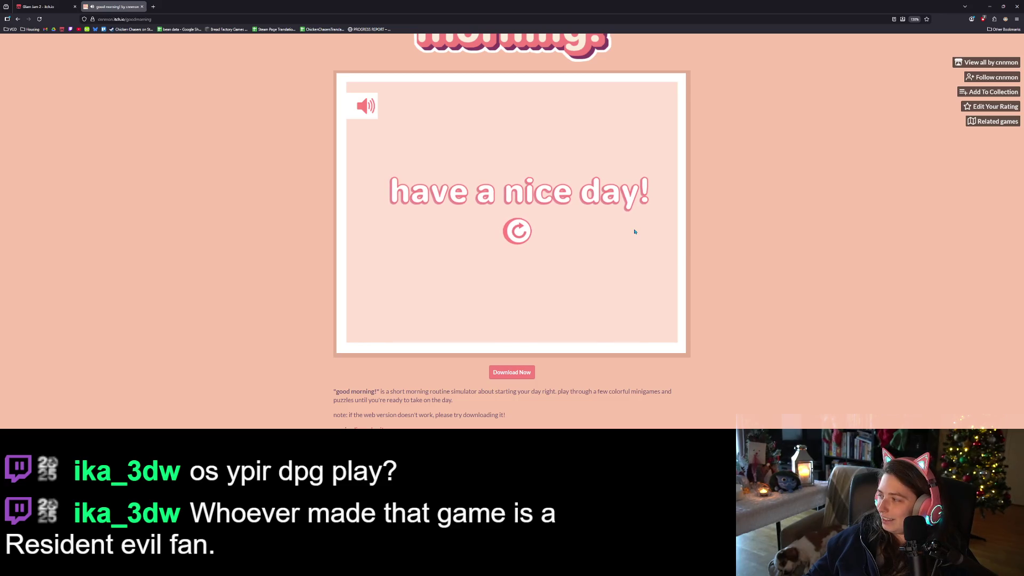
Mute the game, close the good morning! tab, and minimize the browser.
left_click(370, 107)
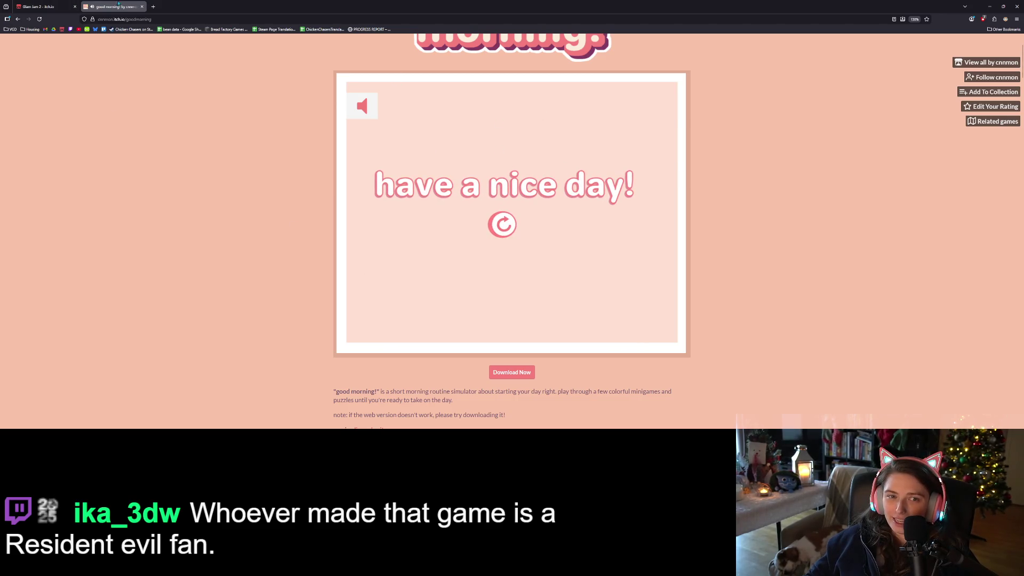
left_click(142, 6)
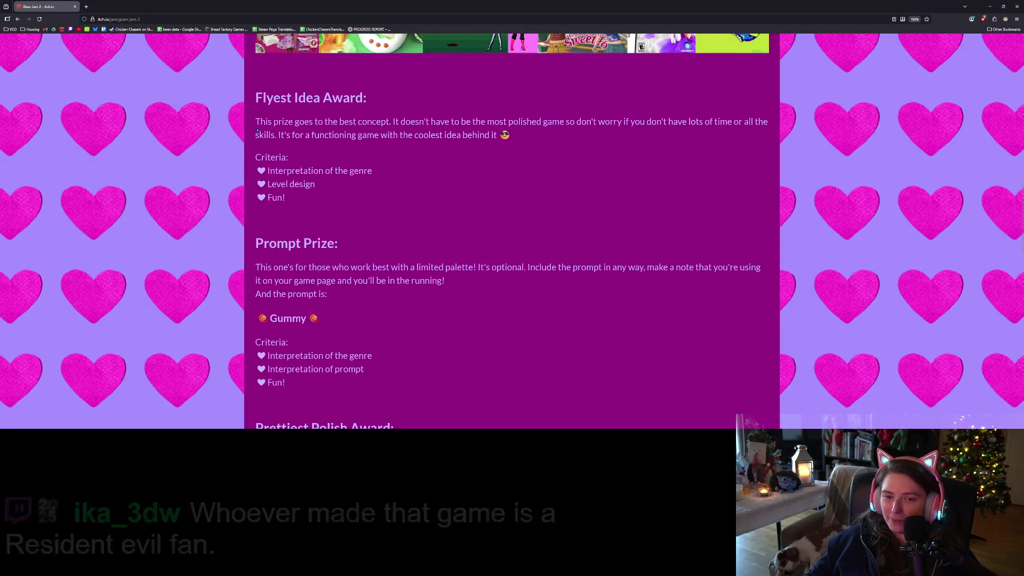
scroll(521, 270, "up", 5)
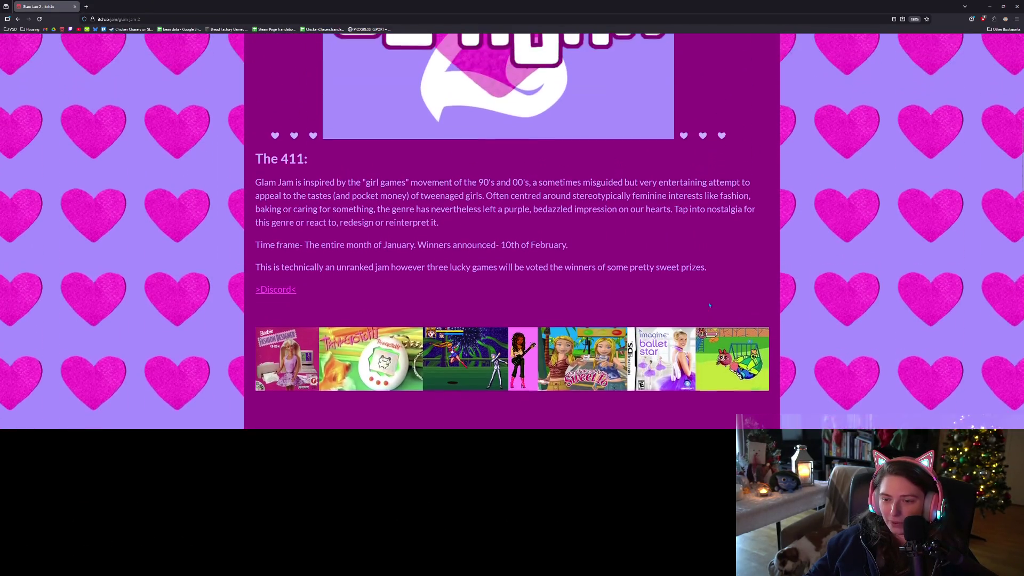
scroll(708, 301, "up", 4)
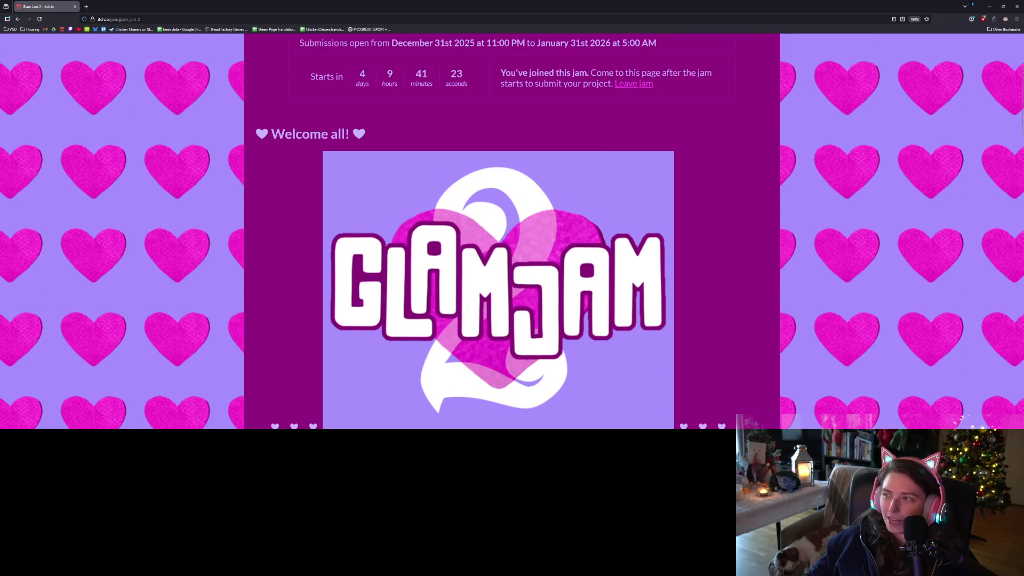
left_click(994, 4)
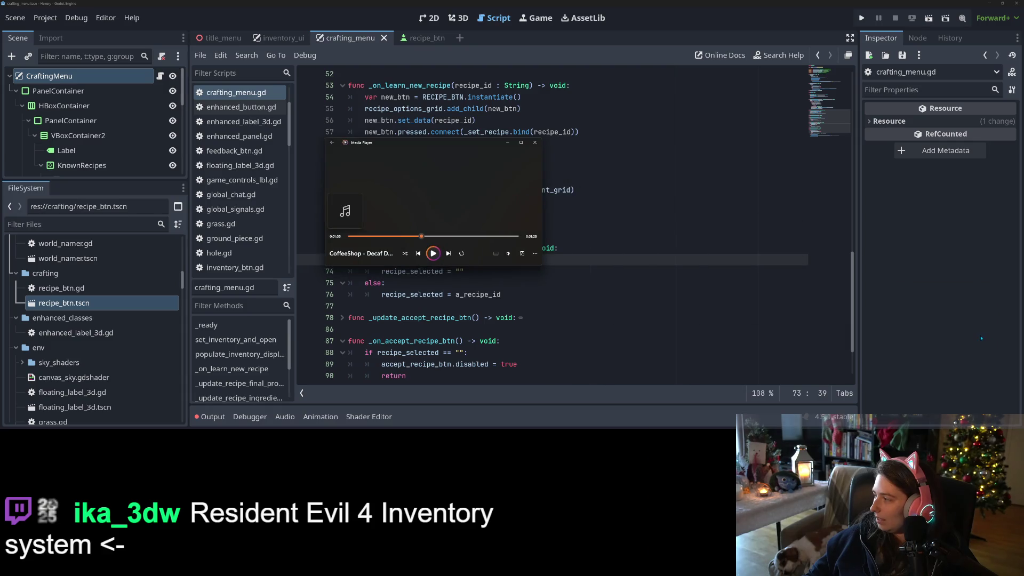
left_click(433, 254)
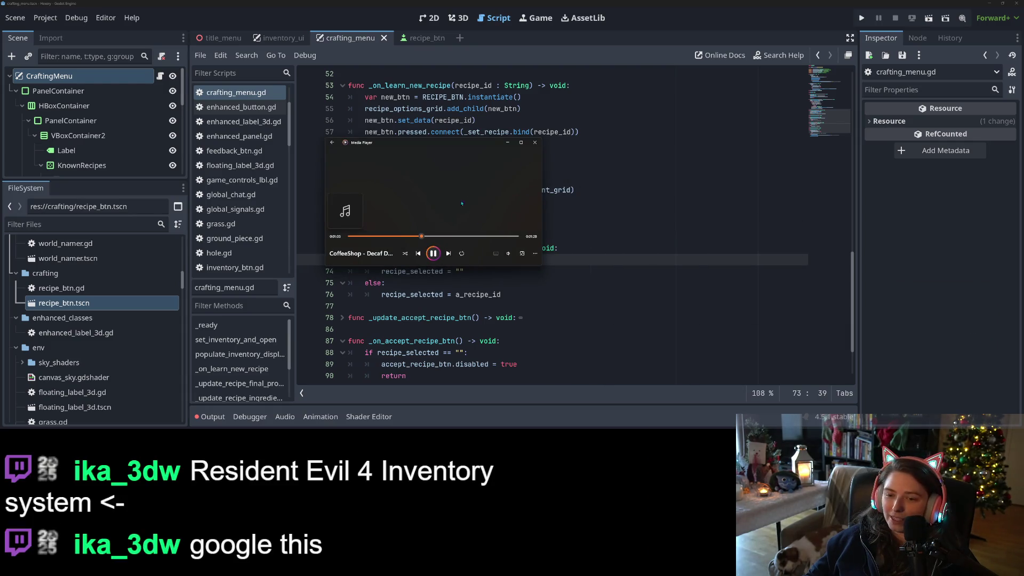
left_click(508, 143)
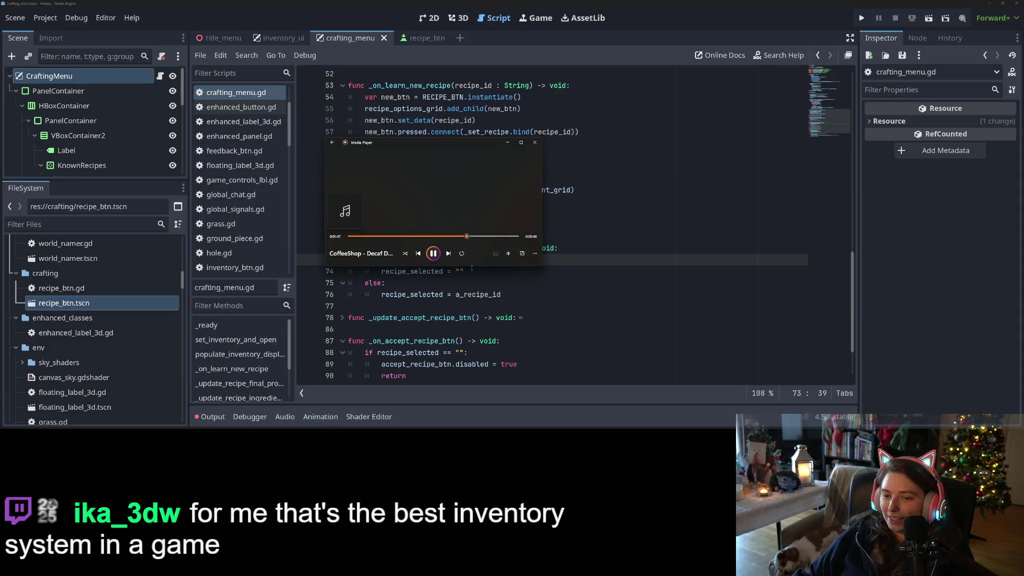
left_click(508, 254)
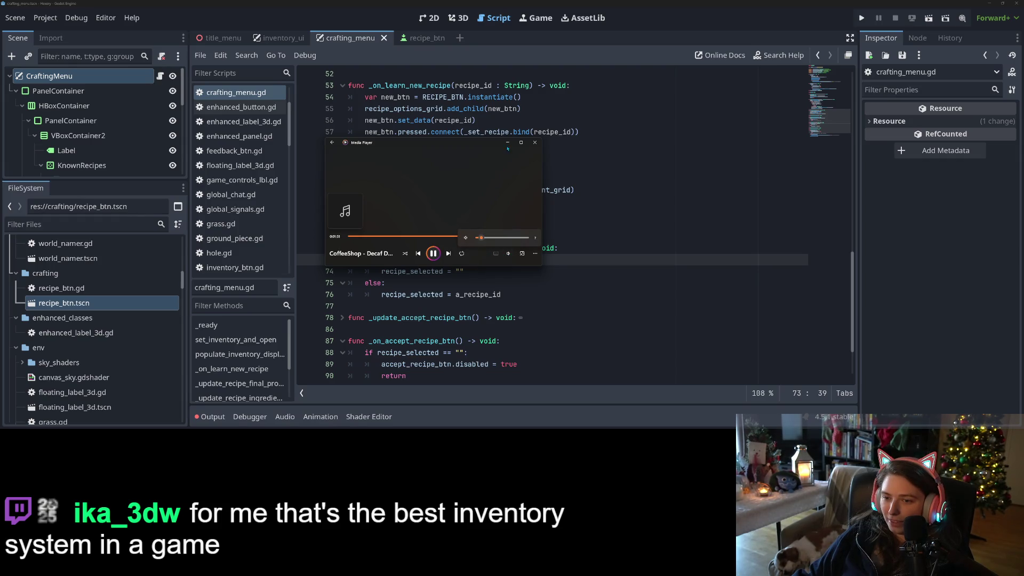
left_click(508, 143)
left_click(525, 287)
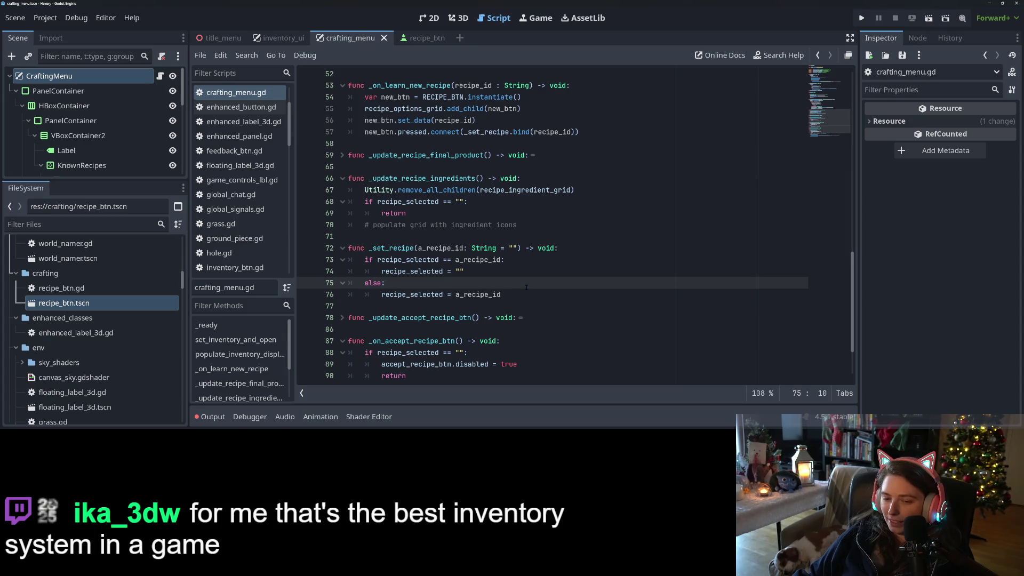
Review crafting_menu.gd's recipe_selected setter and save the crafting menu scene.
scroll(557, 318, "down", 2)
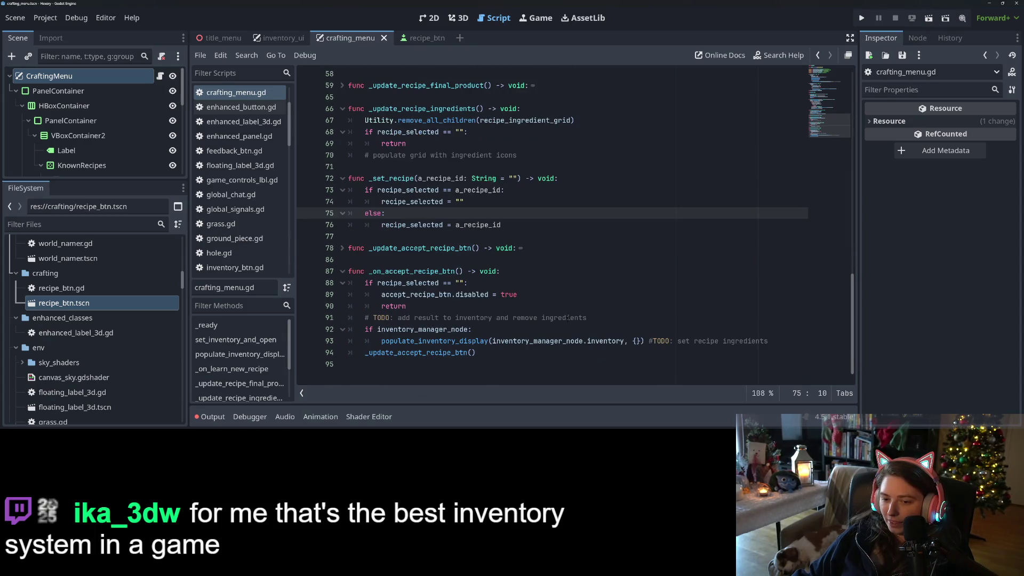
left_click(620, 318)
scroll(602, 332, "up", 19)
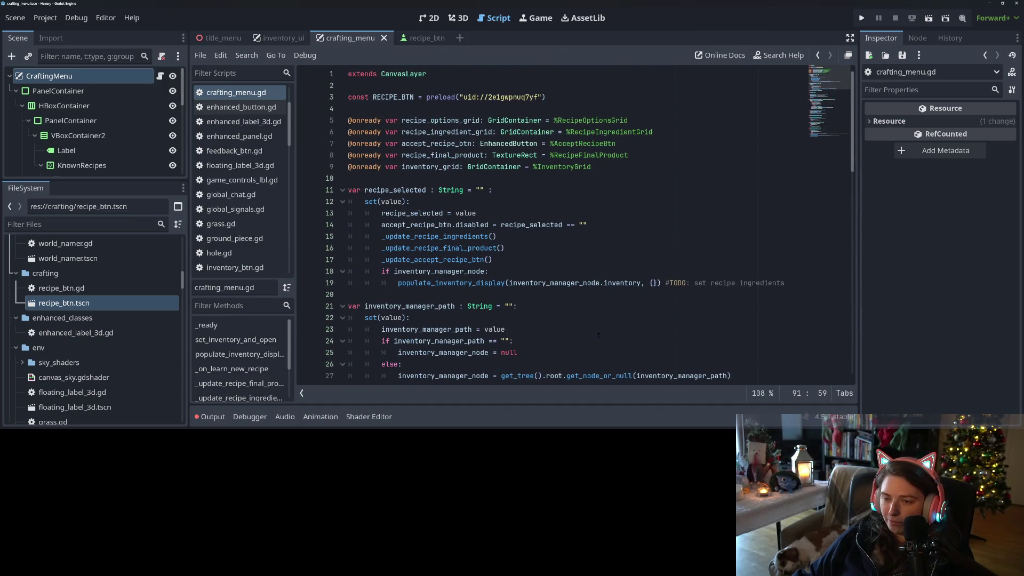
scroll(567, 322, "down", 9)
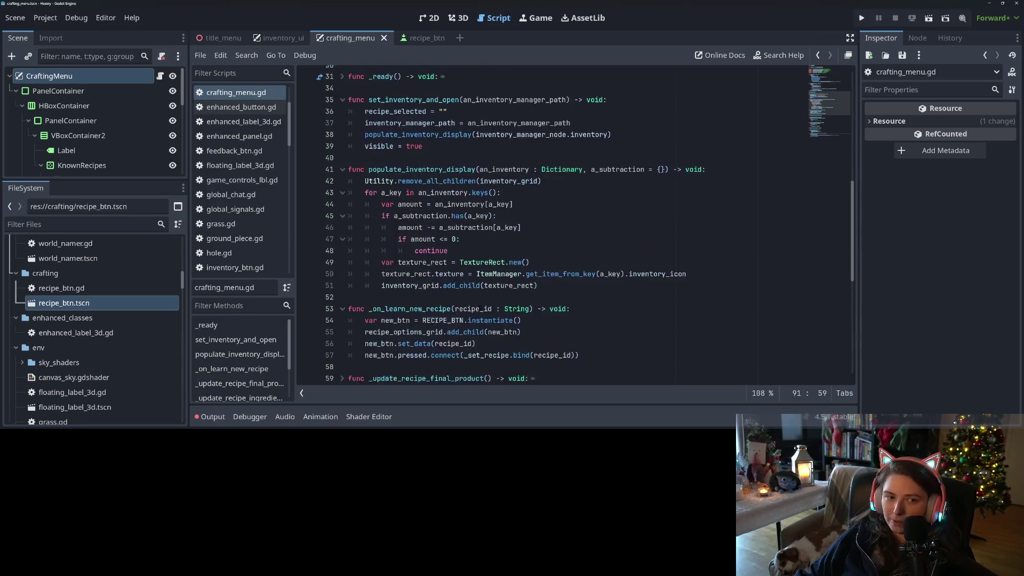
scroll(482, 310, "up", 6)
scroll(482, 310, "up", 3)
key("ctrl+s")
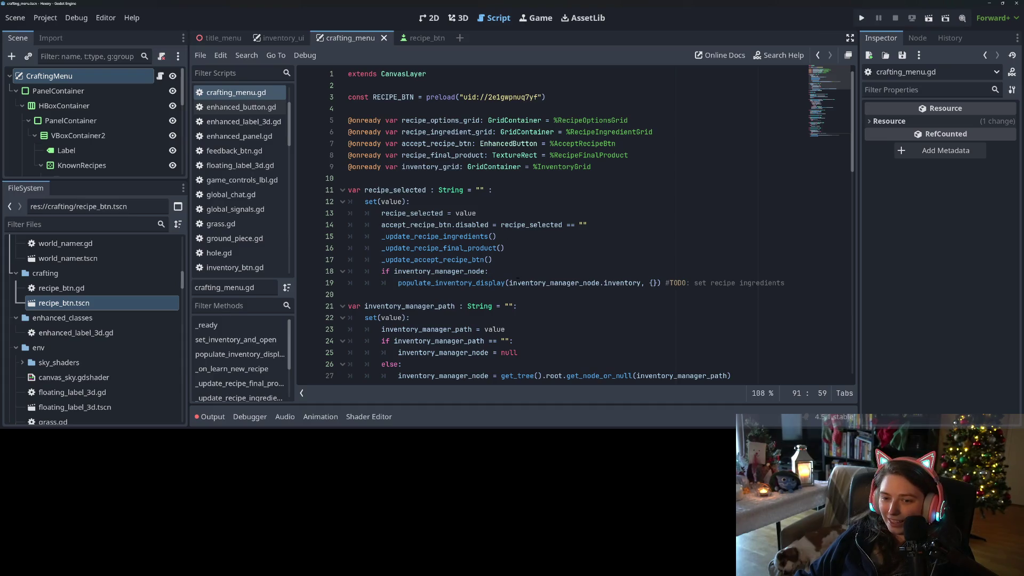
scroll(518, 275, "down", 19)
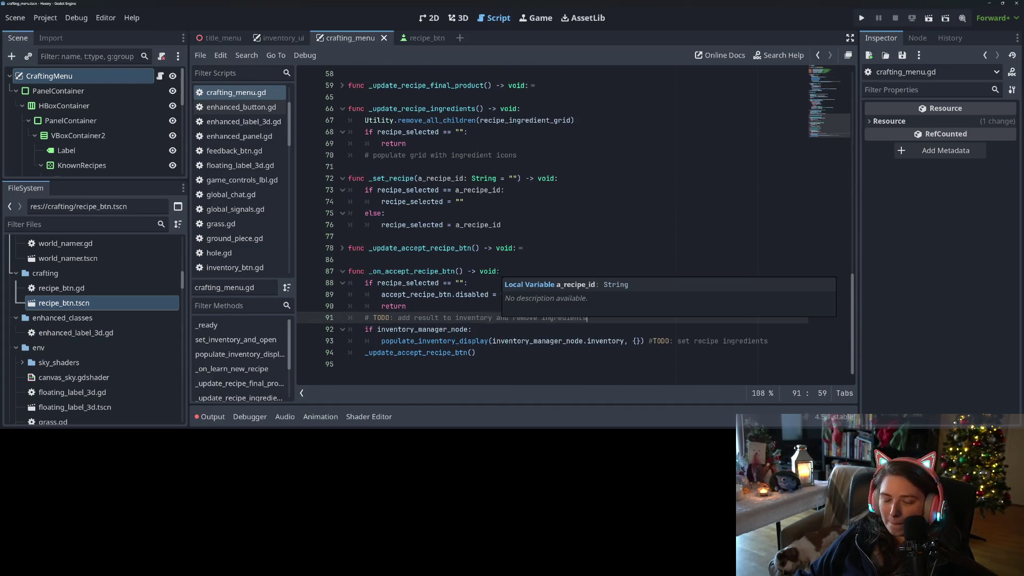
scroll(497, 271, "up", 19)
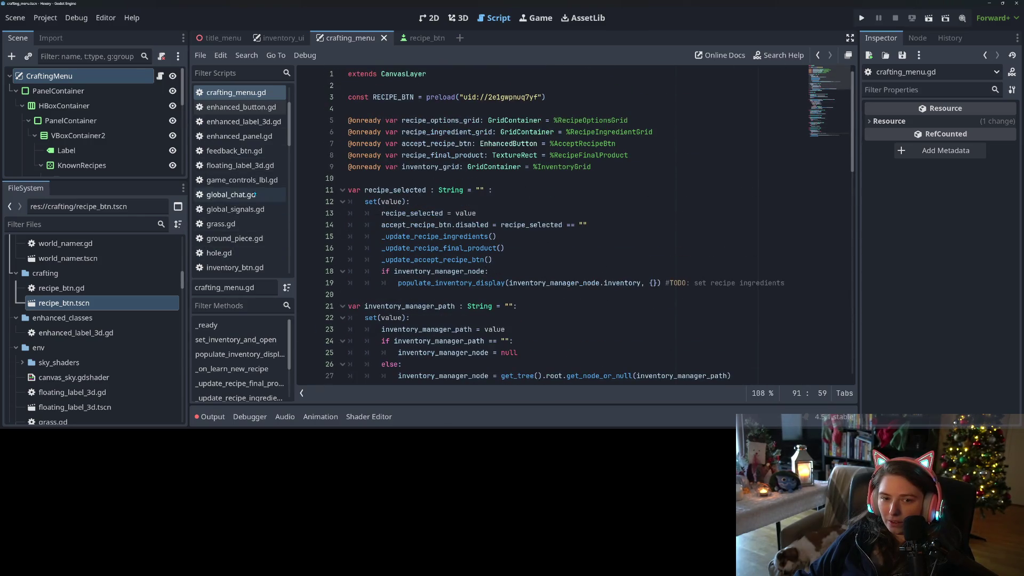
scroll(239, 195, "up", 3)
Create the script res://crafting/crafting_data.gd in the crafting folder and open it for editing.
right_click(44, 273)
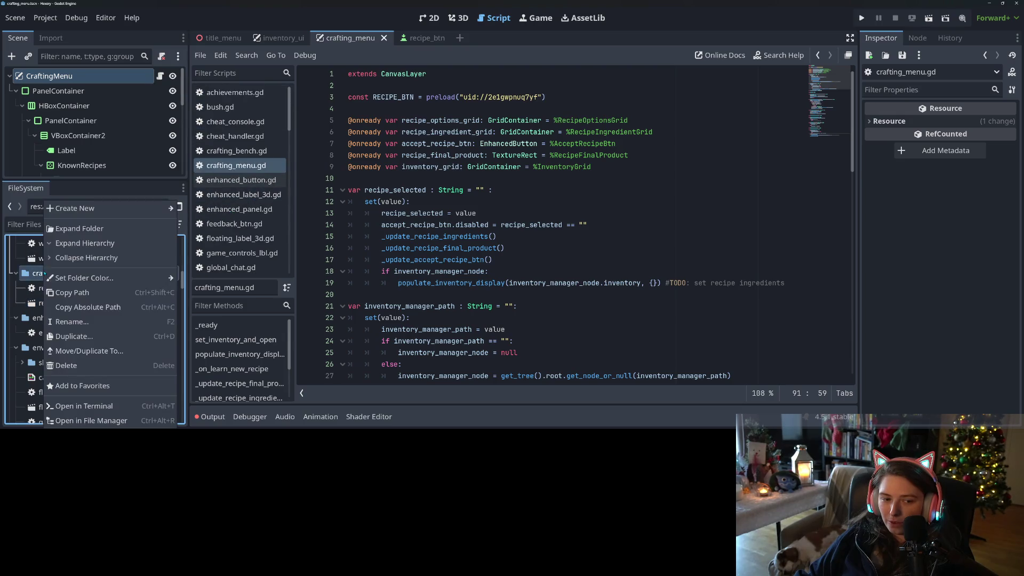
mouse_move(122, 208)
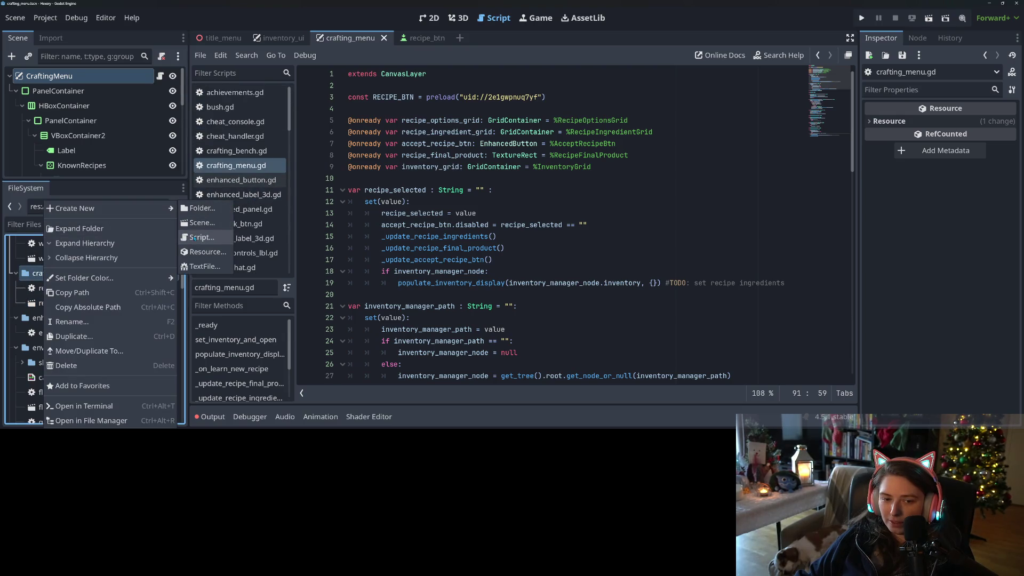
left_click(208, 237)
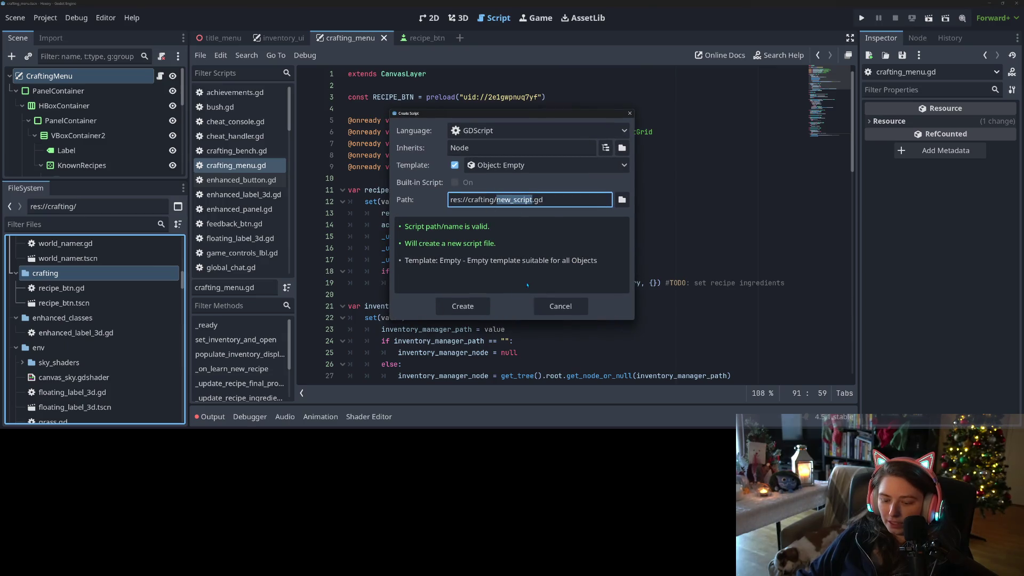
type("crafting")
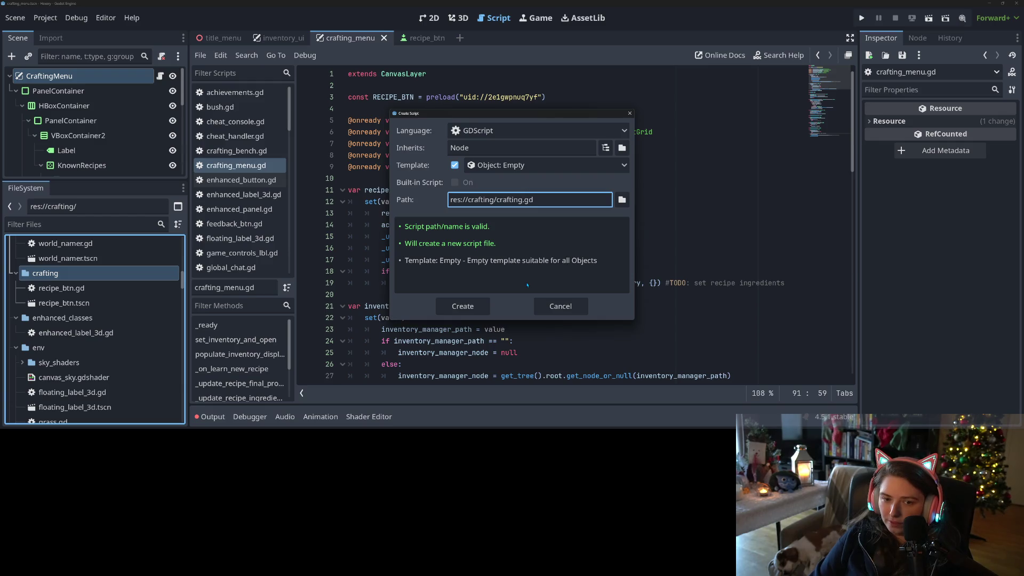
type("_")
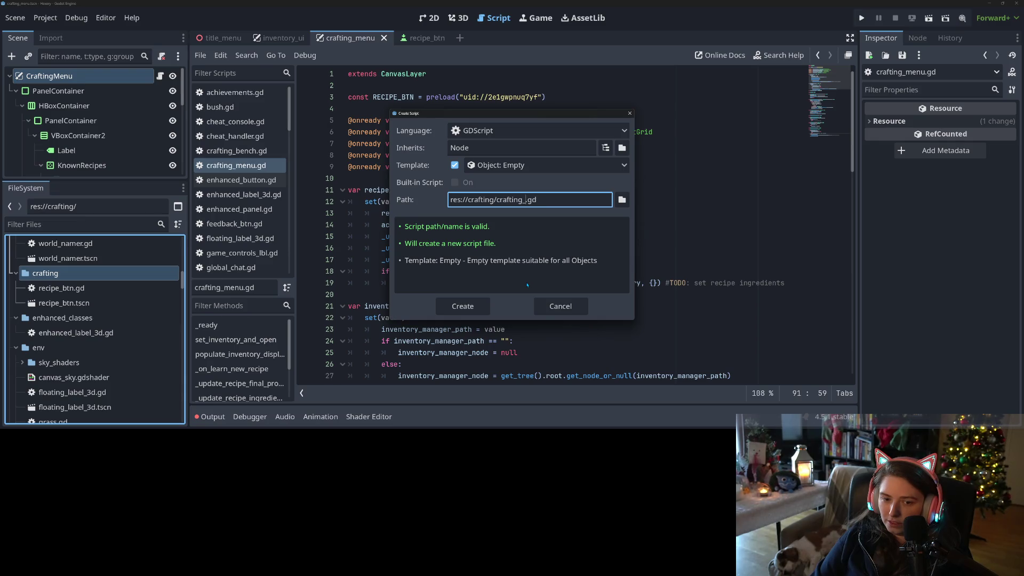
type("data")
key("Return")
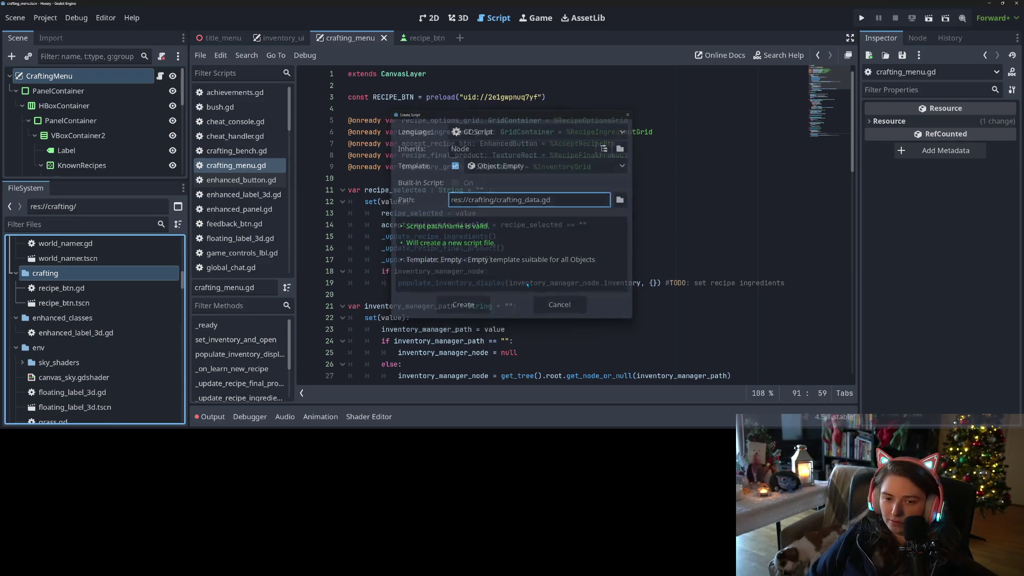
double_click(111, 291)
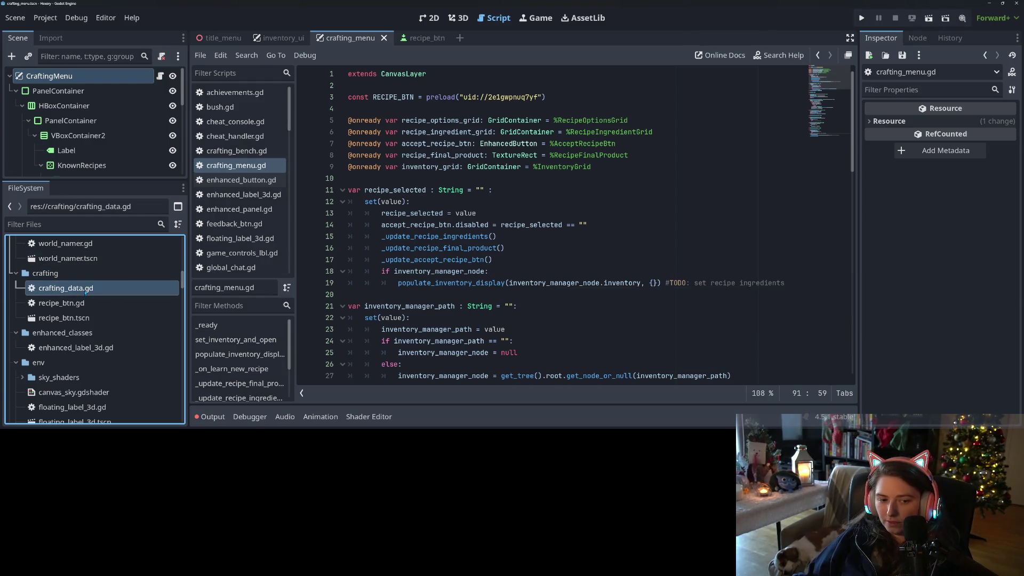
left_click(544, 318)
Start a const recipe_data = { dictionary with an empty quoted recipe key.
key("Return")
key("Return")
key("Up")
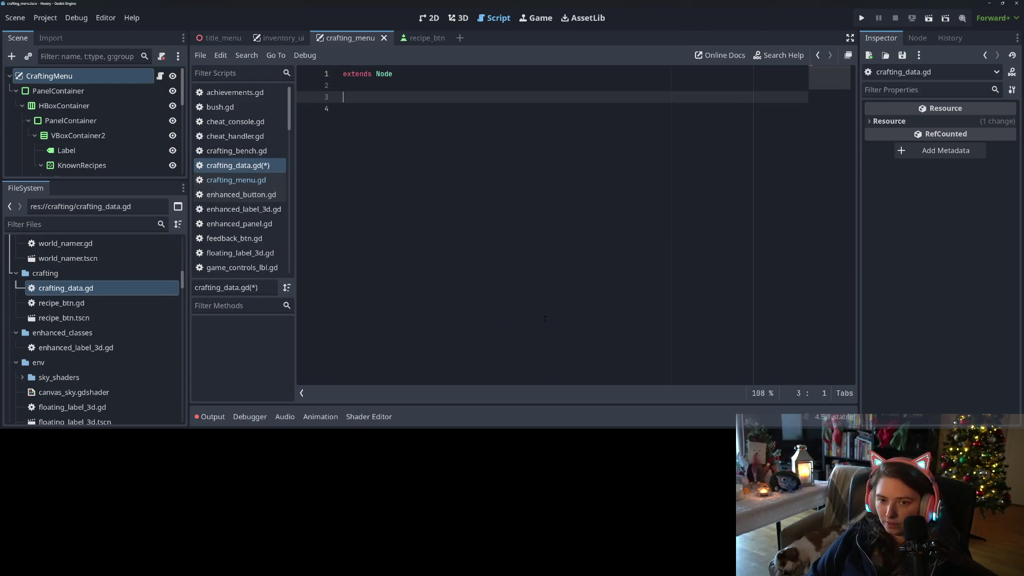
key("Down")
type("va")
key("BackSpace")
key("BackSpace")
type("const ")
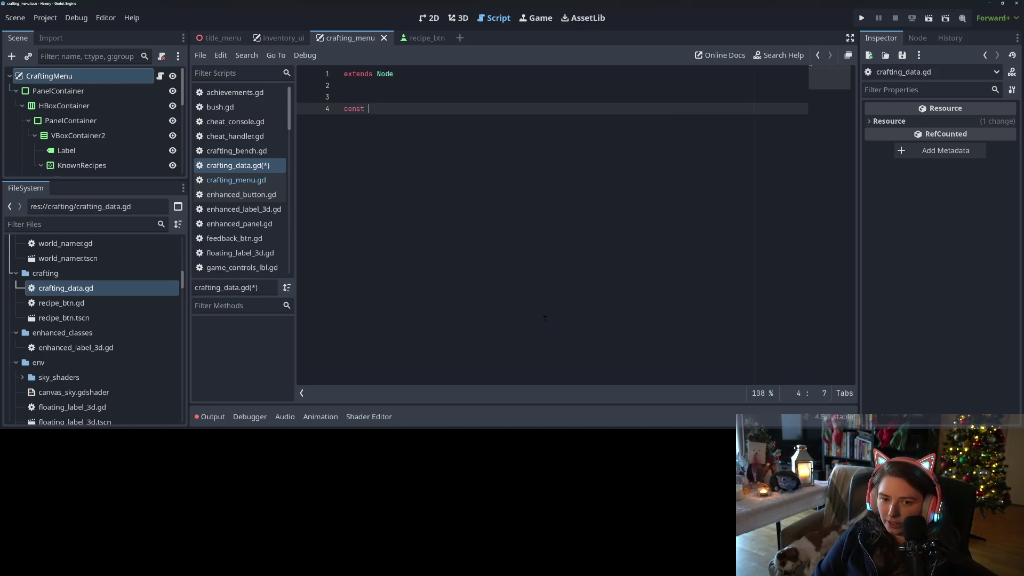
type("crafting")
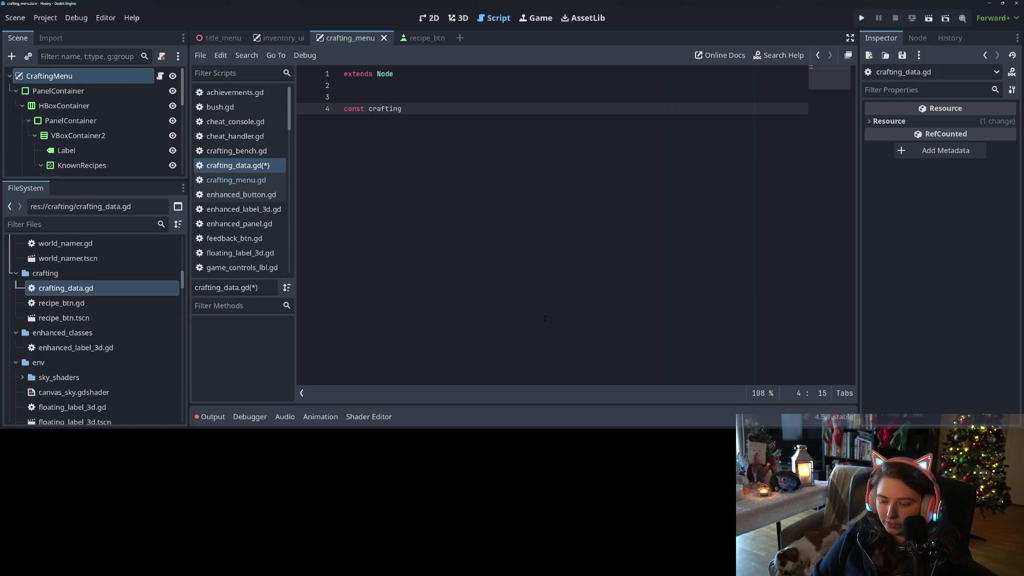
key("BackSpace")
key("BackSpace")
key("BackSpace")
key("BackSpace")
key("BackSpace")
key("BackSpace")
key("BackSpace")
key("BackSpace")
type("recipe")
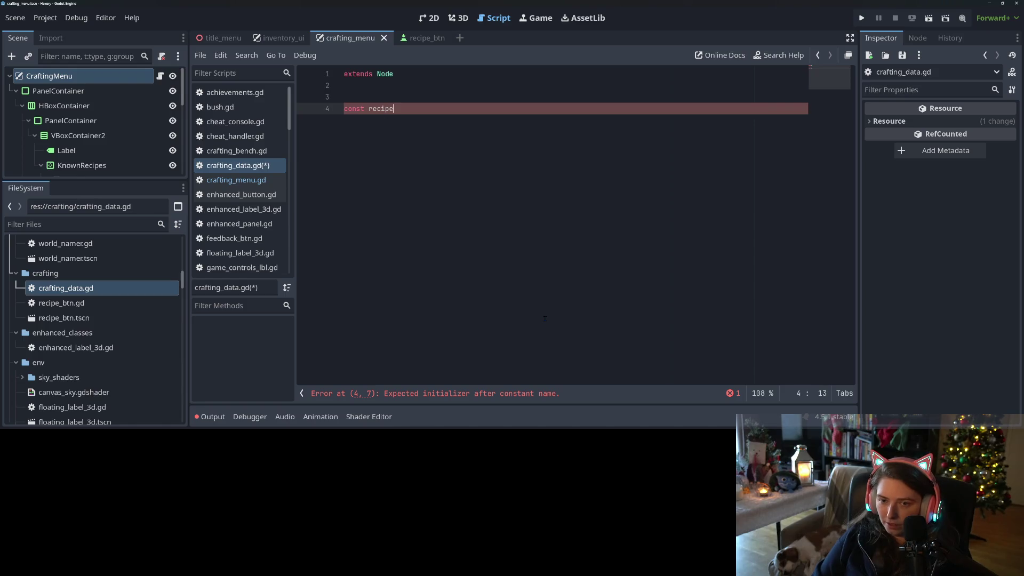
type("_")
type("data ")
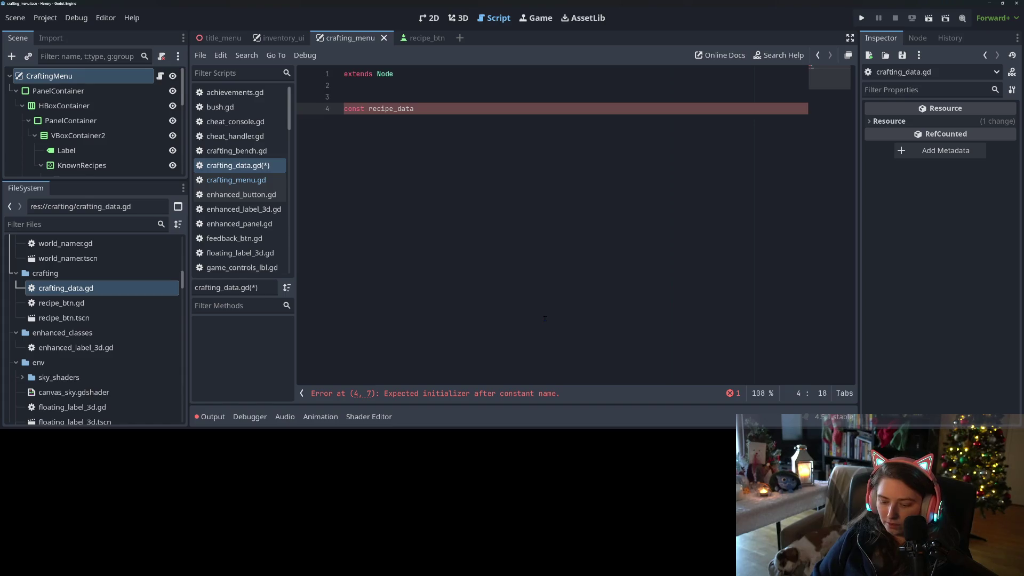
type("= {")
key("Return")
key("Return")
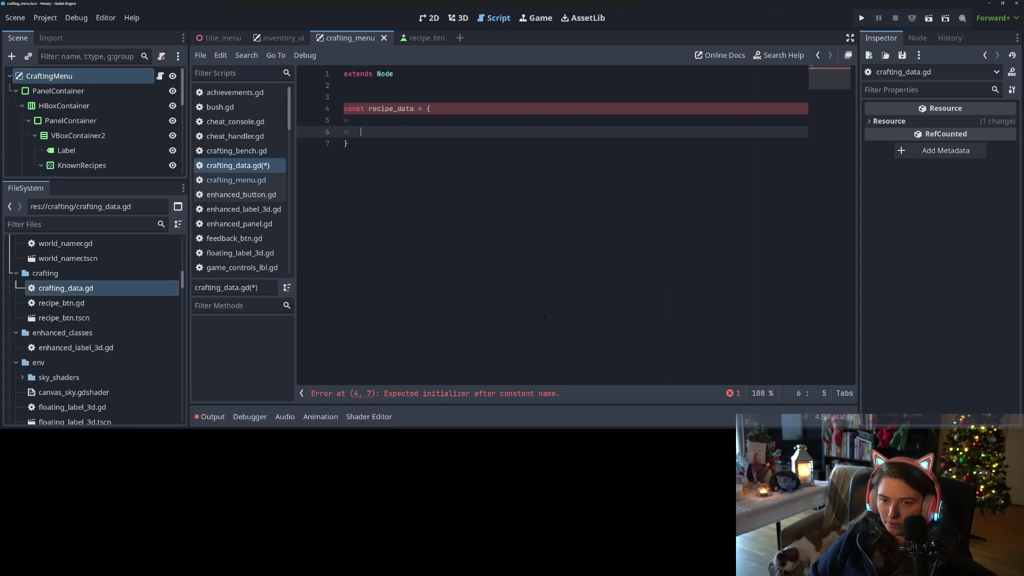
key("Up")
type("\"")
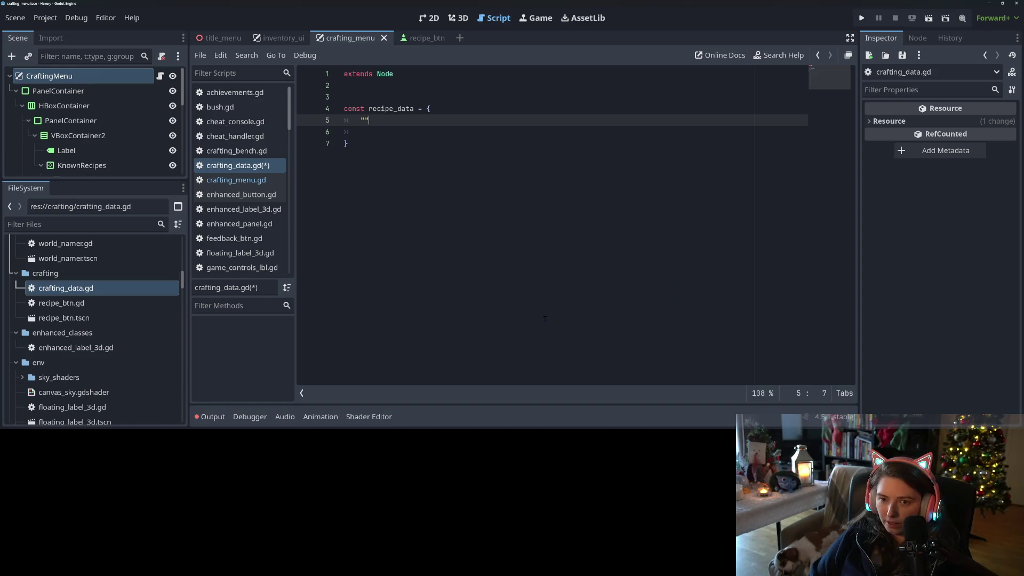
Add a # recipe_id comment and enum DATA { INGR, RESULT, CRAFT_TYPE } above it, then save.
key("Up")
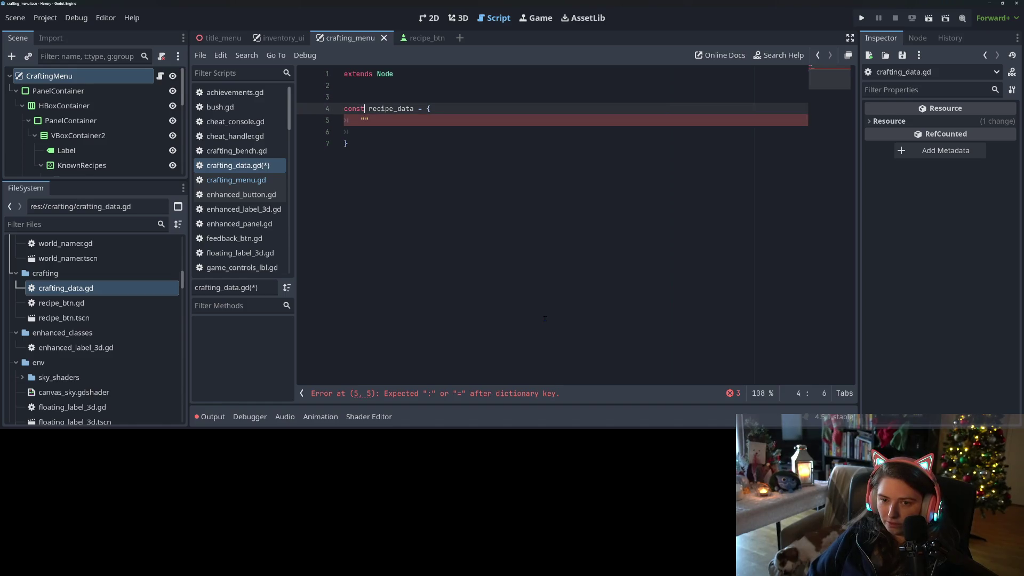
key("ctrl+shift+Return")
type("# ")
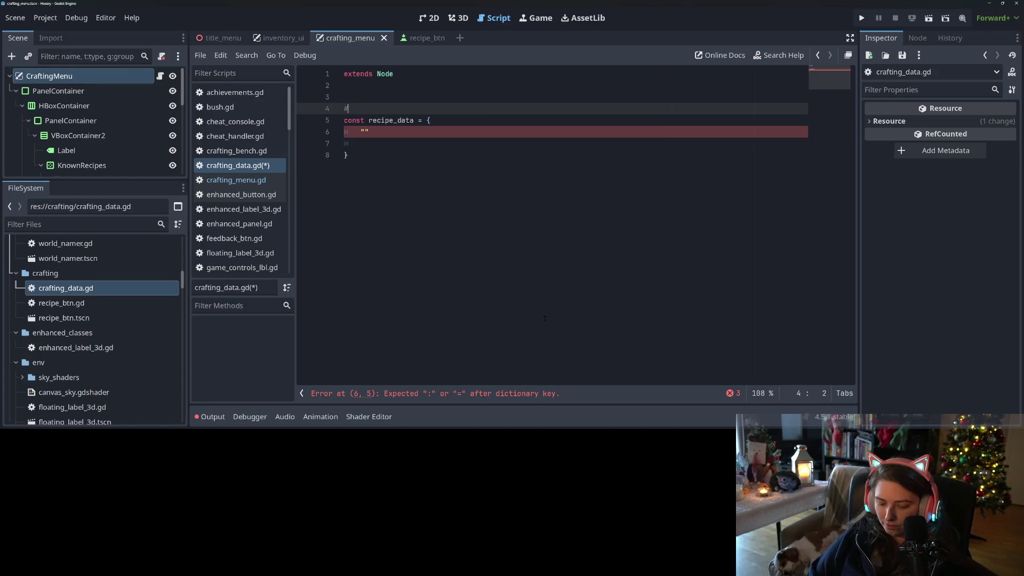
type("recip")
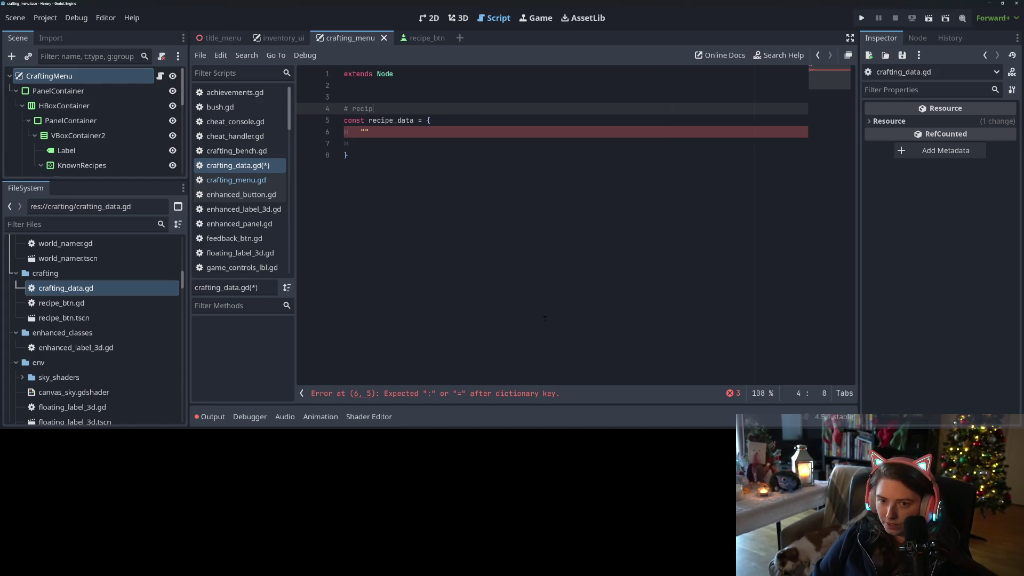
type("e_id :")
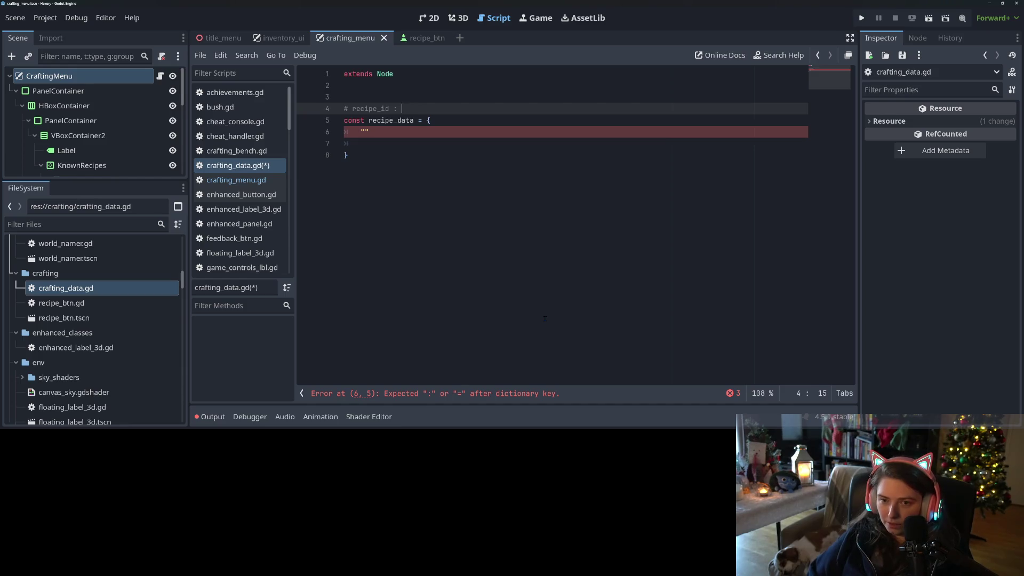
key("ctrl+shift+Return")
key("ctrl+shift+Return")
type("en")
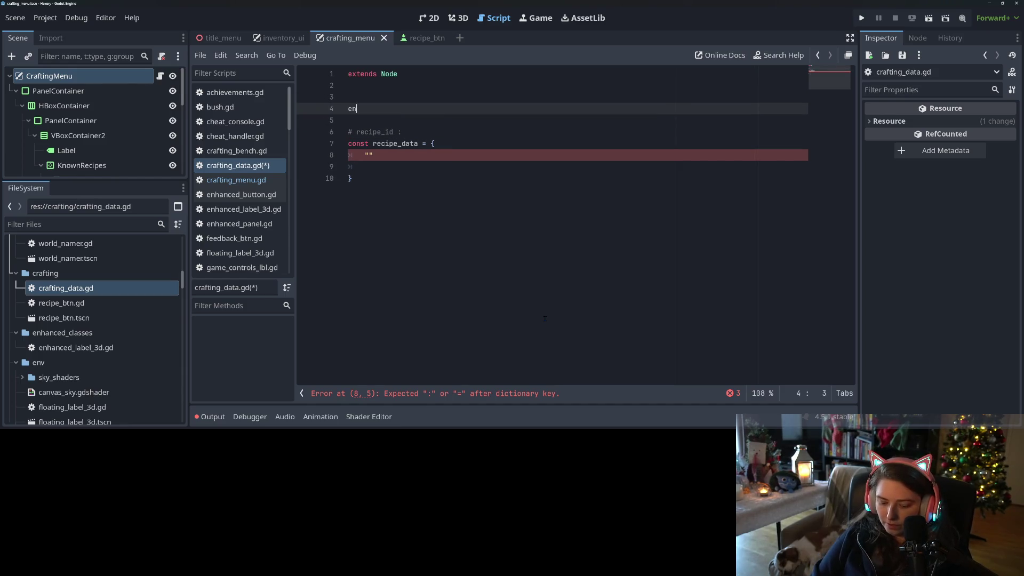
type("um DATA {")
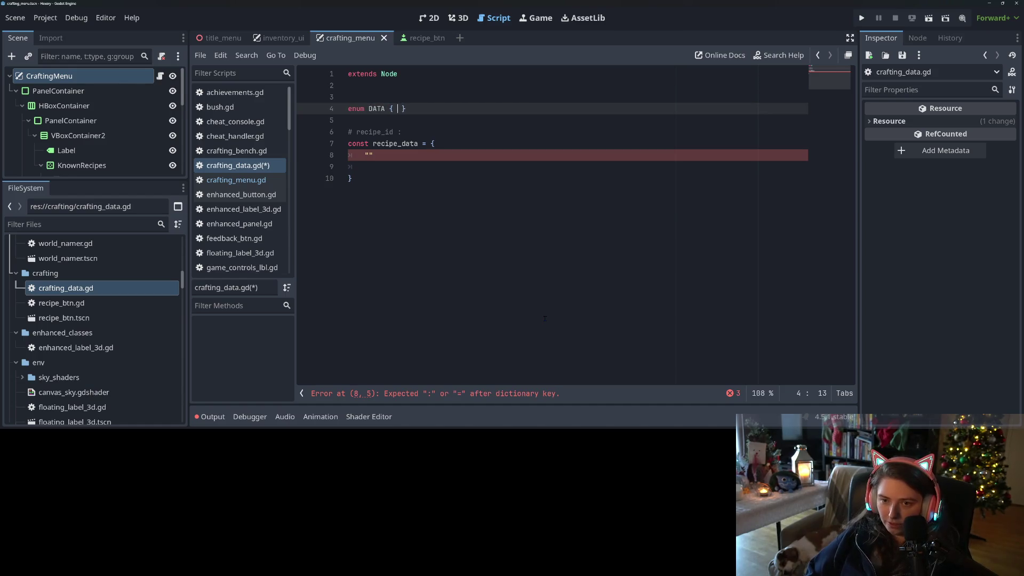
type(" INGRD")
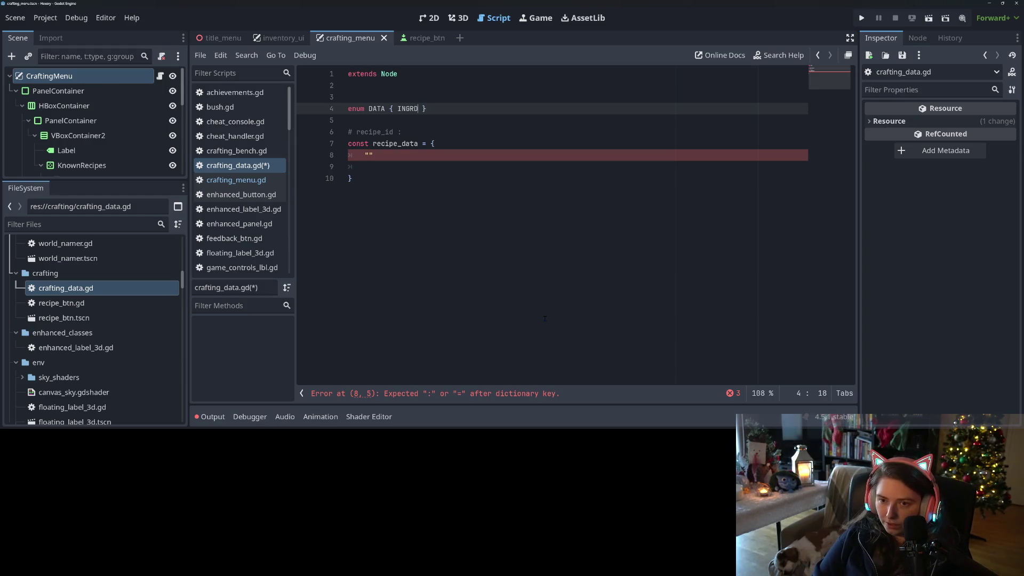
key("BackSpace")
type("EDIEN")
key("BackSpace")
key("BackSpace")
type("ENTS,")
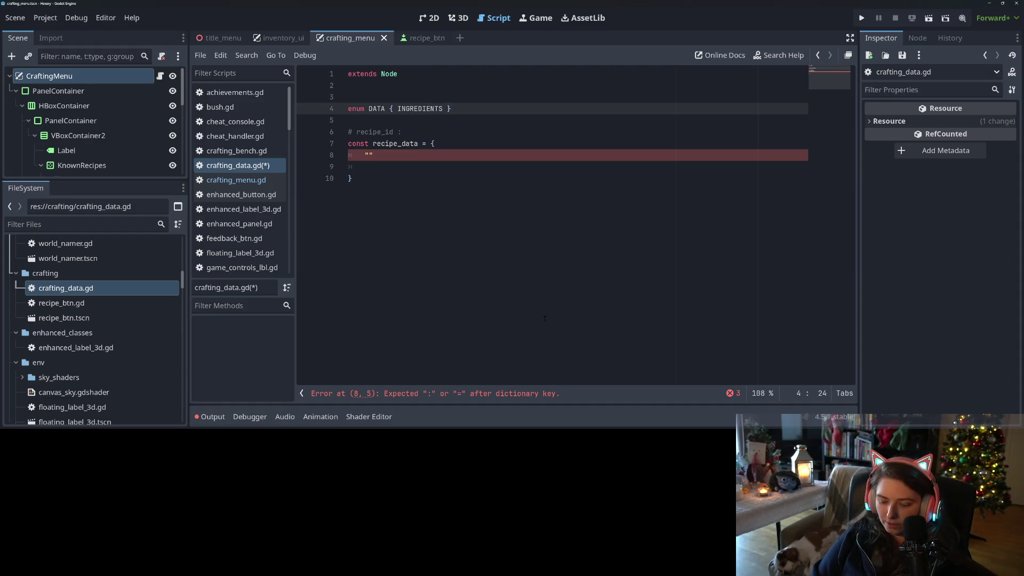
key("BackSpace")
key("BackSpace")
key("BackSpace")
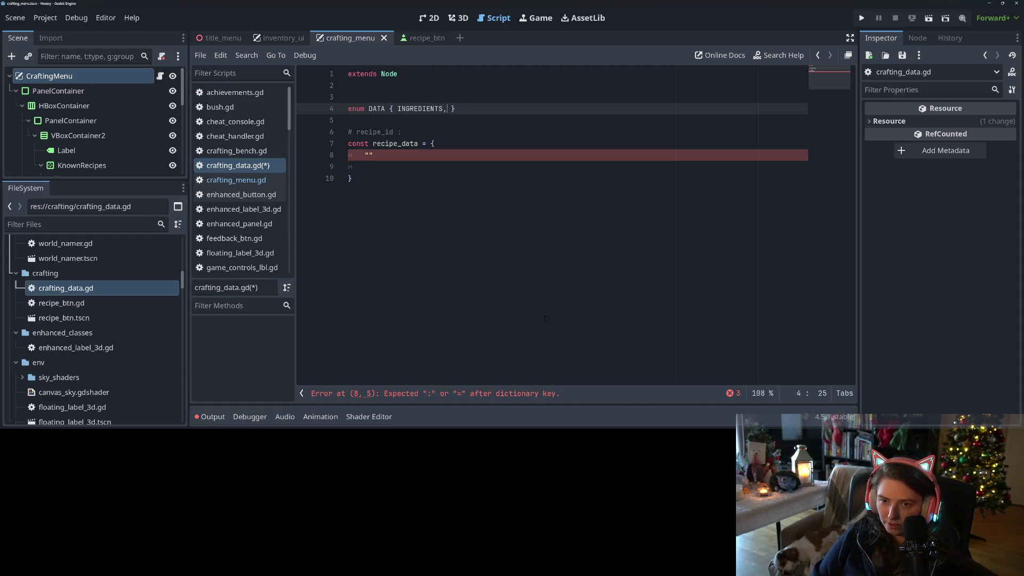
type("R")
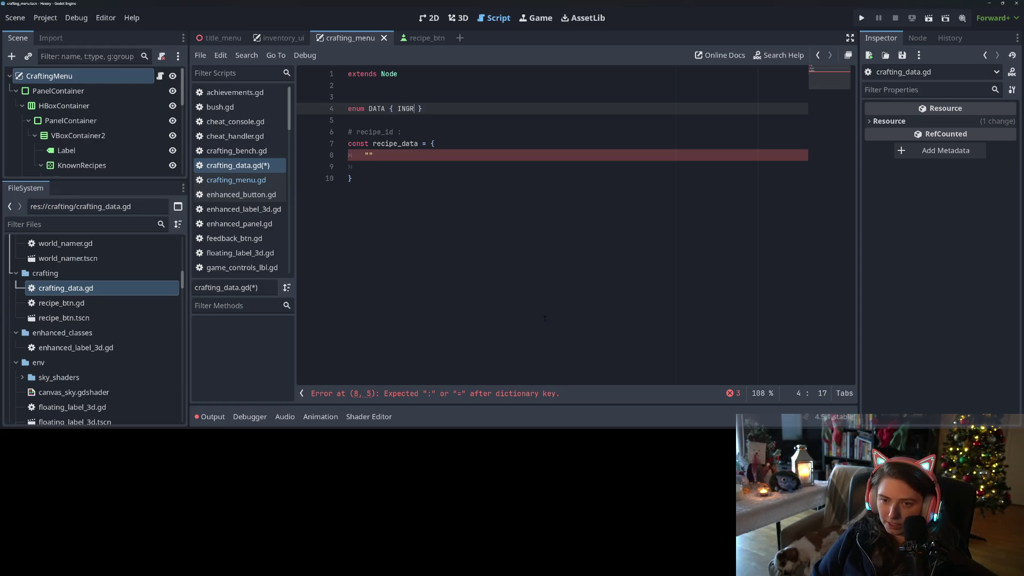
type(", RES")
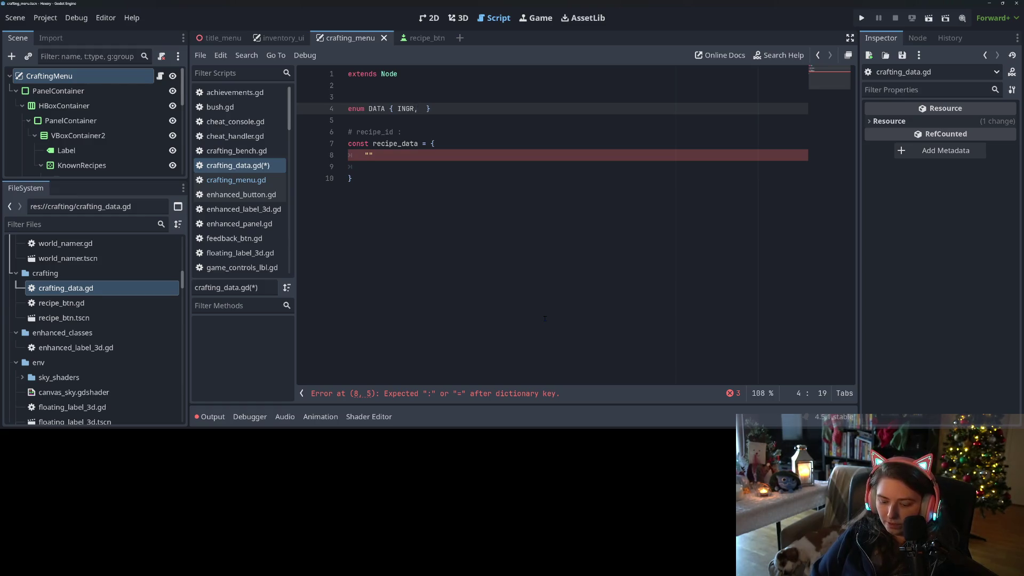
type("ULT,")
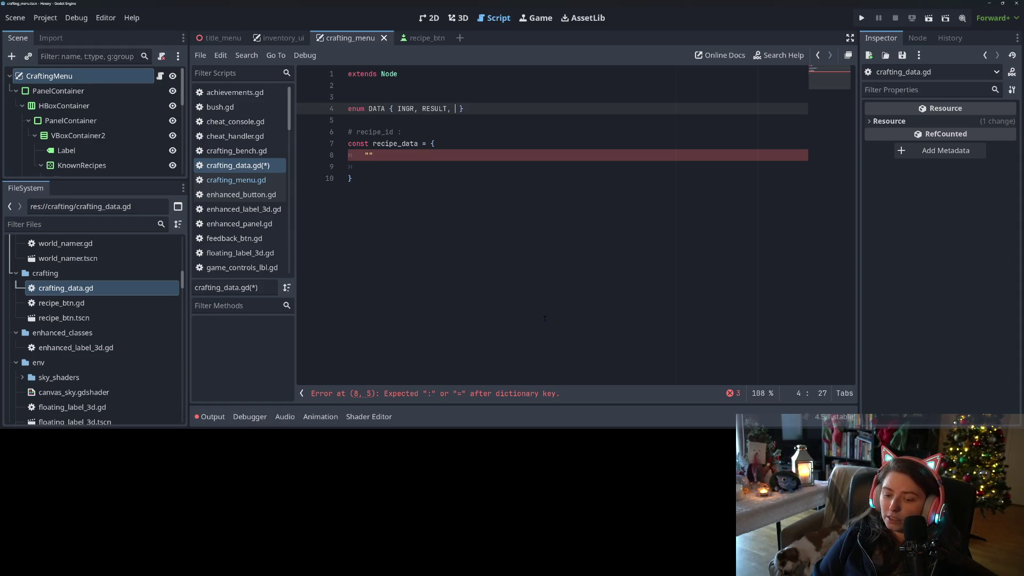
type("CRAFT")
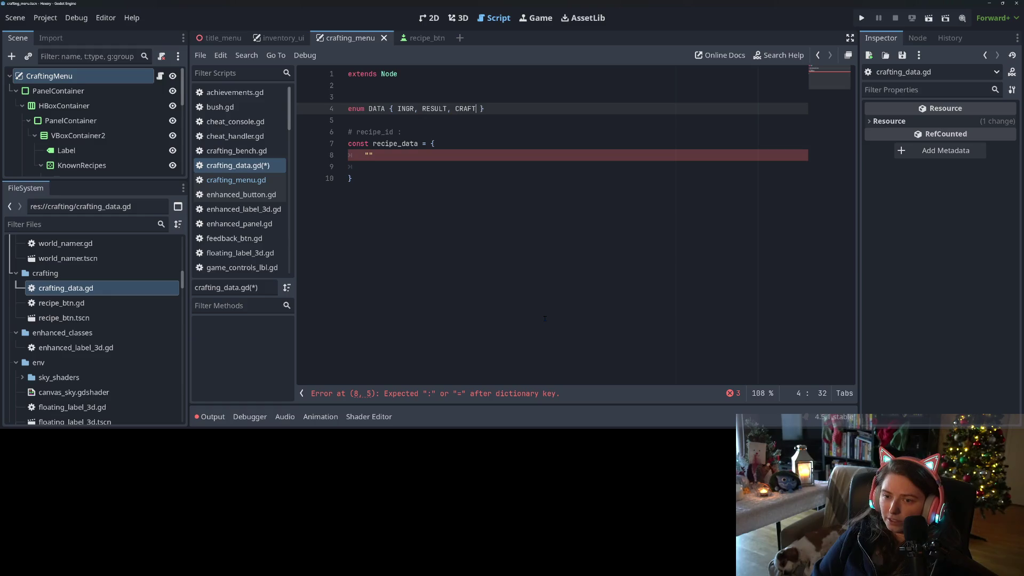
type("_")
type("TYPE")
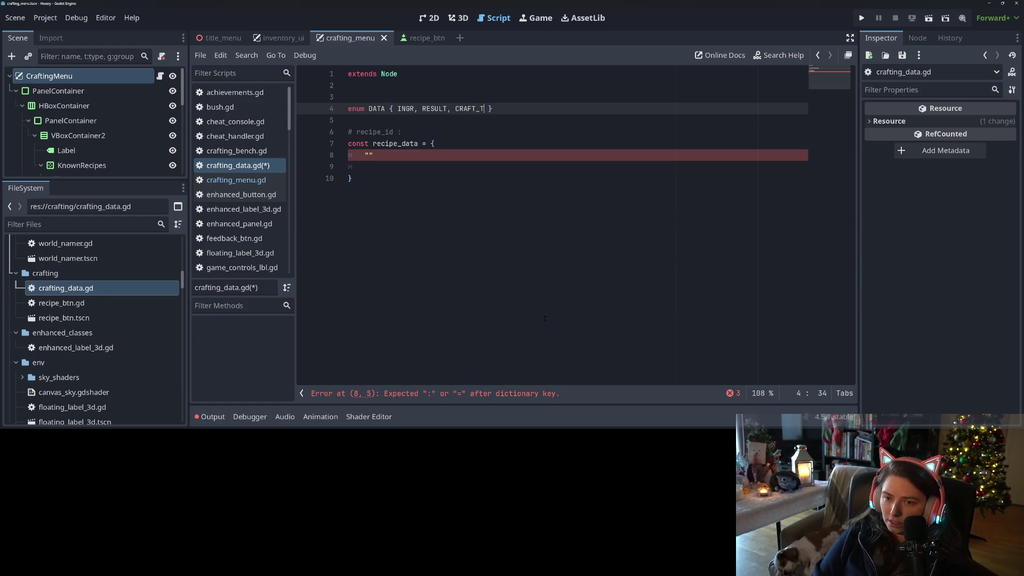
key("ctrl+s")
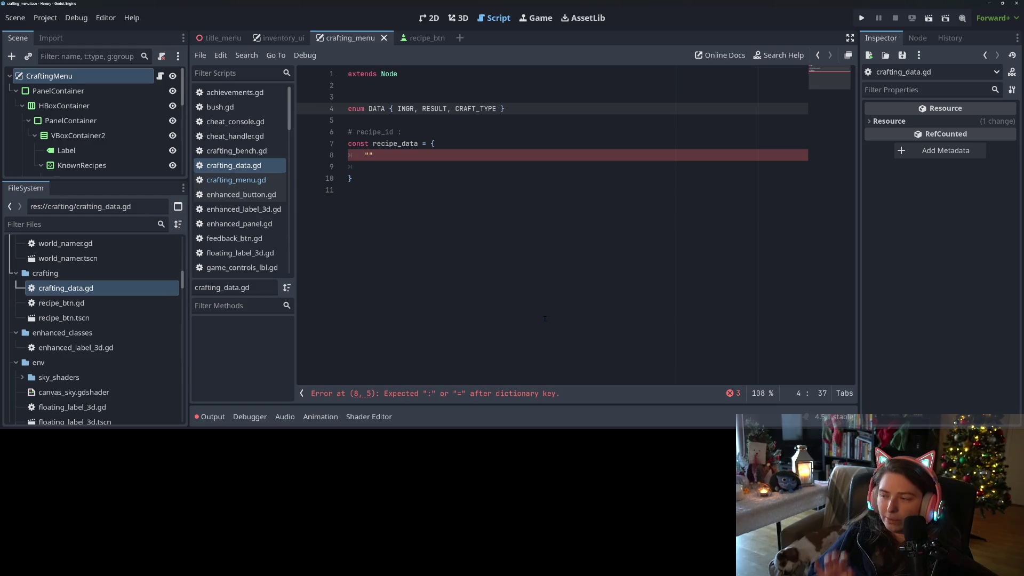
Fill the recipe entry with INGR : {}, RESULT : "" and CRAFT_TYPE fields.
left_click(416, 155)
type(": {")
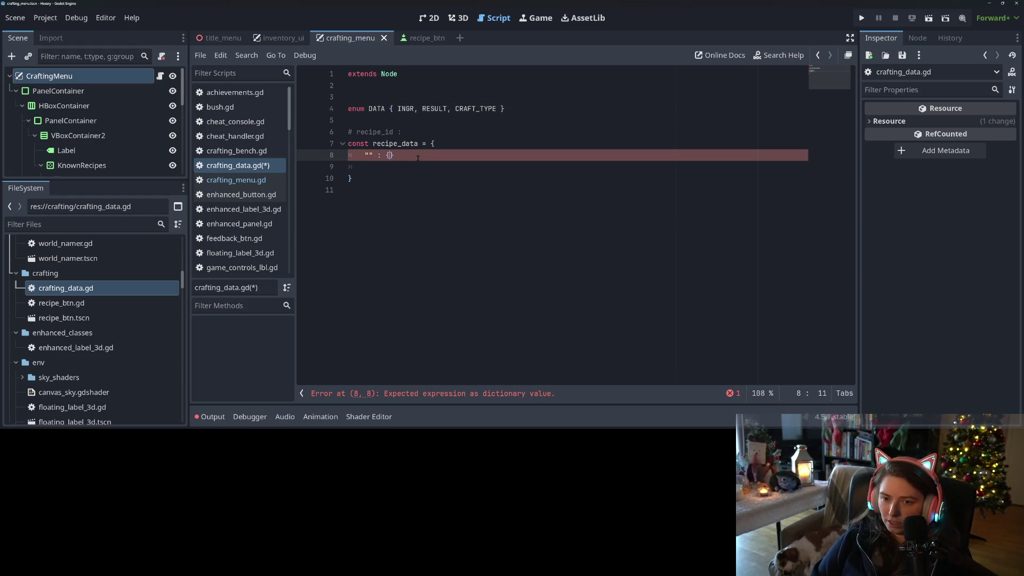
key("Return")
type("INGR : {}")
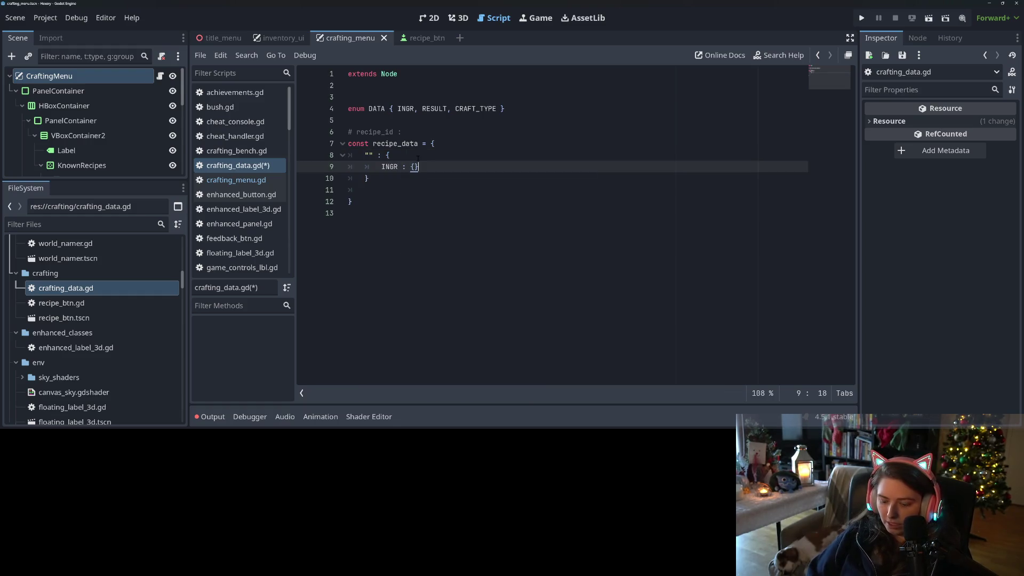
type(",")
key("Return")
type("RE")
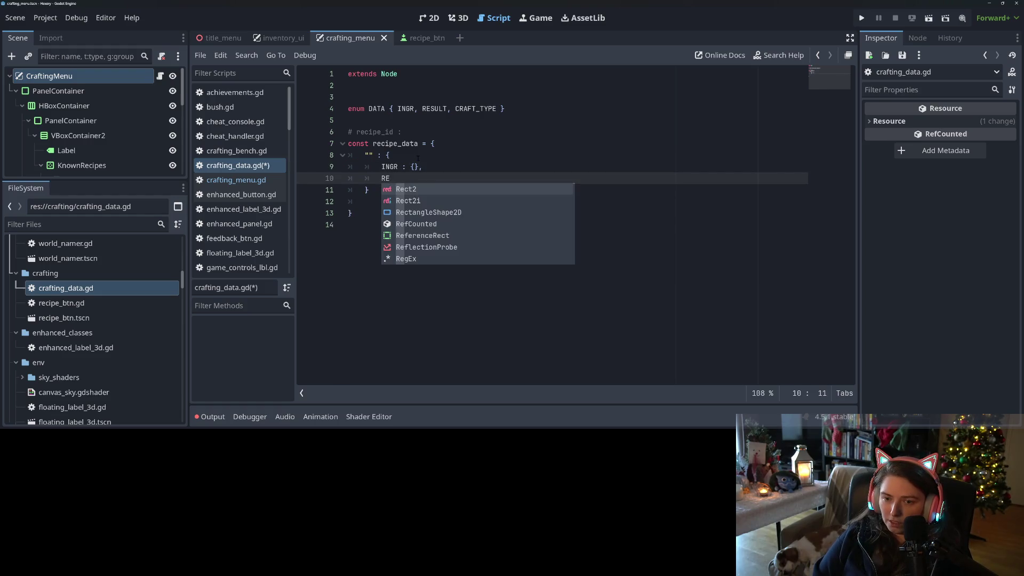
type("SULT : ")
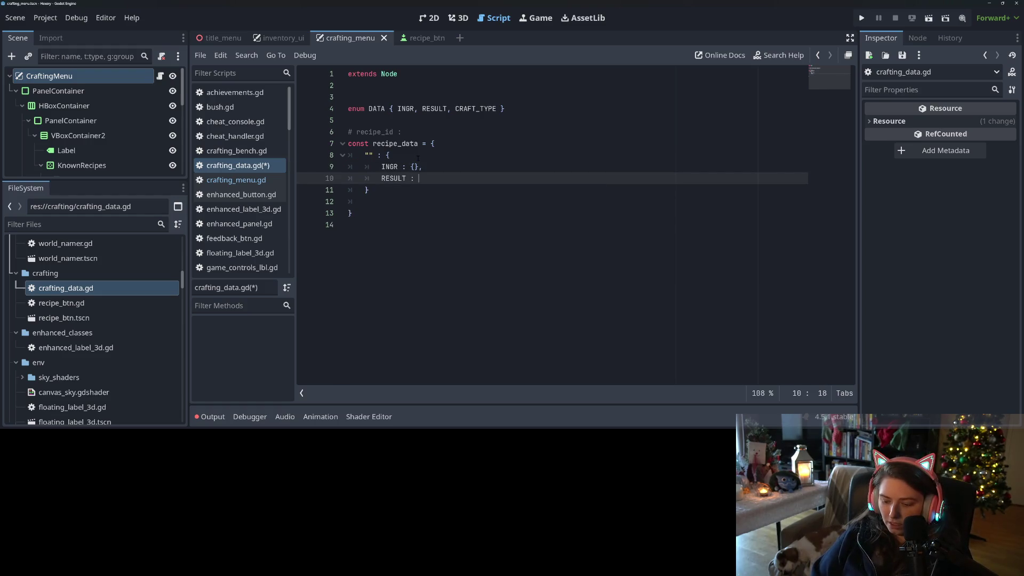
type("\"\",")
key("Return")
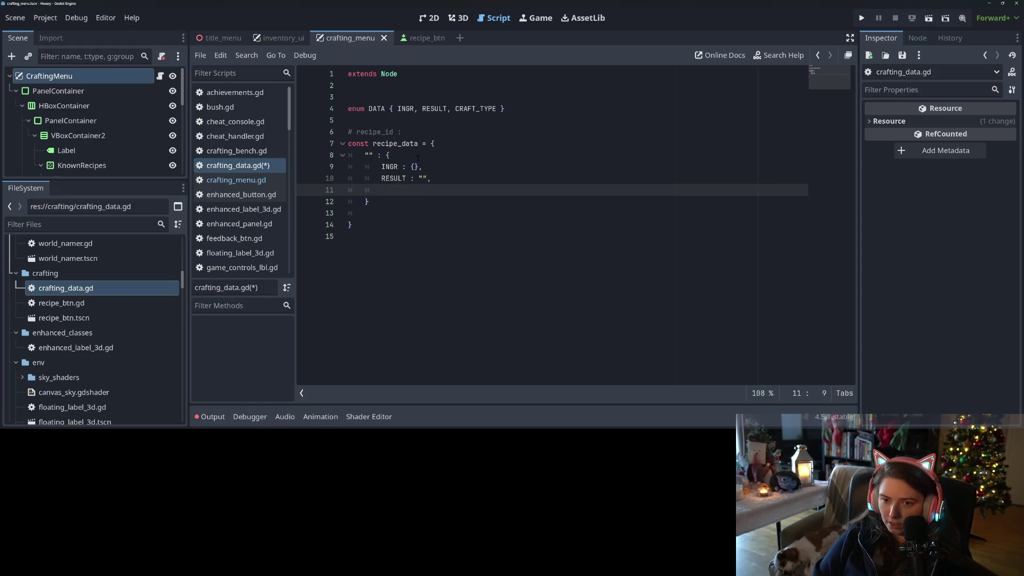
type("CR")
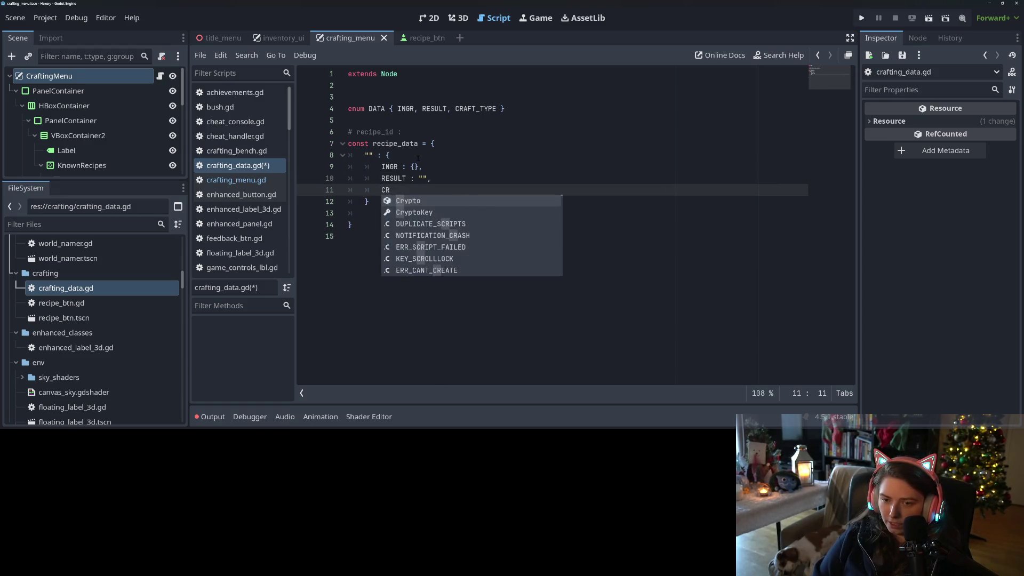
type("AFT_TY")
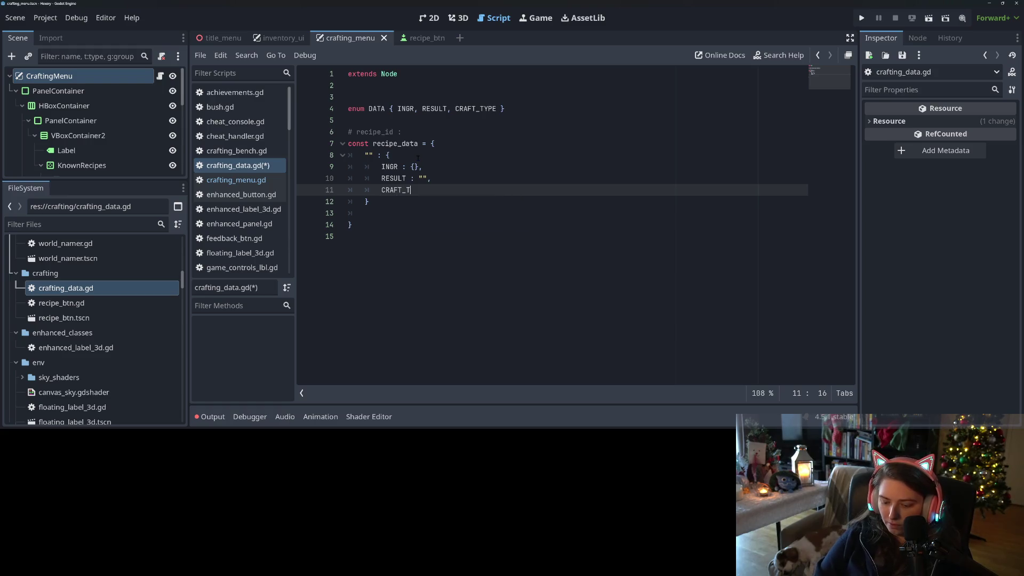
type("PE :")
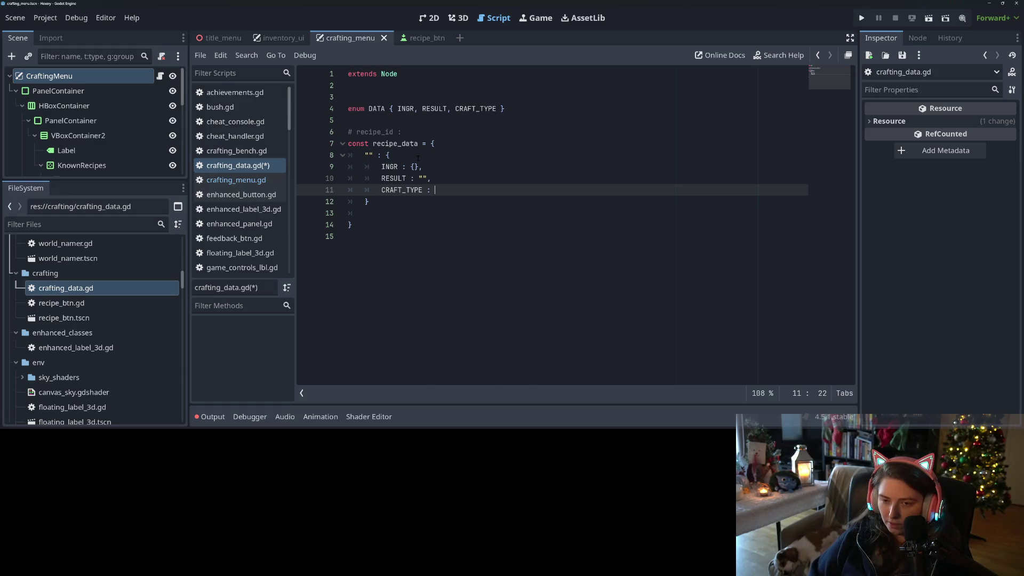
Add enum CRAFT_TYPES { WORK_BENCH } and set the recipe's craft type to CRAFT_TYPES.WORK_BENCH.
left_click(380, 94)
type("en")
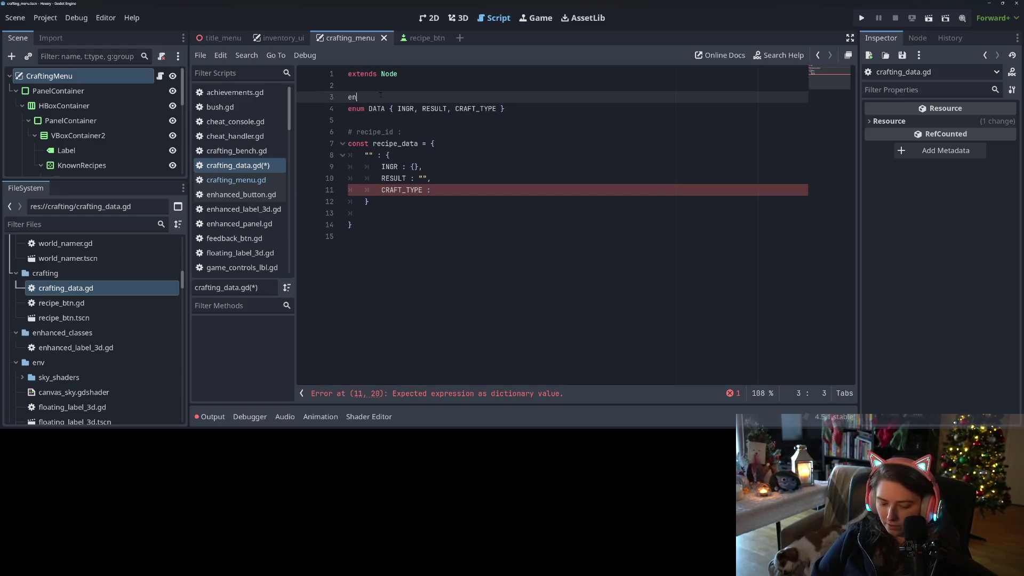
type("um C")
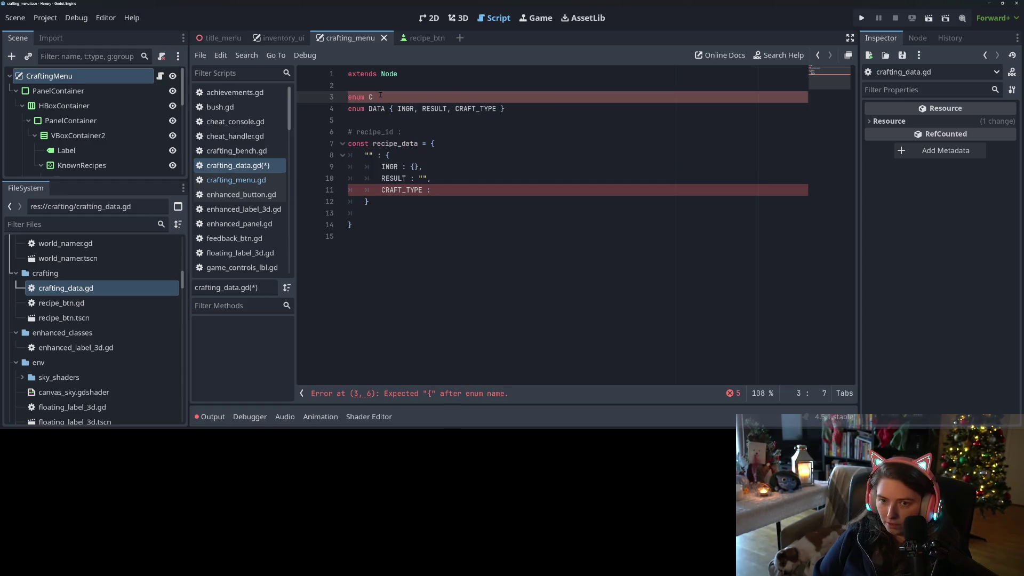
type("RAFT_TYPES {")
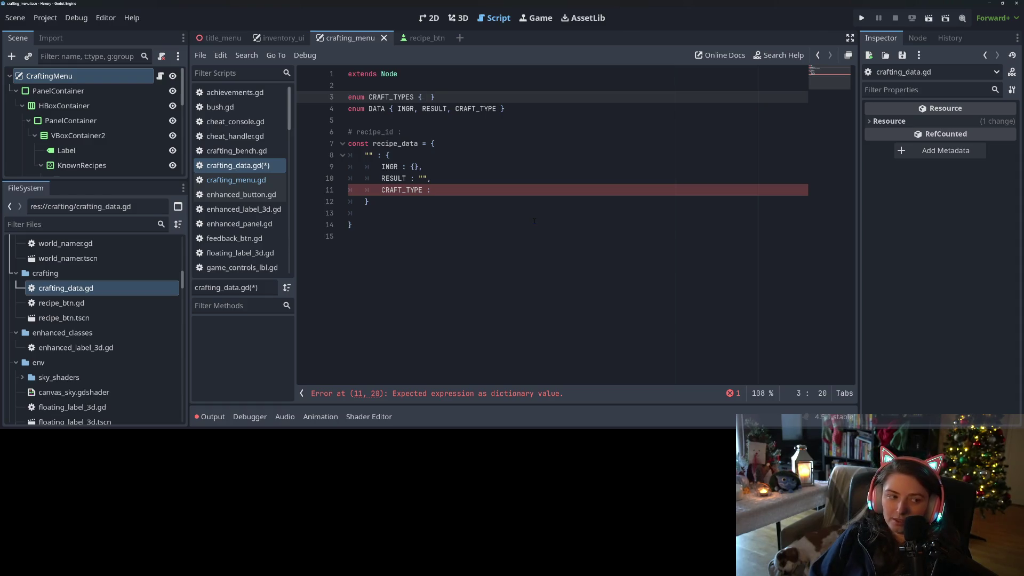
type("WORK_BENCH")
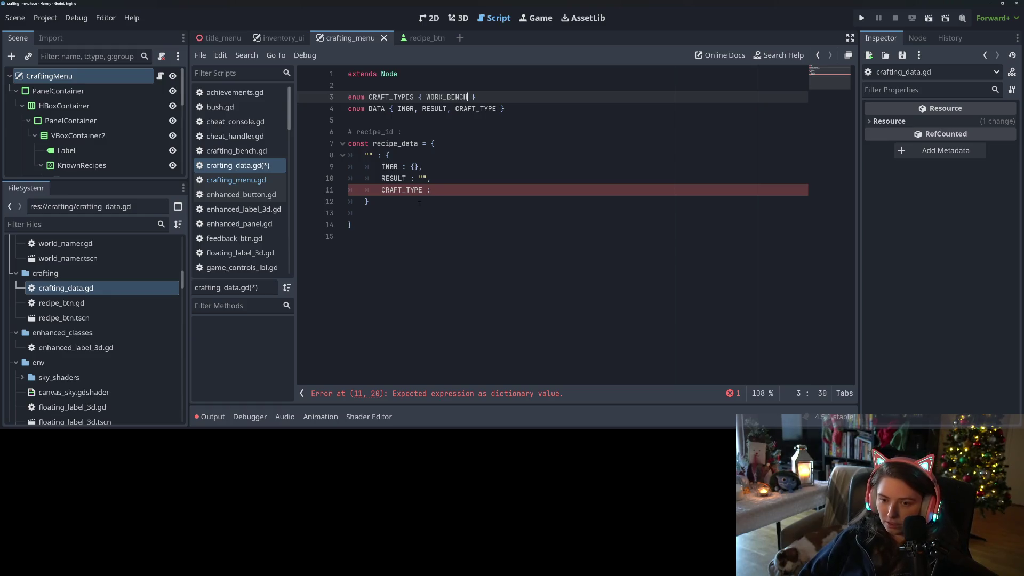
left_click(470, 192)
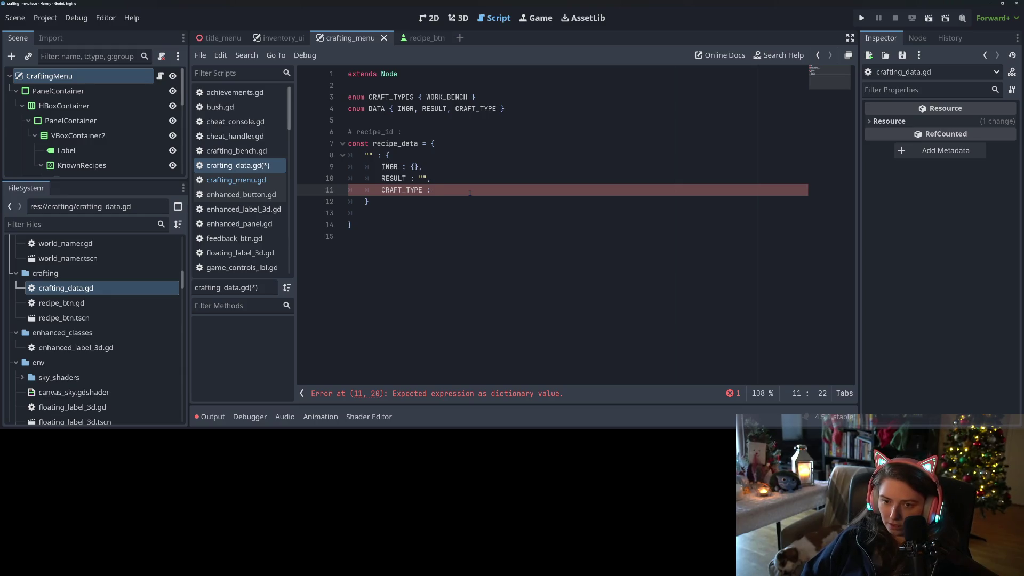
type("CRA")
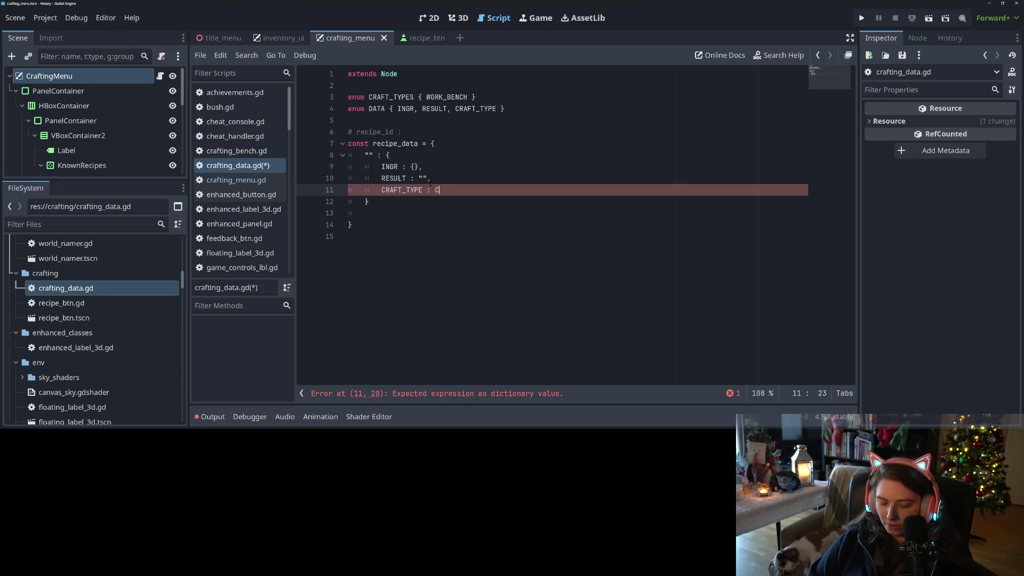
key("Return")
type(".W")
key("Return")
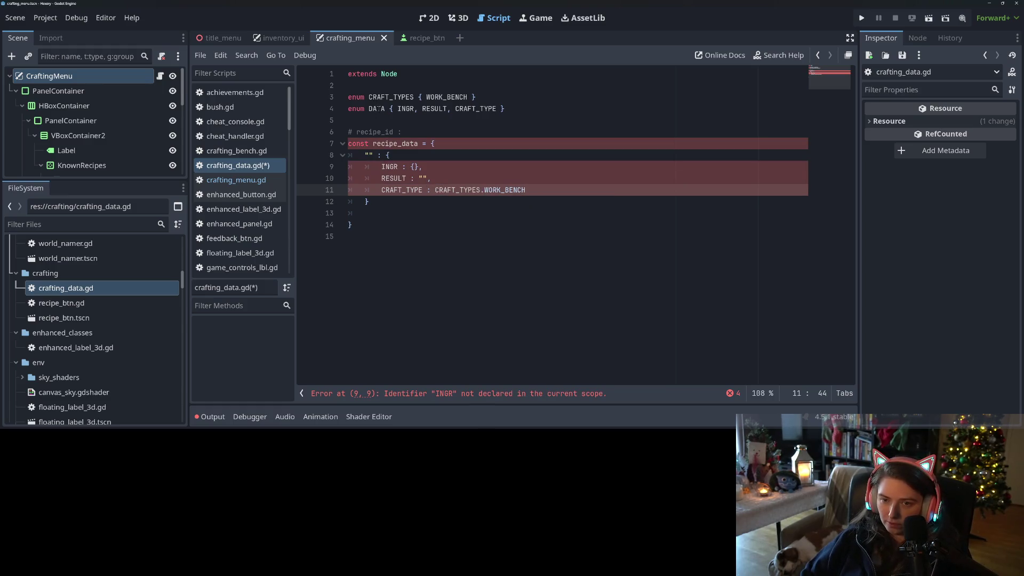
Prefix the INGR, RESULT and CRAFT_TYPE recipe keys with DATA.
double_click(377, 109)
key("ctrl+c")
left_click(380, 167)
key("ctrl+v")
type(".")
left_click(387, 178)
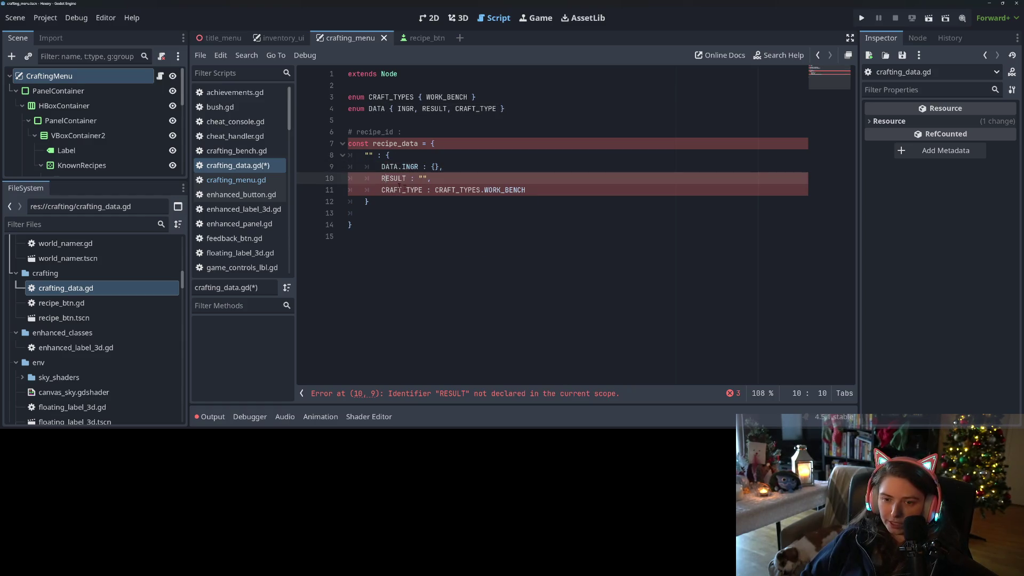
left_click(381, 178)
key("ctrl+v")
type(".")
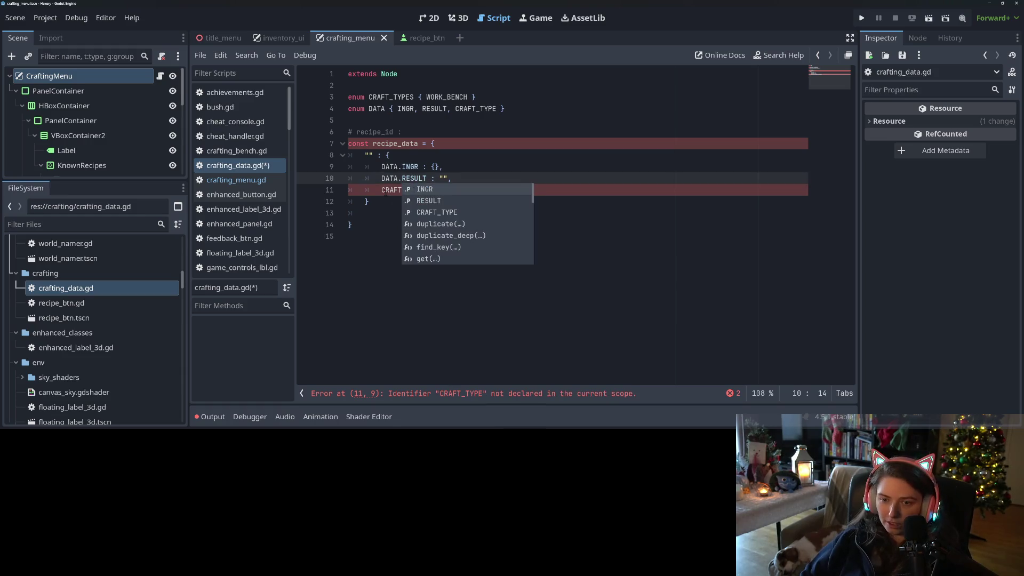
left_click(380, 190)
key("ctrl+v")
type(".")
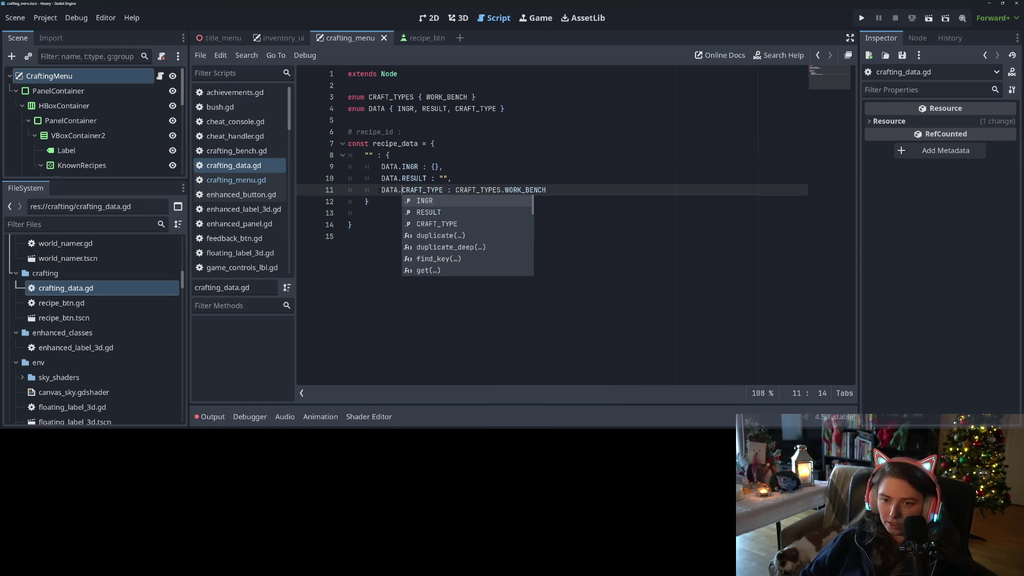
left_click(410, 167)
left_click(414, 190)
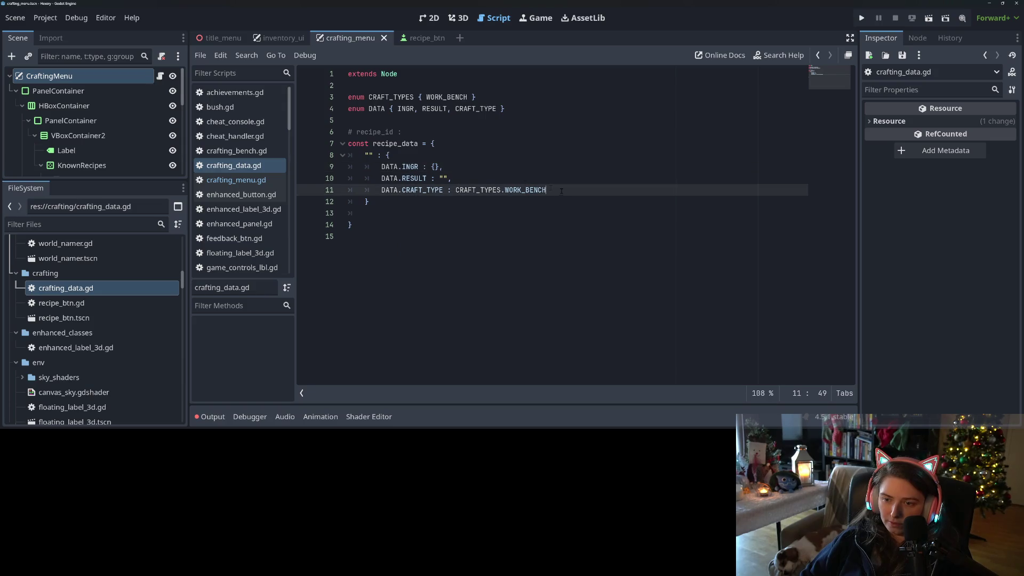
Split the ingredient braces onto separate lines, name the recipe "Storage Box", and save.
left_click(435, 167)
key("Return")
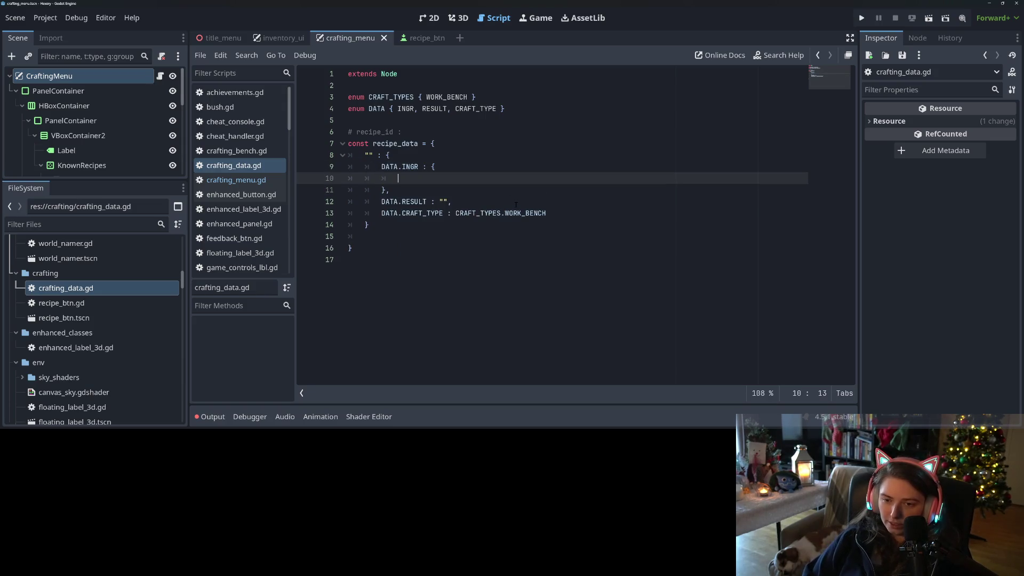
left_click(369, 155)
type("Storage ")
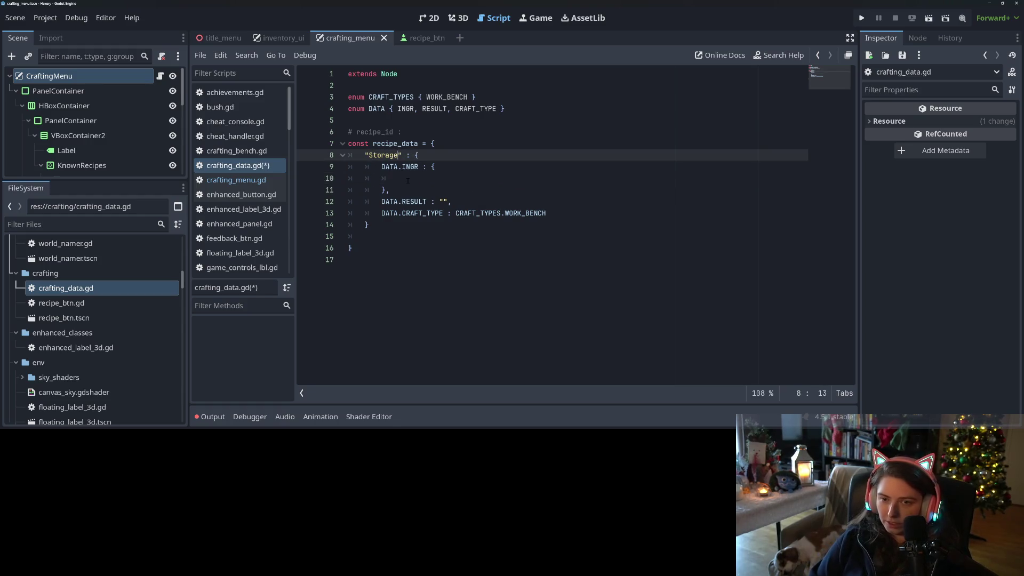
type("Box")
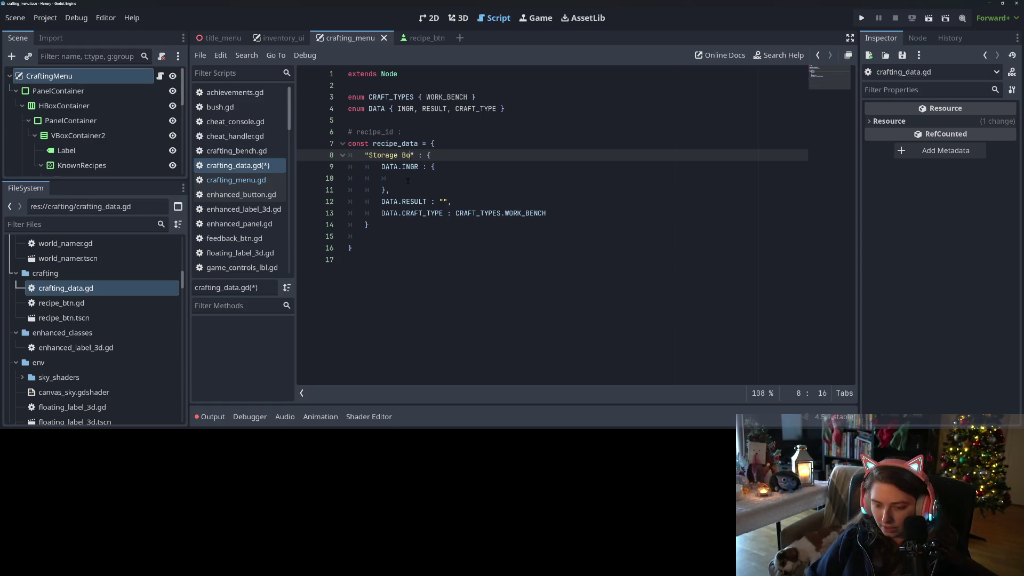
key("ctrl+s")
Check the exact "Storage Box" and "Wood" names in item_catalog.gd, then return to crafting_data.gd.
scroll(238, 200, "down", 5)
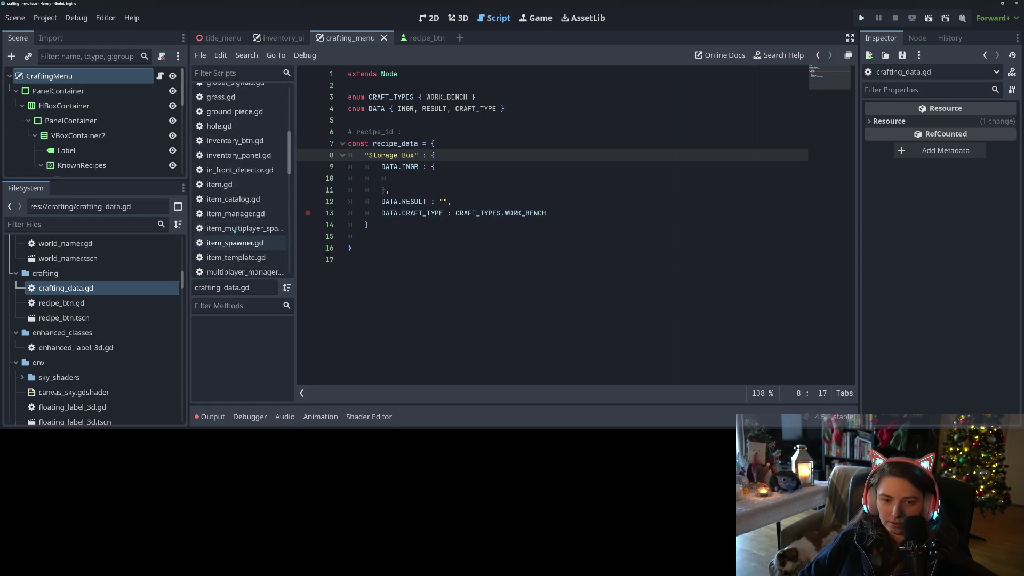
left_click(237, 199)
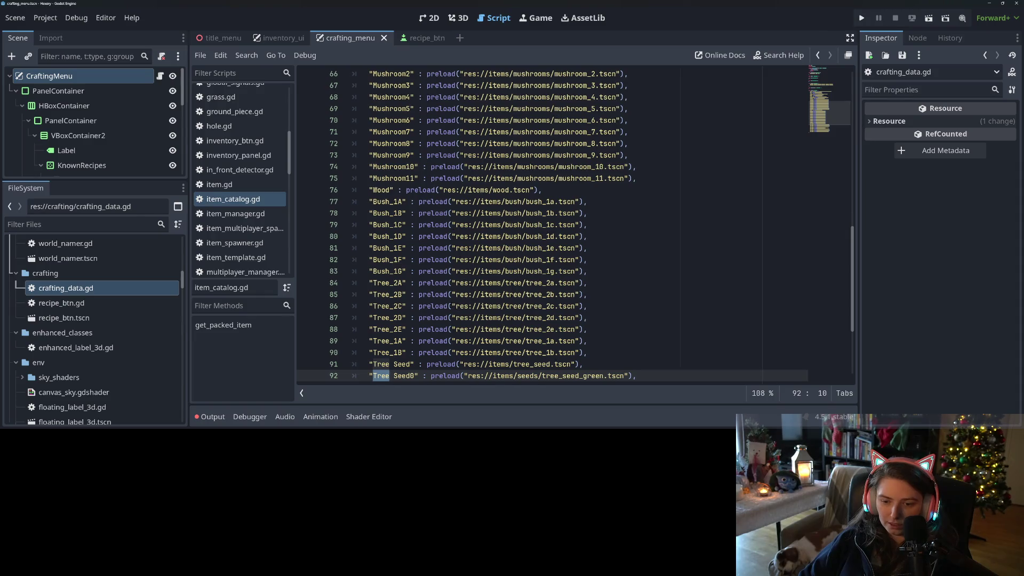
scroll(551, 224, "down", 3)
scroll(551, 224, "up", 12)
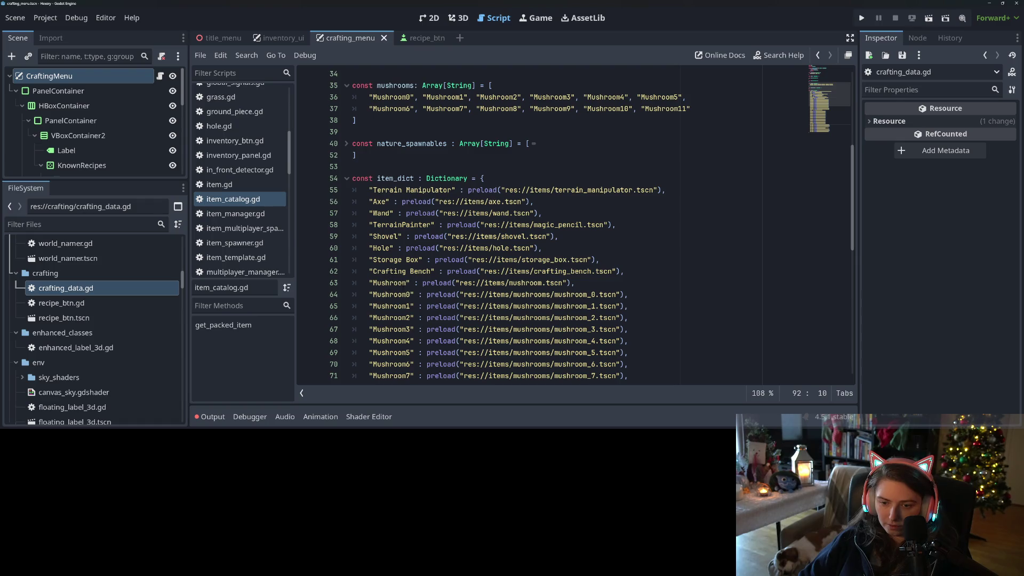
left_click_drag(374, 260, 419, 260)
scroll(419, 259, "down", 10)
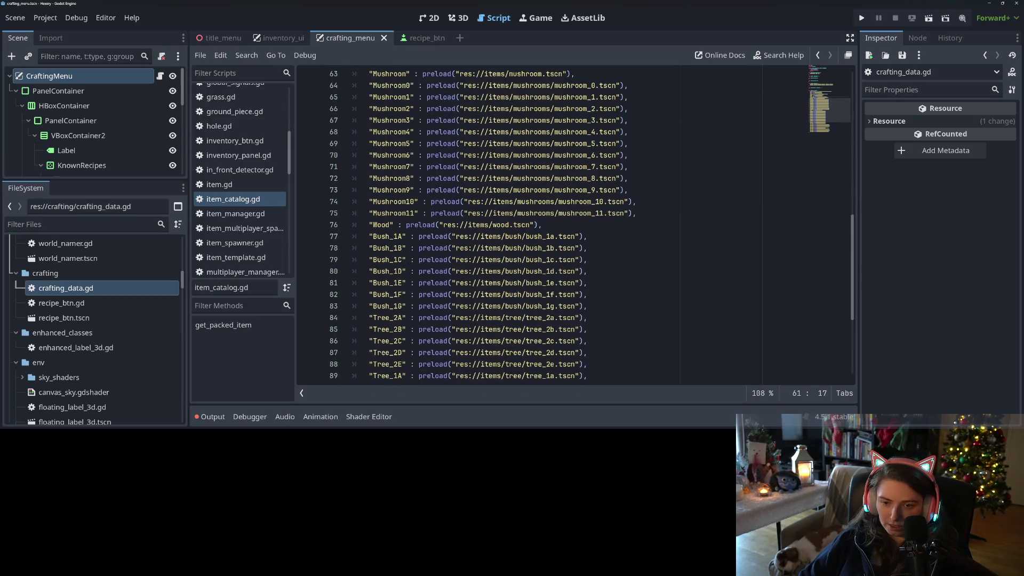
double_click(382, 225)
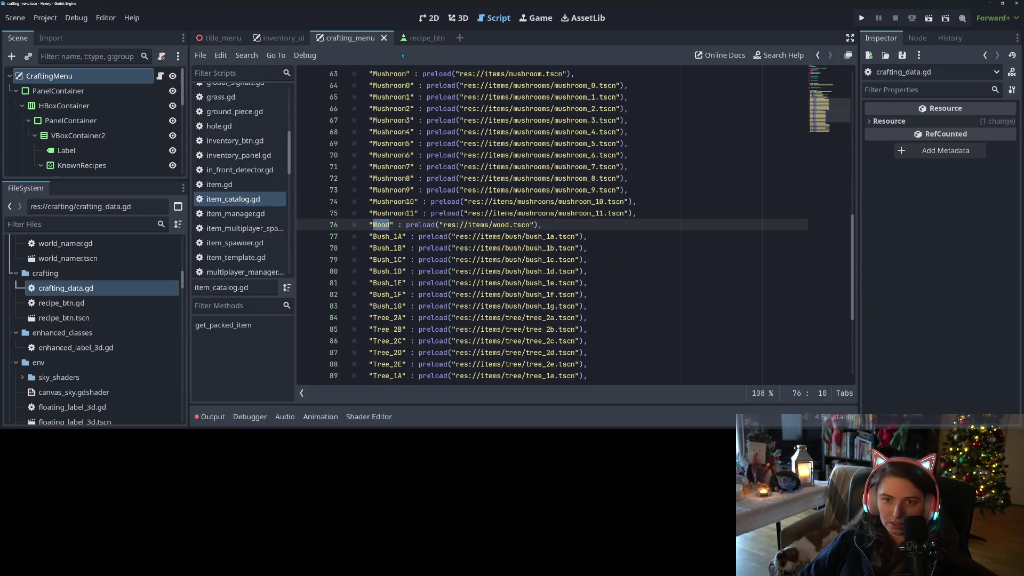
scroll(262, 228, "up", 3)
scroll(261, 227, "up", 3)
left_click(234, 141)
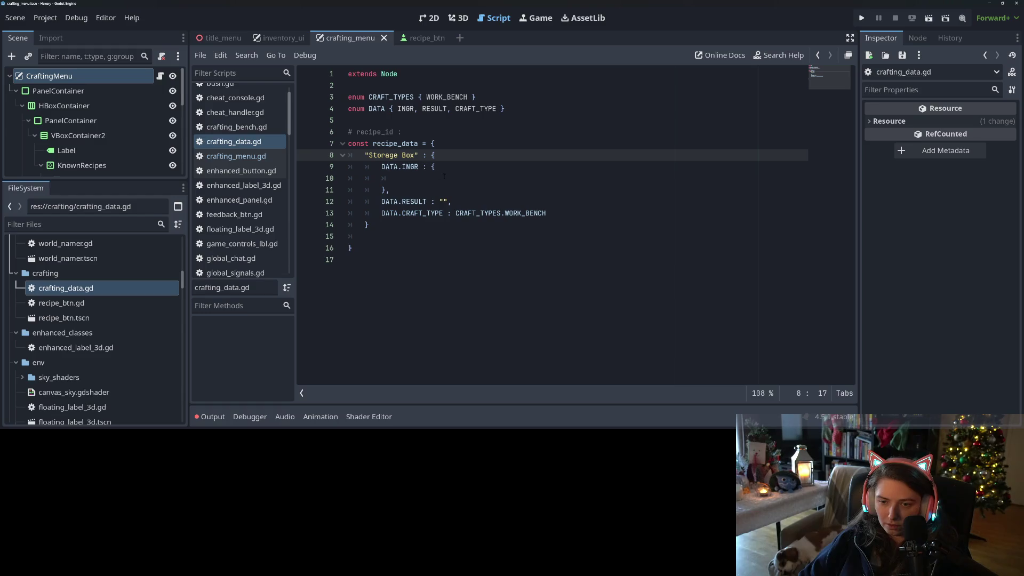
Add "Wood": 4 as the recipe's ingredient under DATA.INGR.
left_click(460, 179)
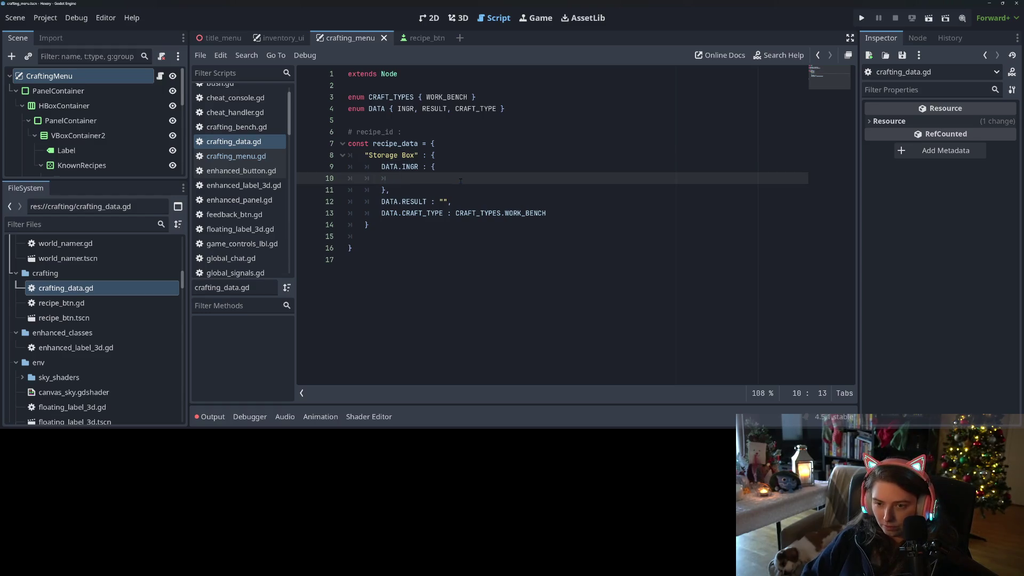
type("Wood")
key("ctrl+shift+Left")
type("\"")
key("End")
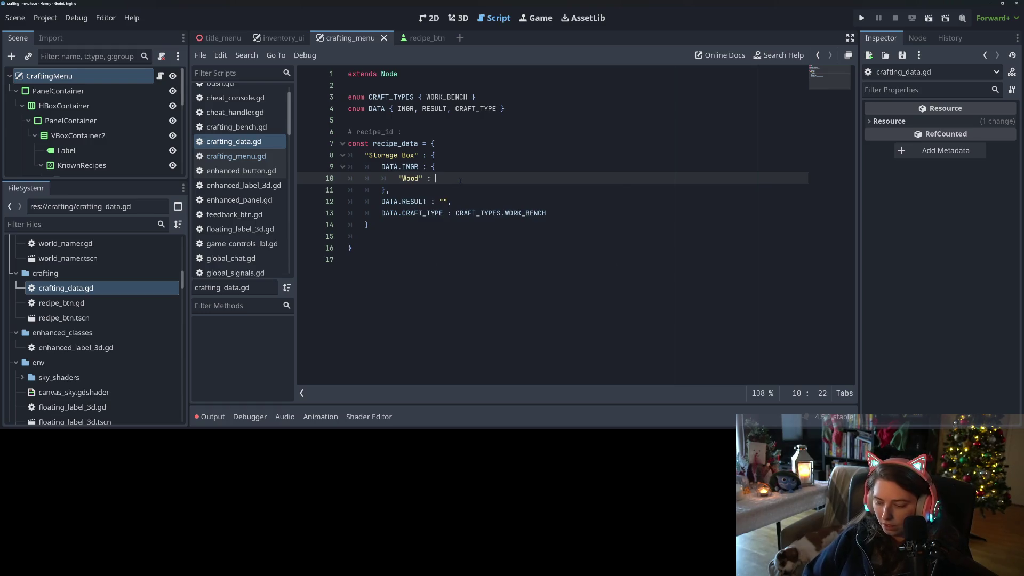
type(": 4")
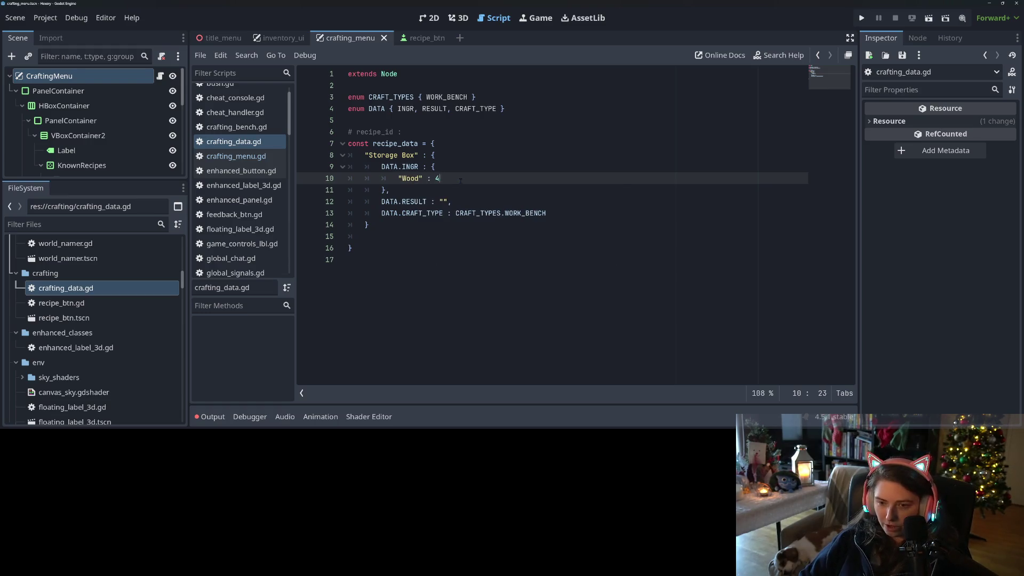
Set DATA.RESULT to "Storage Box" by reusing the copied recipe name, and save.
left_click_drag(414, 155, 369, 155)
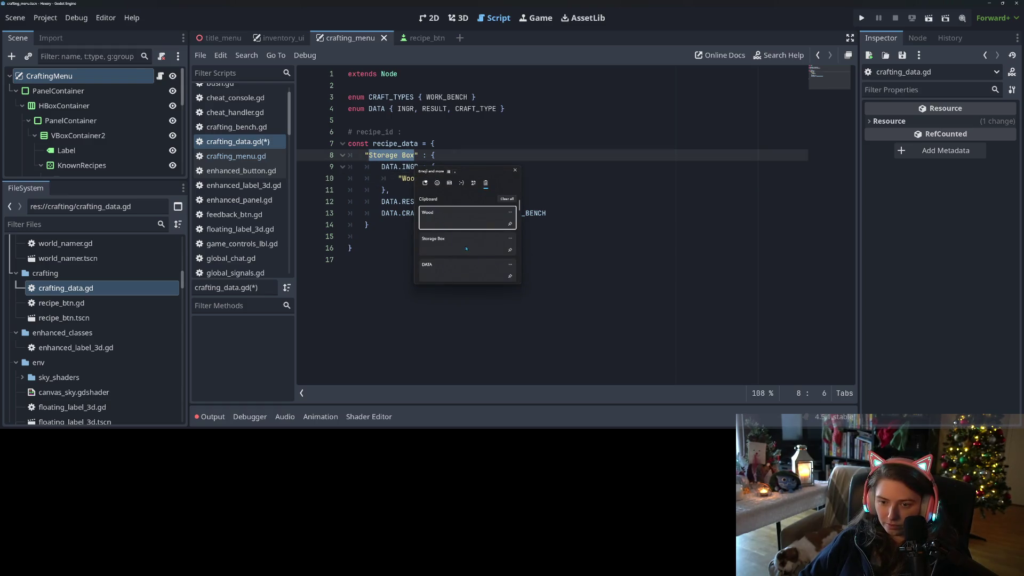
key("Right")
key("Down")
key("ctrl+s")
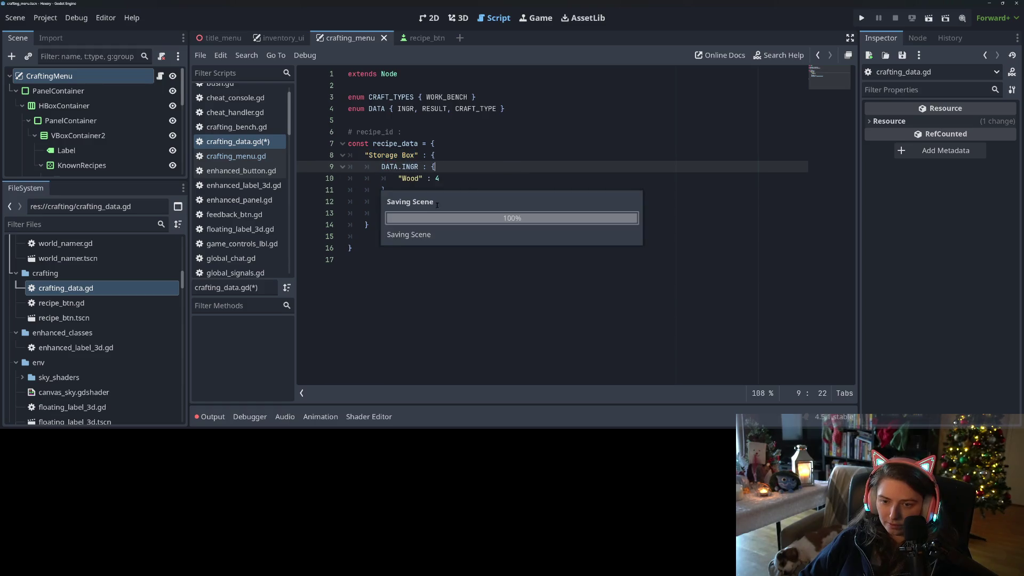
left_click(443, 201)
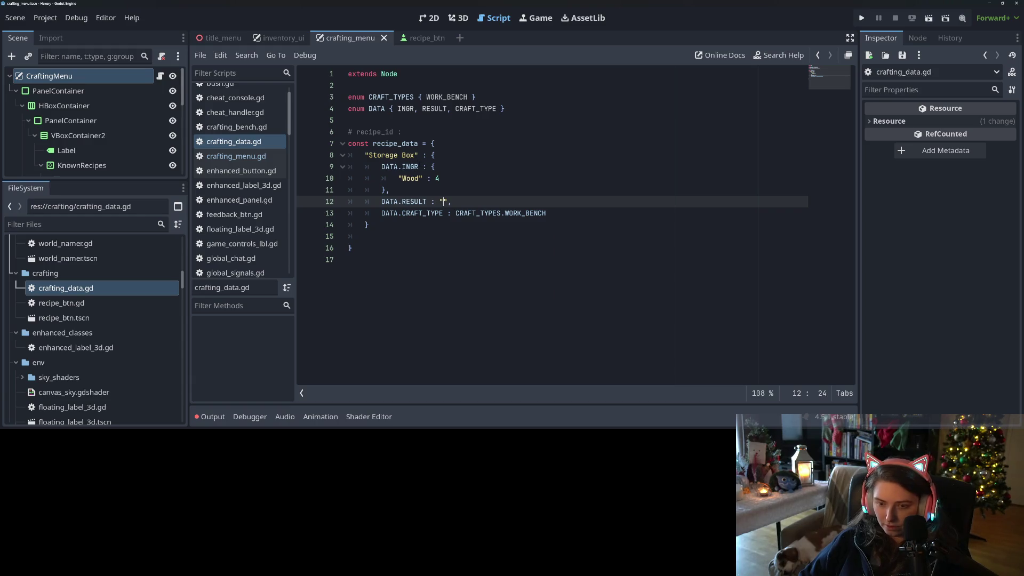
key("ctrl+space")
key("Down")
key("Return")
key("ctrl+s")
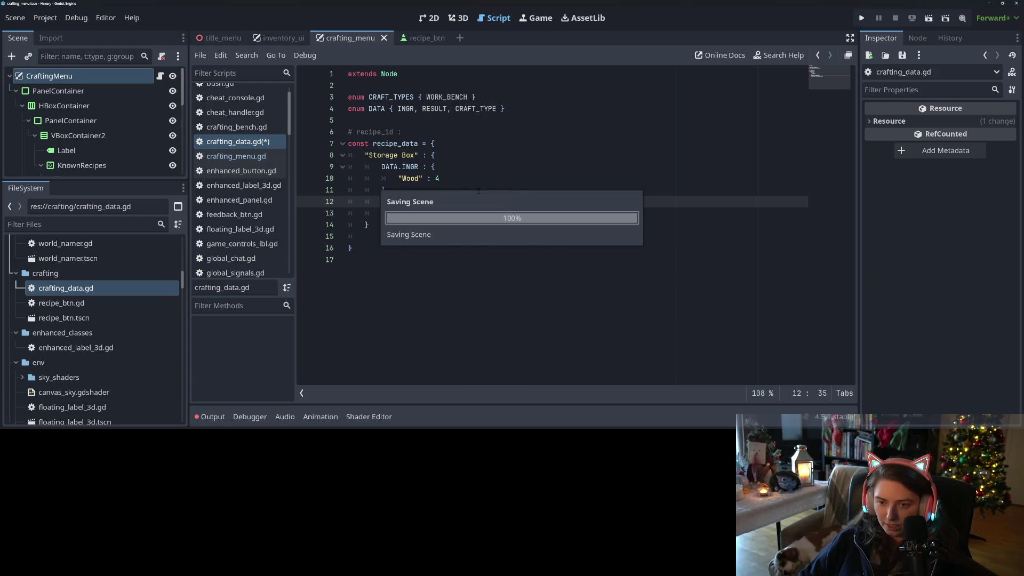
left_click(478, 191)
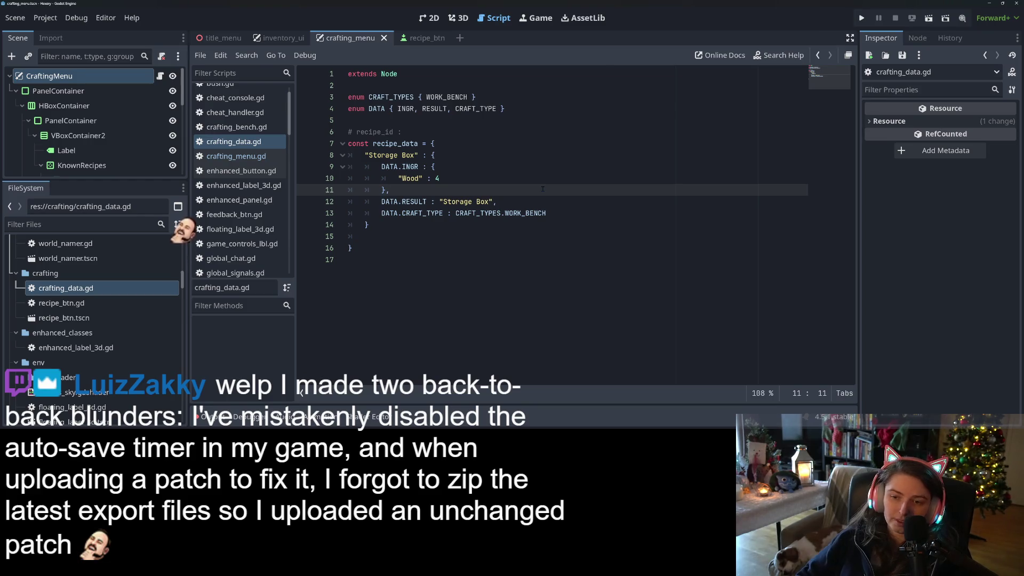
Remove RESULT from the DATA enum and the recipe's result line, save, and run the project.
double_click(433, 109)
key("BackSpace")
key("BackSpace")
left_click_drag(497, 202, 302, 208)
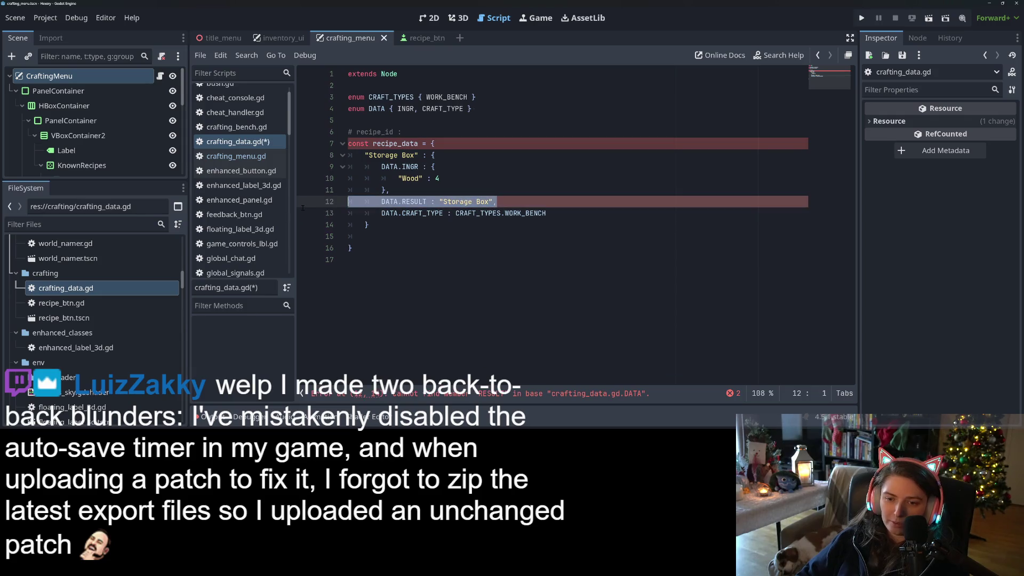
key("BackSpace")
key("BackSpace")
key("ctrl+s")
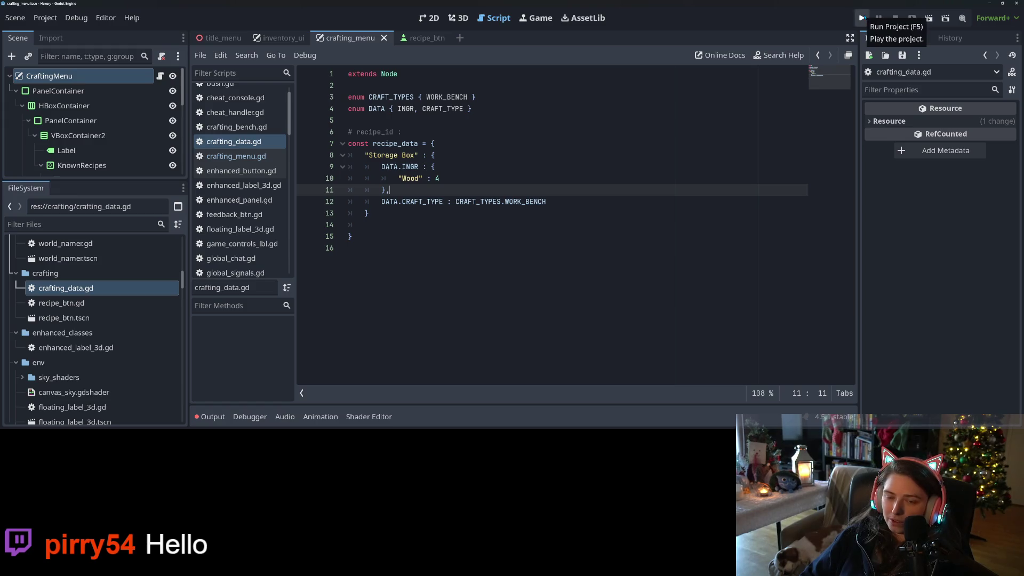
left_click(861, 18)
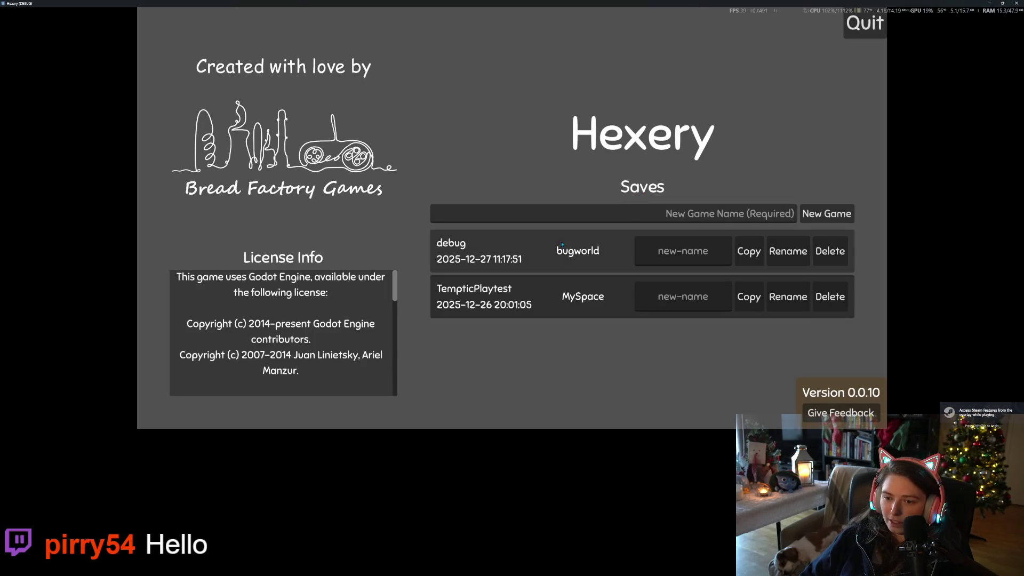
Load the debug save to enter the bugworld 3D world.
left_click(561, 244)
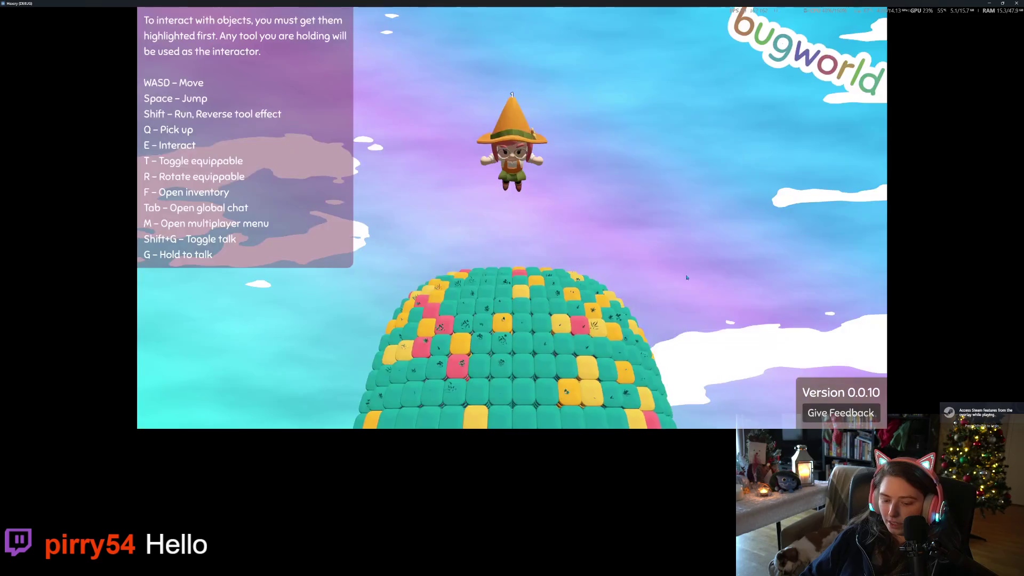
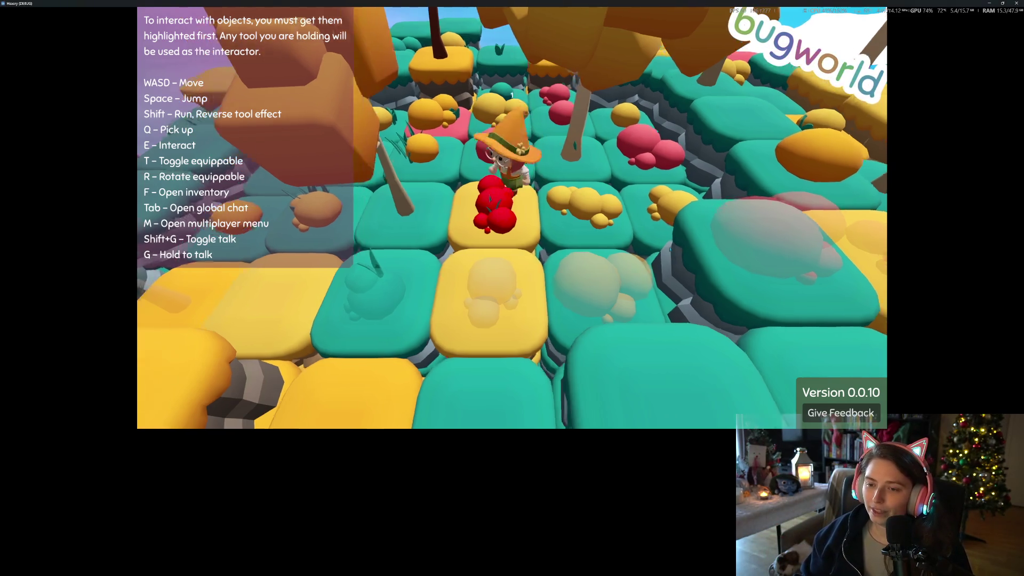
Walk the character forward and back across the blocks, then quit the Hexery test run.
key("w")
key("w")
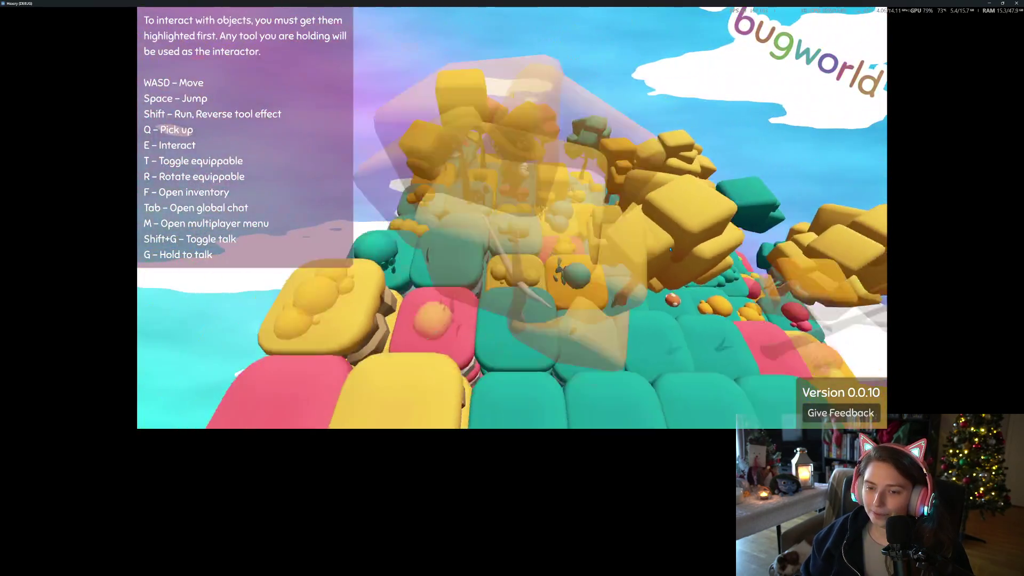
key("s")
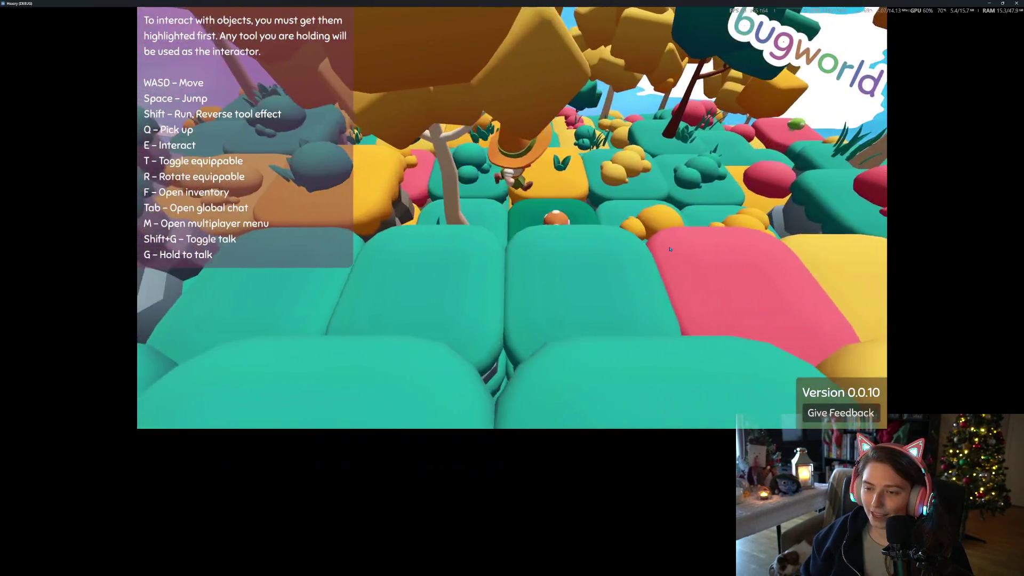
key("w")
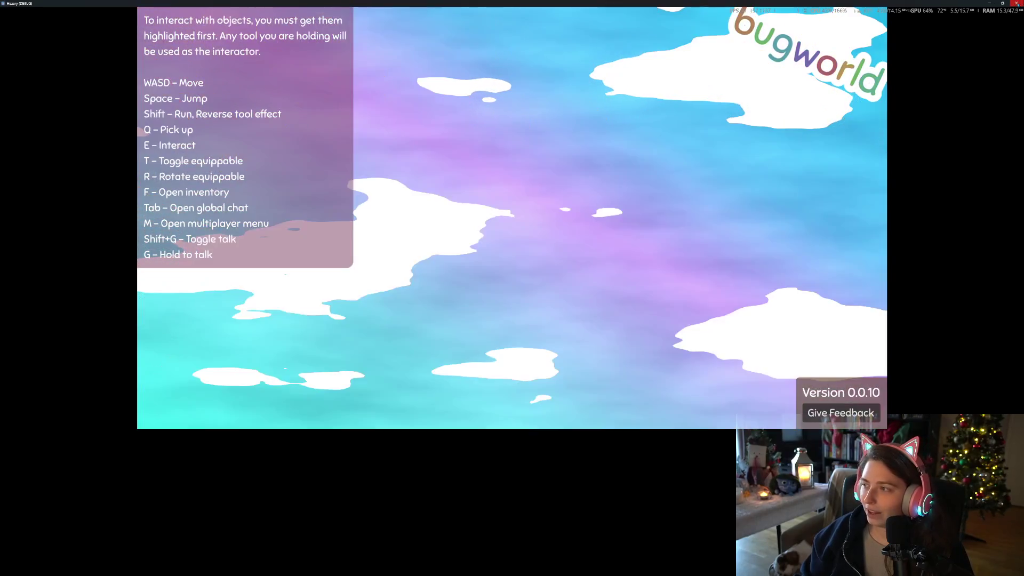
left_click(1015, 3)
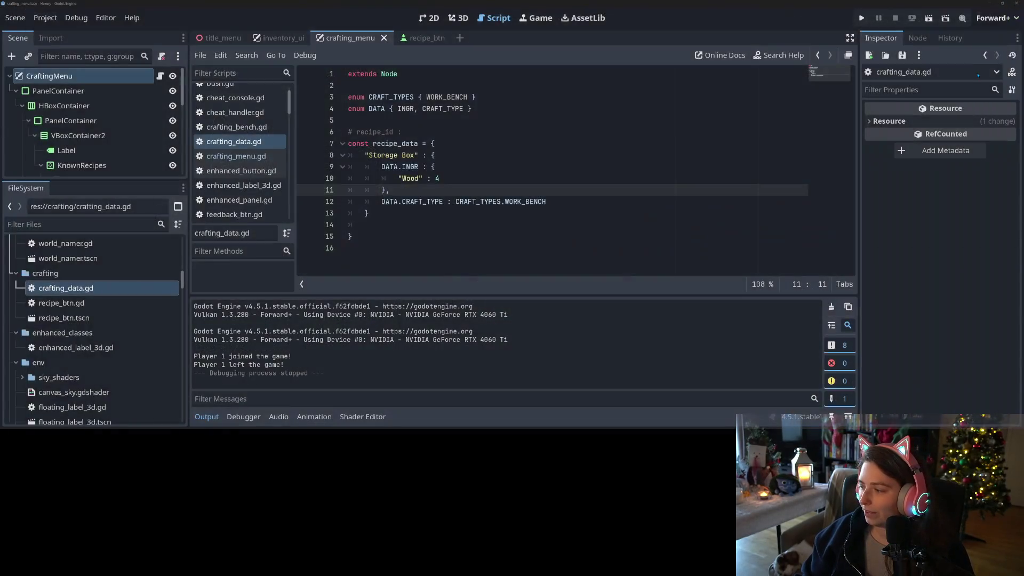
left_click(1016, 3)
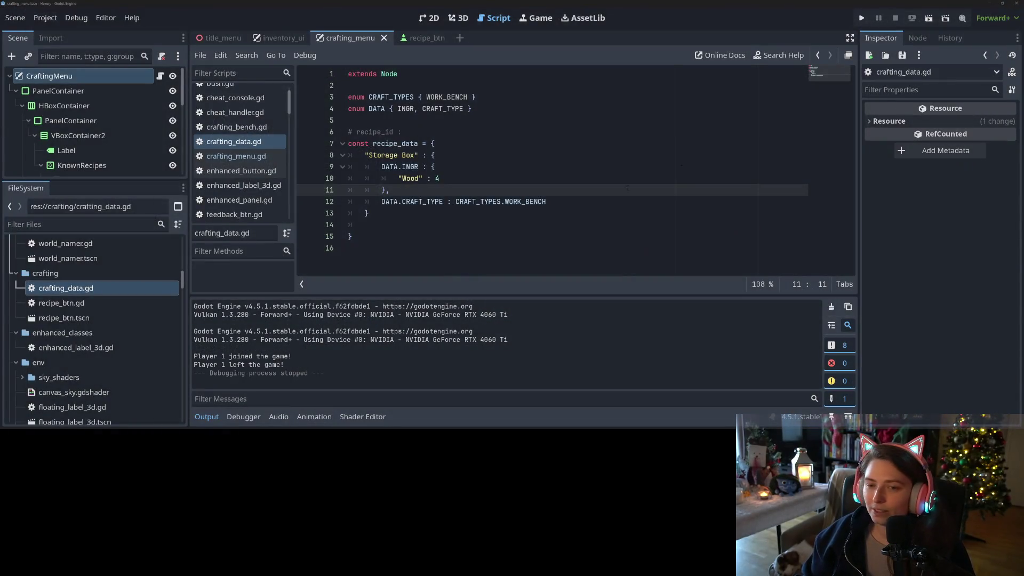
Collapse the Output panel and delete the '# recipe_id :' comment line from crafting_data.gd, then save.
left_click(612, 202)
left_click(205, 416)
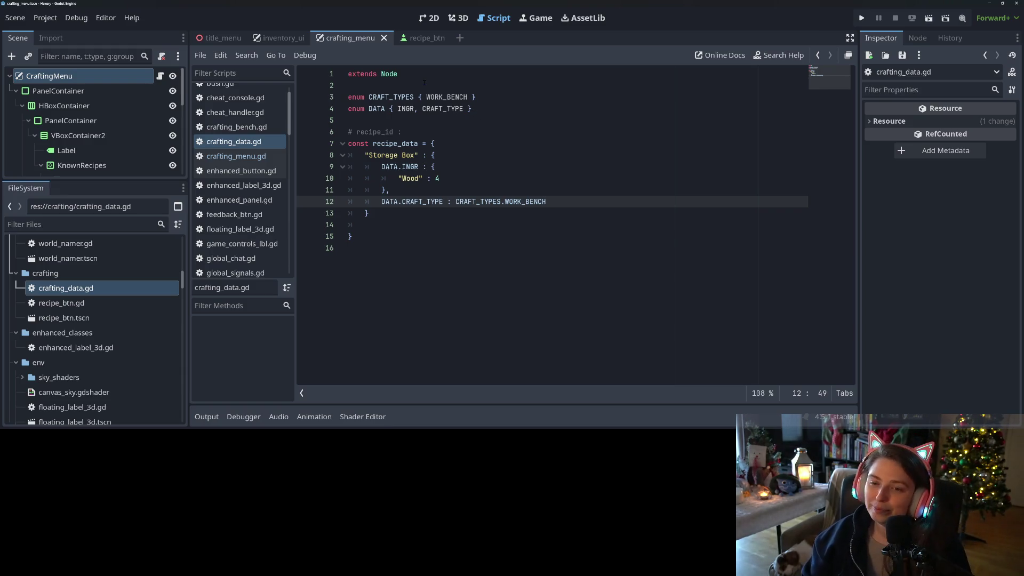
left_click(457, 145)
left_click(403, 132)
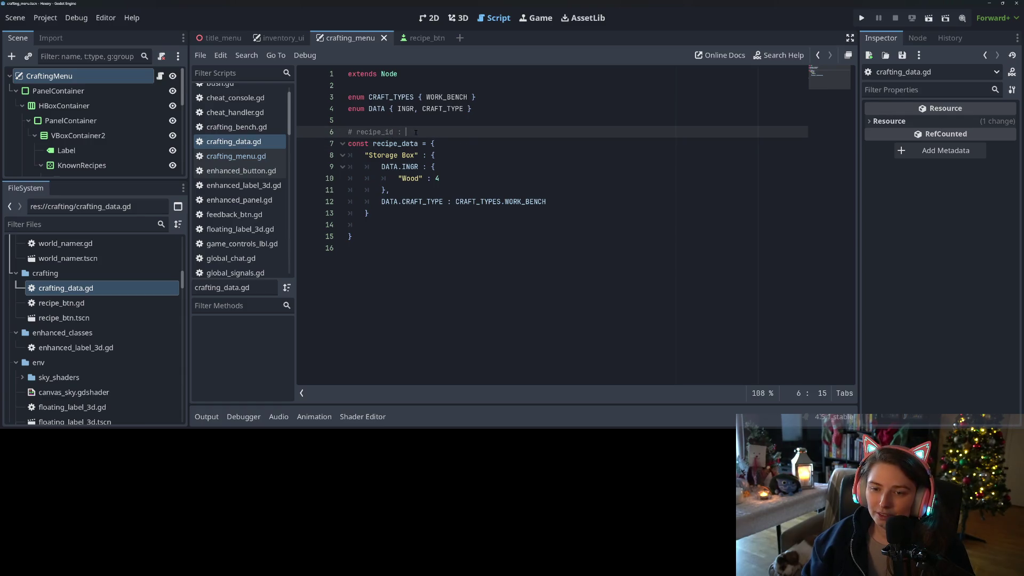
left_click(331, 133, "shift")
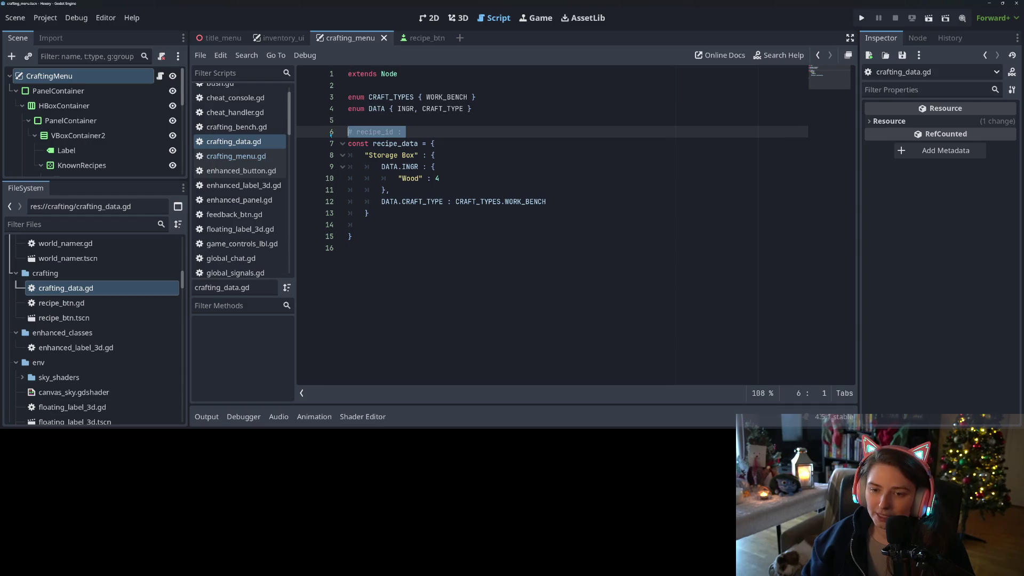
key("BackSpace")
key("BackSpace")
key("ctrl+s")
Select the 'Storage Box' recipe key, then switch to the crafting_menu.gd script.
left_click(416, 143)
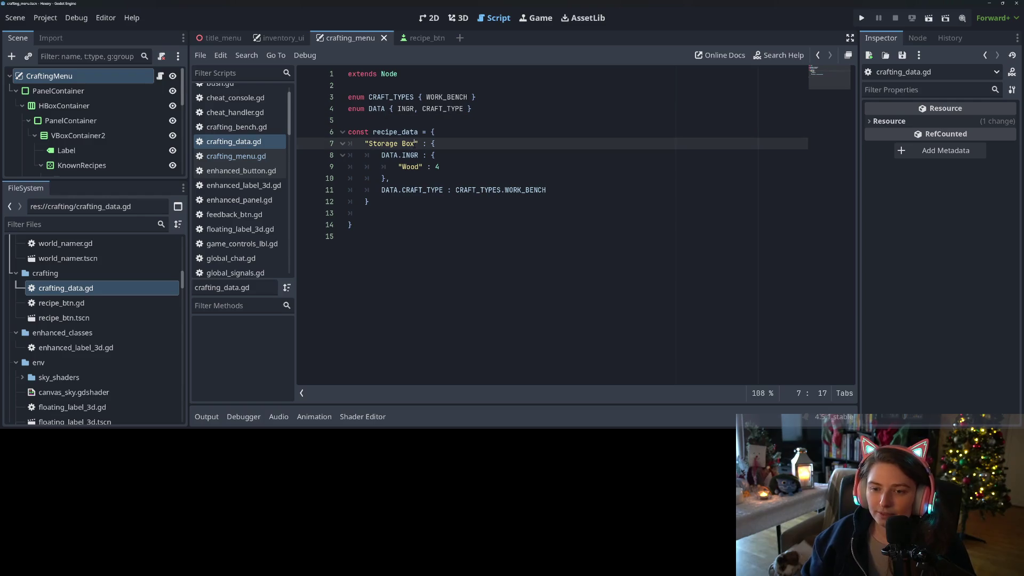
left_click_drag(364, 144, 420, 143)
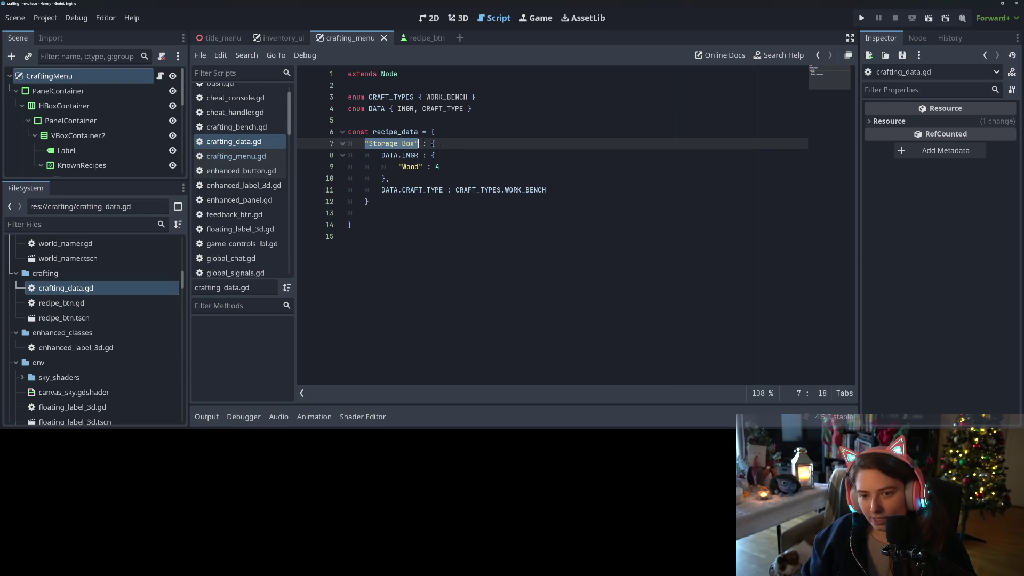
left_click(415, 143)
left_click_drag(418, 143, 366, 145)
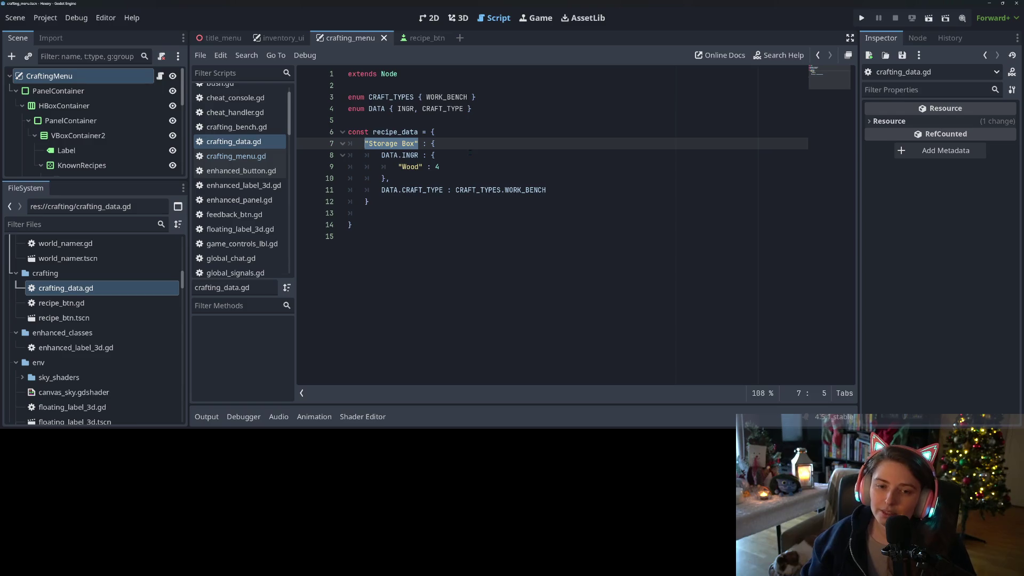
left_click(248, 156)
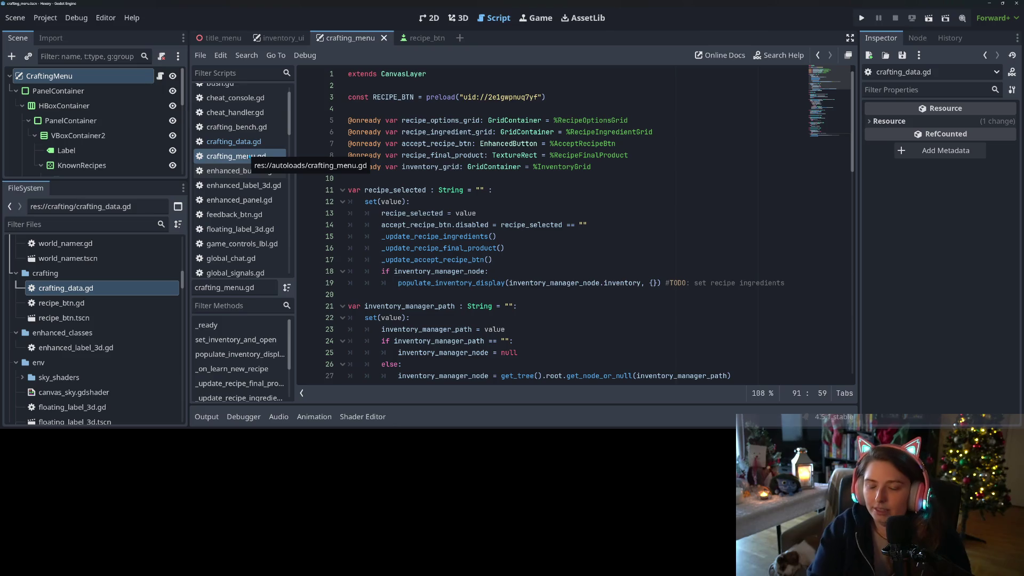
Unfold _update_recipe_final_product and delete the placeholder pass on line 64.
scroll(533, 224, "down", 8)
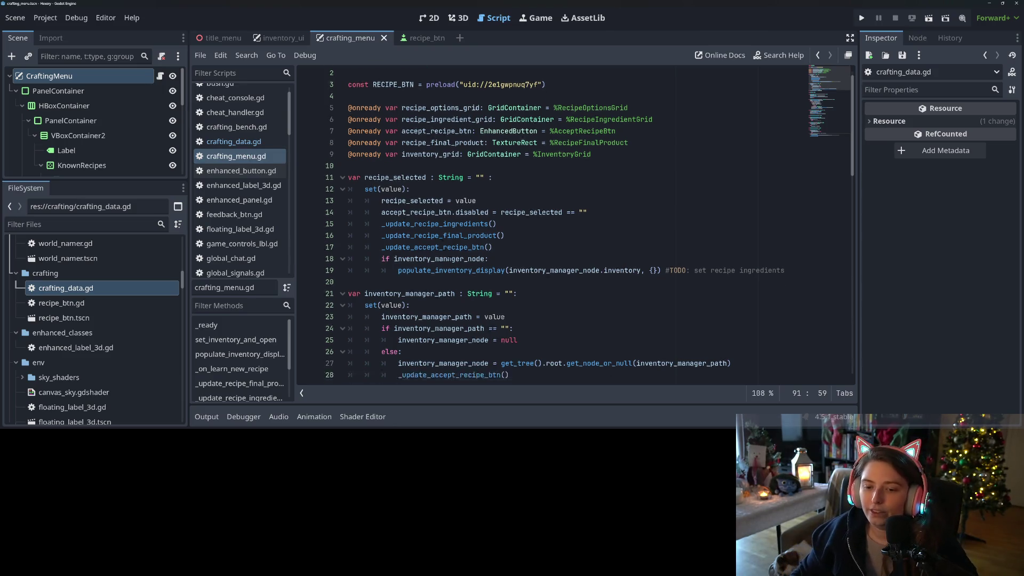
scroll(439, 243, "down", 6)
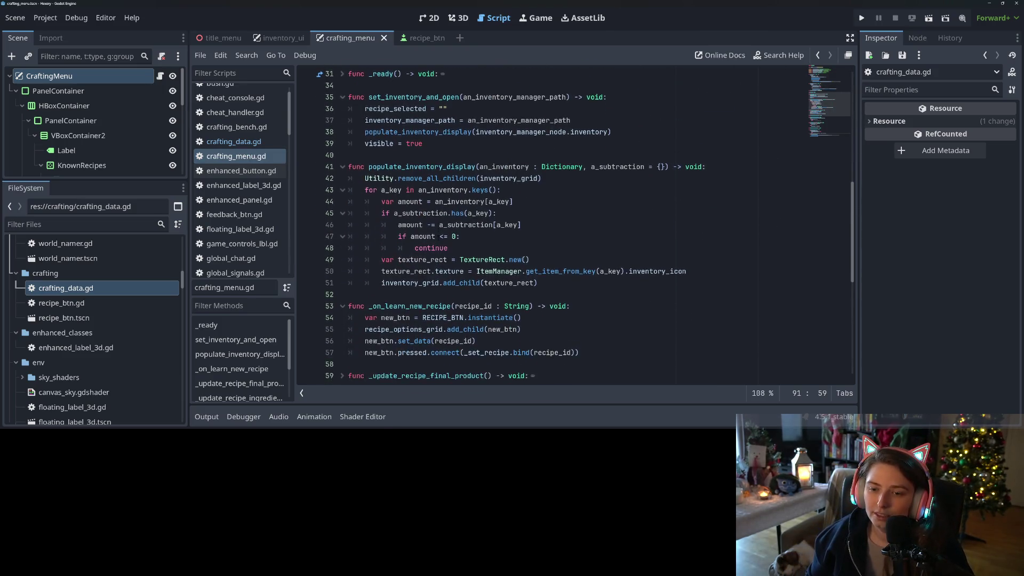
scroll(440, 242, "down", 1)
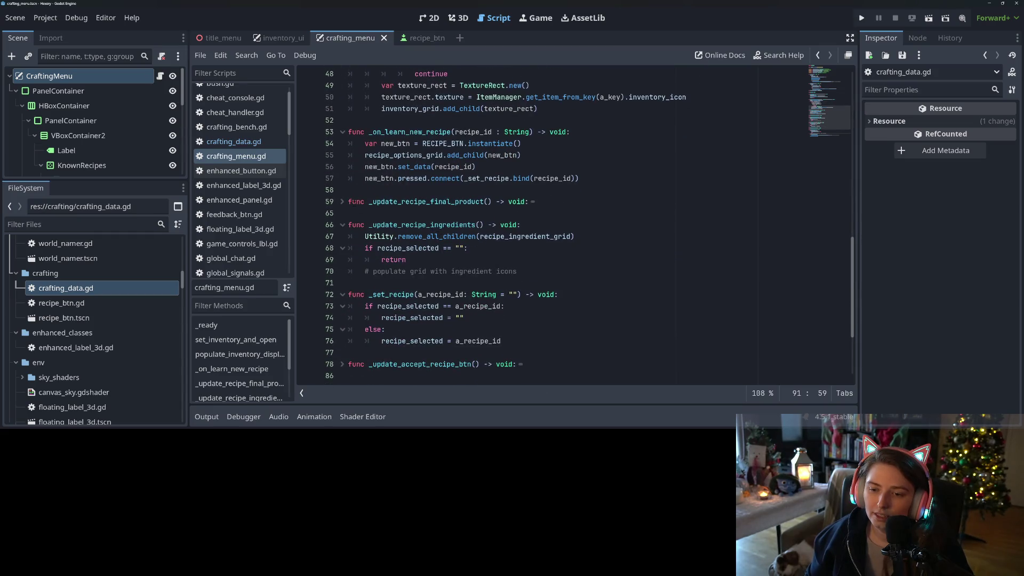
left_click(343, 207)
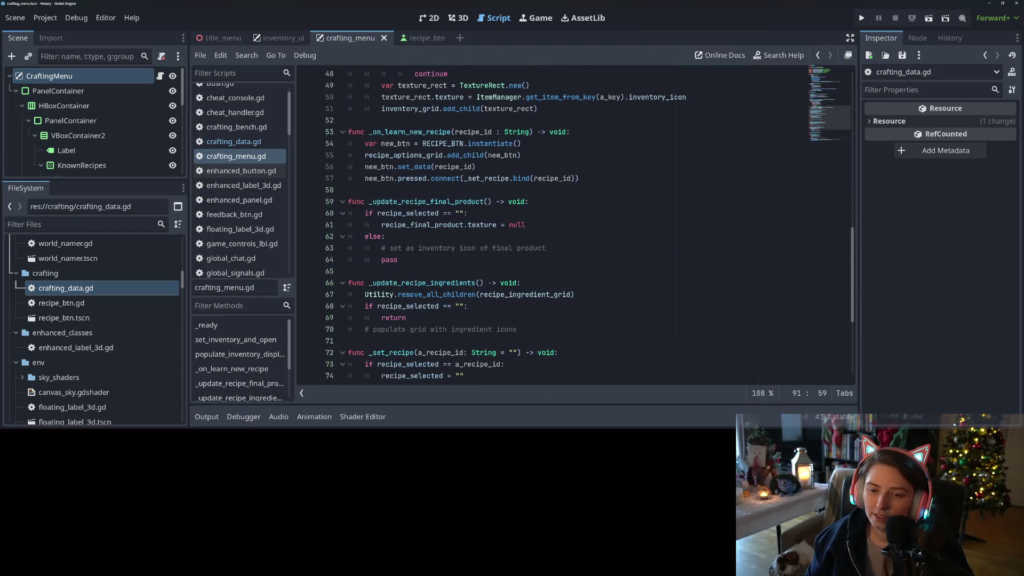
left_click(415, 224)
double_click(414, 225)
left_click(374, 247)
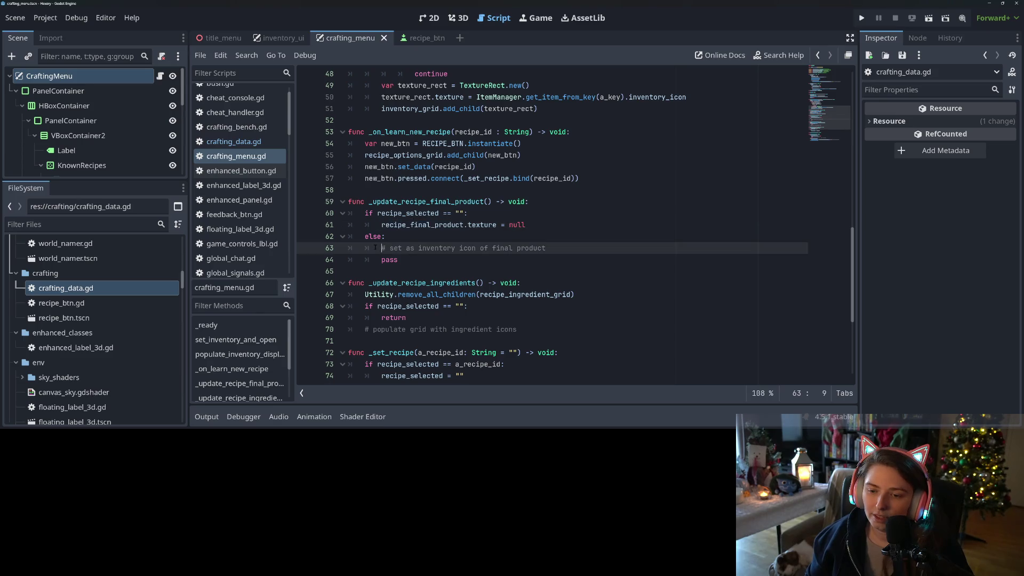
left_click(407, 260)
key("BackSpace")
key("BackSpace")
key("BackSpace")
Write ItemManager.get_item_from_key(recipe_selected).inventory_icon in its place and save.
type("I")
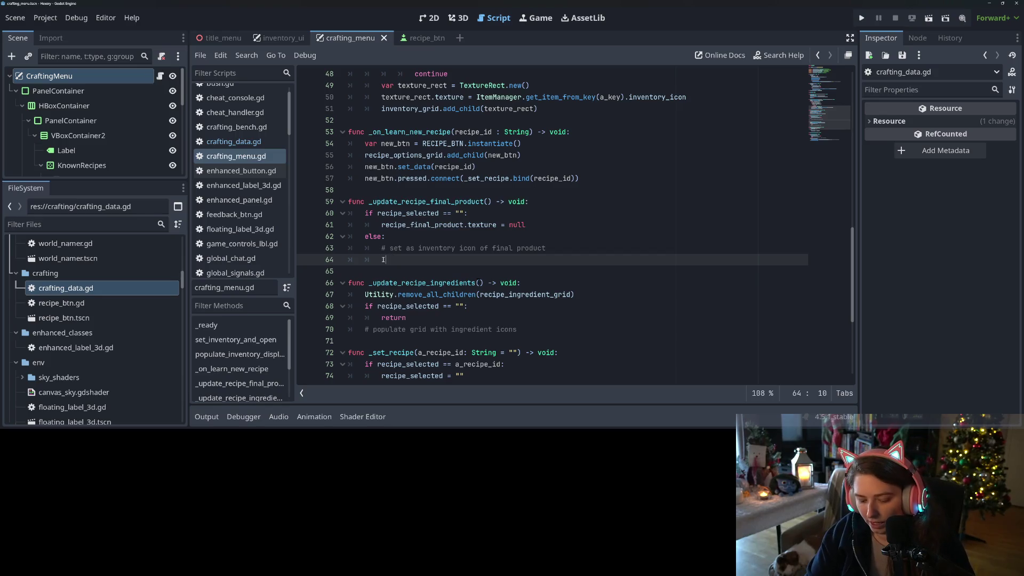
type("temC")
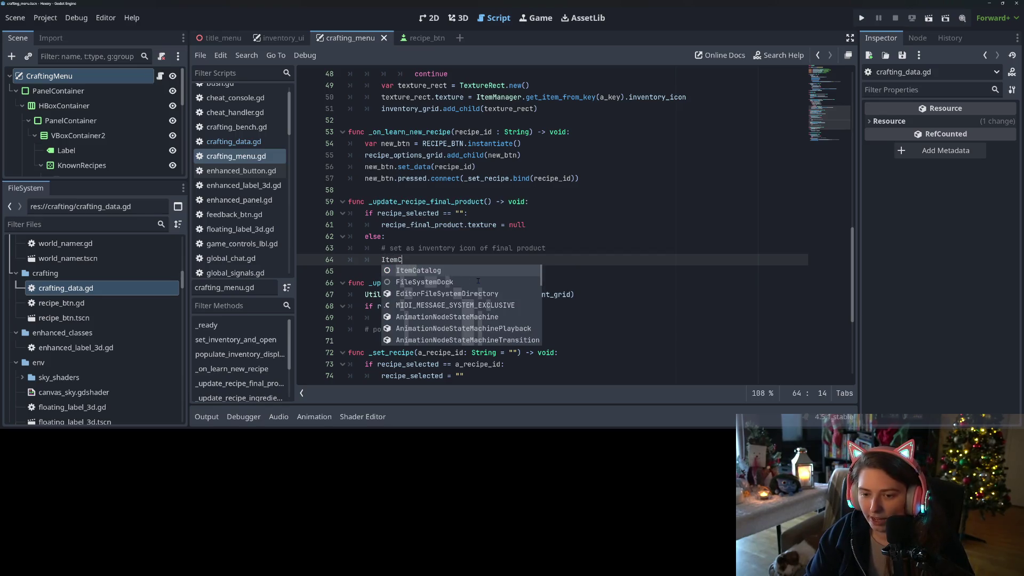
type("atalog.get")
key("BackSpace")
key("BackSpace")
key("BackSpace")
type("Manager.get")
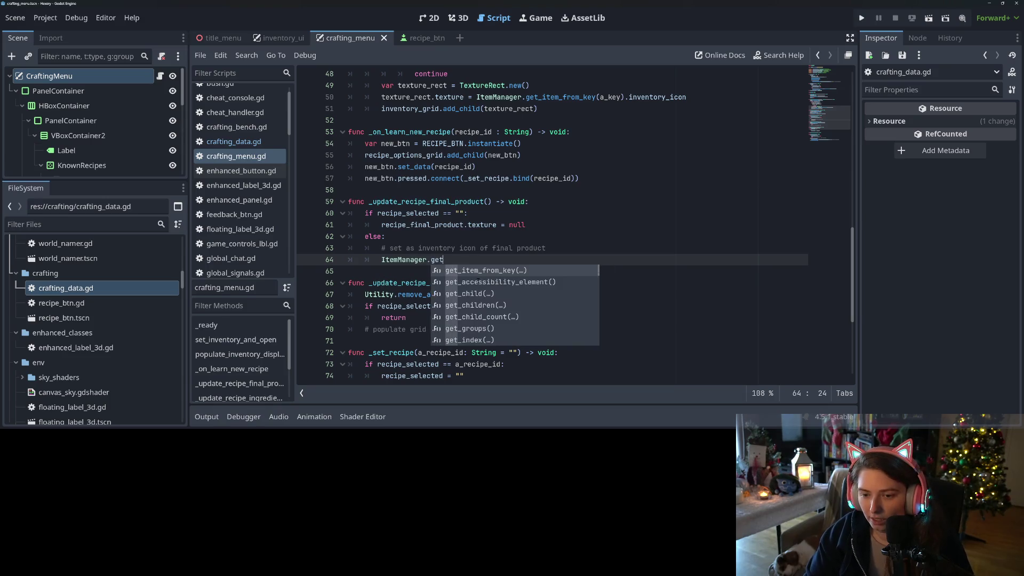
key("Return")
type("reci")
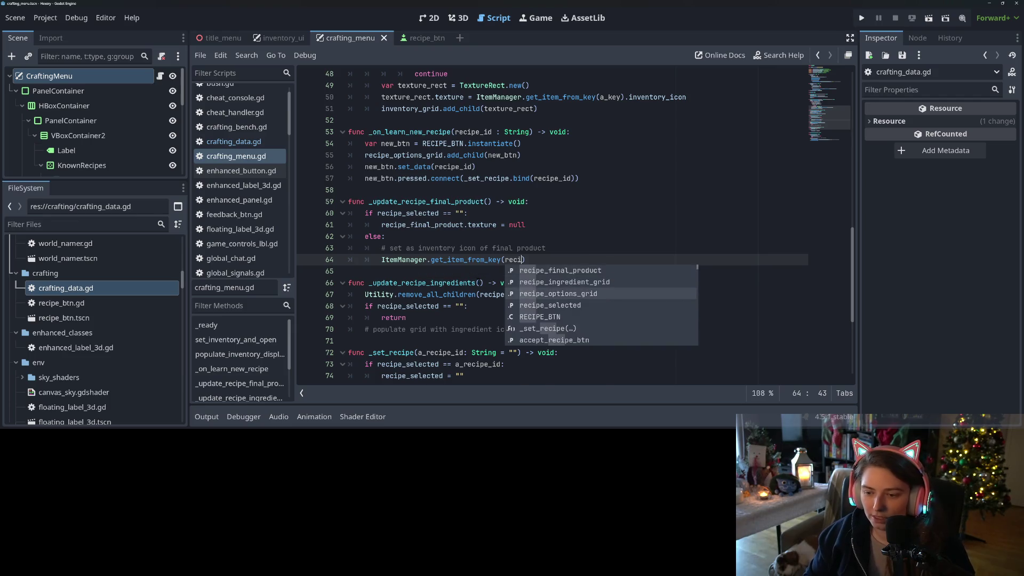
key("Down")
key("Return")
type(").")
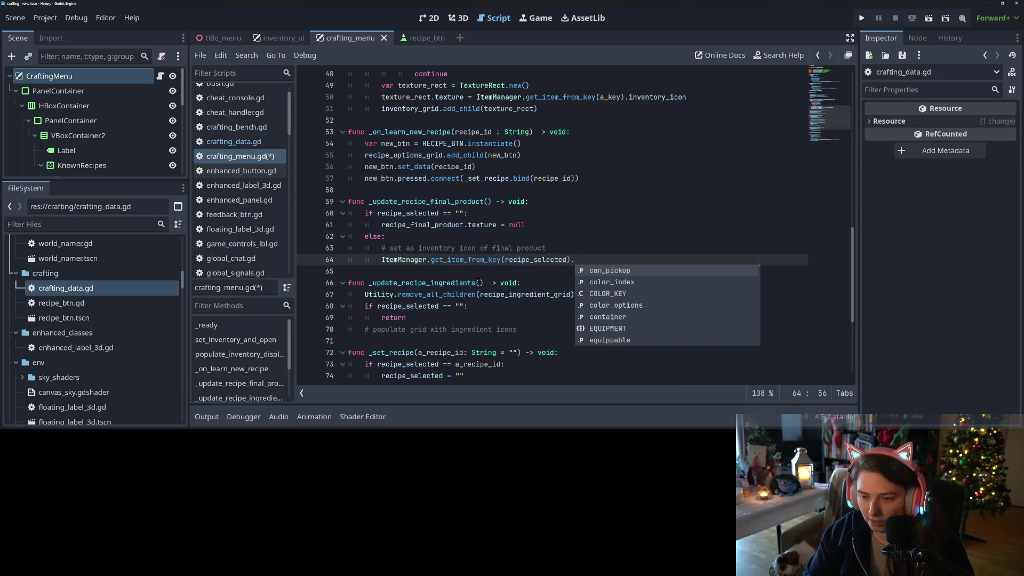
type("in")
key("Down")
key("Return")
key("ctrl+s")
Put 'recipe_final_product.texture =' in front of the ItemManager lookup on line 64.
left_click(560, 245)
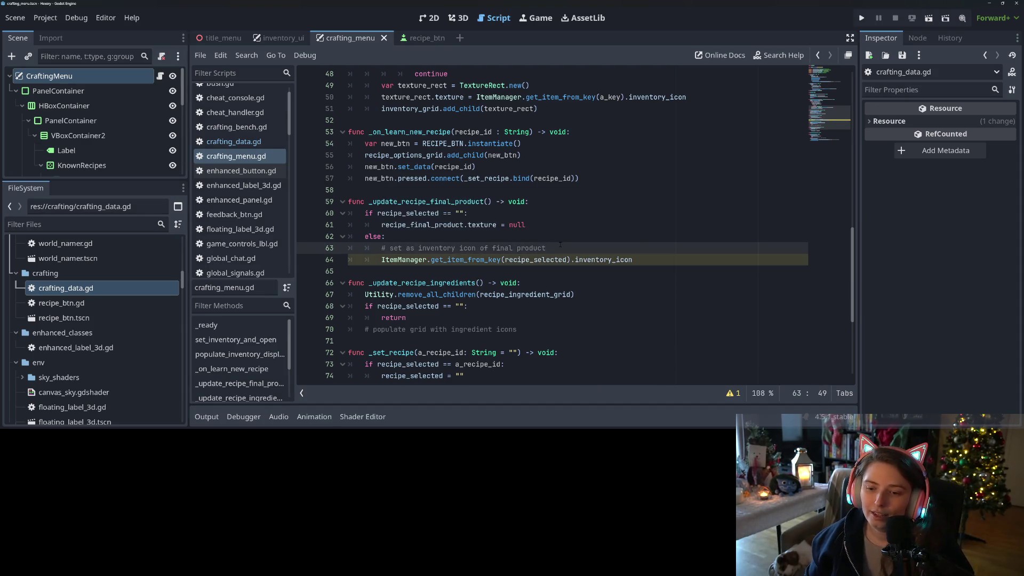
left_click(423, 260)
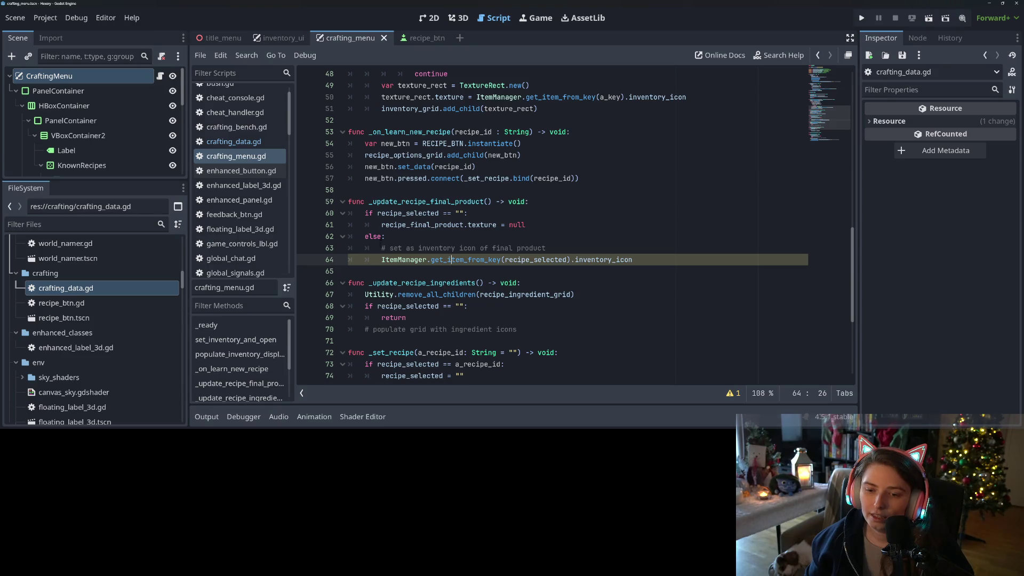
left_click_drag(381, 225, 507, 224)
key("ctrl+c")
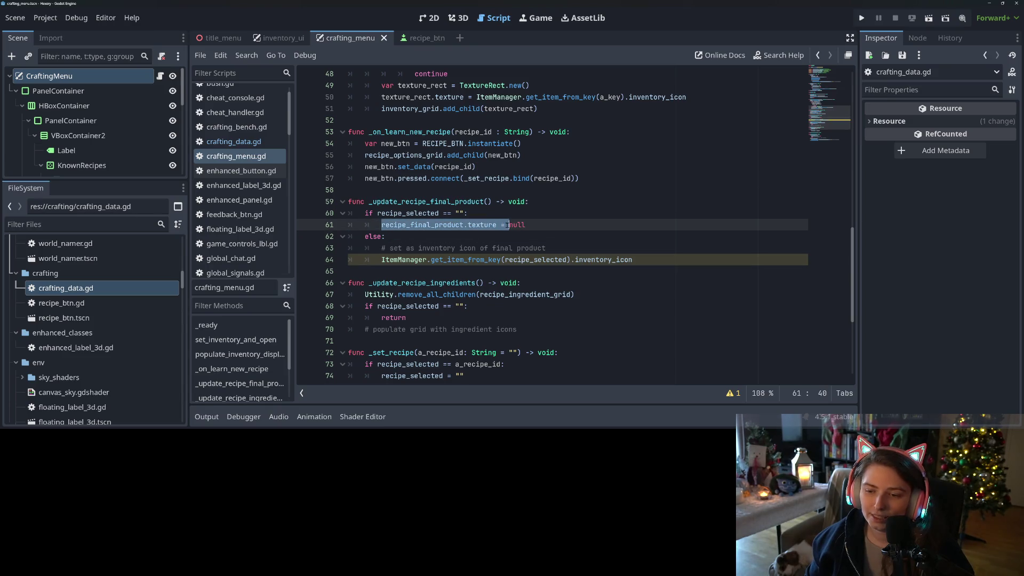
left_click(381, 260)
key("ctrl+v")
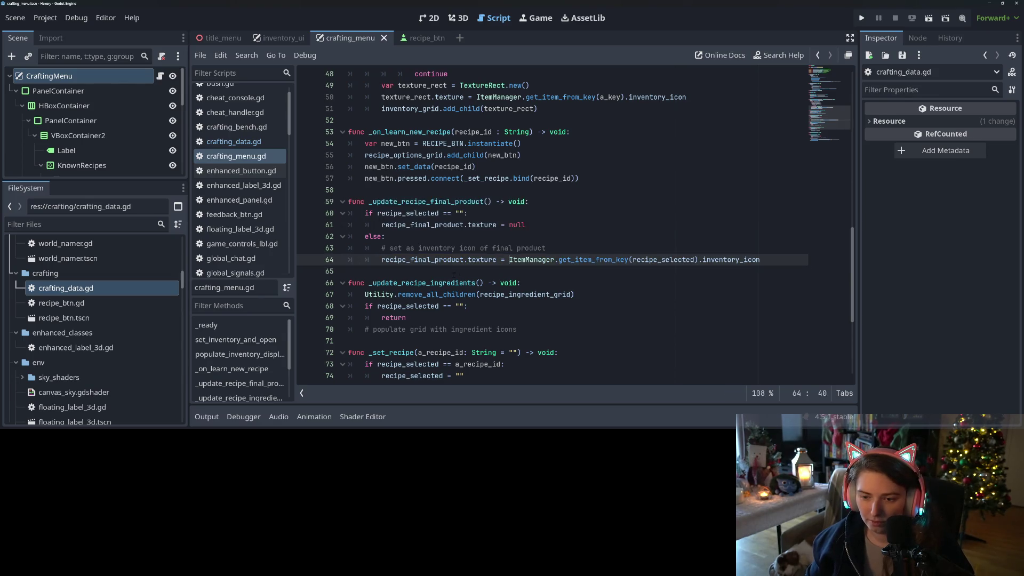
Declare var result_item below the comment, moving the item lookup expression into it.
left_click(571, 245)
left_click(571, 243)
left_click(573, 248)
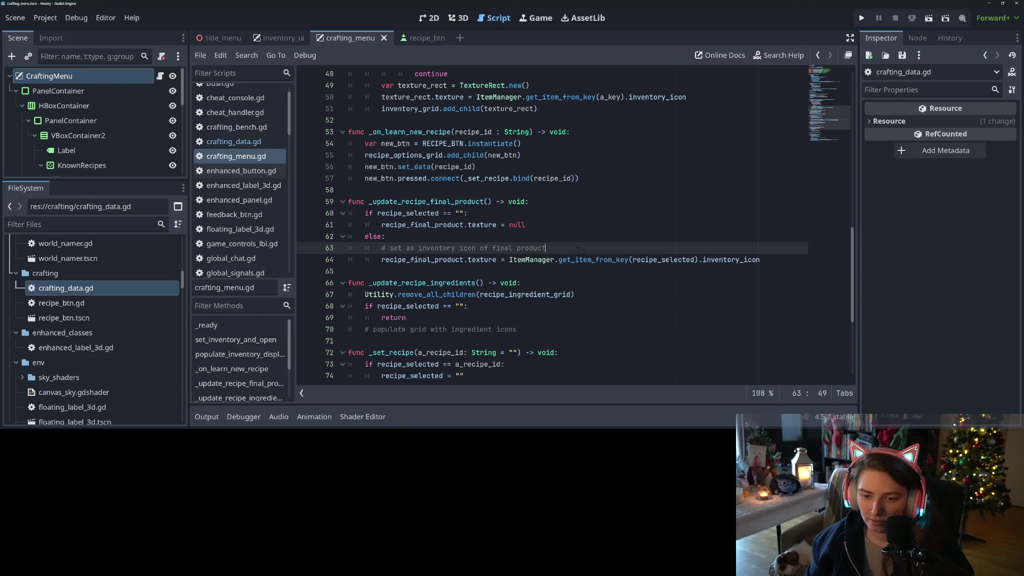
key("Return")
type("var ")
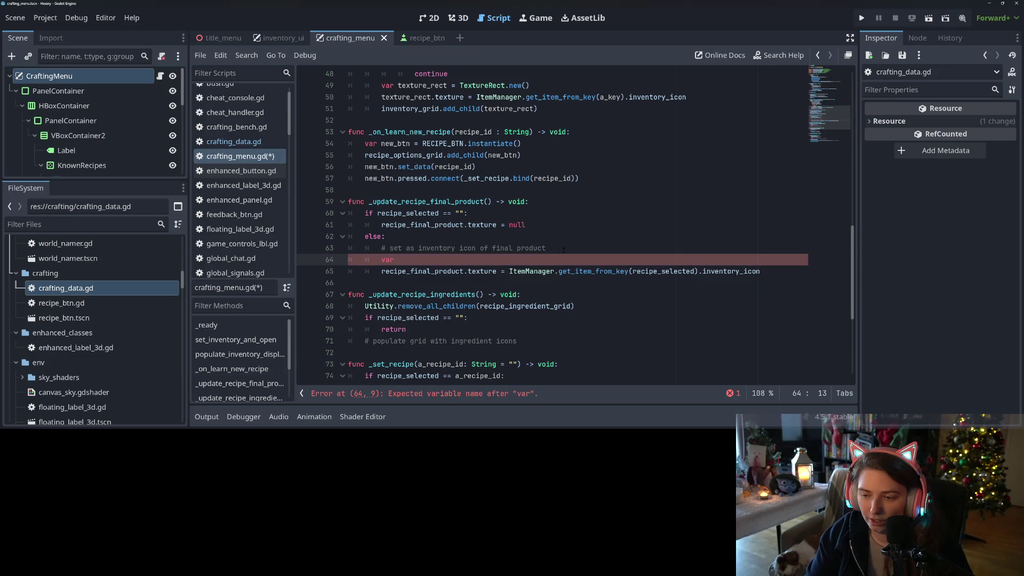
type("result_")
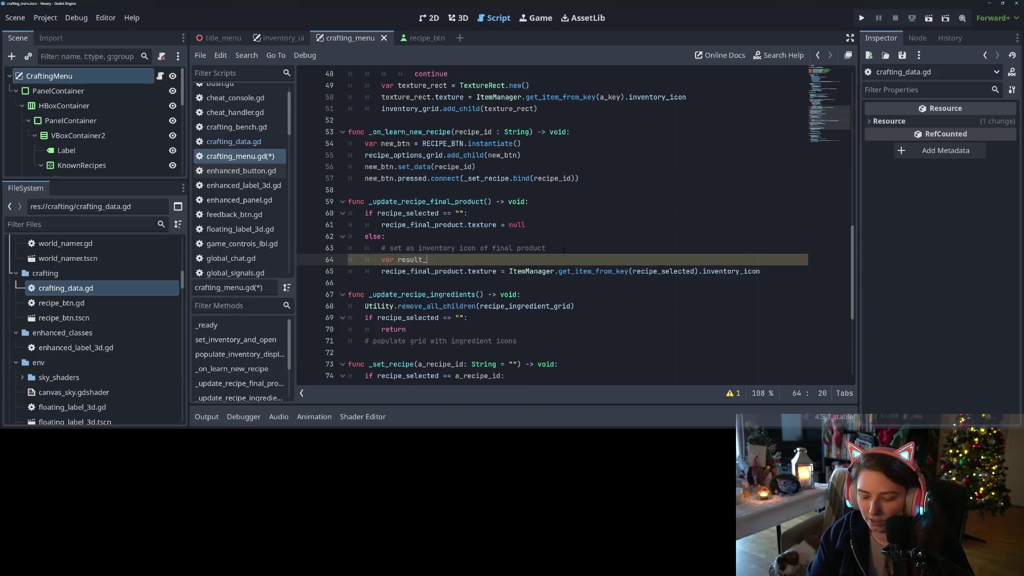
type("item =")
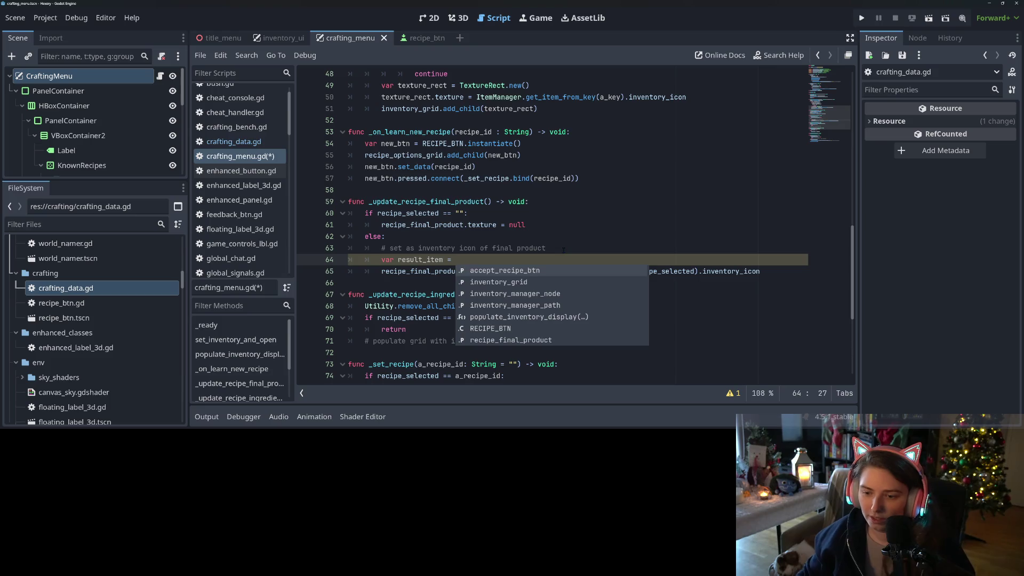
key("Escape")
left_click_drag(509, 271, 697, 270)
key("ctrl+x")
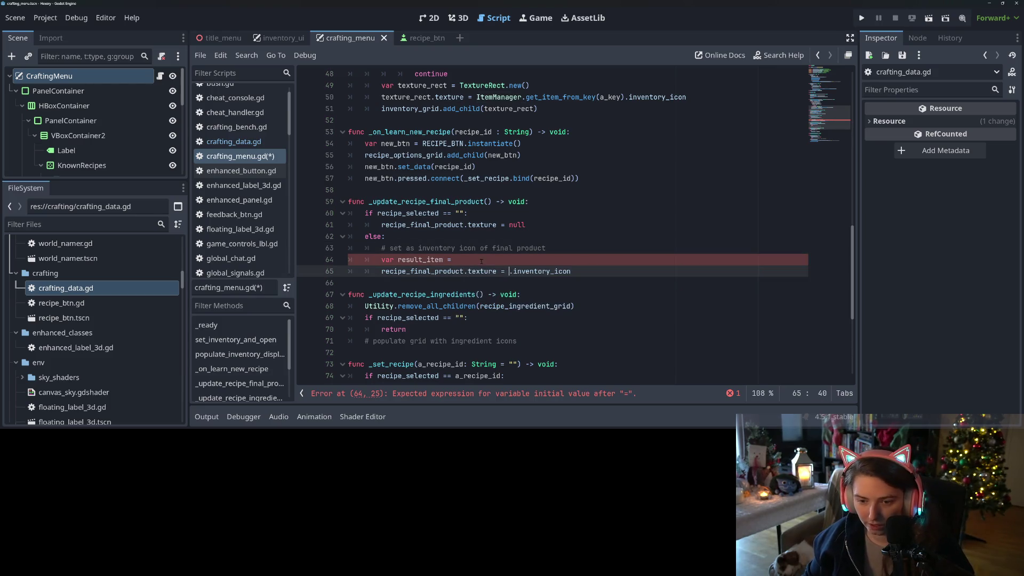
left_click(487, 258)
key("ctrl+v")
Set the texture line to use result_item.inventory_icon.
double_click(426, 259)
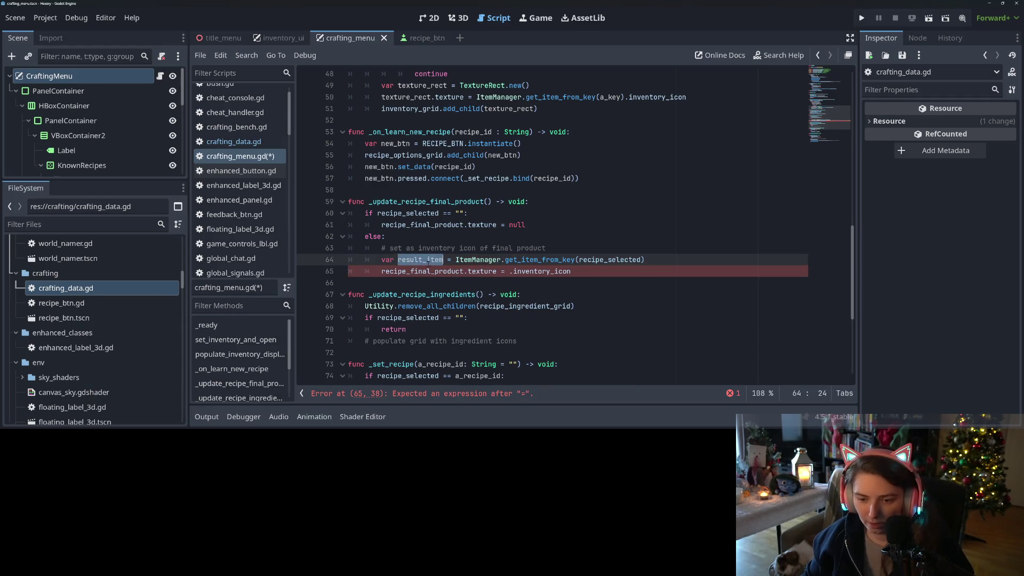
key("ctrl+c")
left_click(509, 271)
key("ctrl+v")
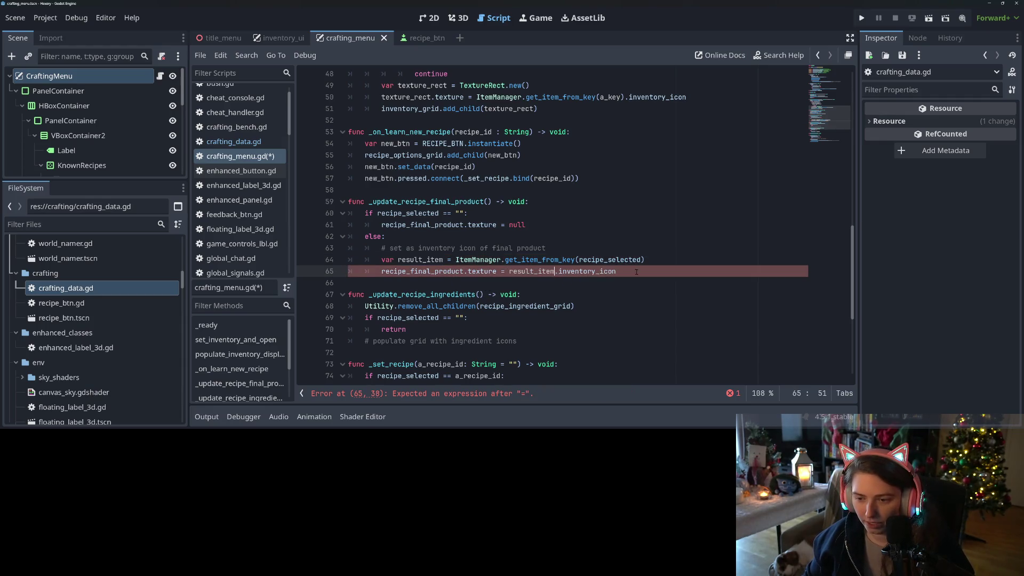
Add recipe_final_product.tooltip_text = result_item.inventory_tooltip below the texture line.
left_click(636, 273)
key("Return")
type("re")
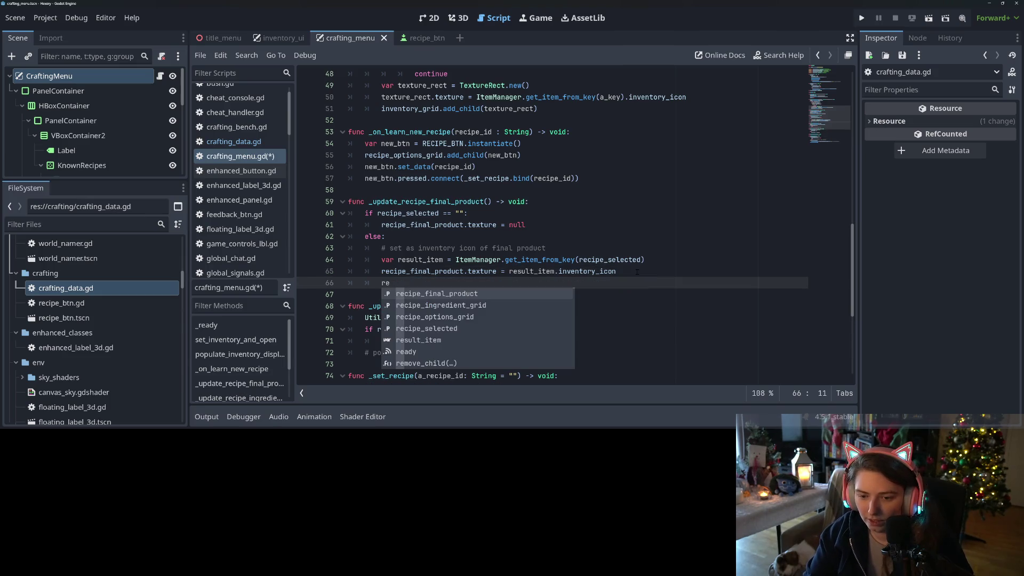
key("Return")
type(".tool")
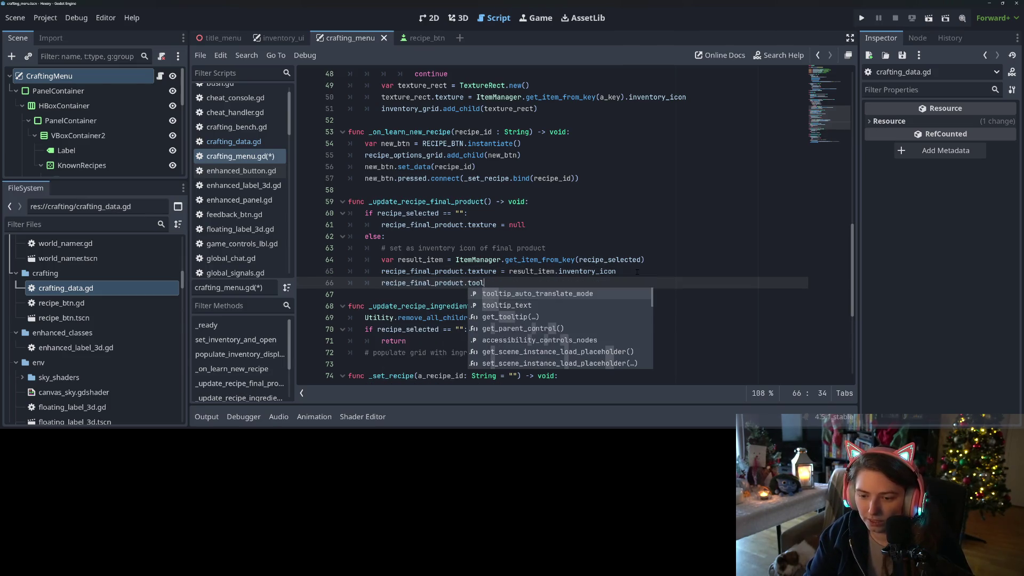
key("Down")
key("Return")
type("= ")
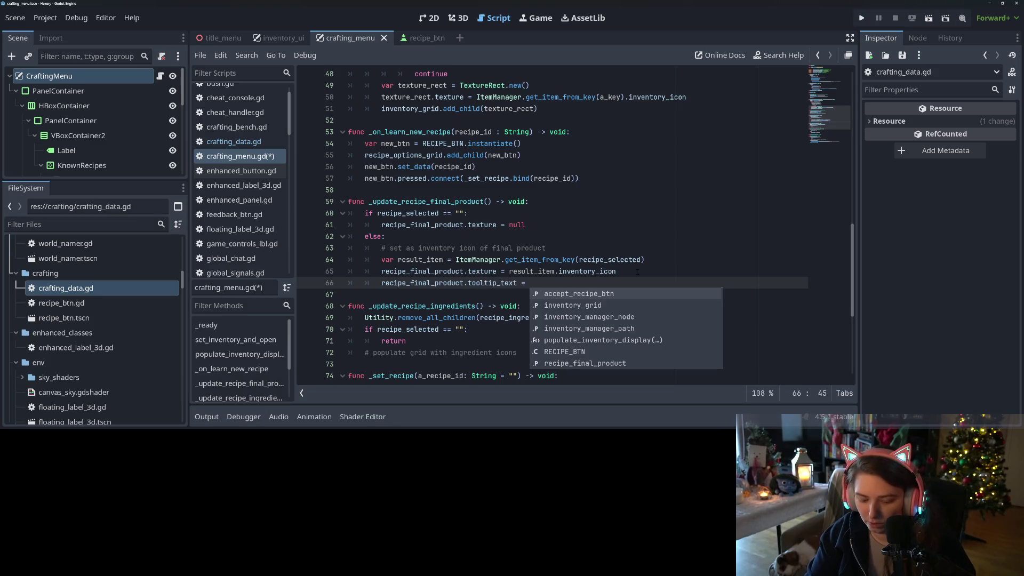
type("result_item.inventory_tooltip")
key("Return")
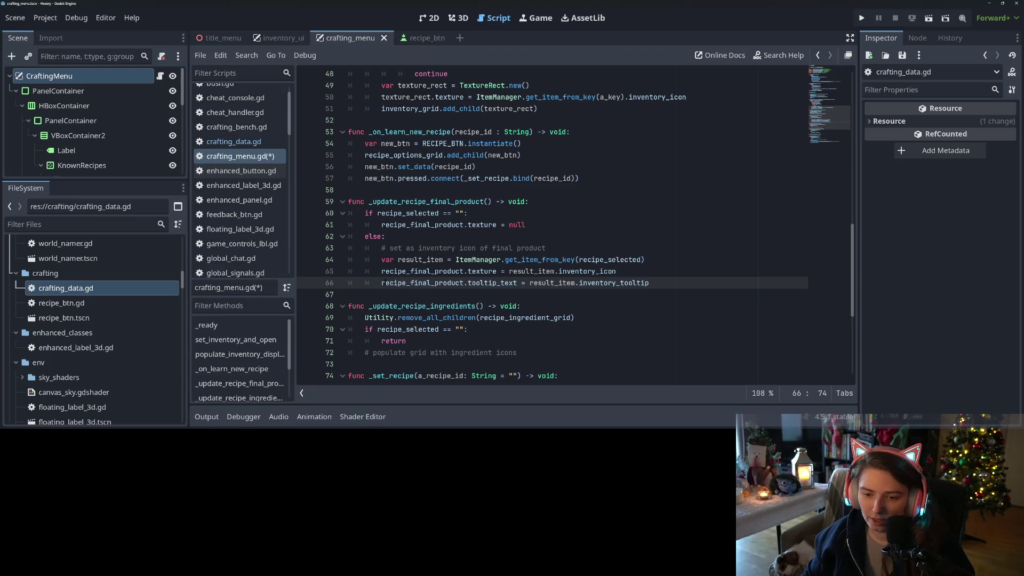
Copy the tooltip_text assignment into the no-recipe branch after the null texture line.
mouse_move(381, 283)
left_mouse_down()
mouse_move(647, 282)
mouse_move(529, 282)
left_mouse_up()
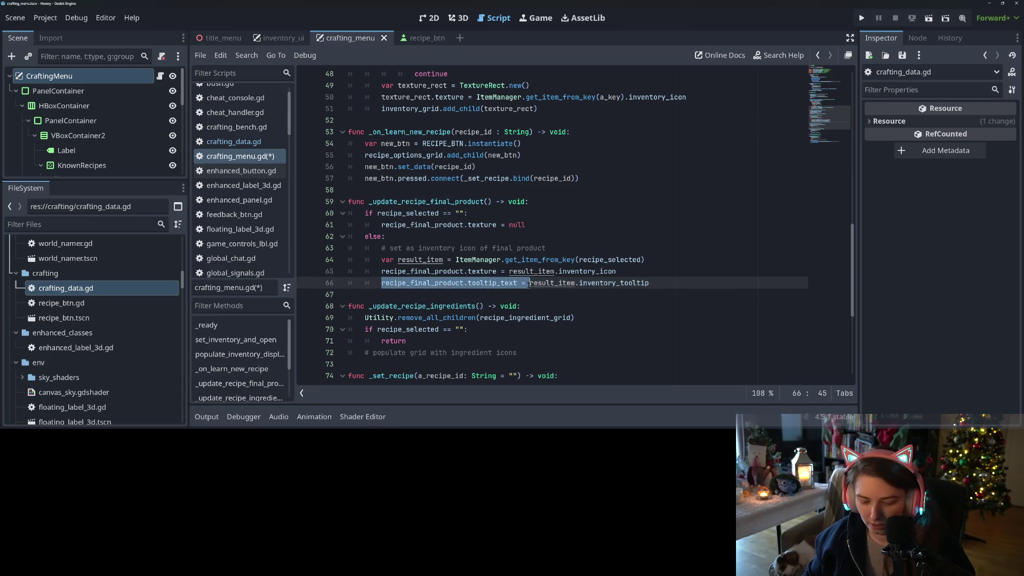
key("ctrl+c")
left_click(540, 225)
key("Return")
key("ctrl+v")
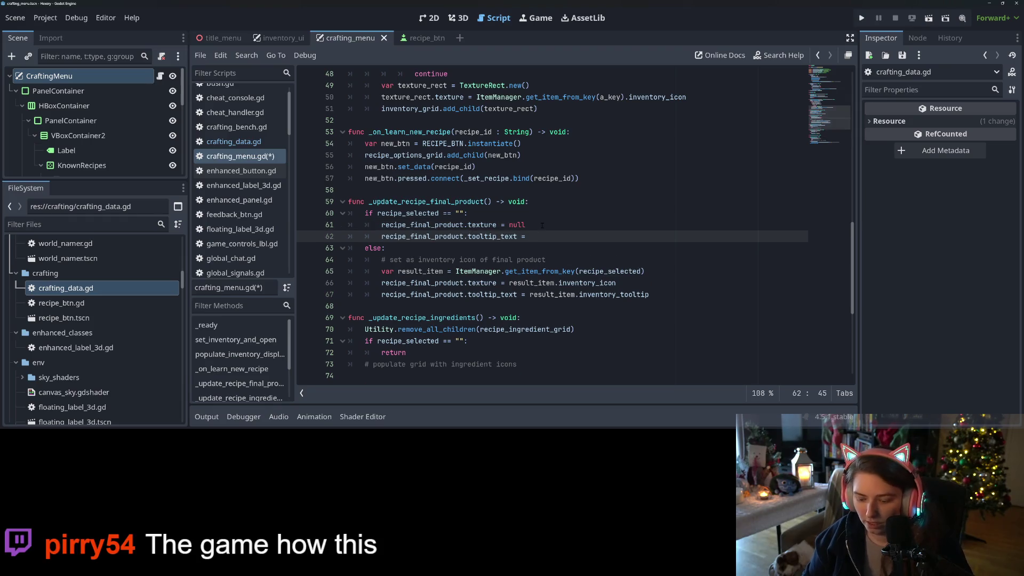
Make the empty-recipe tooltip "No recipe selected", delete the '# set as inventory icon' comment, and save.
type("\"")
type("No recipe ")
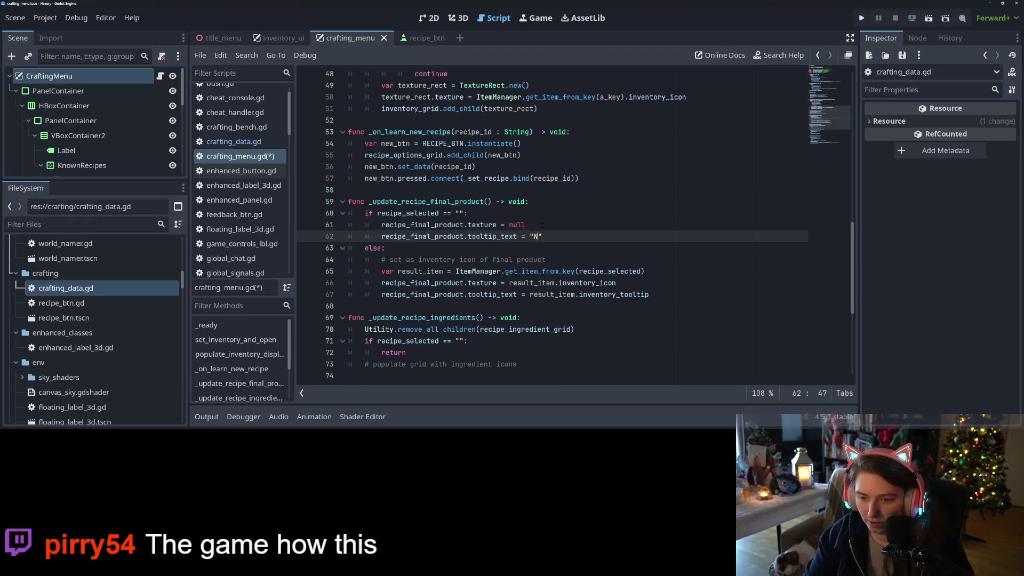
type("selected")
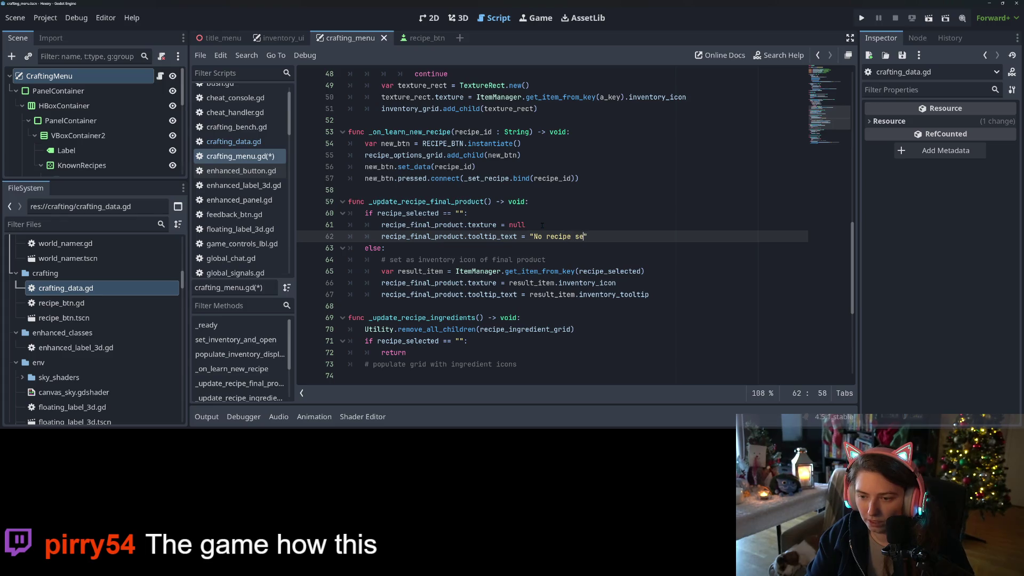
key("ctrl+s")
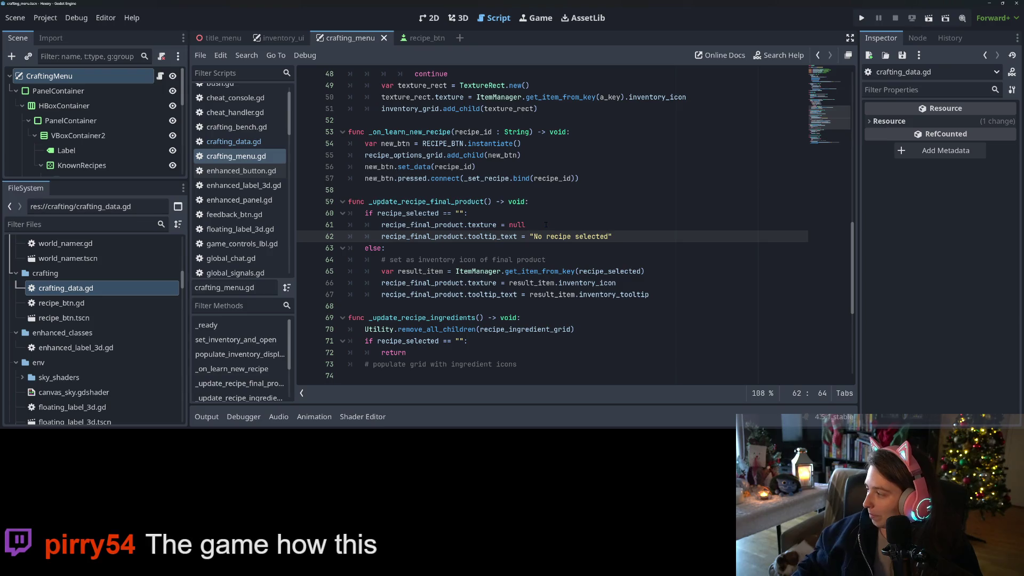
left_click(615, 247)
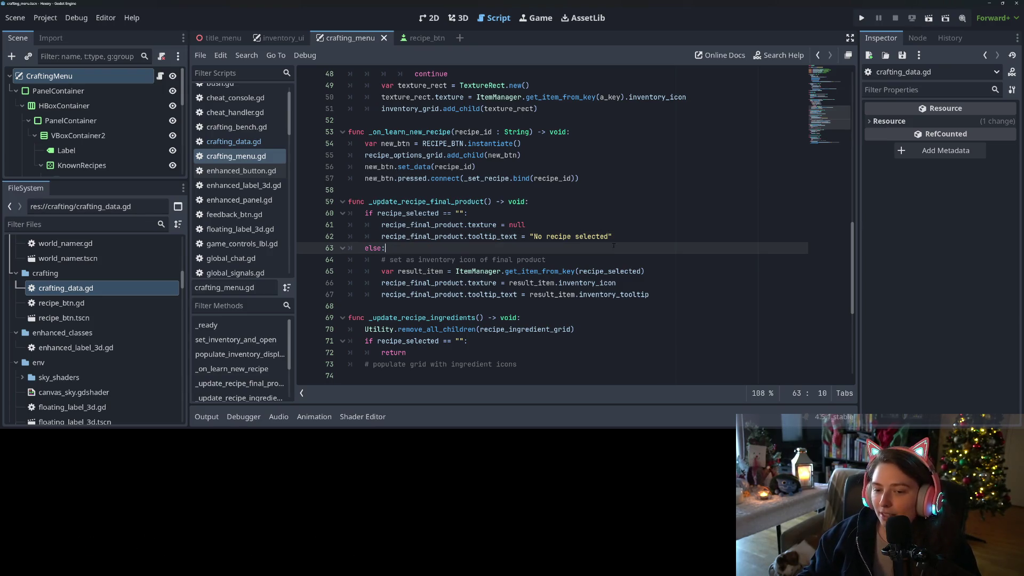
left_click(564, 254, "shift")
key("BackSpace")
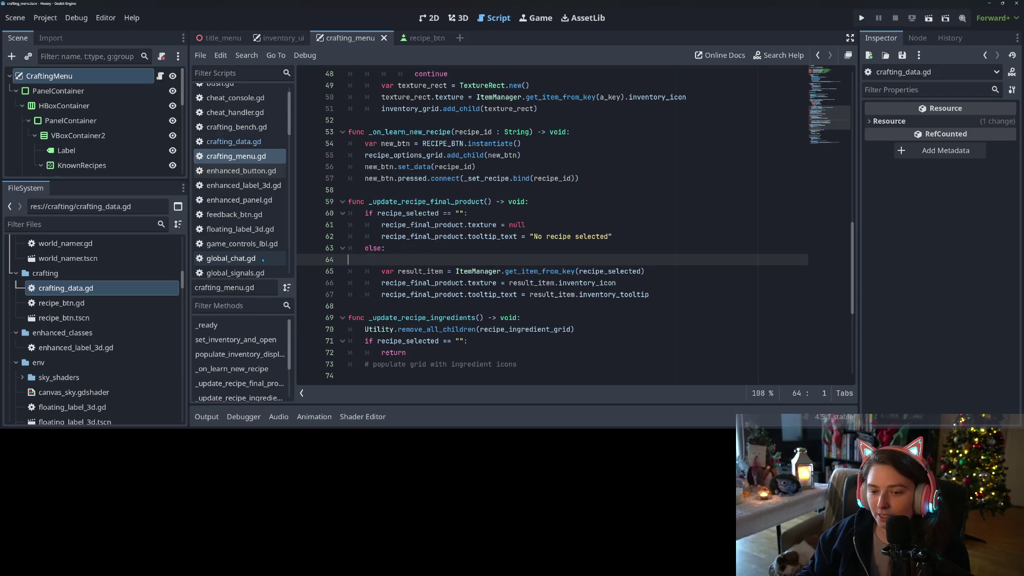
key("ctrl+s")
left_click(480, 260)
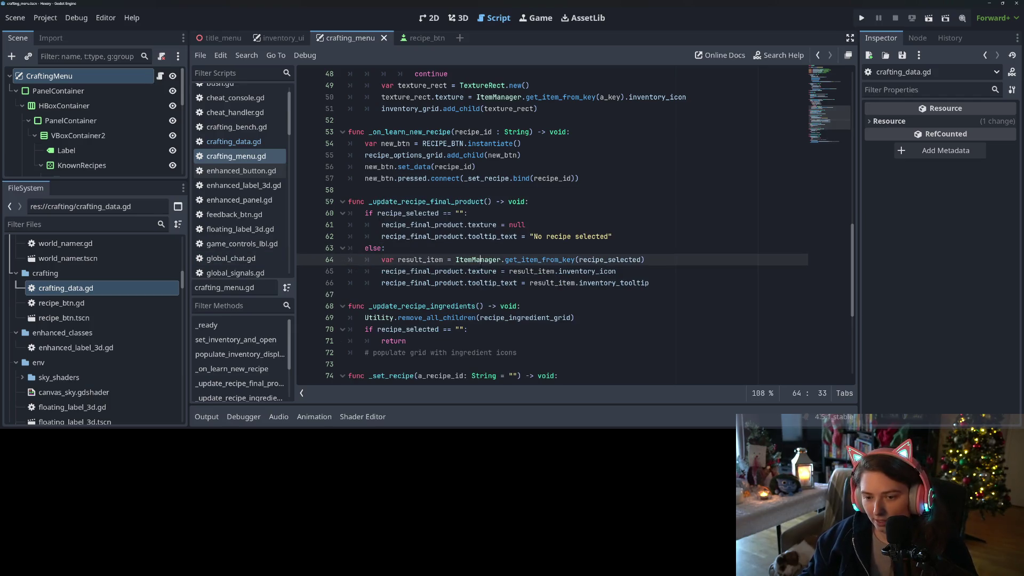
scroll(480, 261, "down", 2)
scroll(480, 265, "down", 1)
Review _update_recipe_ingredients and the populate_inventory_display call, then go to line 5 of crafting_data.gd.
double_click(413, 201)
left_click(408, 258)
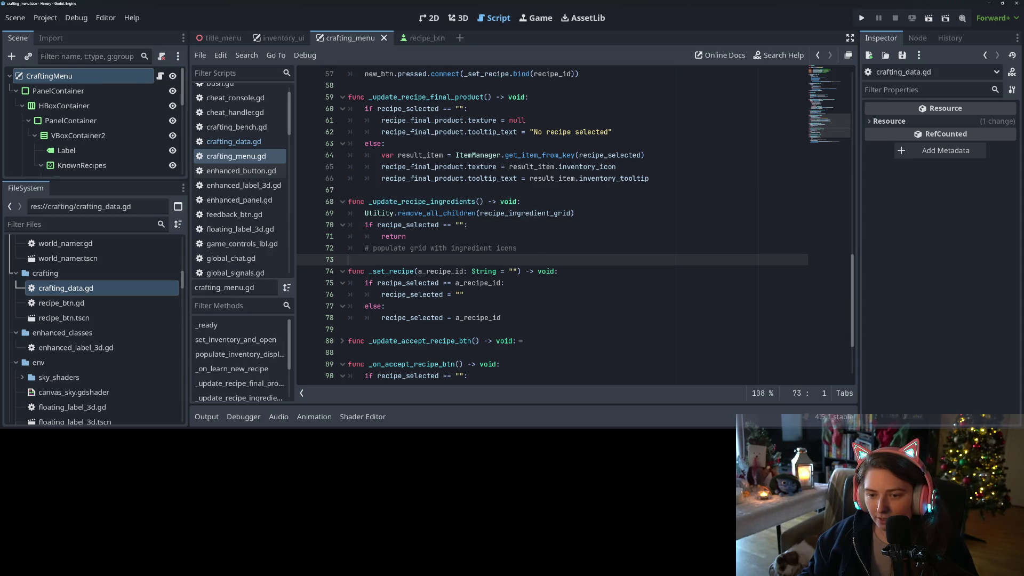
left_click(522, 248)
scroll(522, 248, "down", 2)
scroll(512, 243, "down", 1)
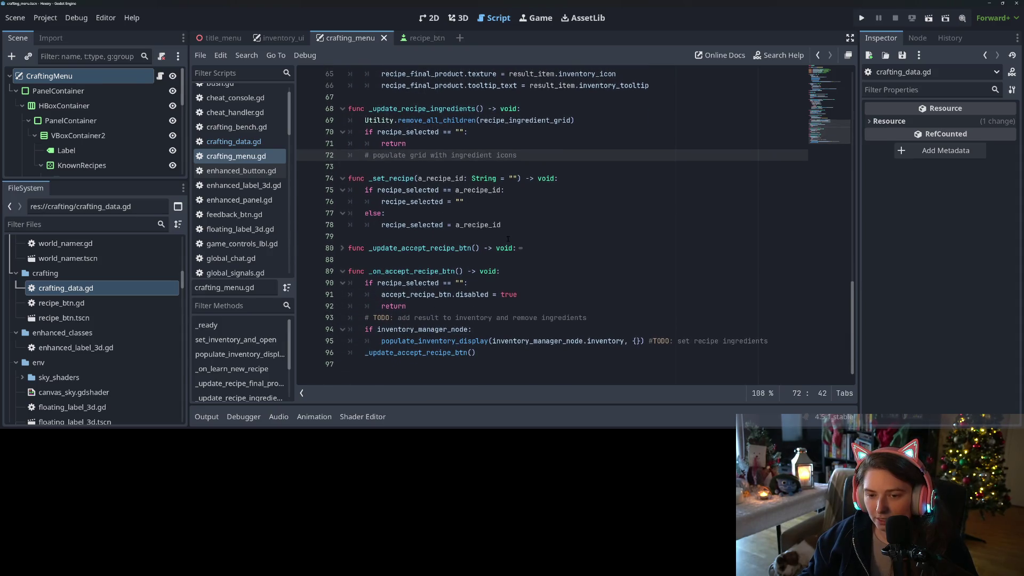
left_click(590, 341)
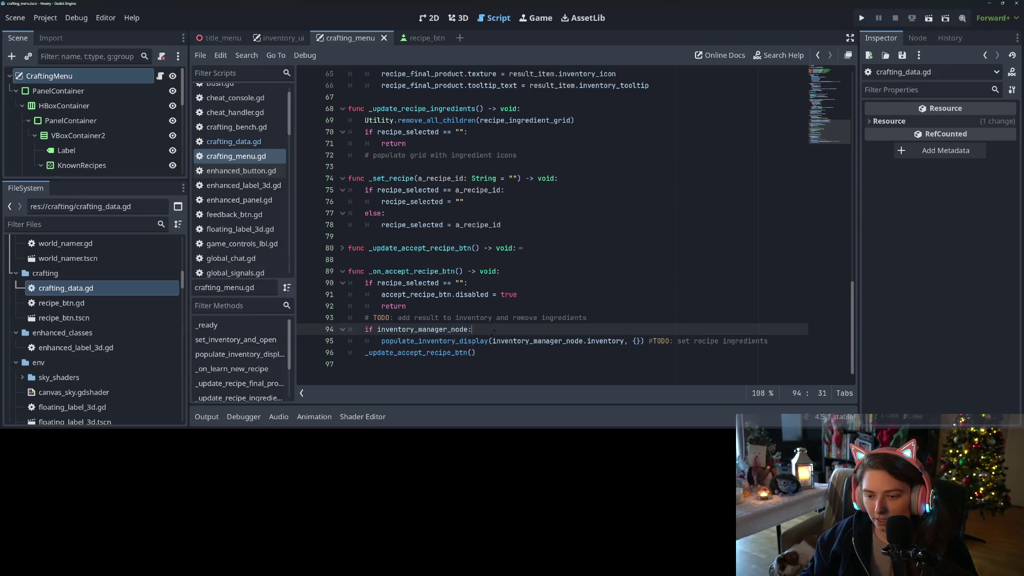
left_click(233, 141)
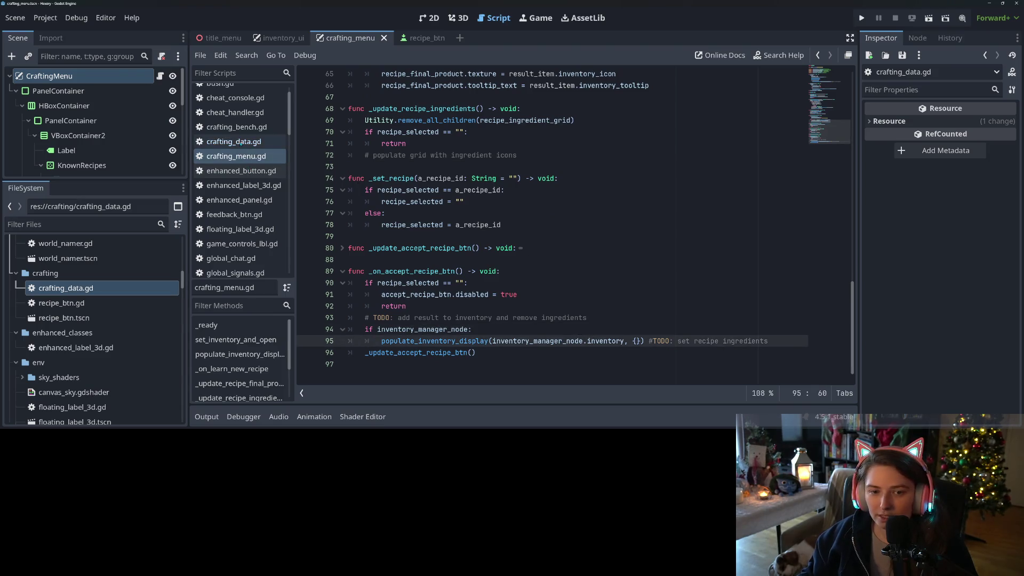
left_click(355, 116)
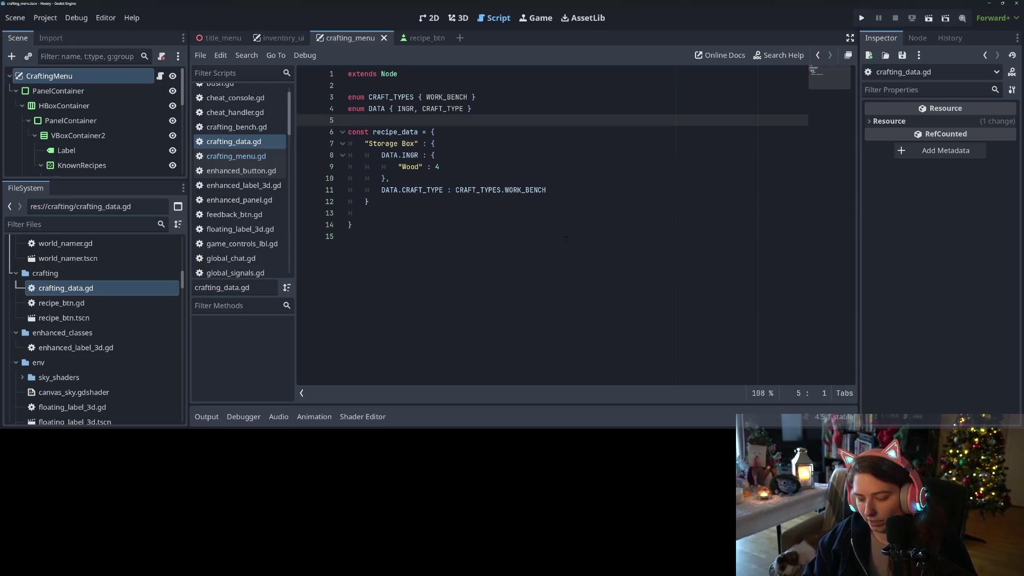
Insert 'static func get_ingredient_dict(a_recipe_id : String):' above recipe_data, dropping the return type.
key("Return")
key("Return")
key("Up")
type("static func get_ingred")
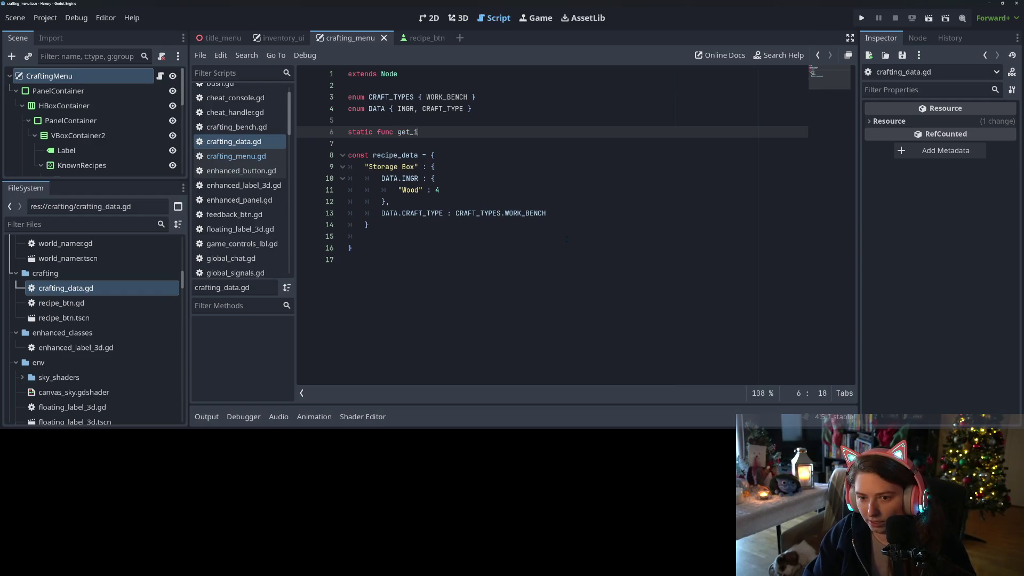
type("ient")
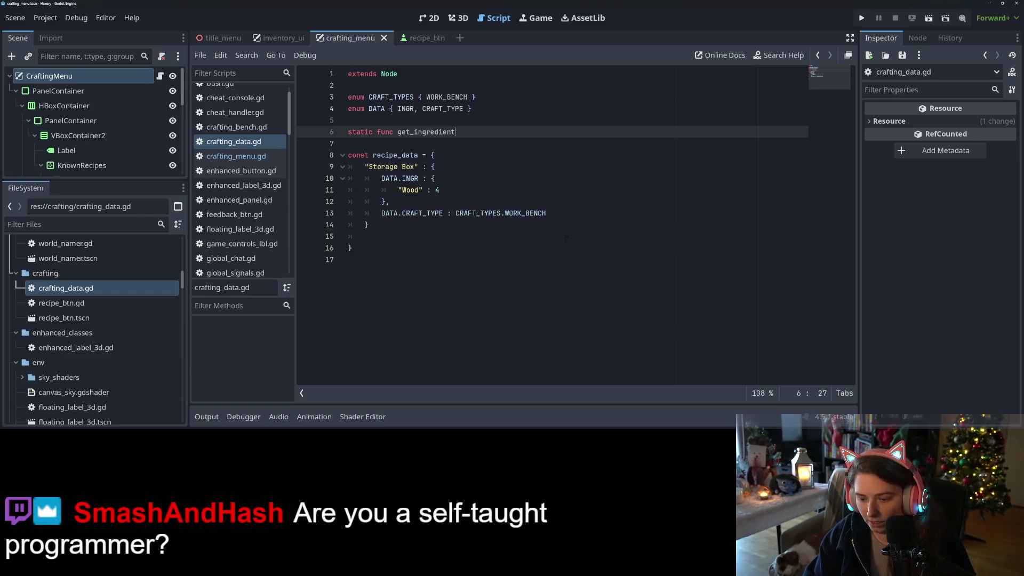
type("_dict(a_")
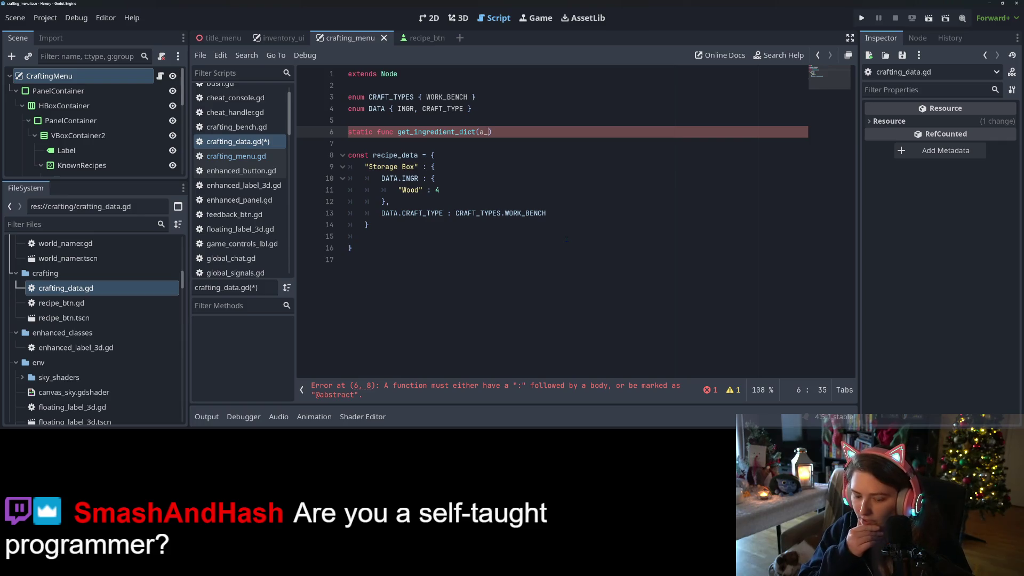
type("recipe_id : String)")
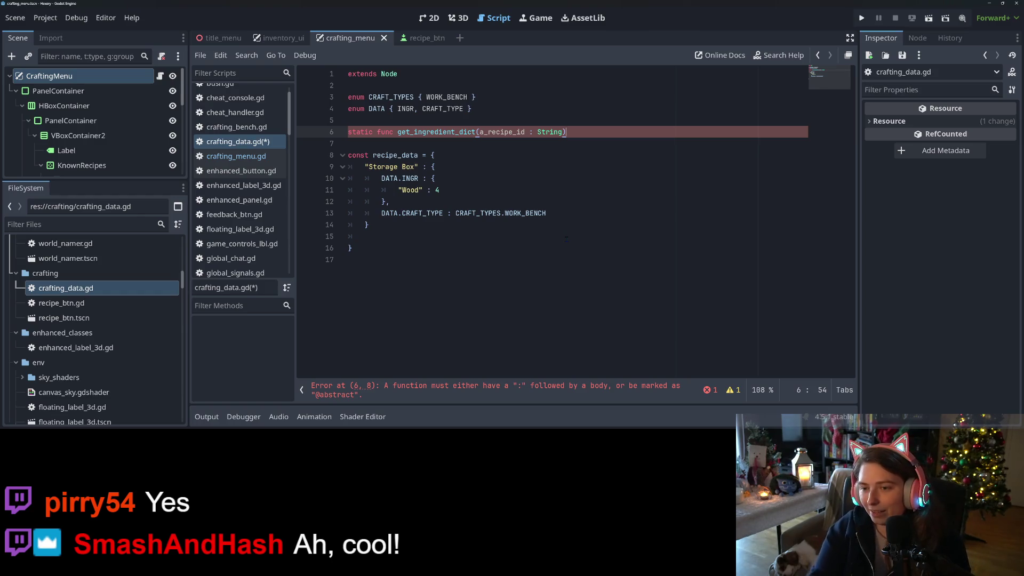
type(" -> void:")
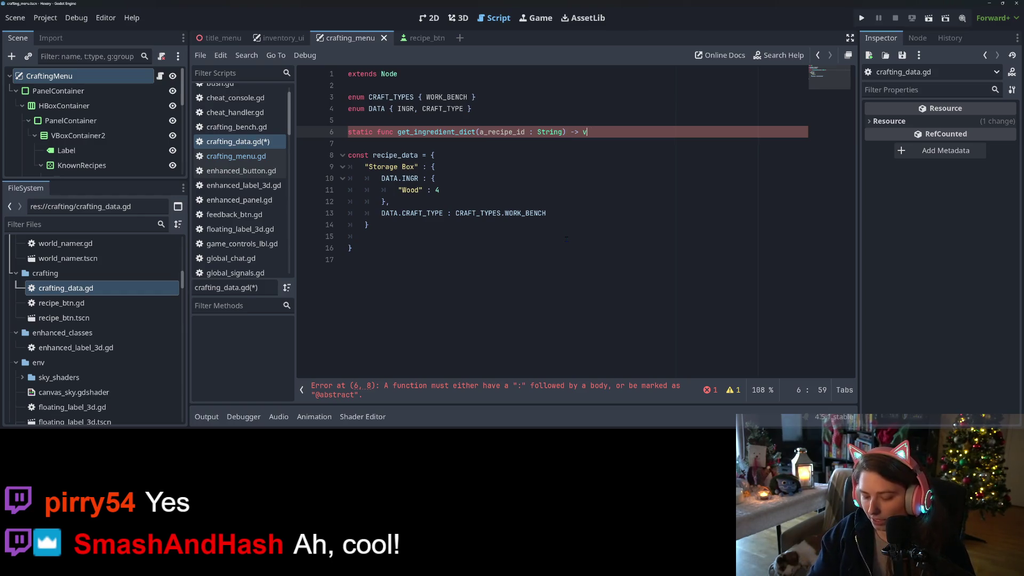
key("Return")
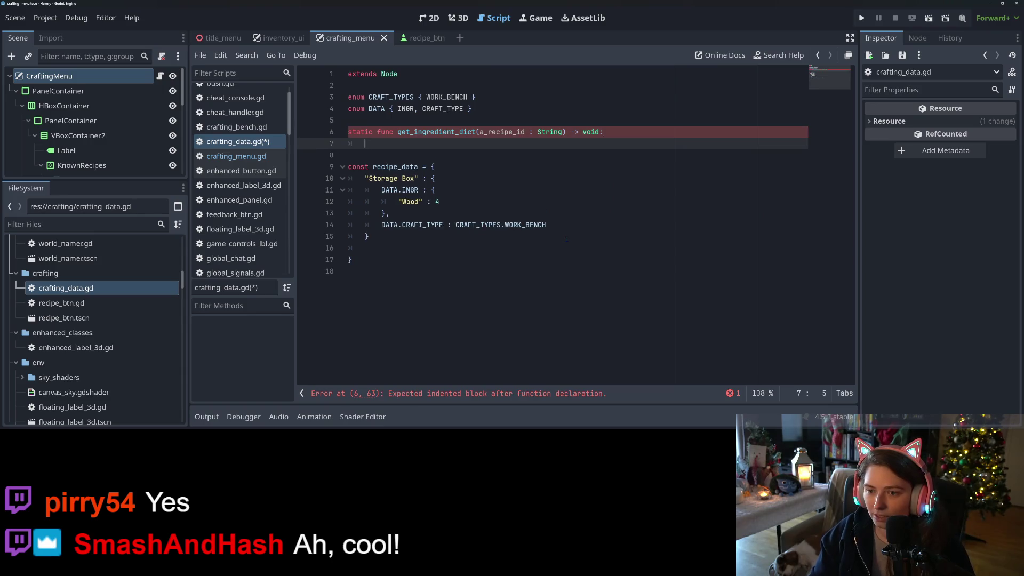
key("BackSpace")
key("BackSpace")
key("BackSpace")
type("Dic")
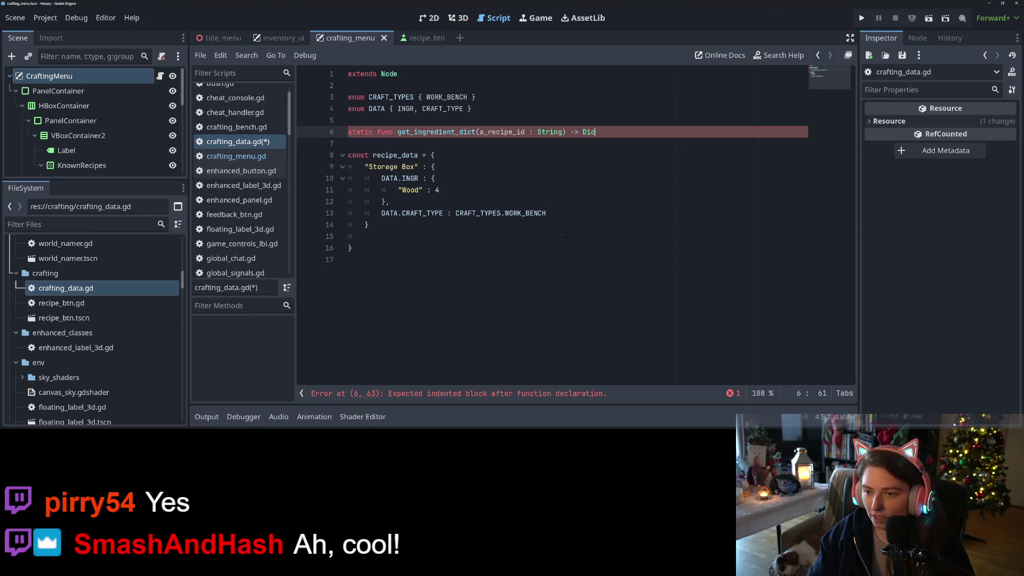
type("tionary")
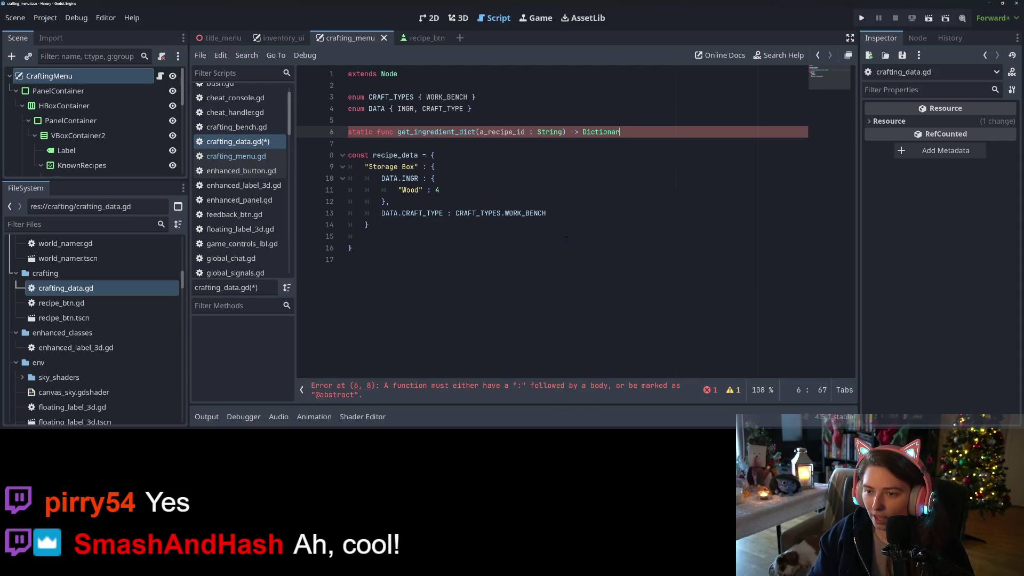
key("BackSpace")
key("BackSpace")
key("BackSpace")
type(":")
key("Return")
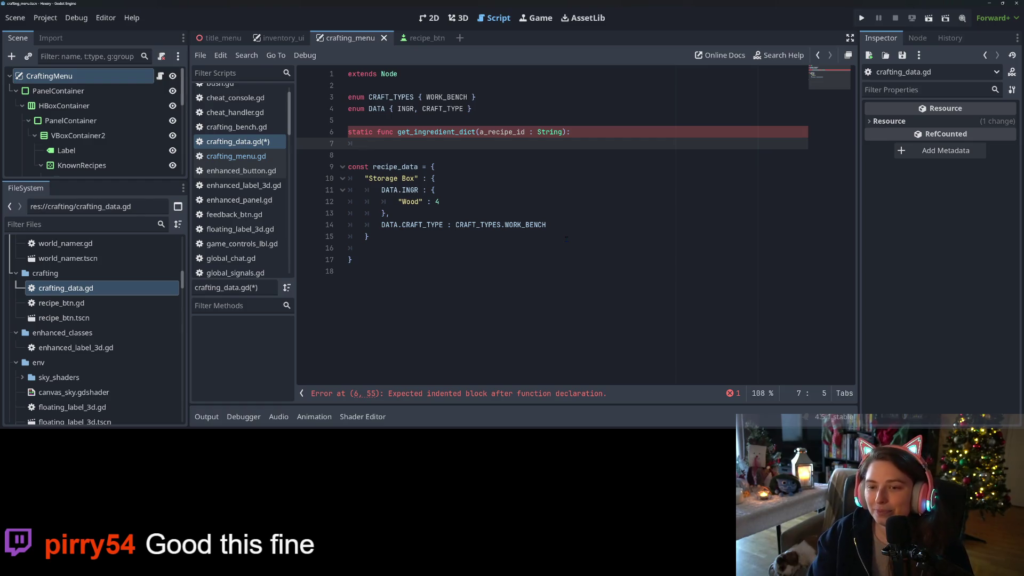
Add nested checks: if recipe_data.has(a_recipe_id), then if recipe_data[a_recipe_id].has(DATA.INGR).
type("if recipe_data.has(")
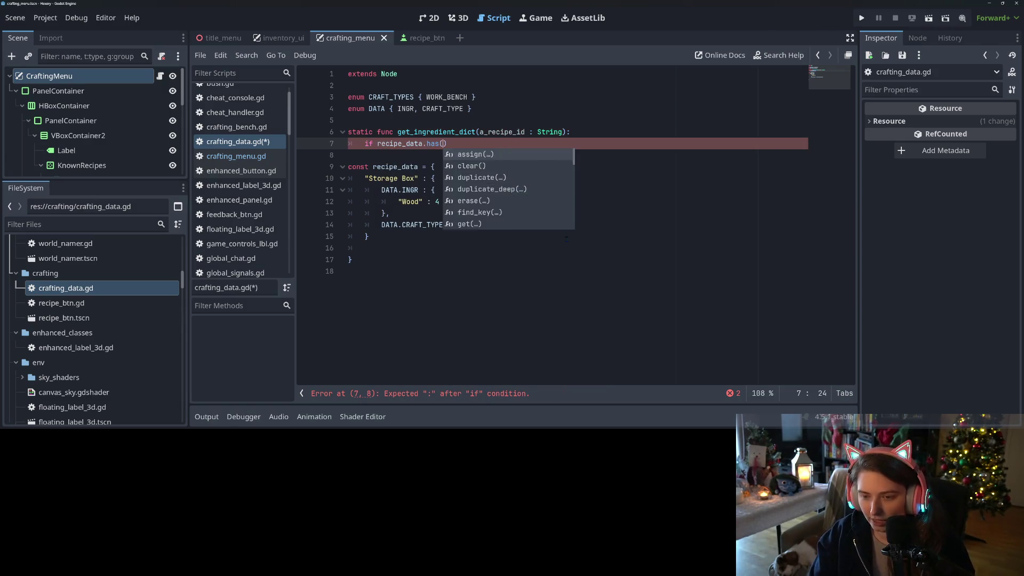
key("Return")
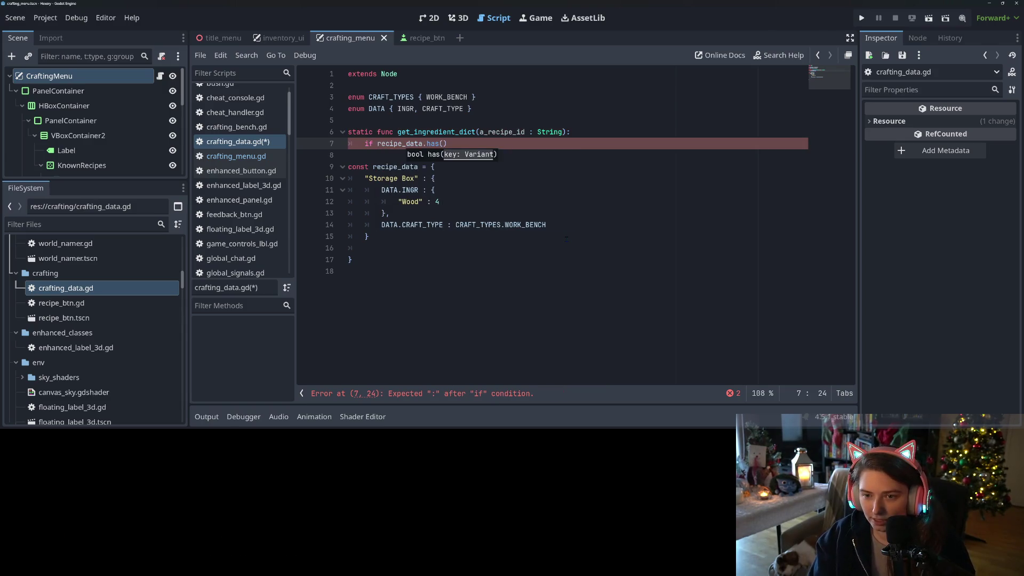
type("a_recipe_id)")
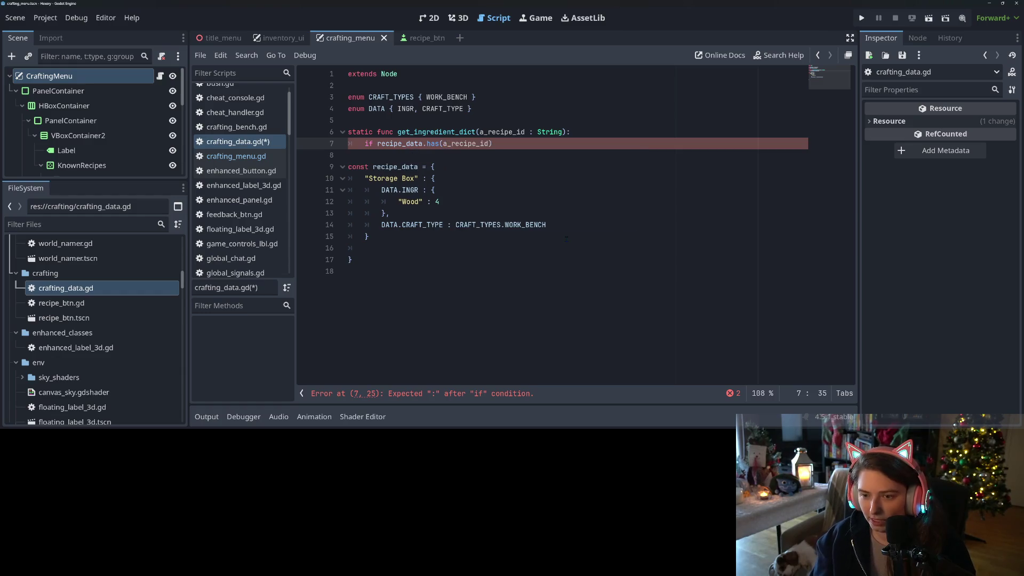
type(":")
key("Return")
type("if recip")
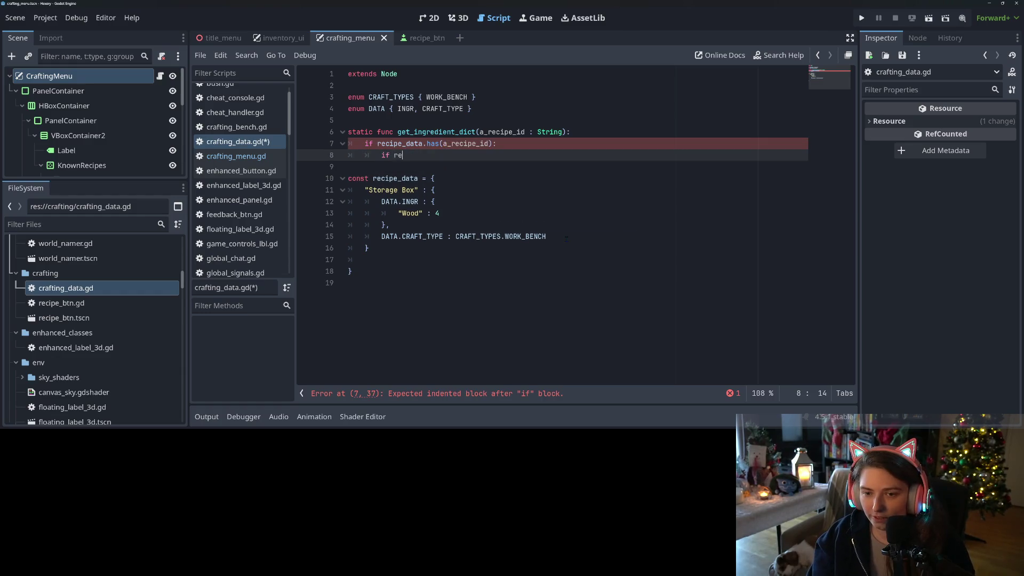
key("Return")
type("[a")
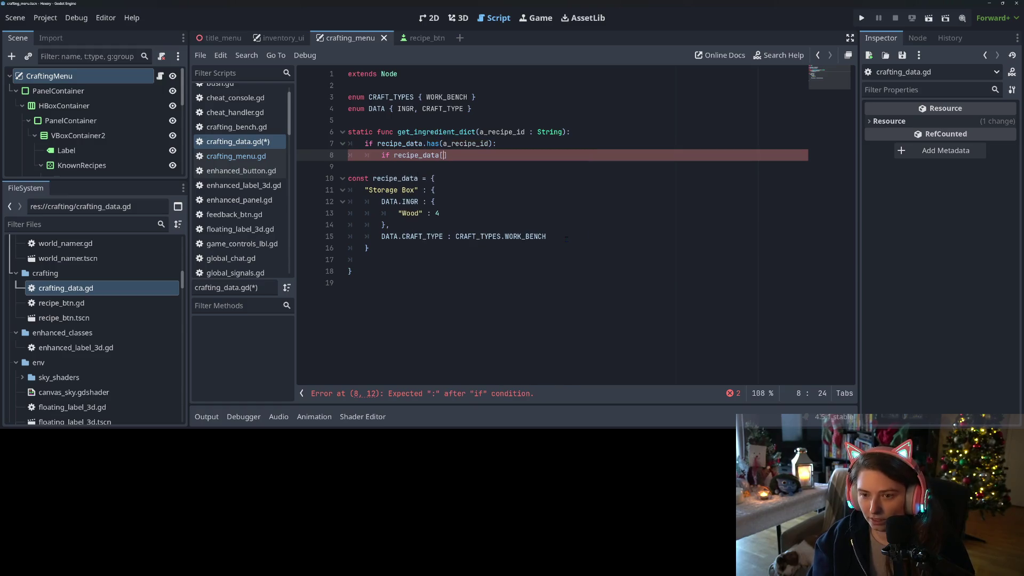
type("_rec")
key("Return")
type(".has(")
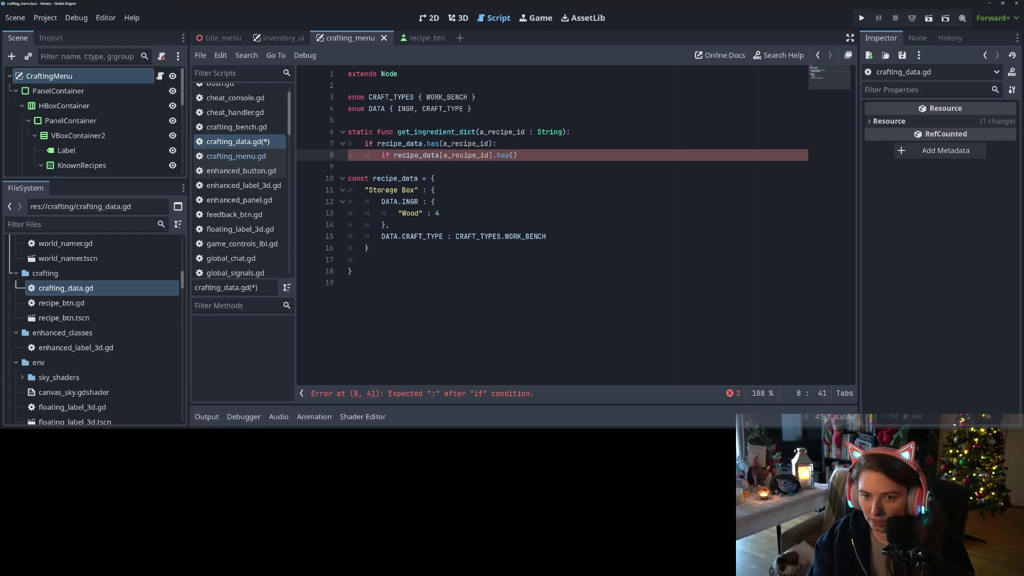
type("DAA")
key("BackSpace")
key("Return")
type(".I")
key("Return")
type(":")
Return recipe_data[a_recipe_id][DATA.INGR] inside the checks, otherwise return {}, and save.
key("Return")
type("return ")
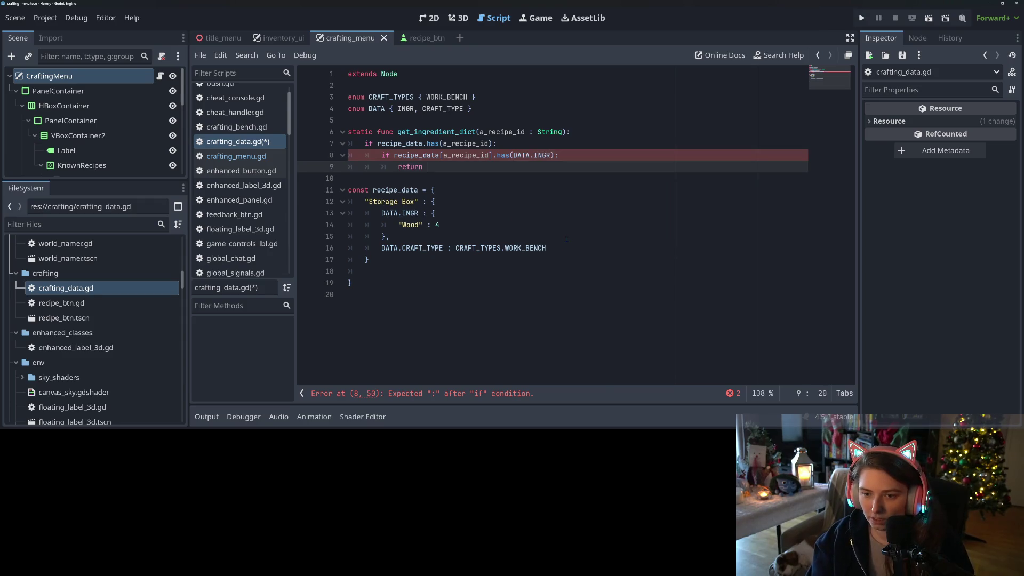
type("reci")
key("Return")
type("[a_")
key("Return")
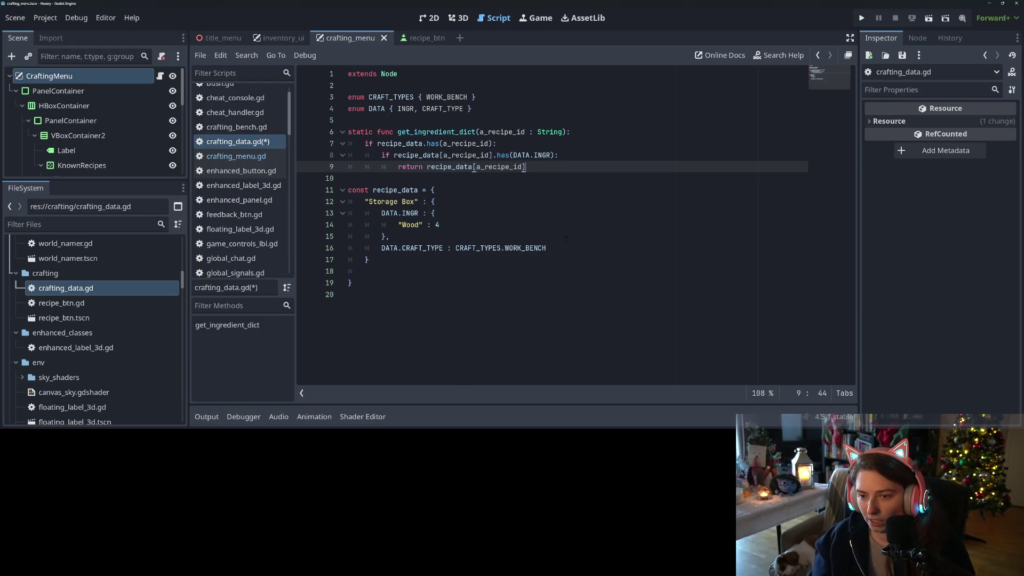
type("[DATA.")
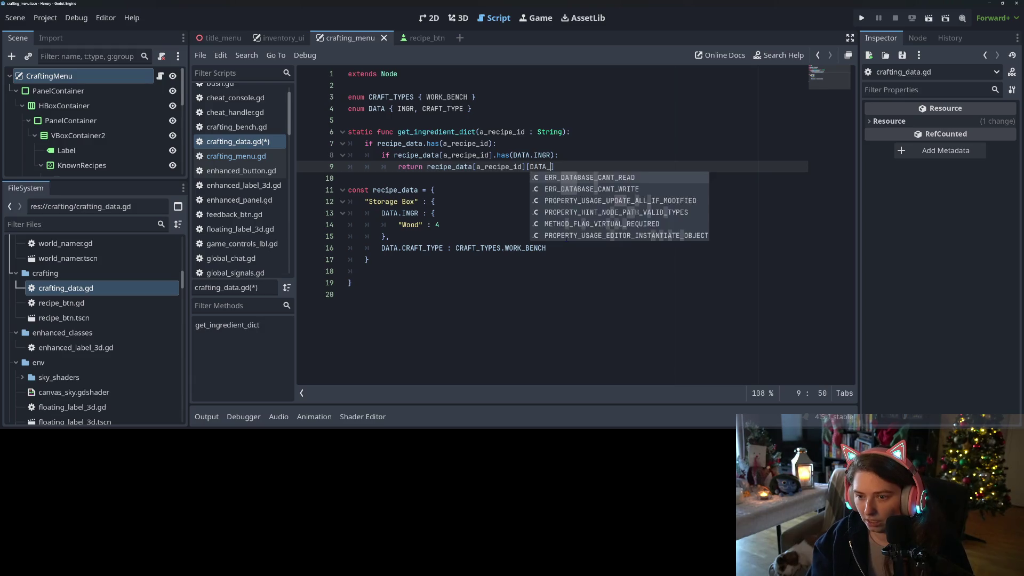
type("I")
key("Return")
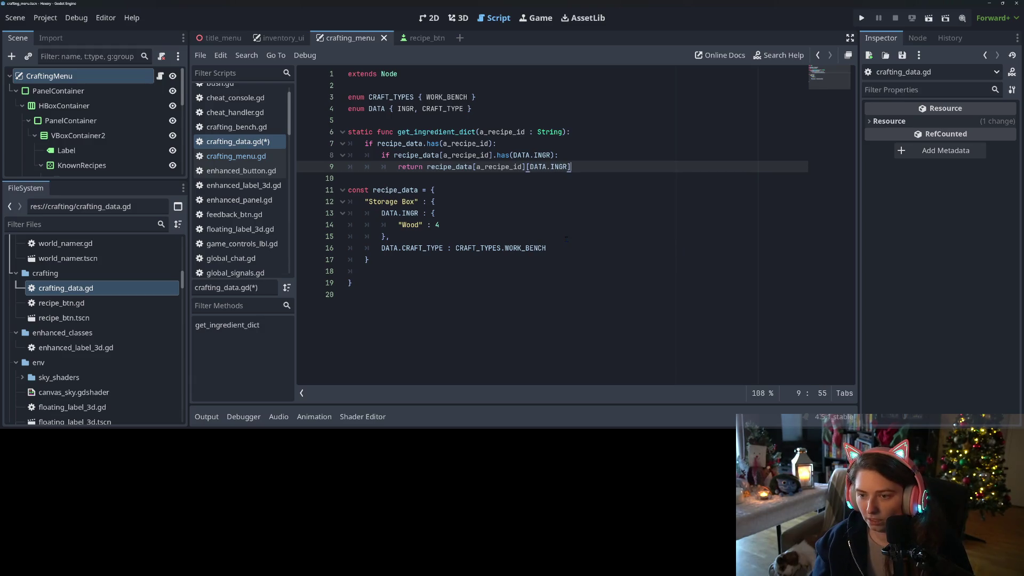
key("Return")
key("BackSpace")
key("BackSpace")
type("reutn")
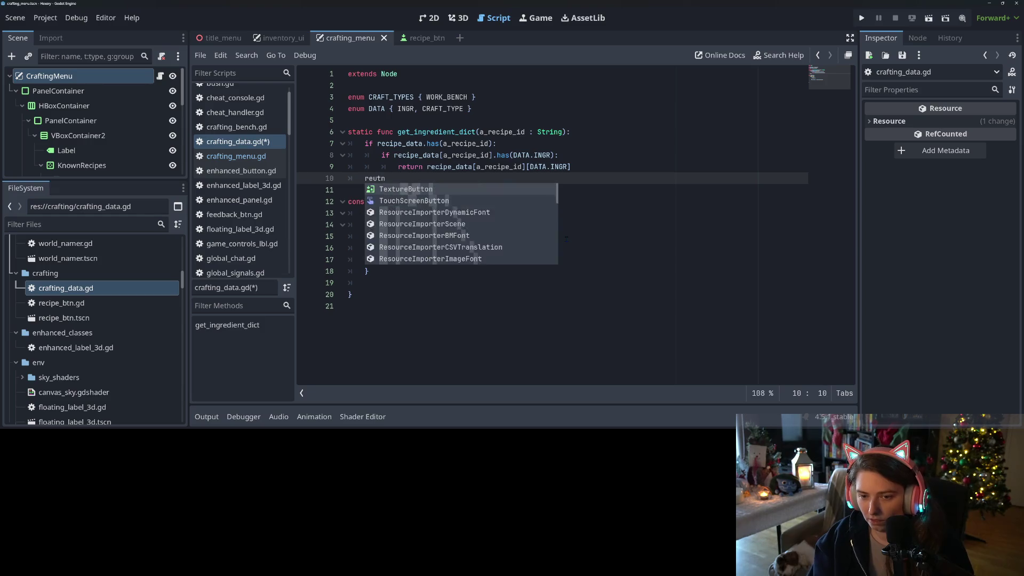
key("BackSpace")
key("BackSpace")
key("BackSpace")
type("turn {}")
key("ctrl+s")
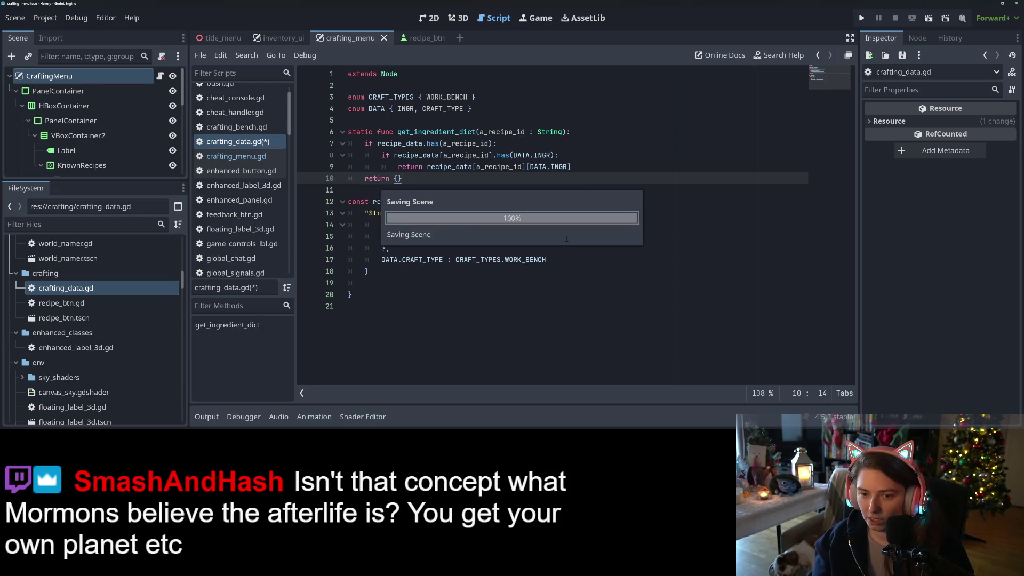
left_click(511, 201)
double_click(432, 133)
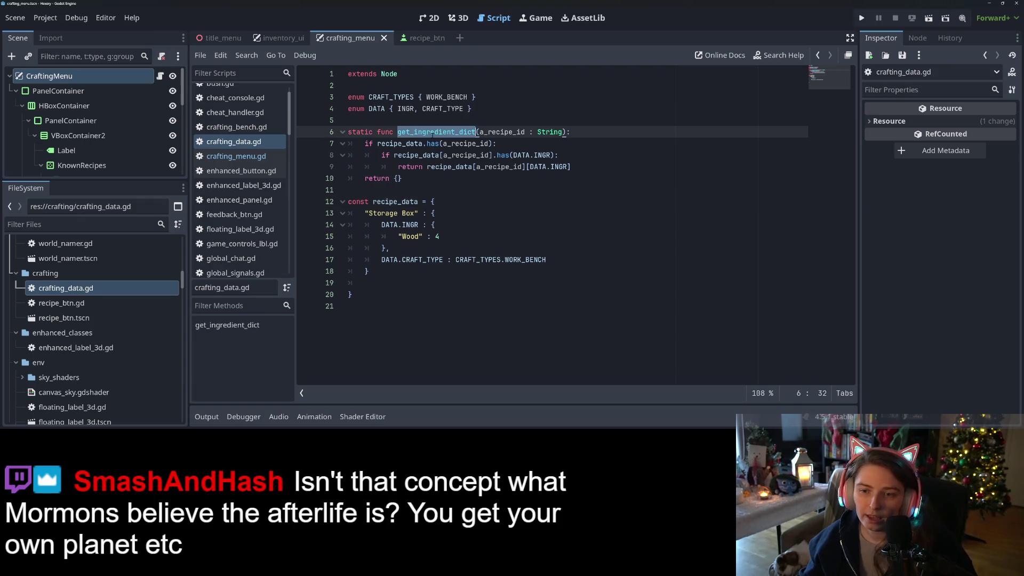
left_click(235, 155)
left_click(476, 236)
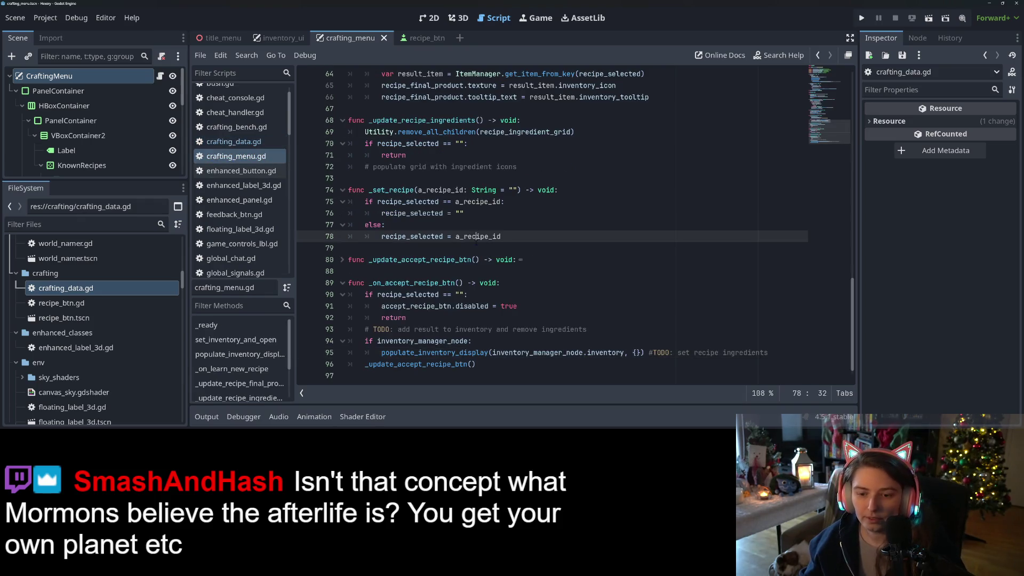
scroll(503, 281, "down", 1)
left_click(448, 319)
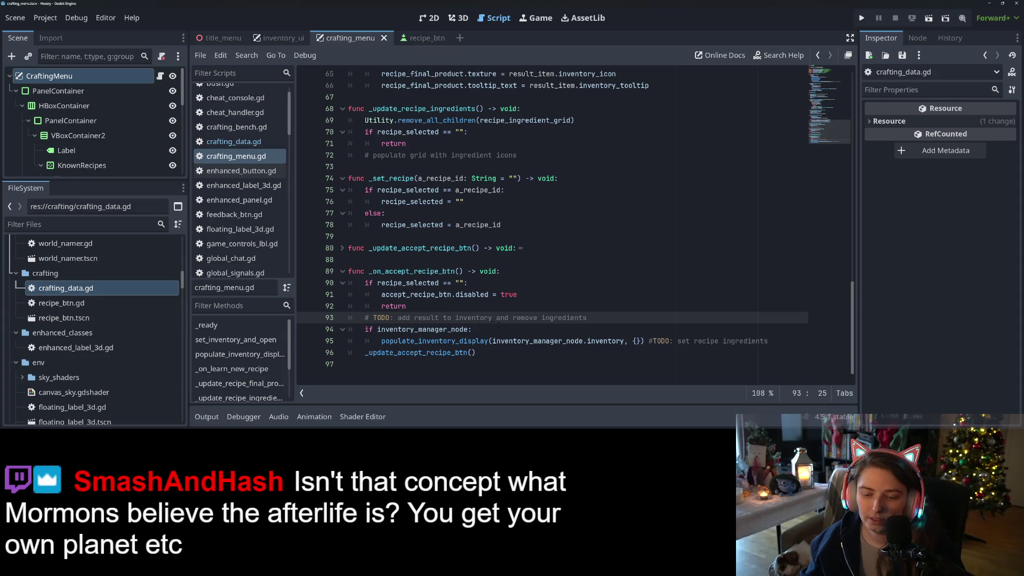
left_click(505, 330)
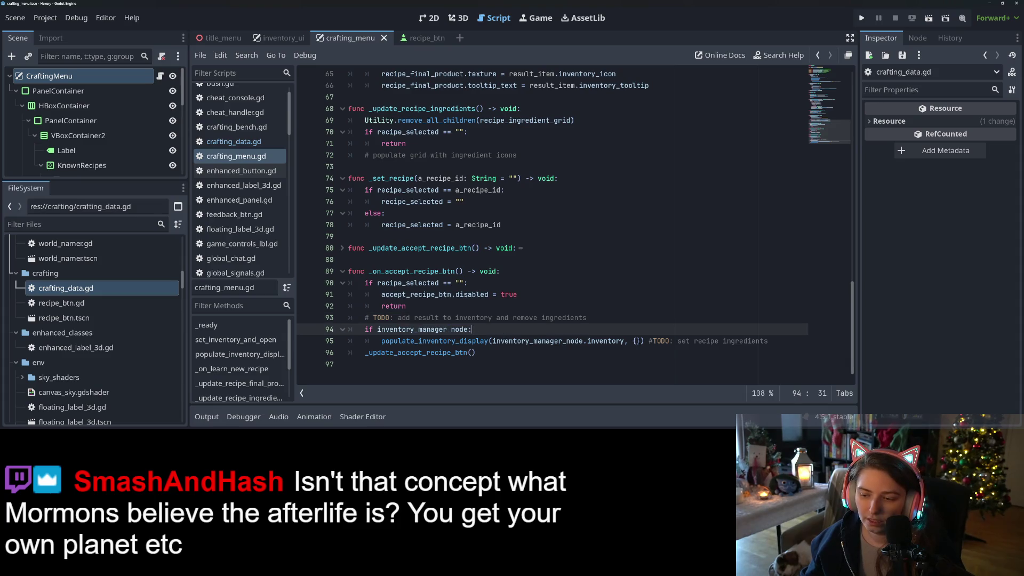
left_click(633, 341)
type("Recip")
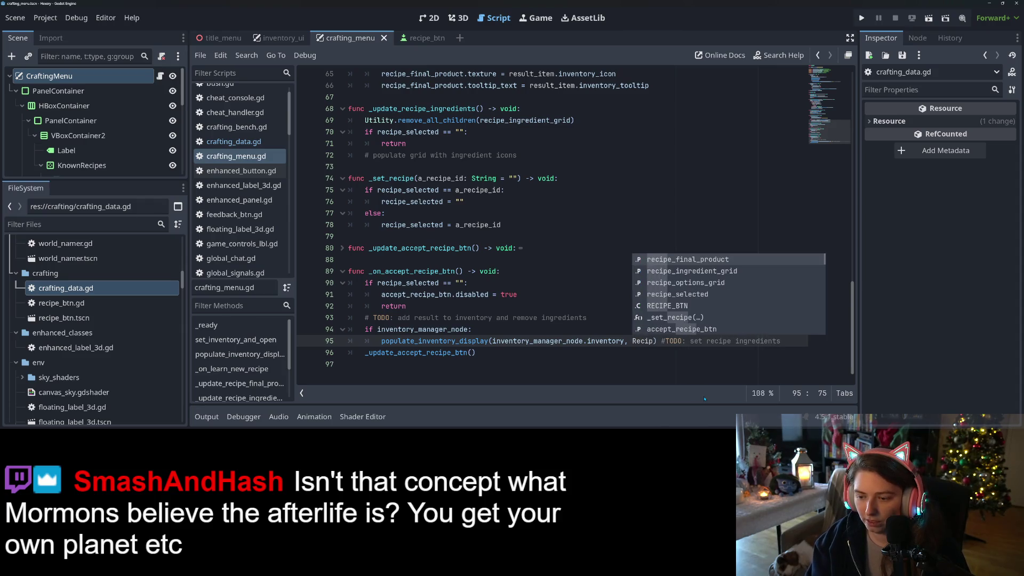
key("ctrl+z")
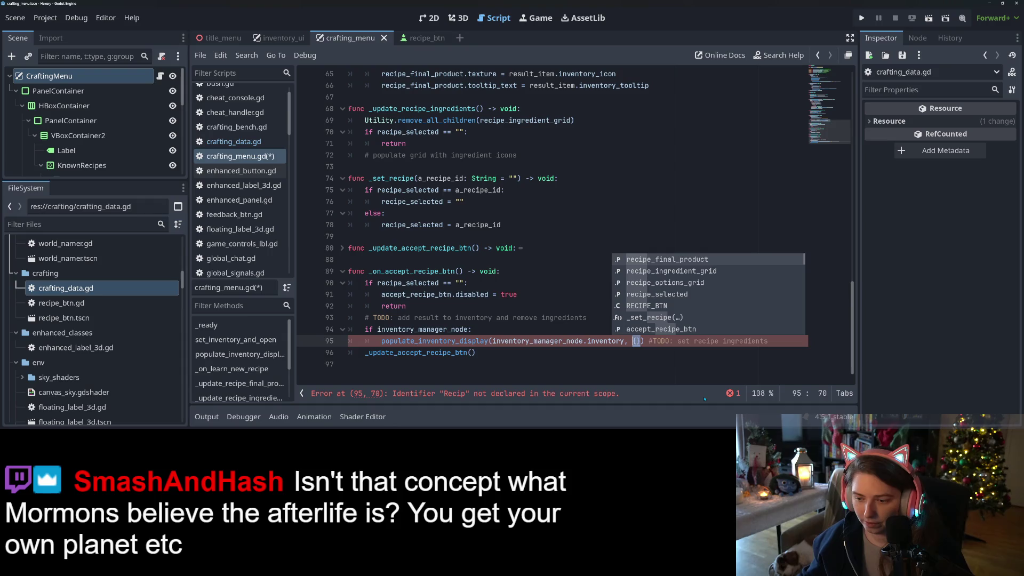
left_click(234, 141)
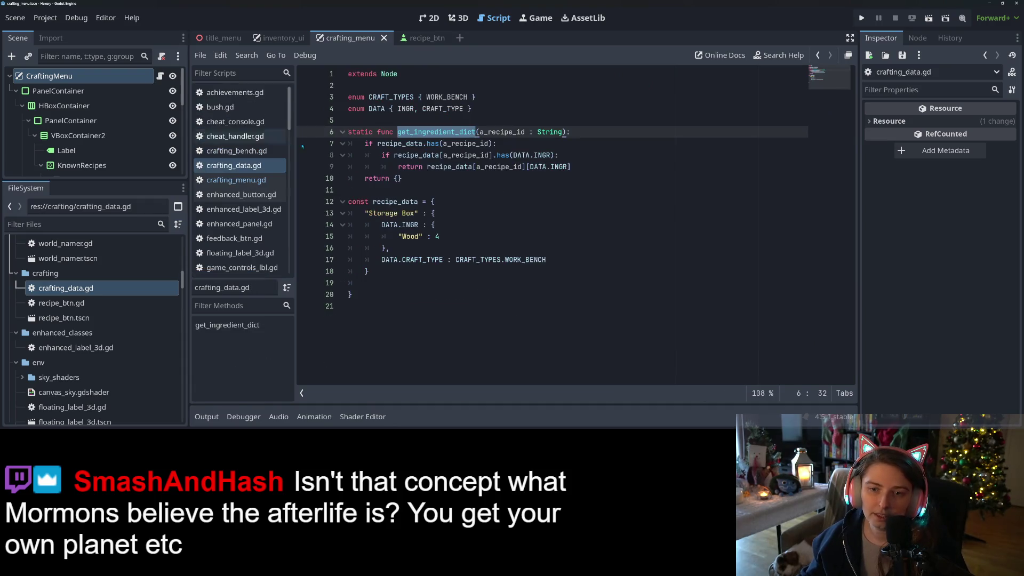
left_click(464, 86)
Add 'class_name CraftingData' below extends Node, then return to crafting_menu.gd.
key("Return")
type("class_name")
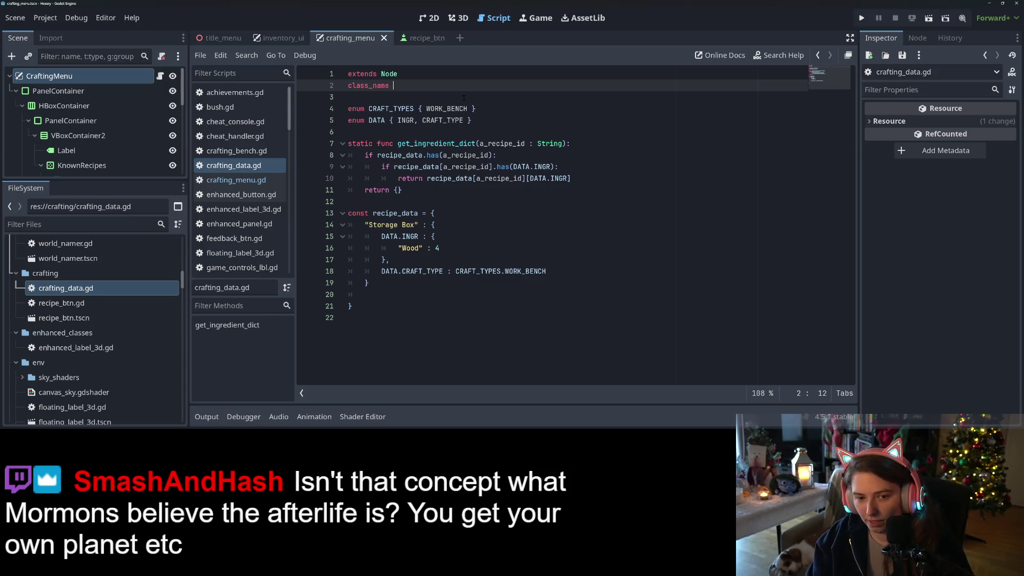
type("reftingDa")
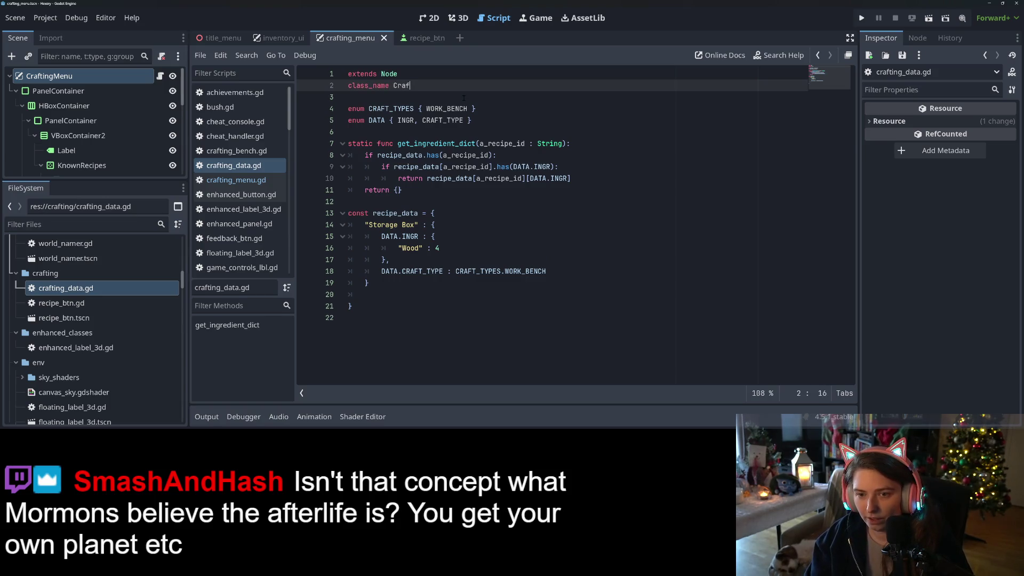
type("ta")
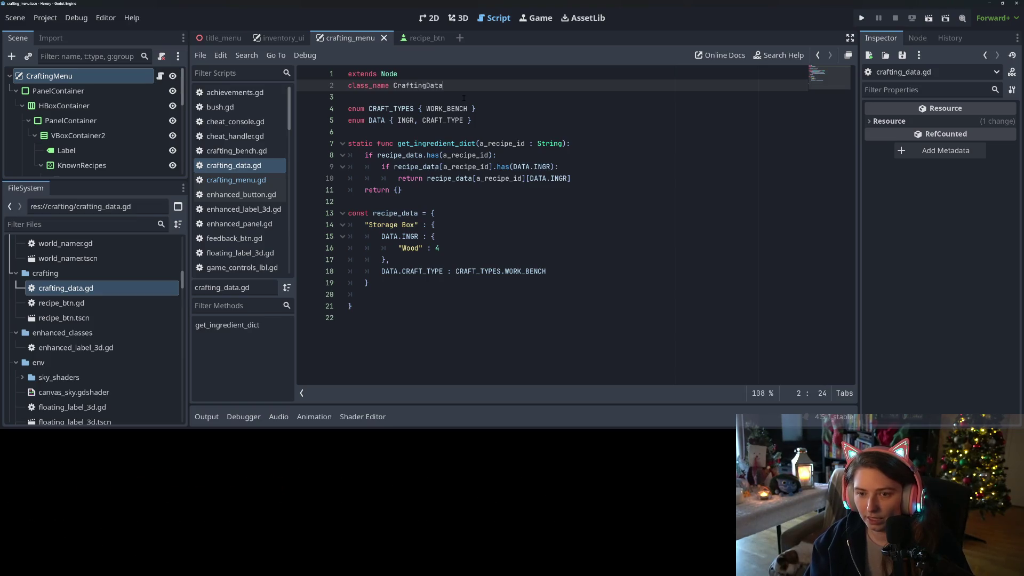
left_click(237, 180)
Complete line 95's argument as CraftingData.get_ingredient_dict(recipe_selected) and save.
key("Escape")
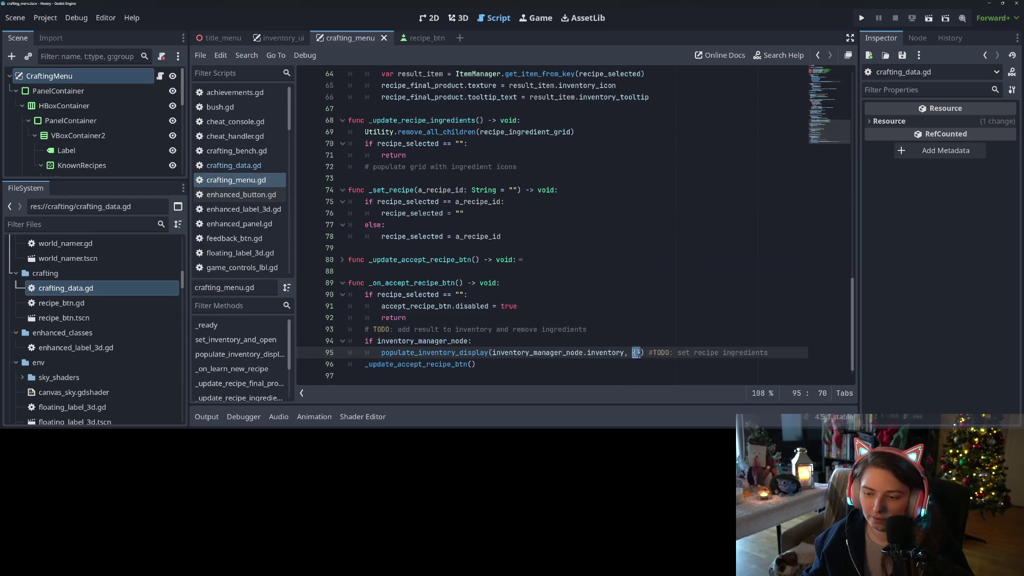
type("CraftingData.")
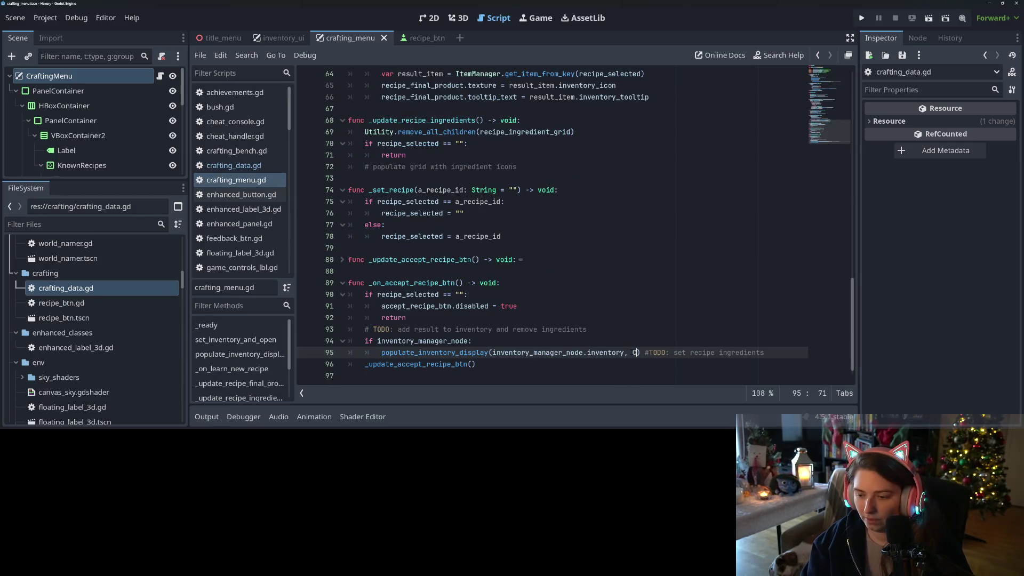
type("get")
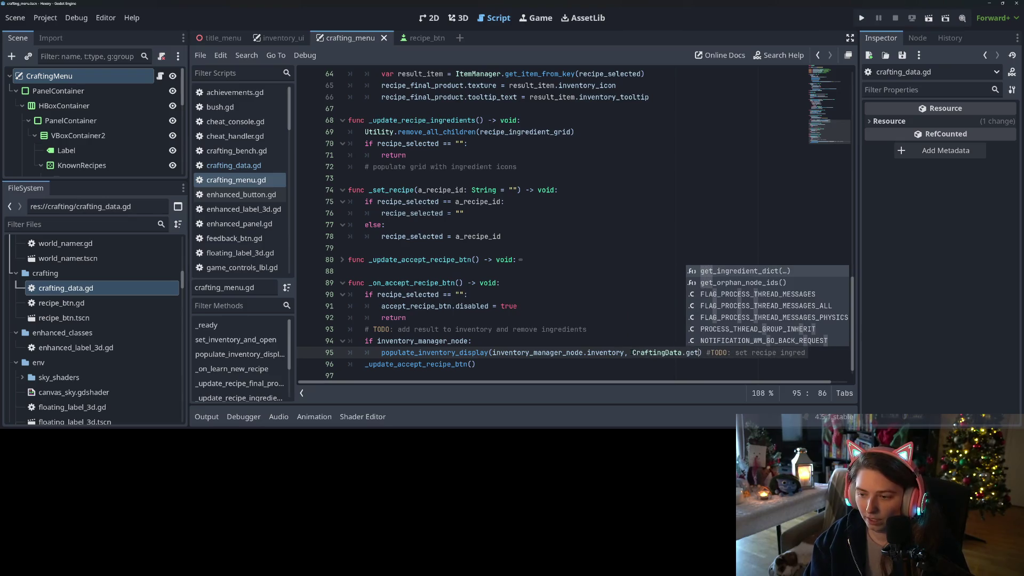
key("Return")
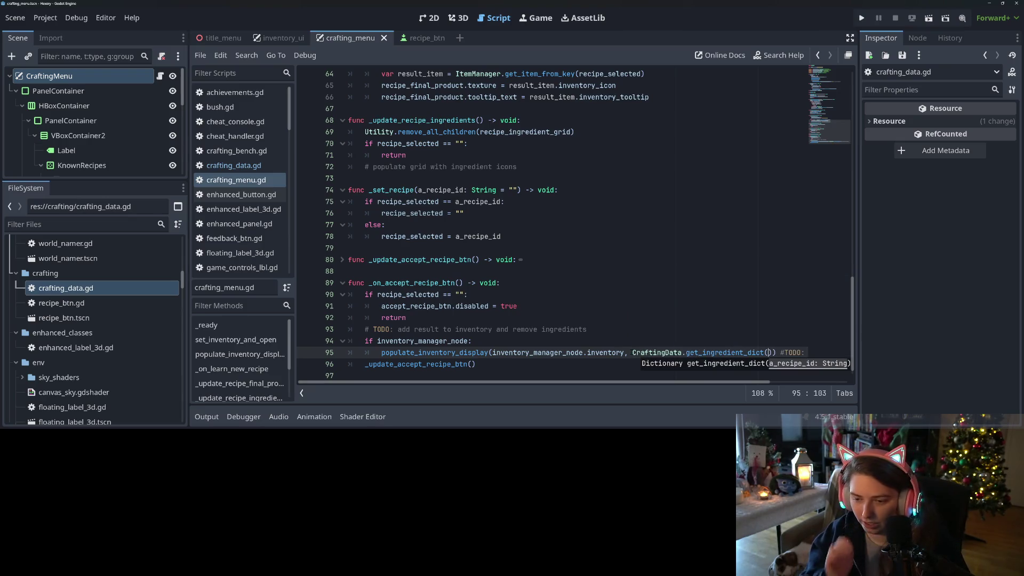
type("se")
key("BackSpace")
key("BackSpace")
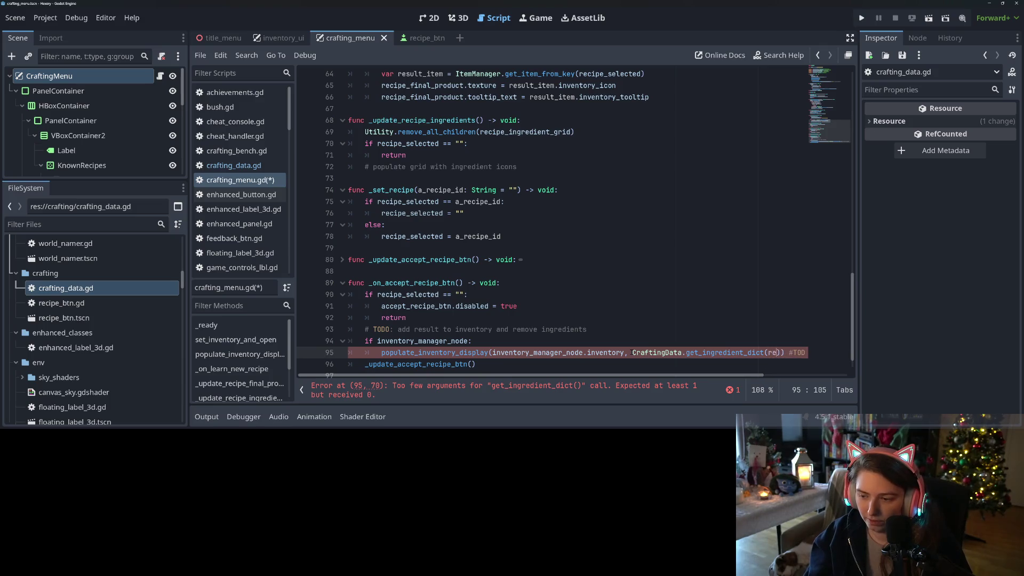
type("re")
key("Down")
key("Down")
key("Down")
key("Return")
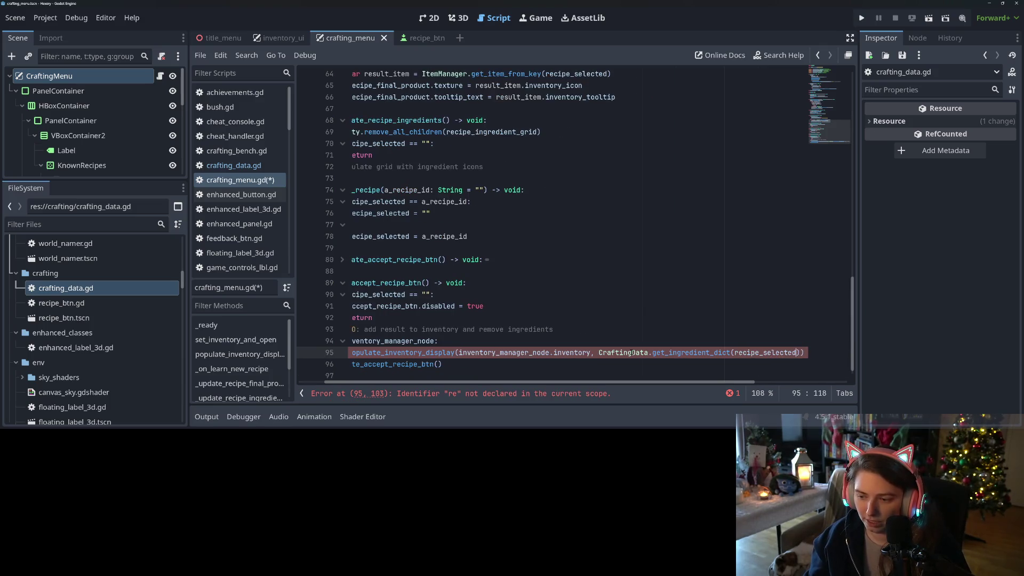
key("ctrl+s")
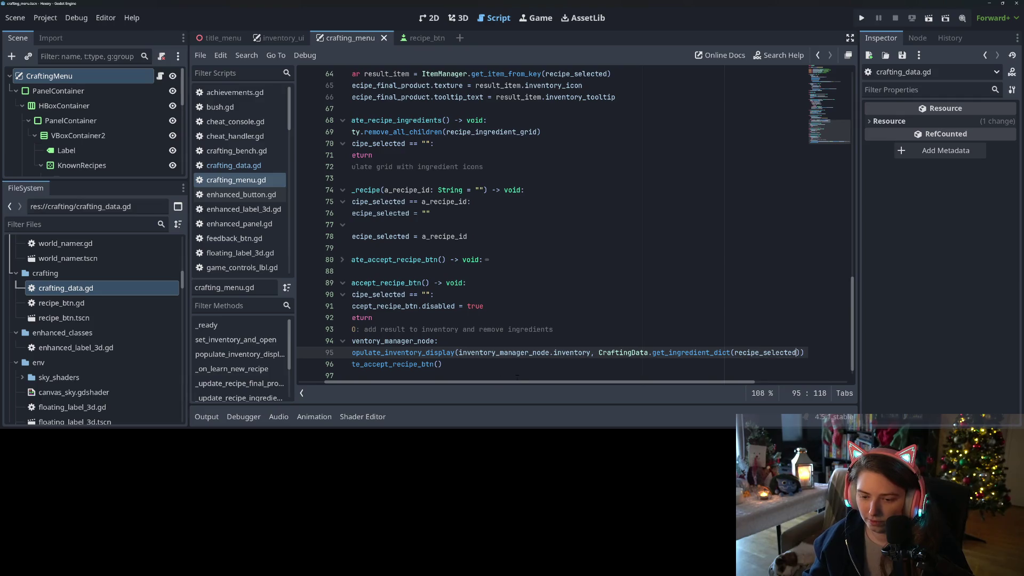
Locate the populate_inventory_display calls on line 95 and in set_inventory_and_open.
scroll(415, 383, "left", 2)
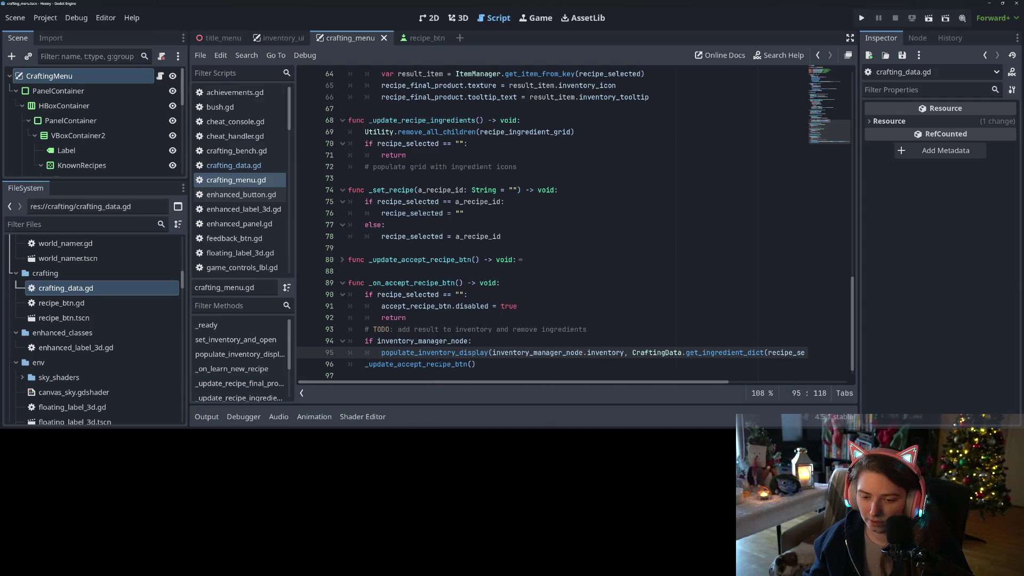
double_click(444, 352)
scroll(444, 352, "down", 1)
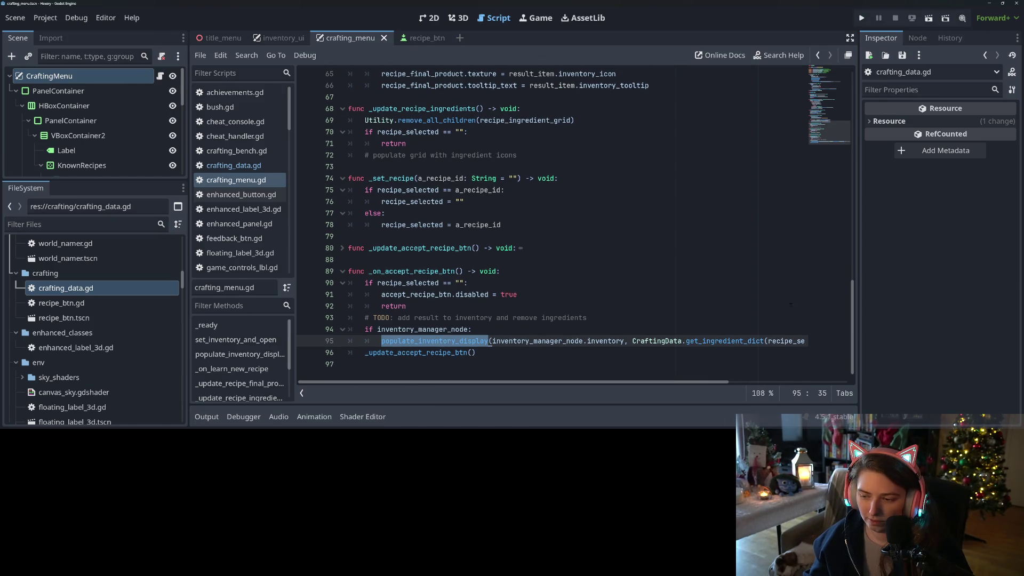
mouse_move(632, 341)
left_mouse_down()
mouse_move(800, 341)
mouse_move(680, 342)
left_mouse_up()
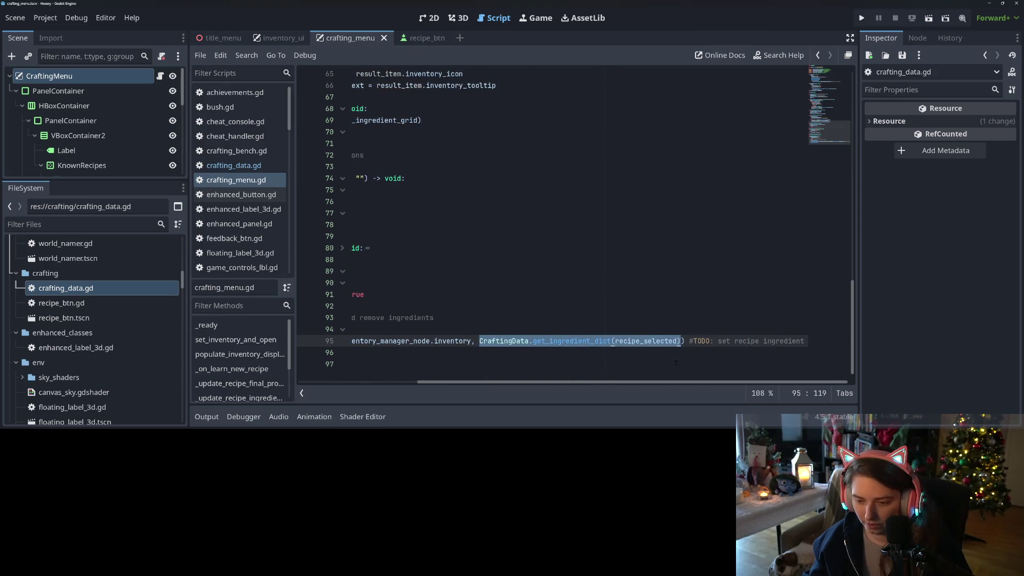
scroll(565, 353, "left", 5)
double_click(458, 342)
scroll(458, 341, "up", 6)
scroll(464, 330, "up", 4)
scroll(476, 213, "up", 4)
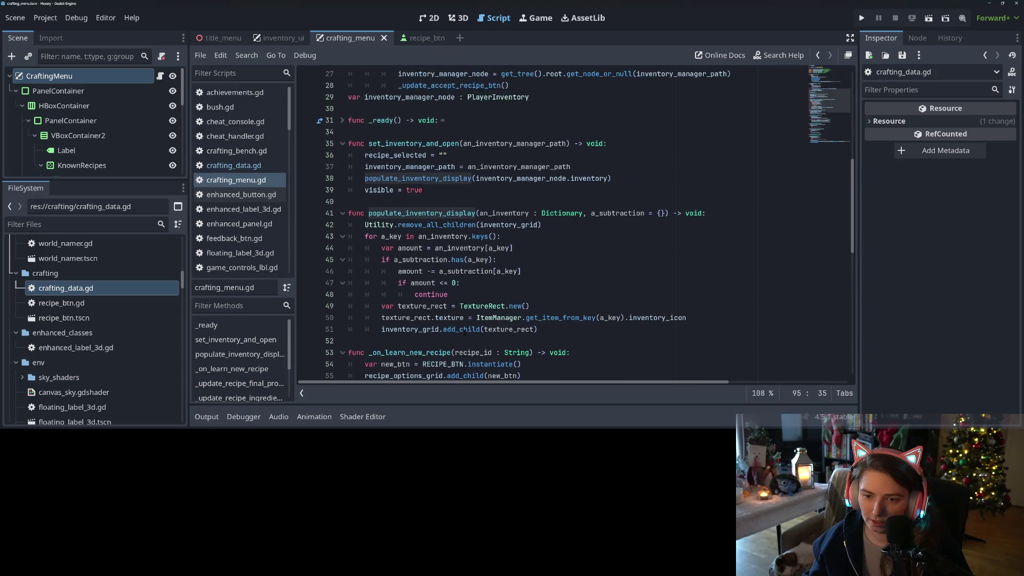
left_click(476, 213)
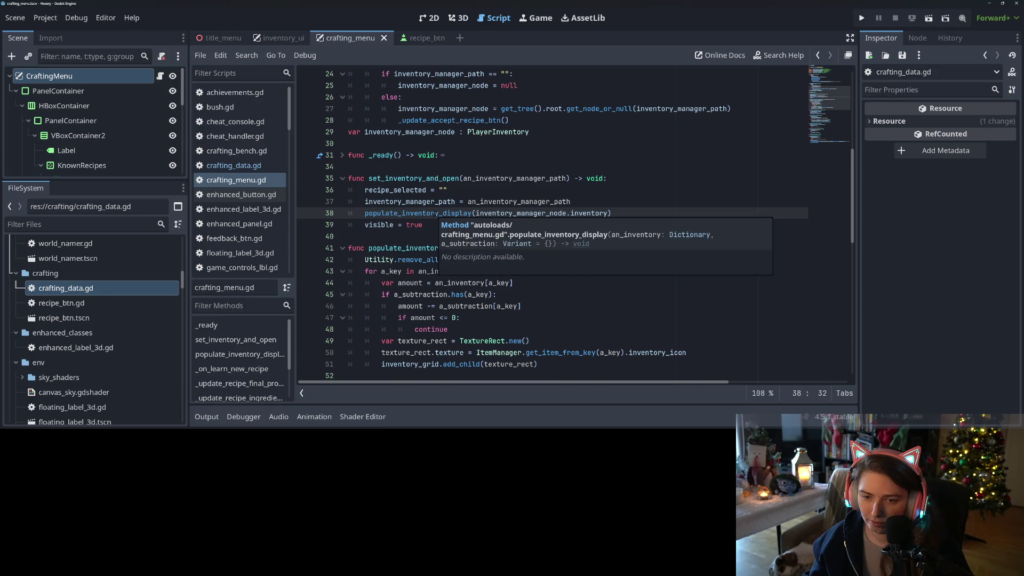
double_click(437, 213)
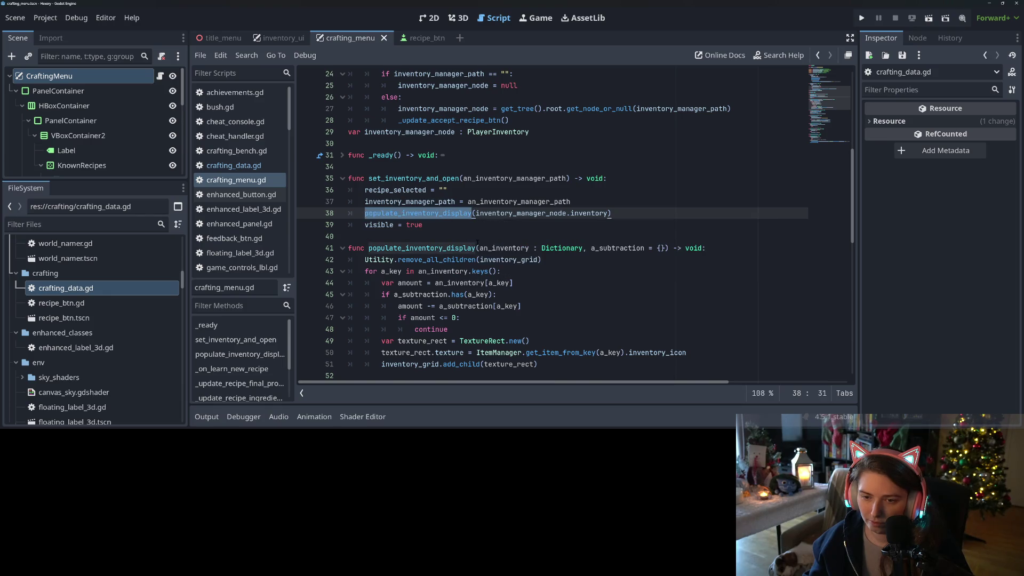
In set_inventory_and_open, replace {} with the ingredient dictionary call, wrap it, and drop the #TODO.
scroll(477, 243, "up", 6)
left_click(653, 224)
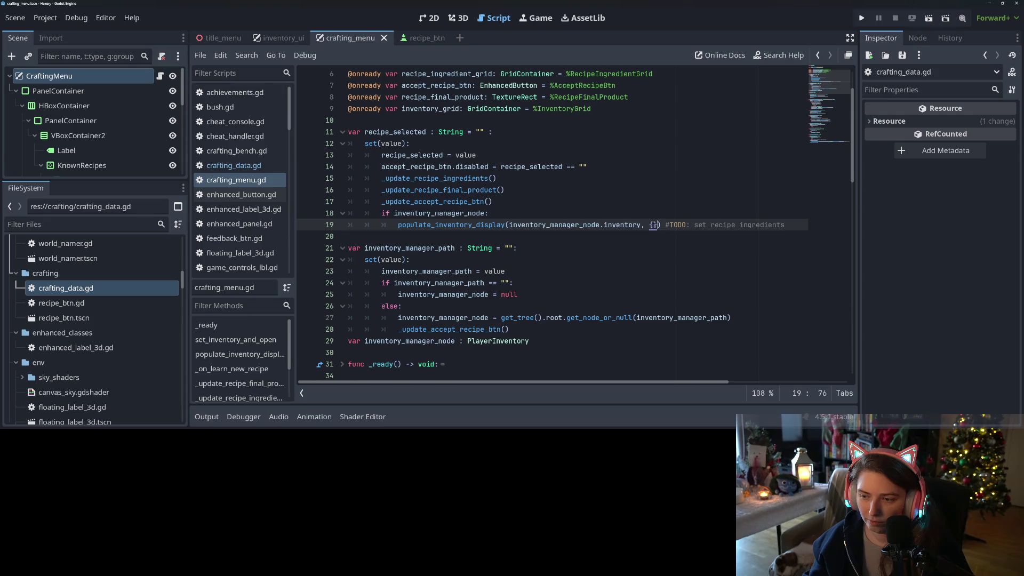
type("CraftingData.get_ingredient_dict(recipe_selected)")
type(")")
key("ctrl+Left")
key("ctrl+Left")
key("ctrl+Left")
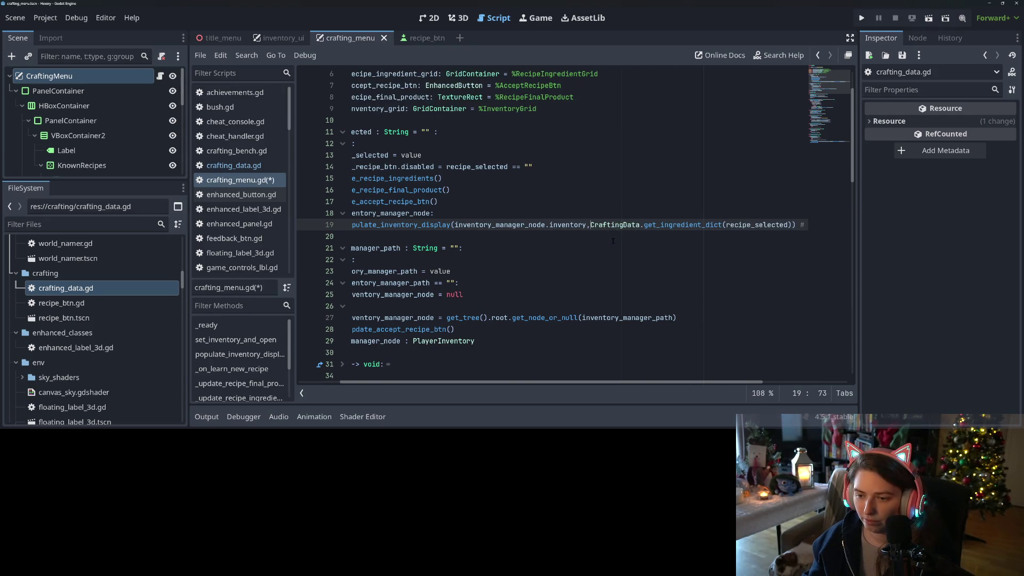
key("Return")
left_click_drag(696, 237, 568, 236)
key("BackSpace")
key("ctrl+s")
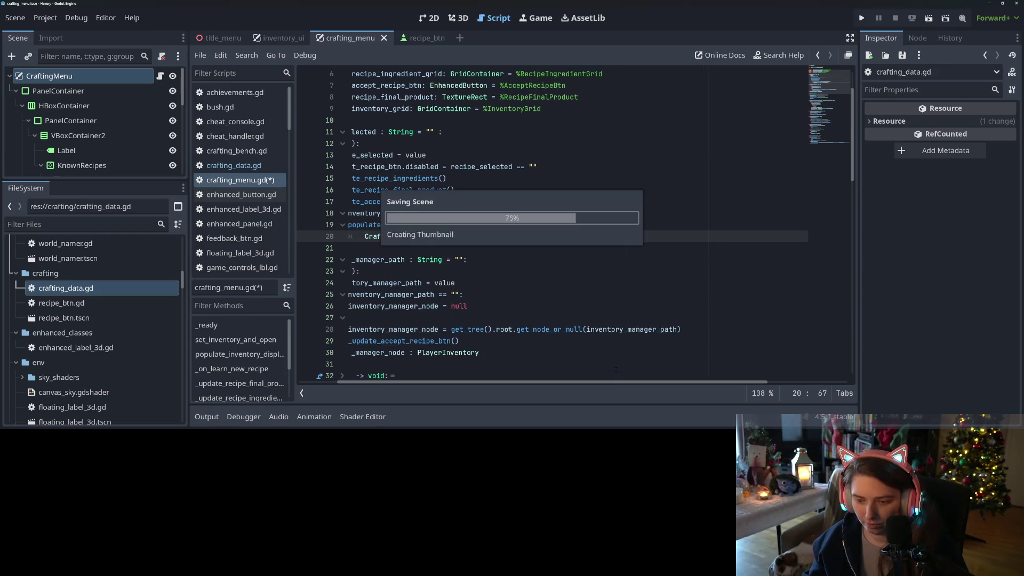
Wrap line 96's CraftingData argument onto an indented line 97 and delete its trailing #TODO.
scroll(698, 309, "down", 20)
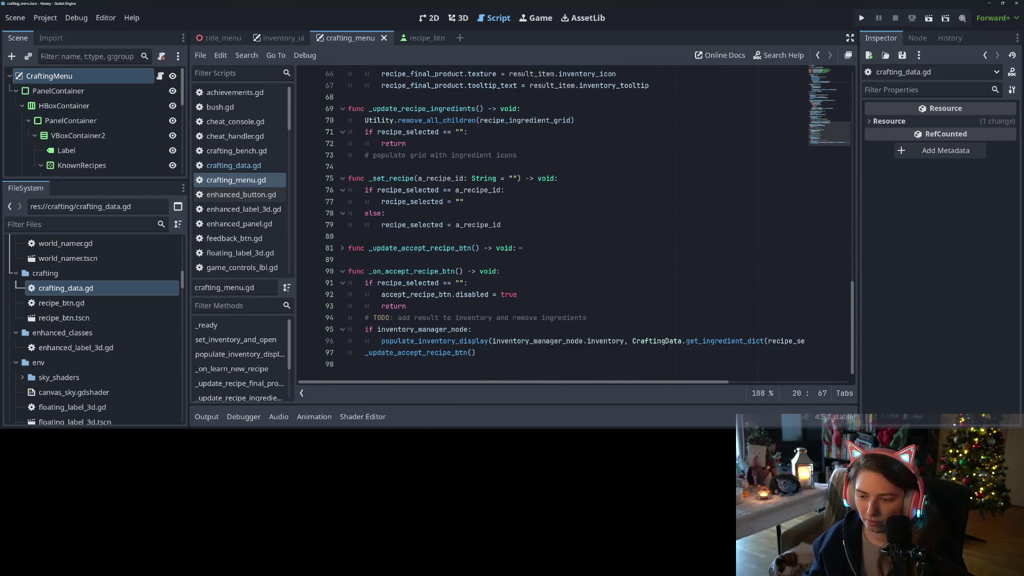
scroll(653, 344, "right", 2)
scroll(653, 349, "left", 2)
left_click(631, 341)
key("Return")
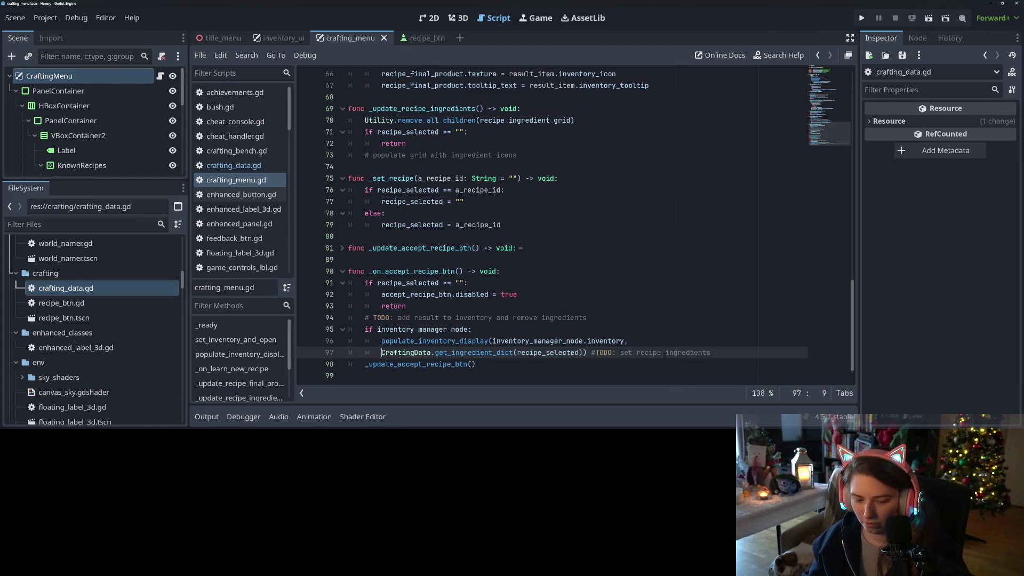
key("Tab")
key("End")
key("ctrl+shift+Left")
key("ctrl+shift+Left")
key("ctrl+shift+Left")
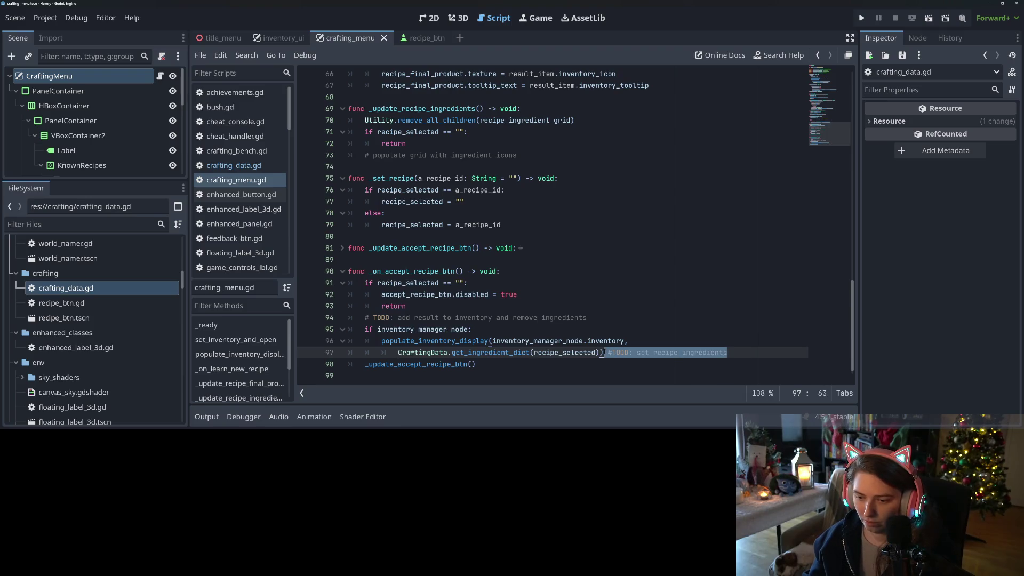
key("BackSpace")
key("ctrl+s")
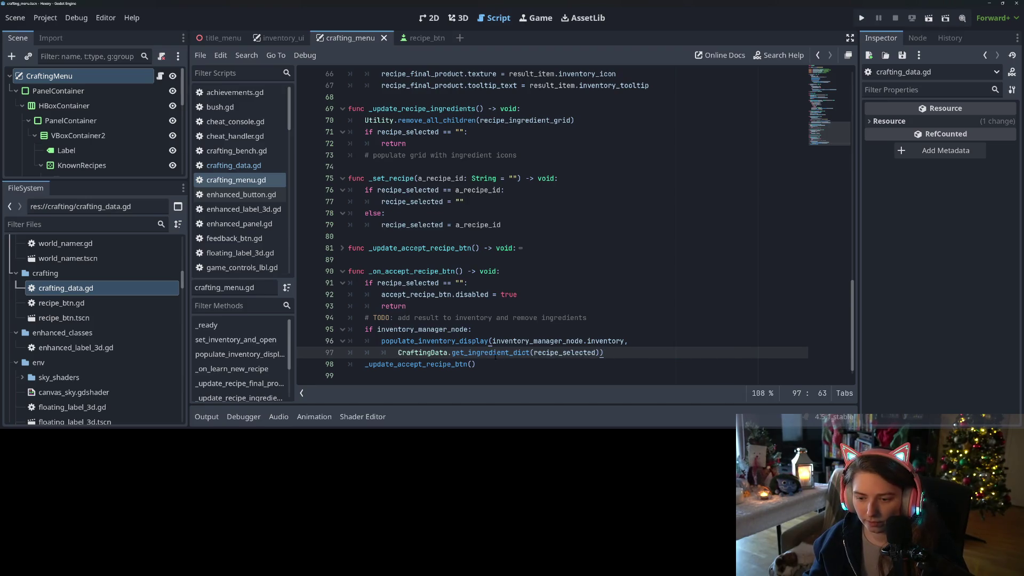
left_click_drag(397, 353, 599, 352)
key("ctrl+c")
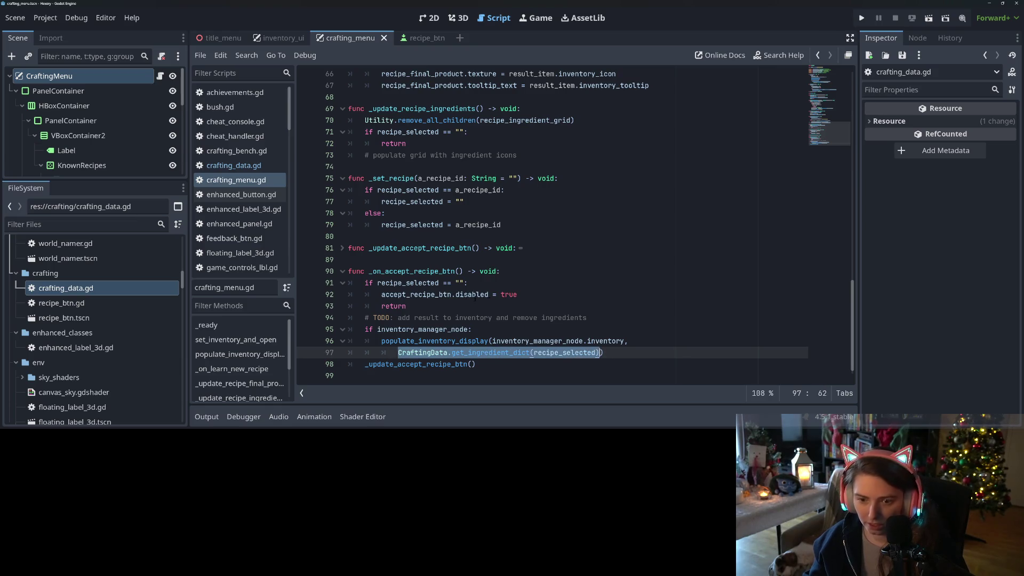
scroll(489, 299, "up", 1)
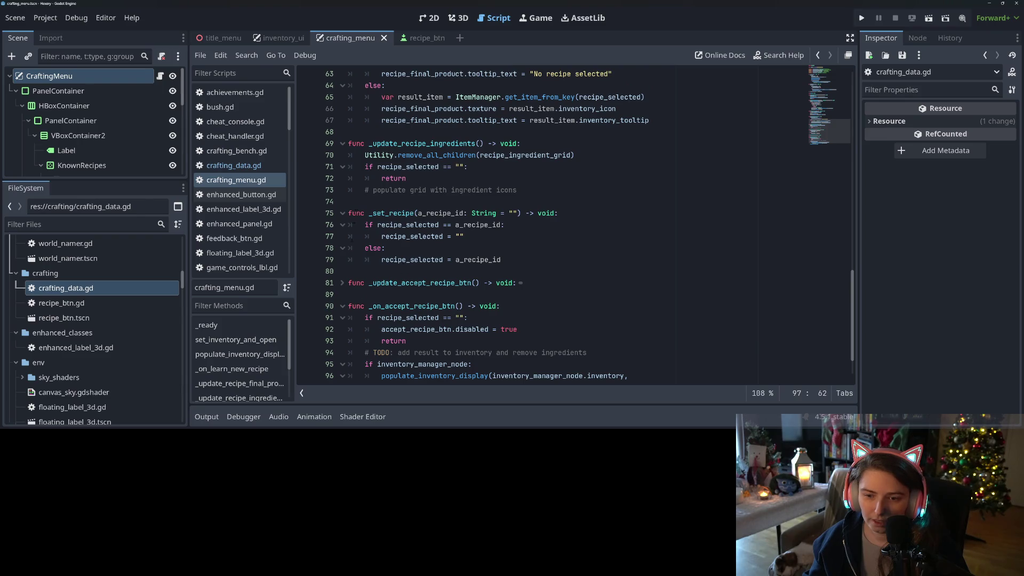
Store the pasted ingredient dictionary call in a new variable ingr_dict on line 74.
double_click(424, 144)
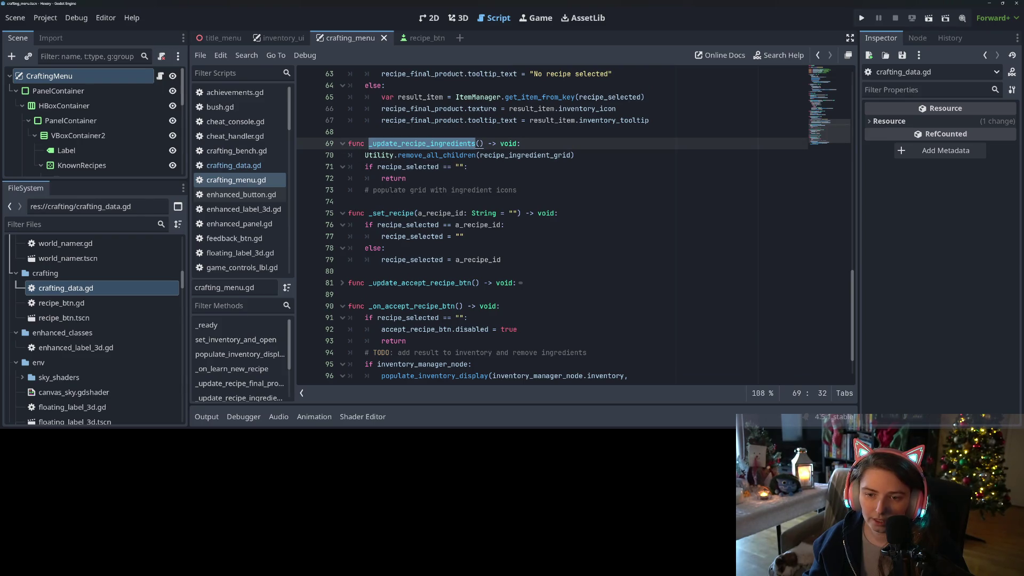
left_click(517, 190)
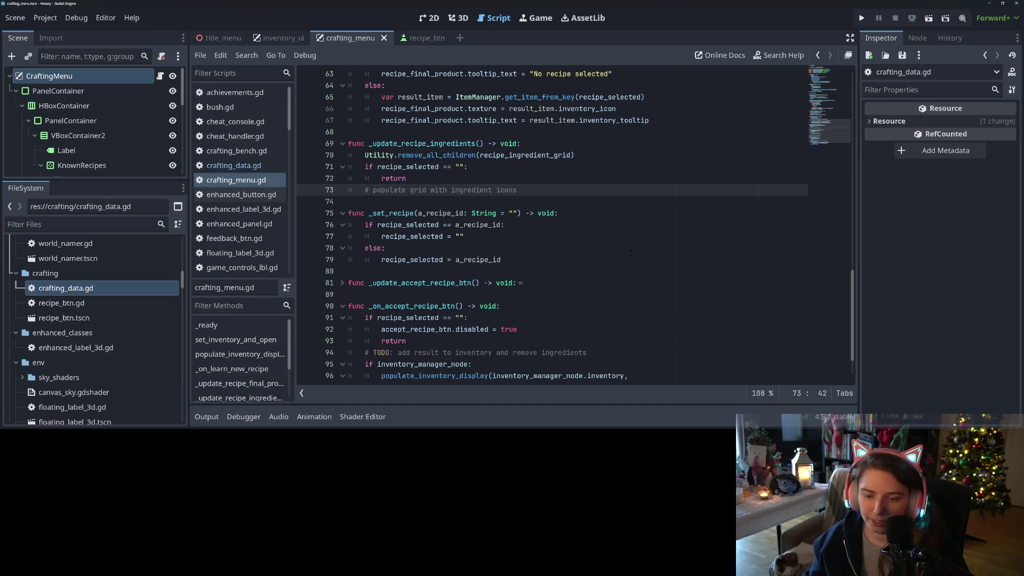
key("Return")
key("ctrl+v")
key("Home")
type("var ingr =")
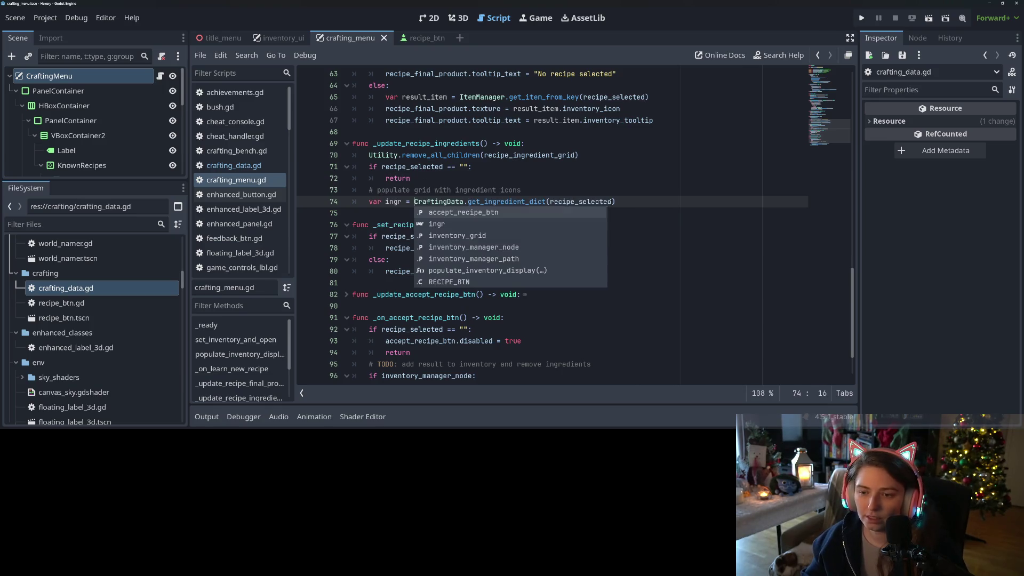
key("End")
key("ctrl+s")
left_click(400, 201)
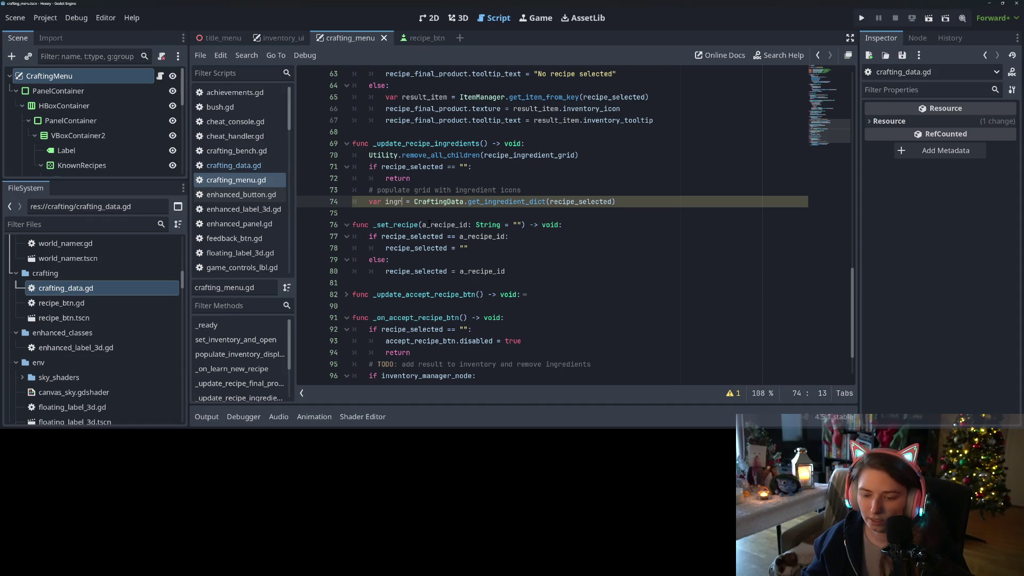
type("_dict")
key("ctrl+s")
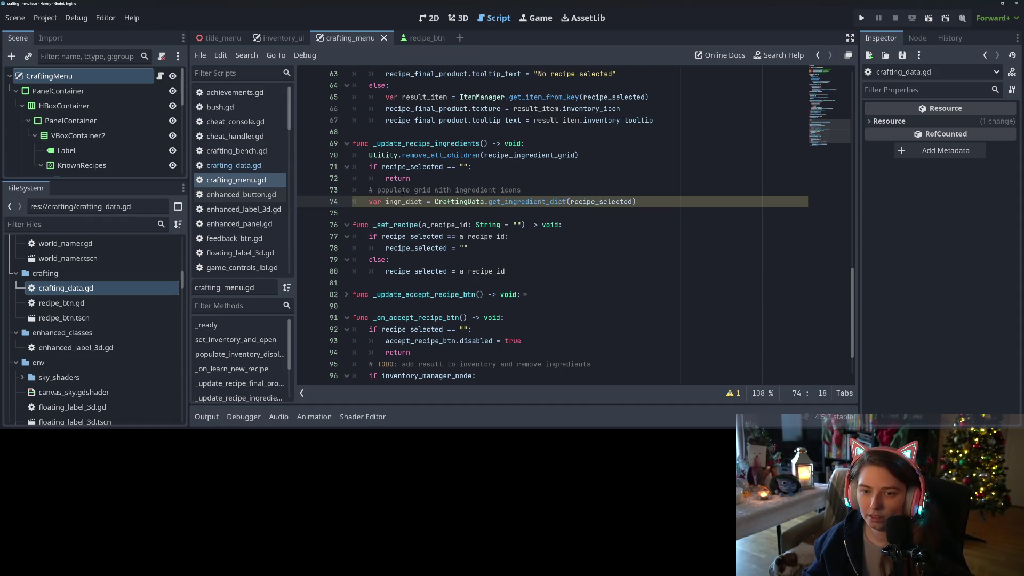
Add a loop: for a_key in ingr_dict.keys():.
left_click(545, 193)
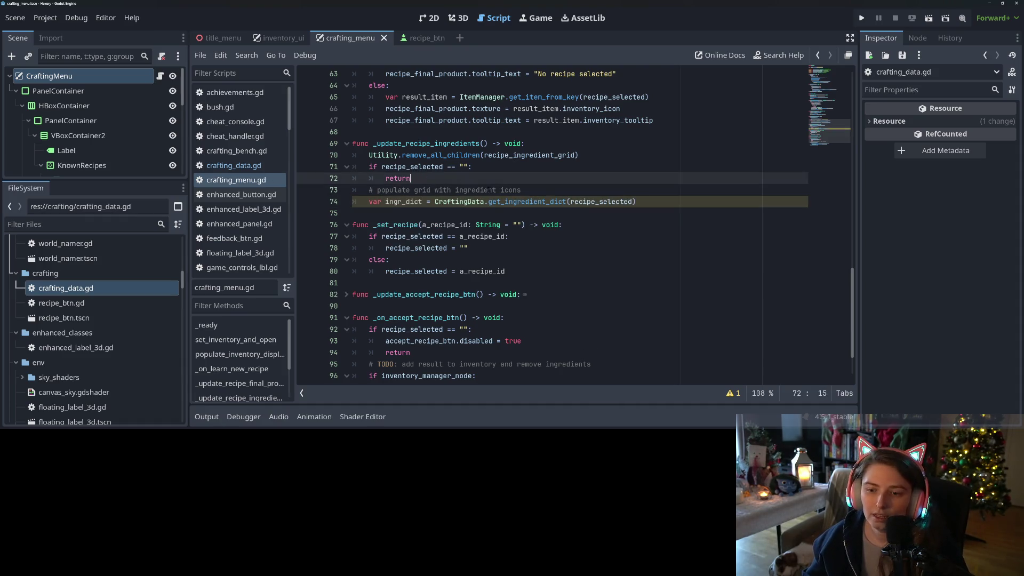
left_click(669, 204)
key("Return")
type("for ")
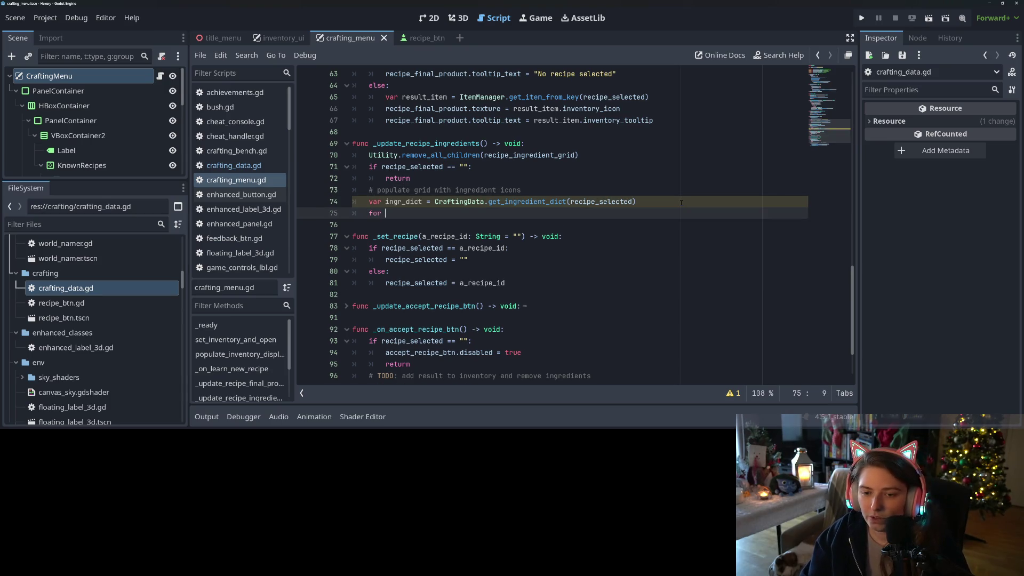
type("a_key i")
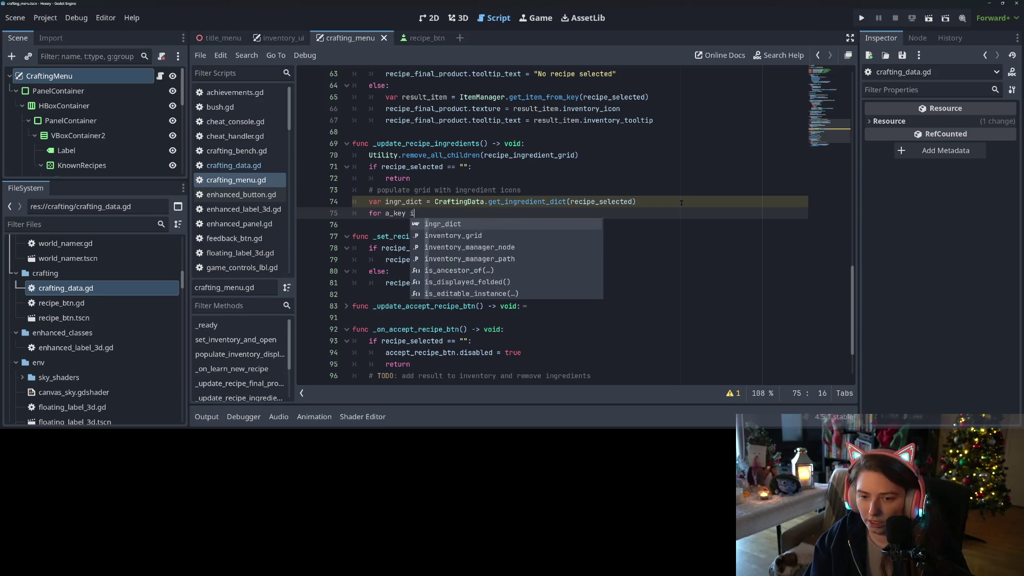
type("n ingr")
key("Return")
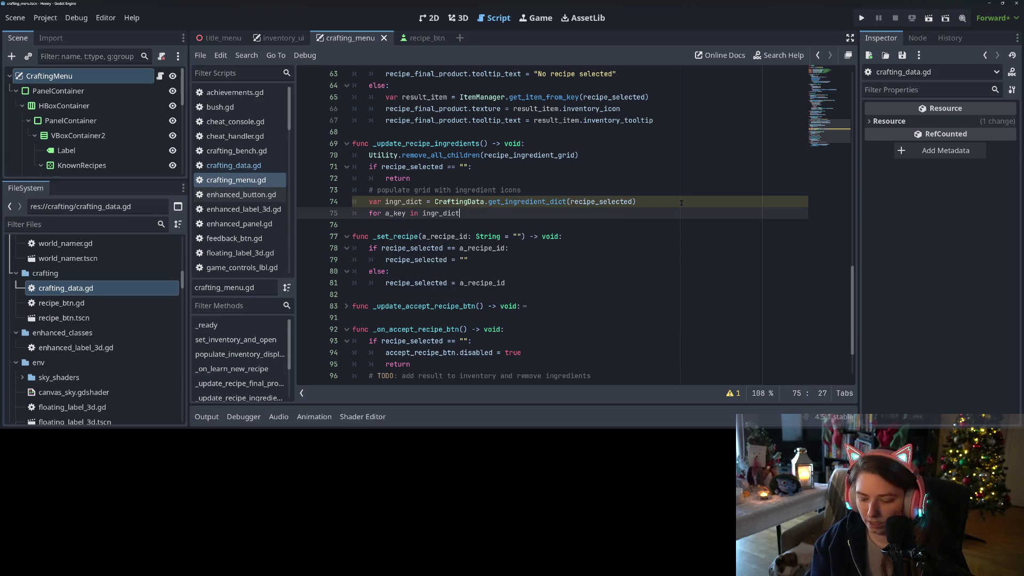
type(".keys")
key("Return")
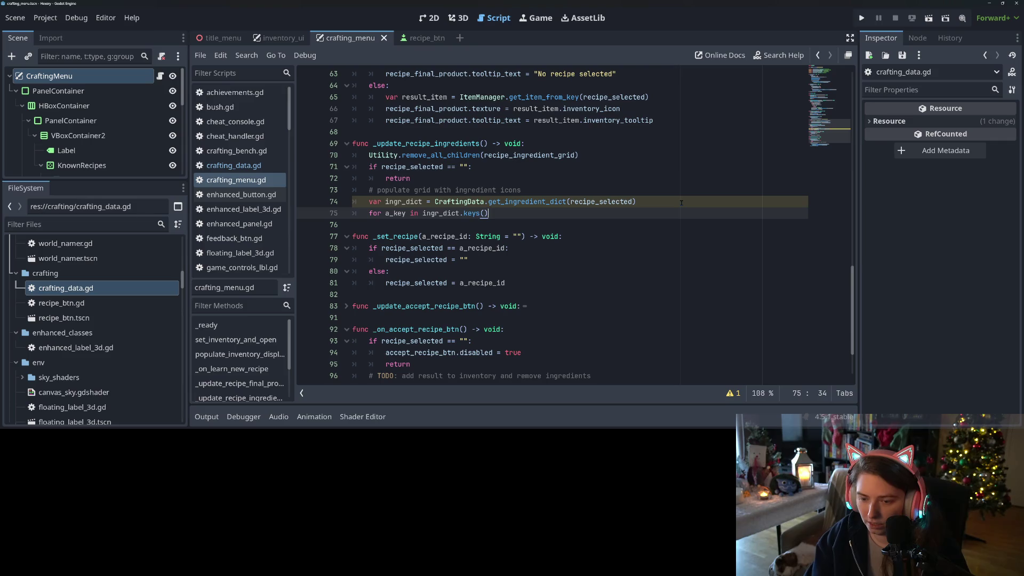
type(":")
key("Return")
In the loop body, set var an_item = ItemManager.get_item_from_key(a_key).
type("var ")
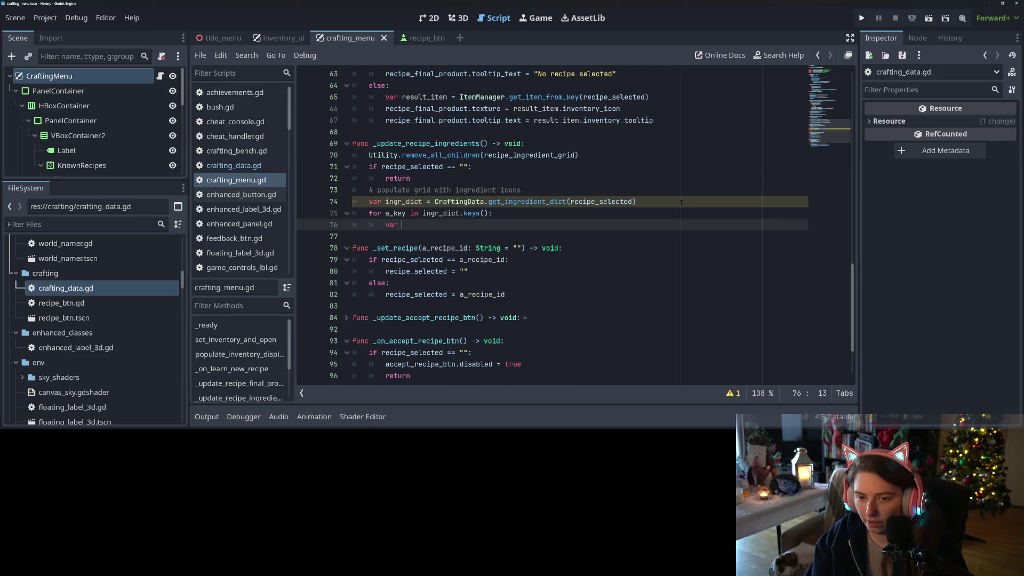
type("an_item =")
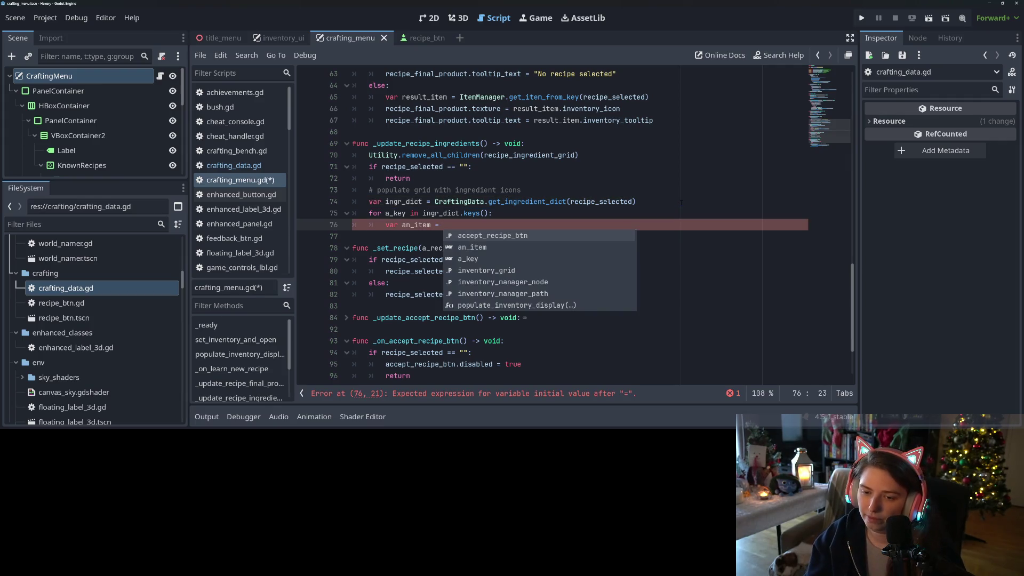
type("ItemMa")
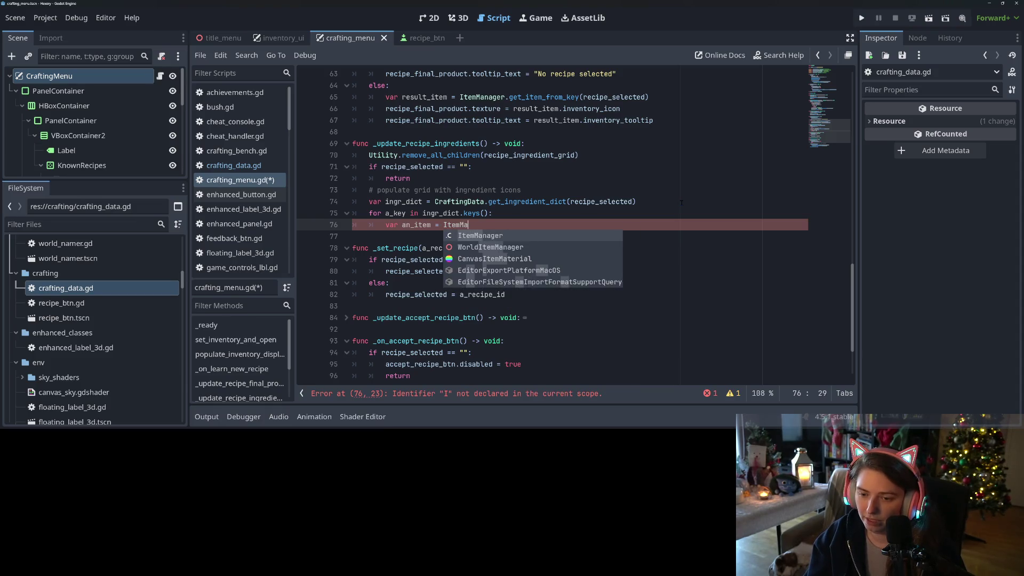
key("Return")
type(".get")
key("Return")
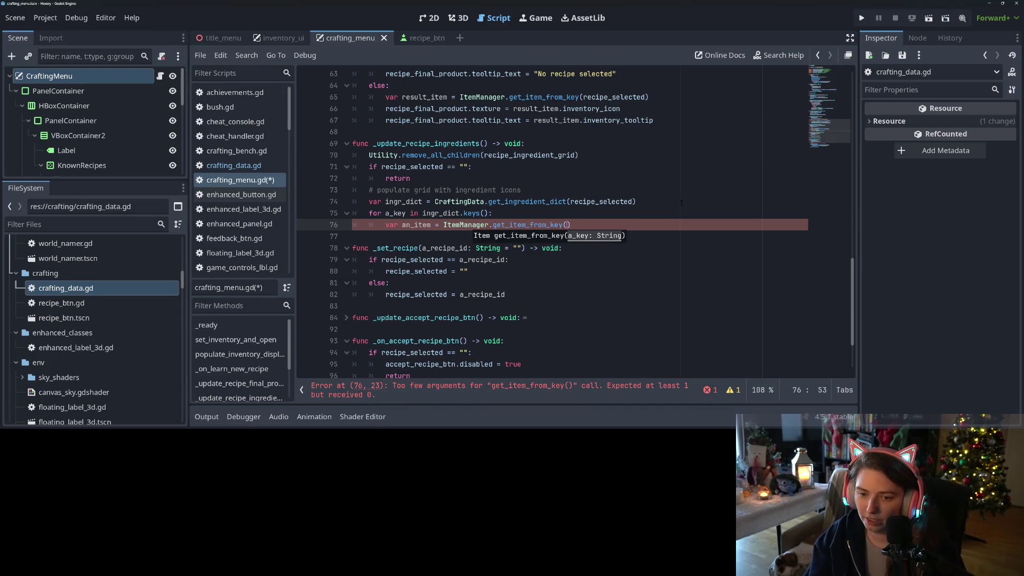
type("a_key")
key("End")
key("Return")
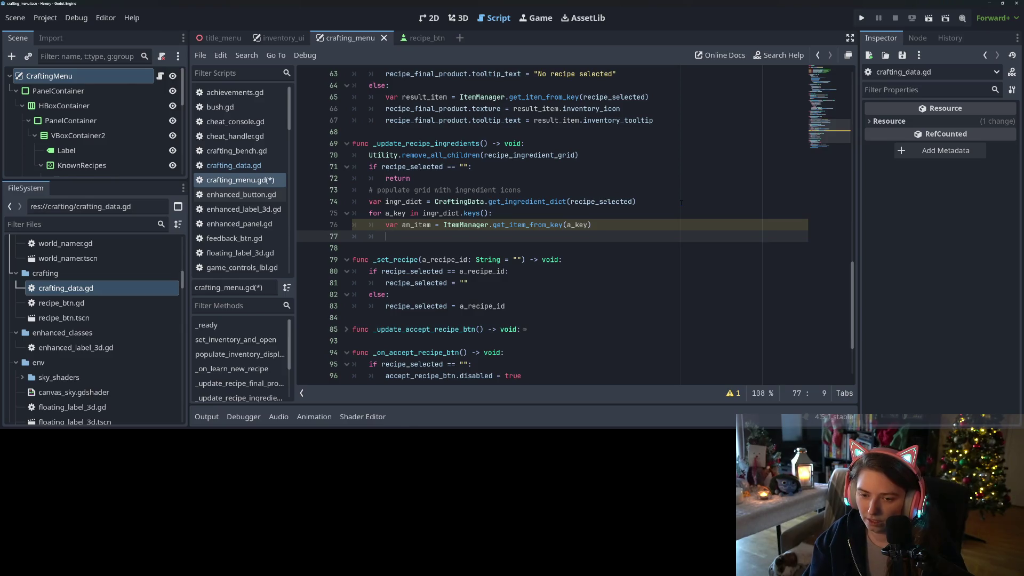
Create var new_texture = TextureRect.new() in the ingredient loop.
type("var ")
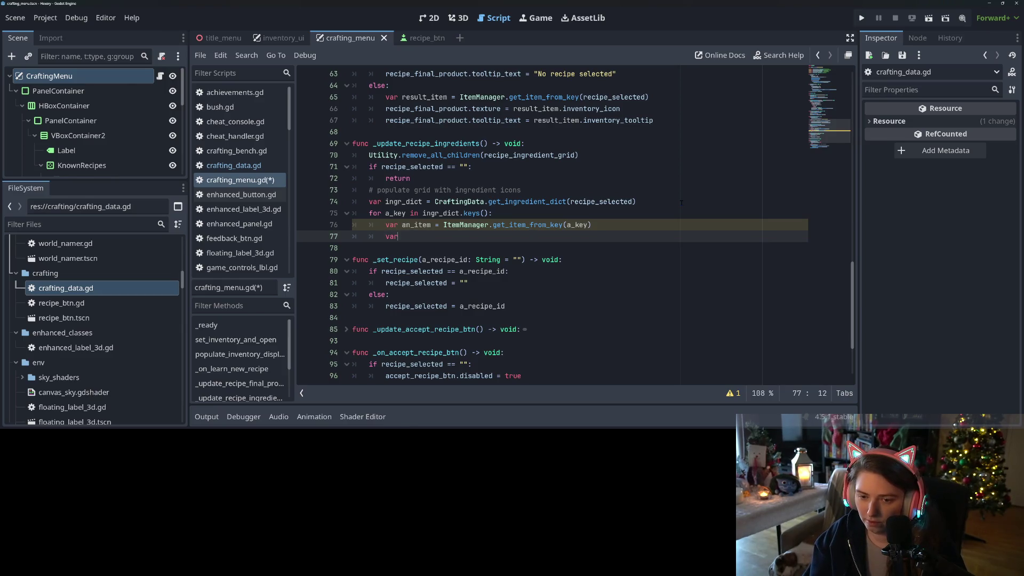
type("new_")
key("BackSpace")
key("BackSpace")
key("BackSpace")
type("t")
key("BackSpace")
type("new_texture = Textu")
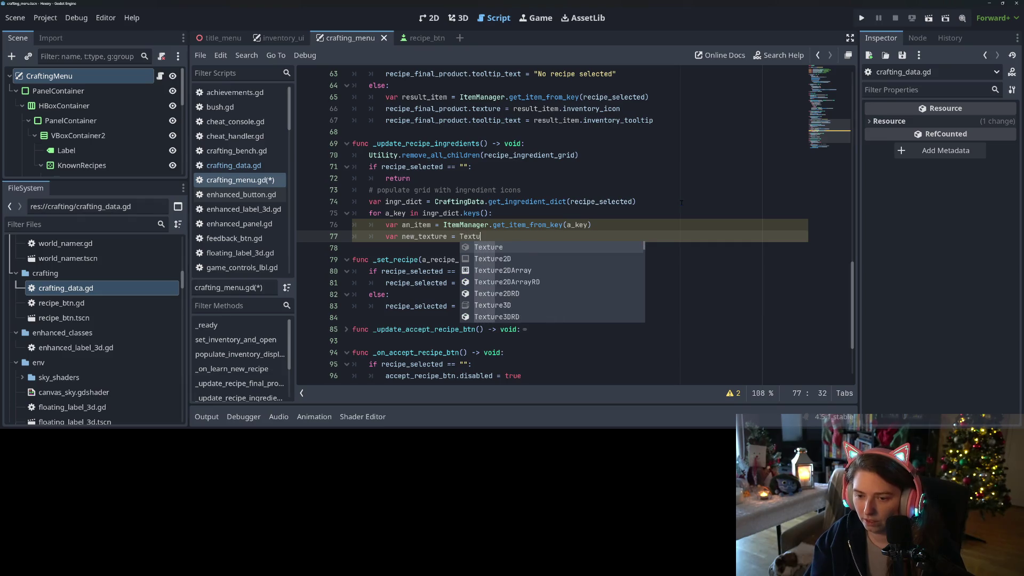
type("reR")
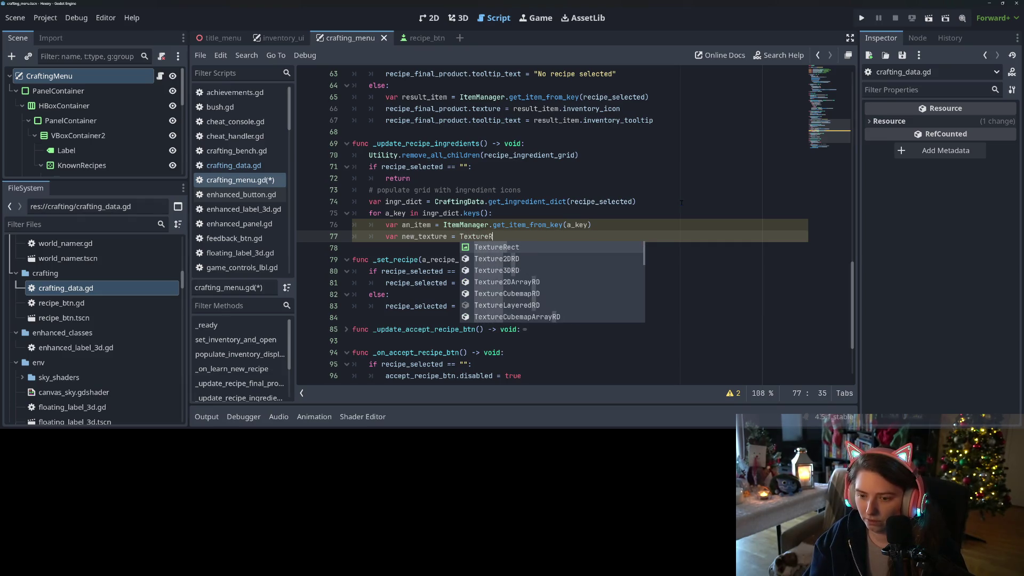
type("ect.new")
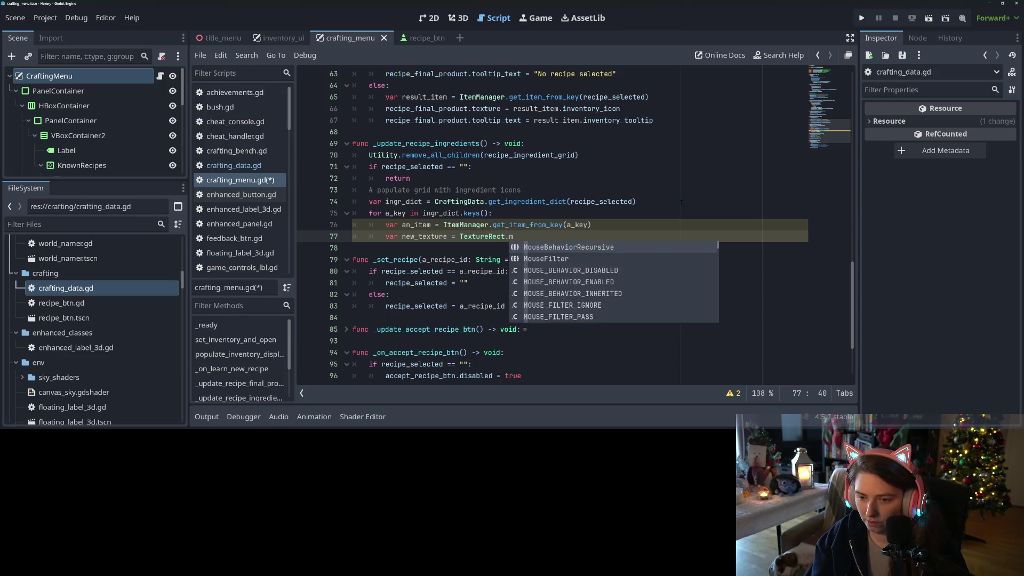
key("Return")
key("Return")
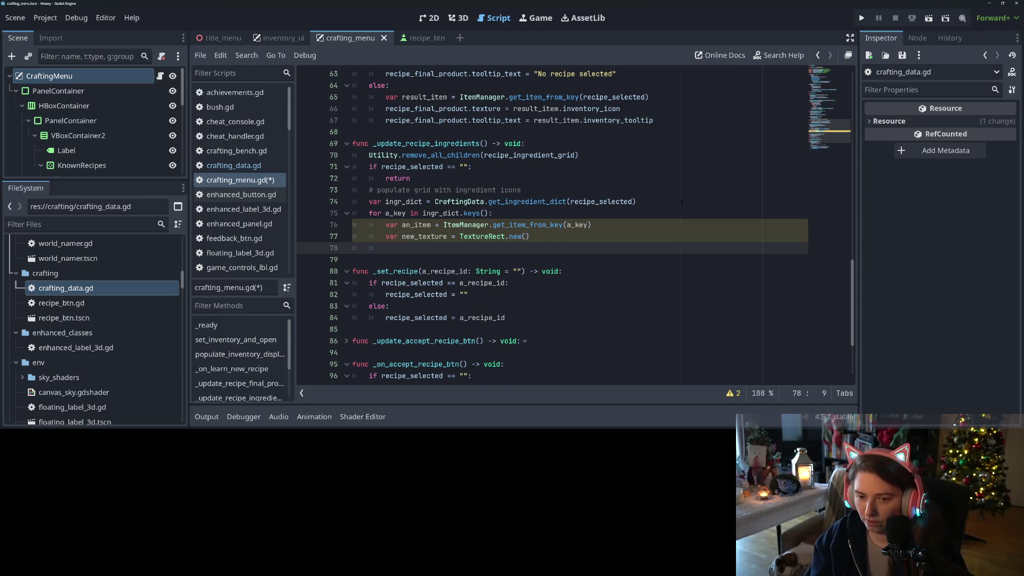
Set new_texture.texture to an_item.inventory_icon and tooltip_text to an_item.inventory_tooltip.
type("new_texture.te")
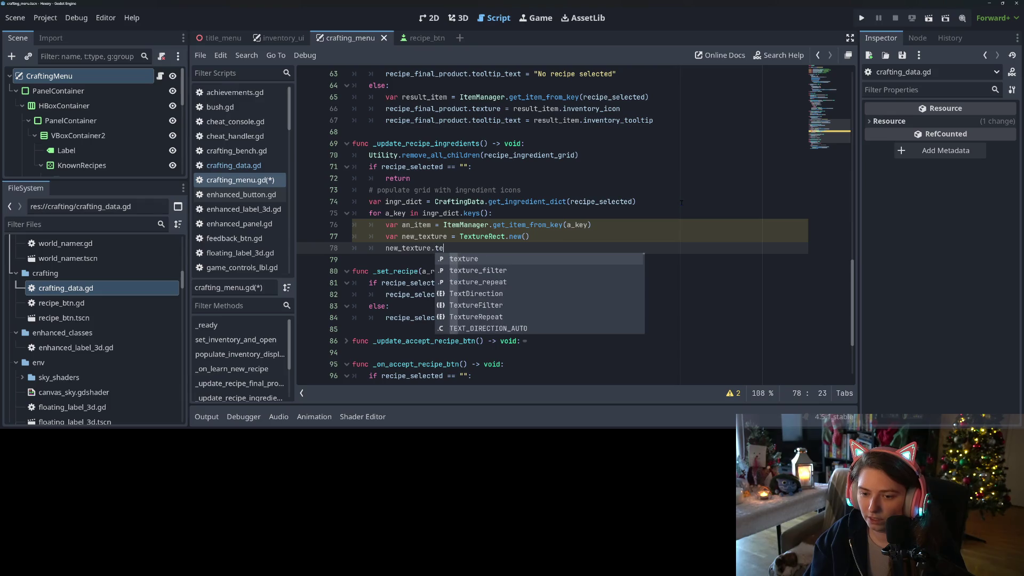
type("xture = an")
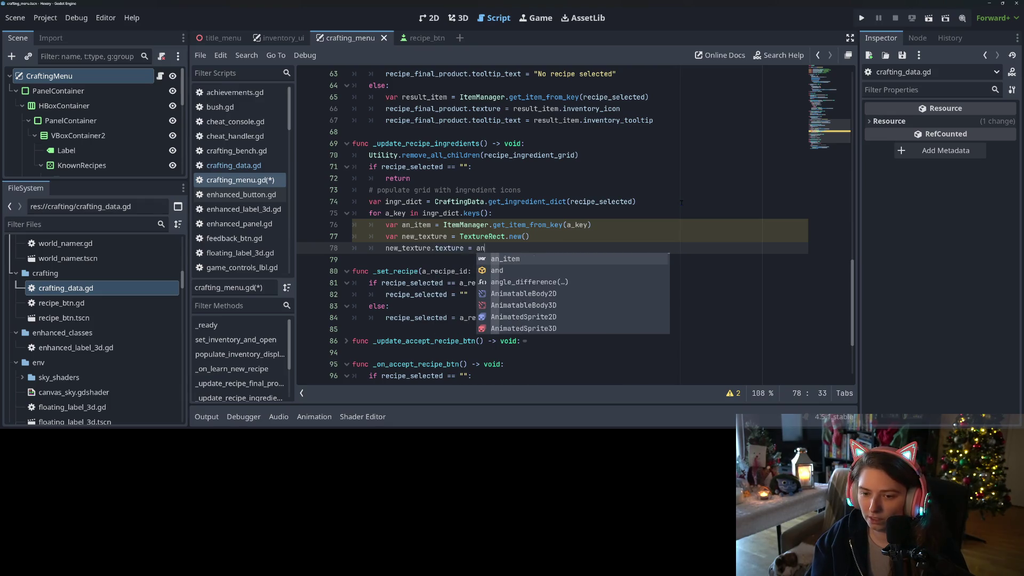
type("_item.inv")
key("Down")
key("Return")
key("Return")
type("new_texture.tool")
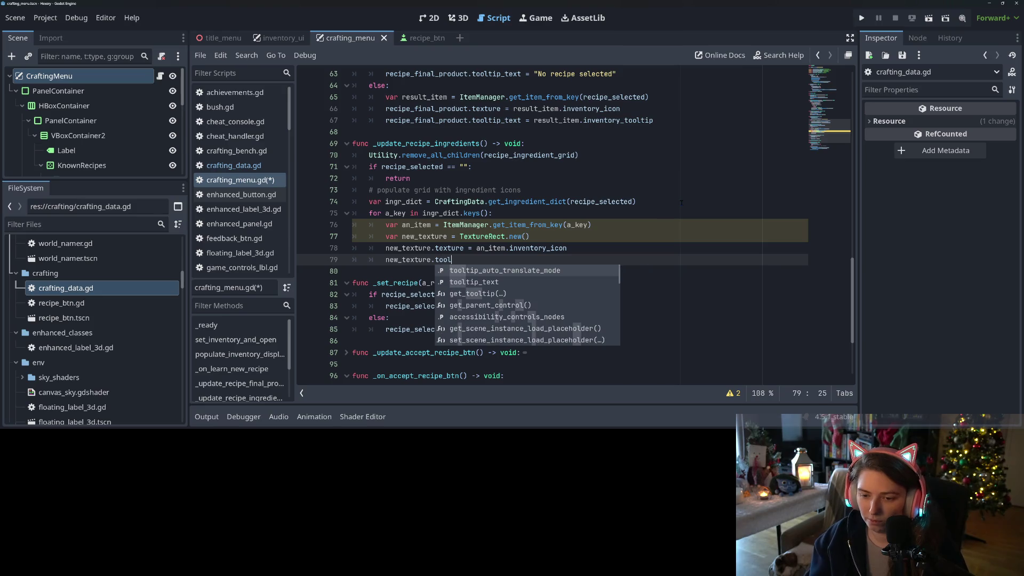
key("Down")
key("Return")
type("= an_item.")
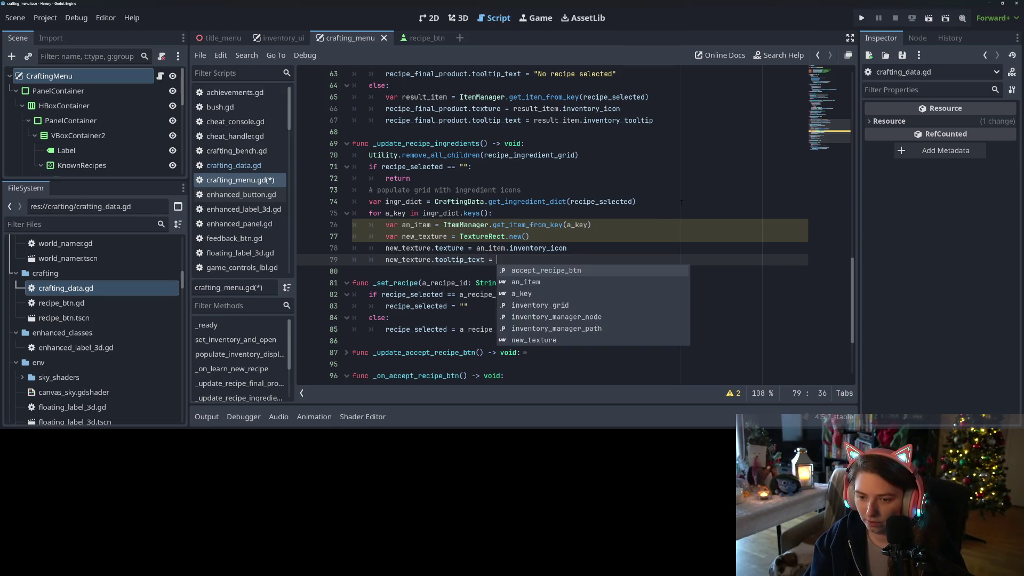
type("inv")
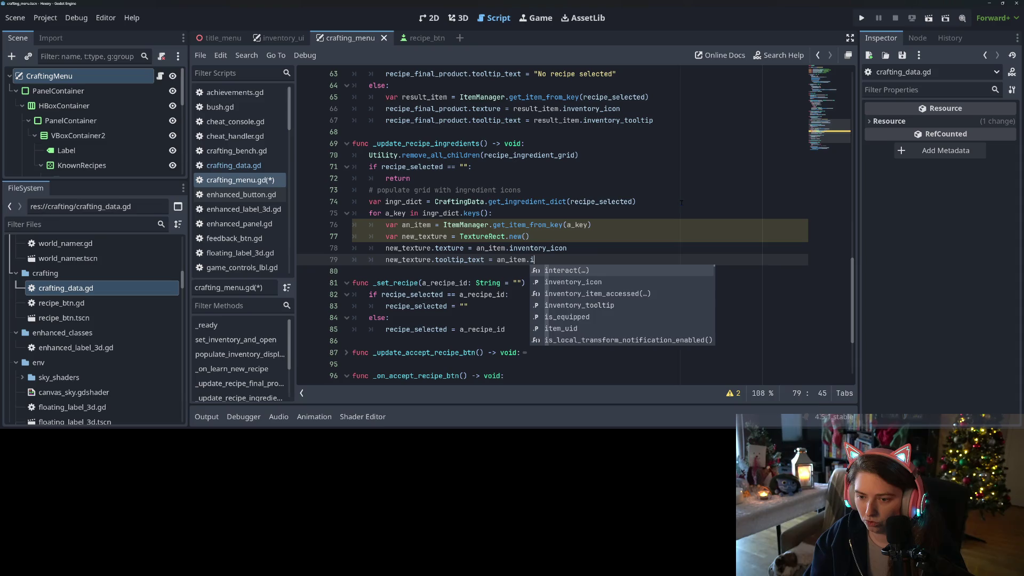
key("Down")
key("Down")
key("Return")
key("ctrl+s")
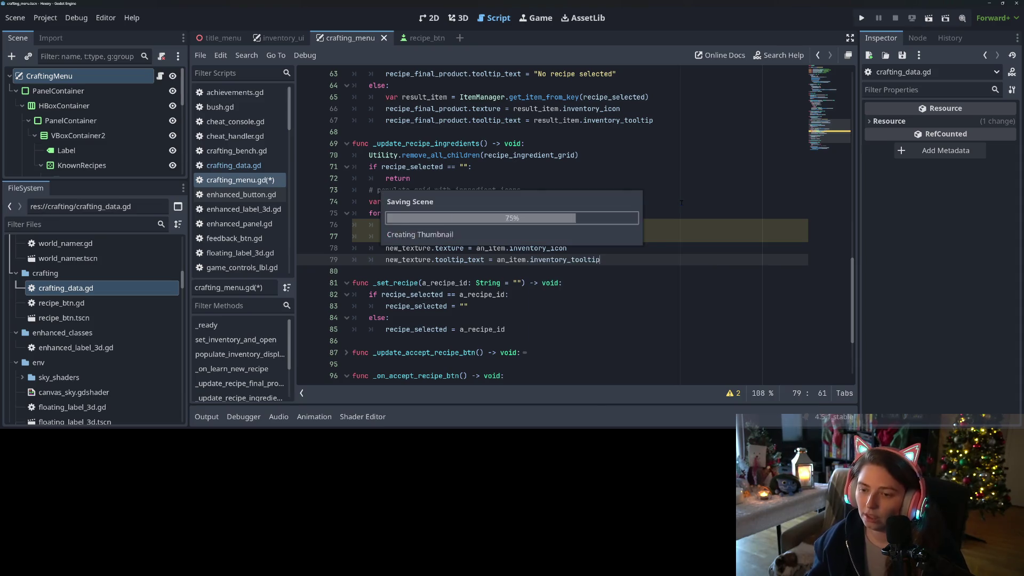
Add recipe_ingredient_grid.add_child(new_texture) below the tooltip line and save.
left_click(462, 236)
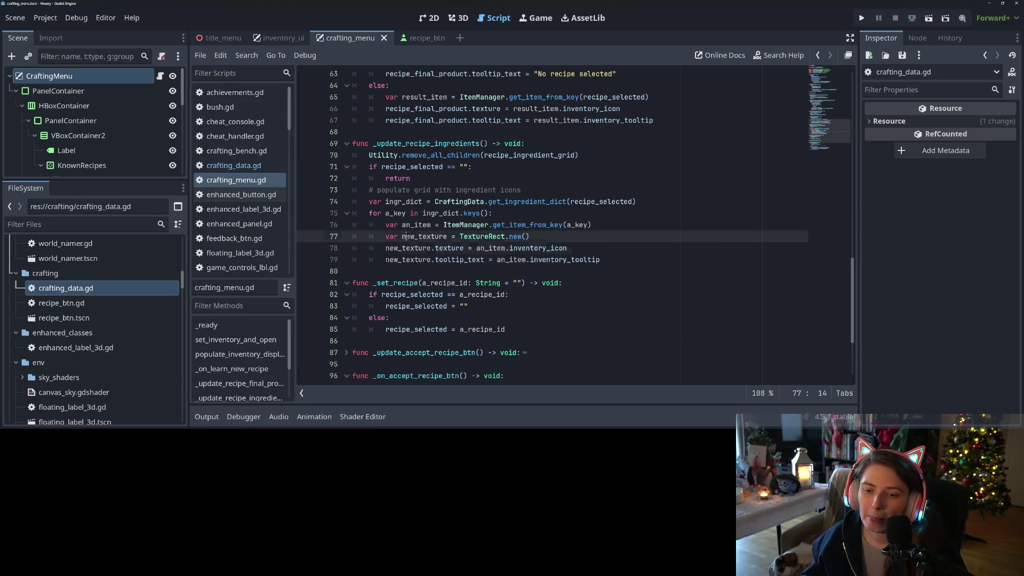
left_click(433, 213)
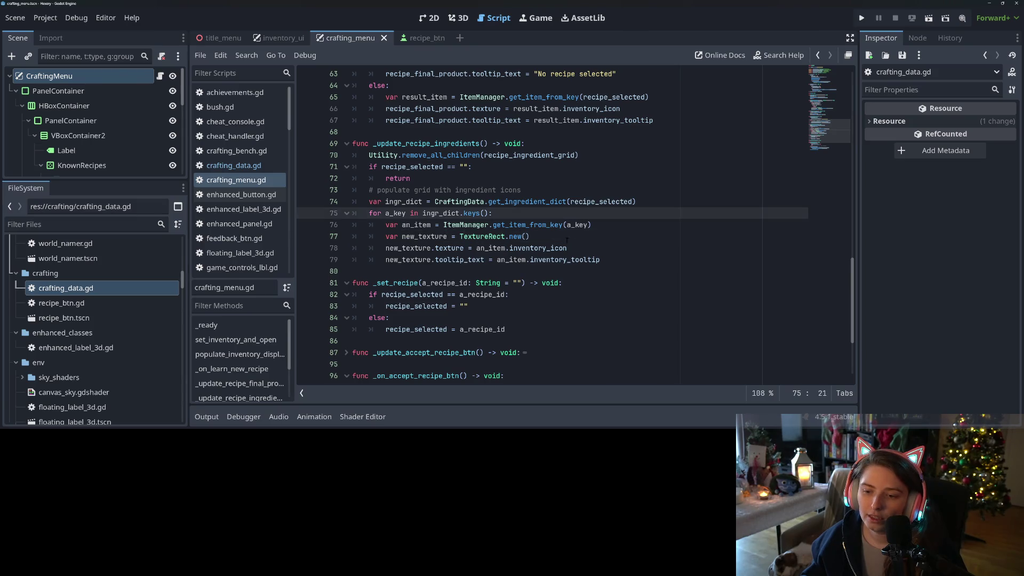
left_click(618, 260)
key("Return")
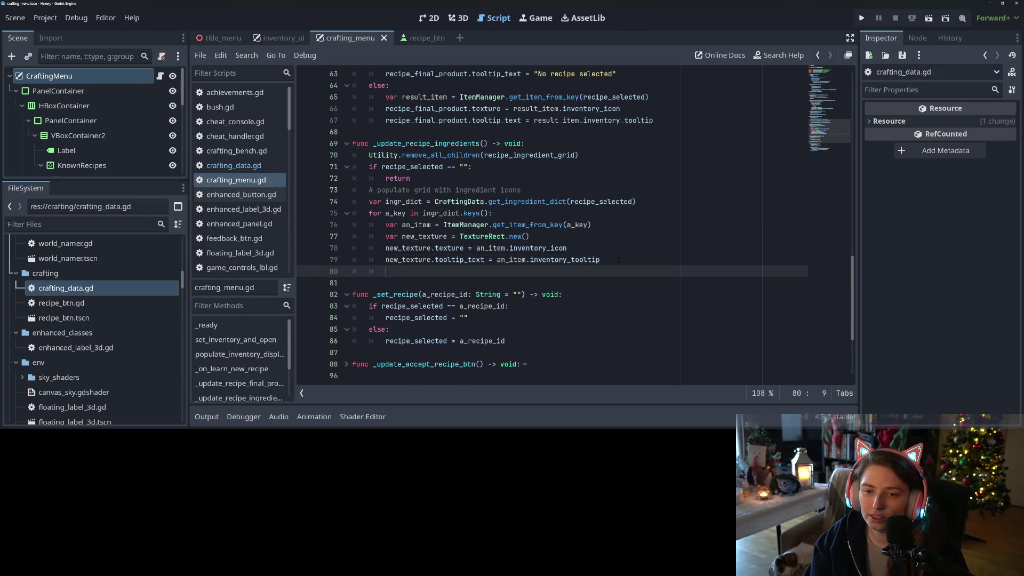
type("reci")
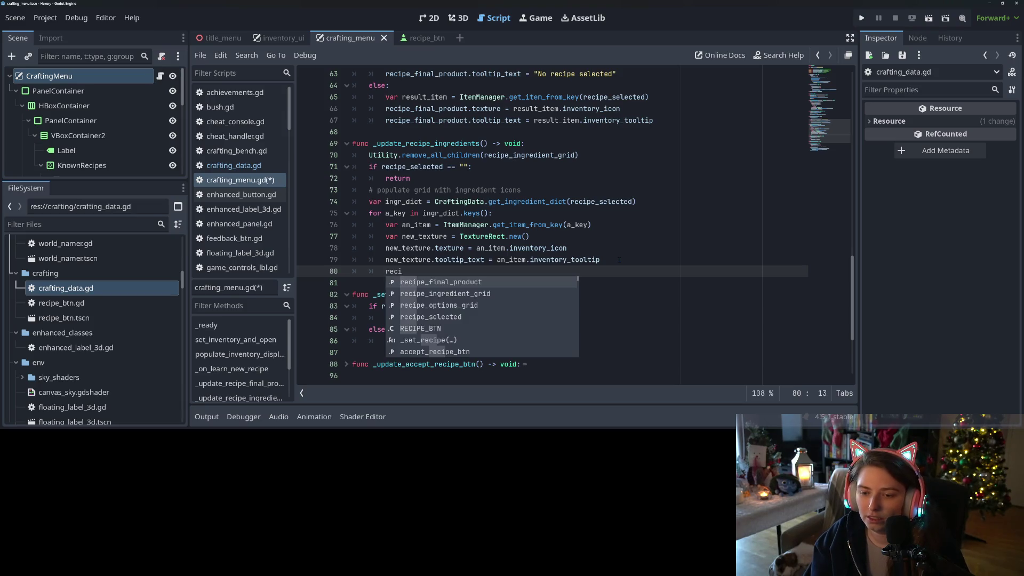
key("Down")
key("Return")
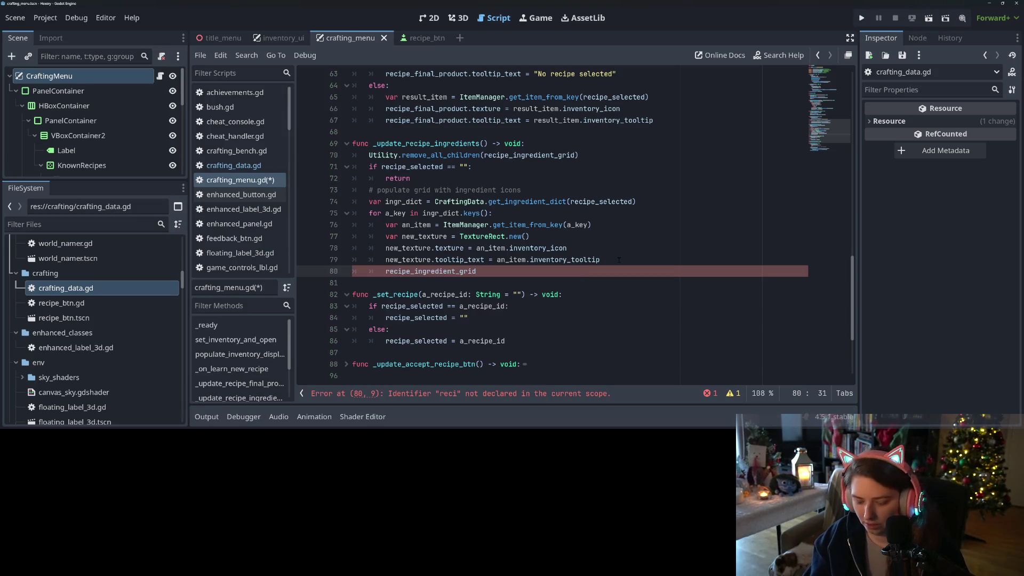
type(".add_child(new")
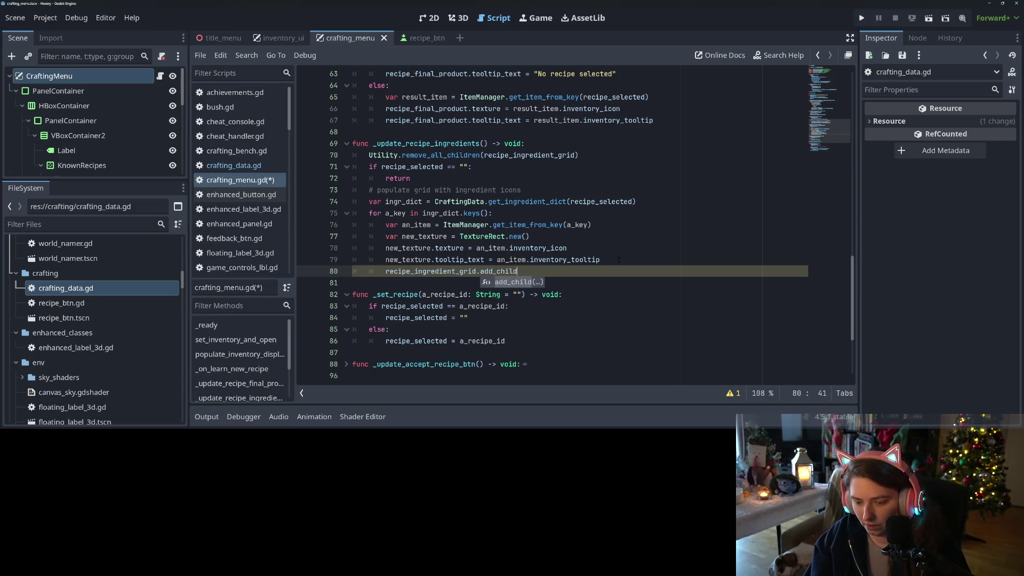
type("_")
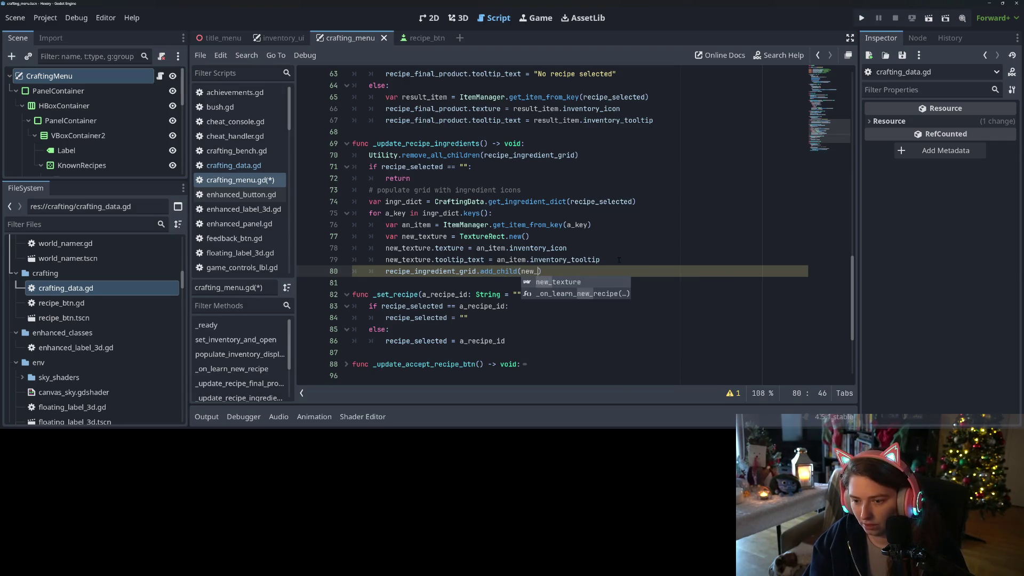
key("Return")
key("ctrl+s")
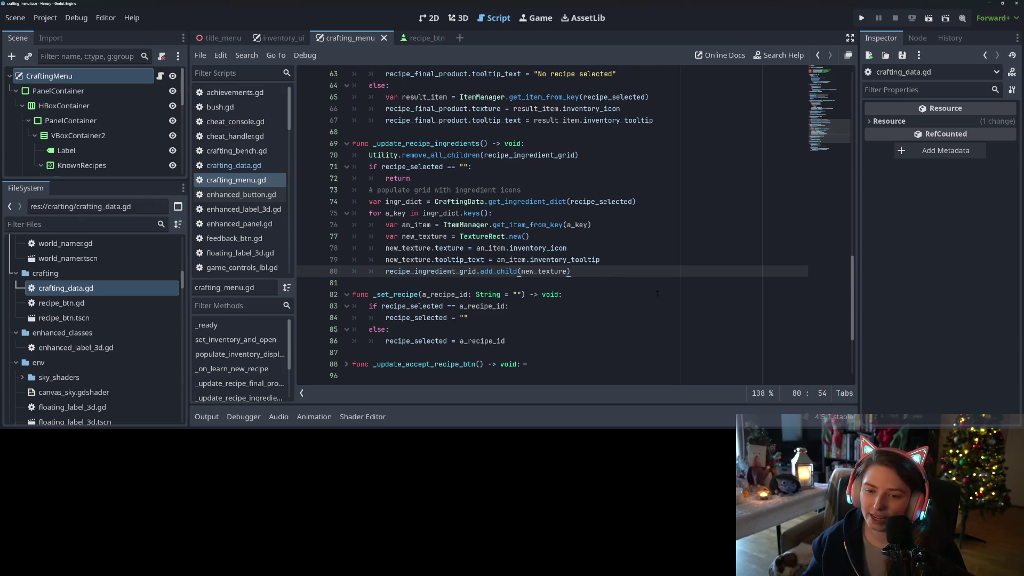
Save crafting_menu.gd and dismiss the documentation popup.
key("ctrl+s")
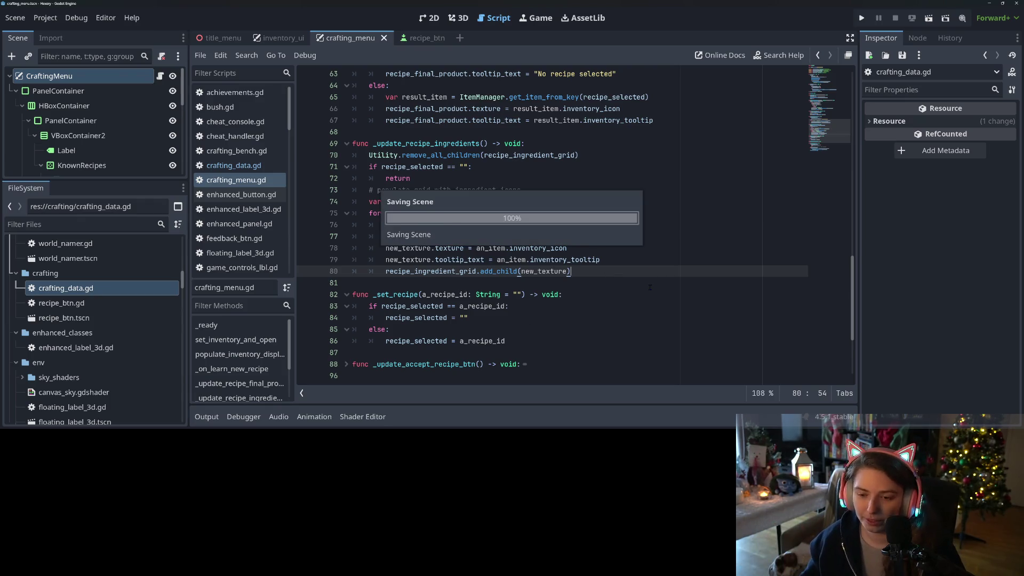
mouse_move(552, 248)
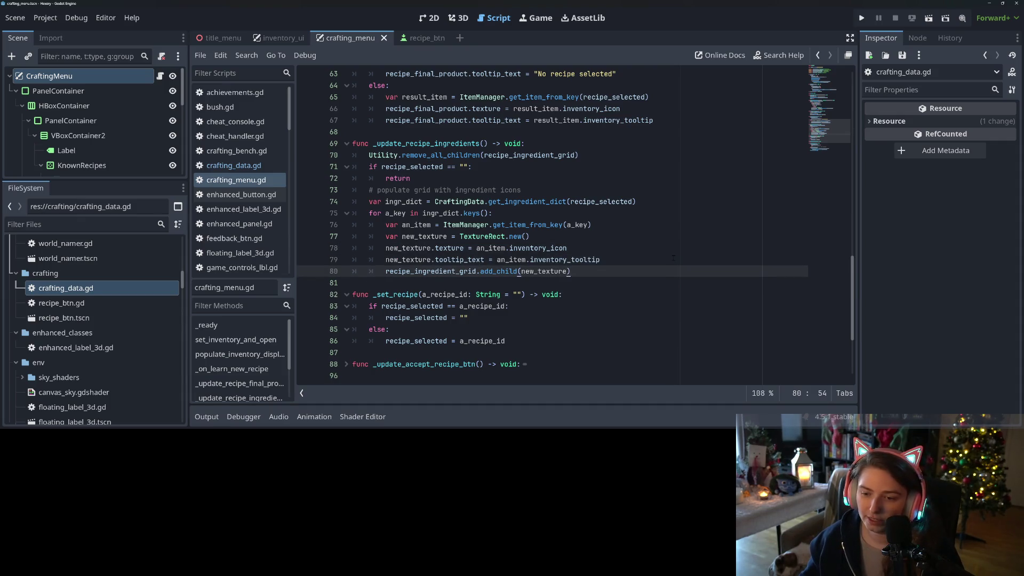
scroll(673, 258, "down", 1)
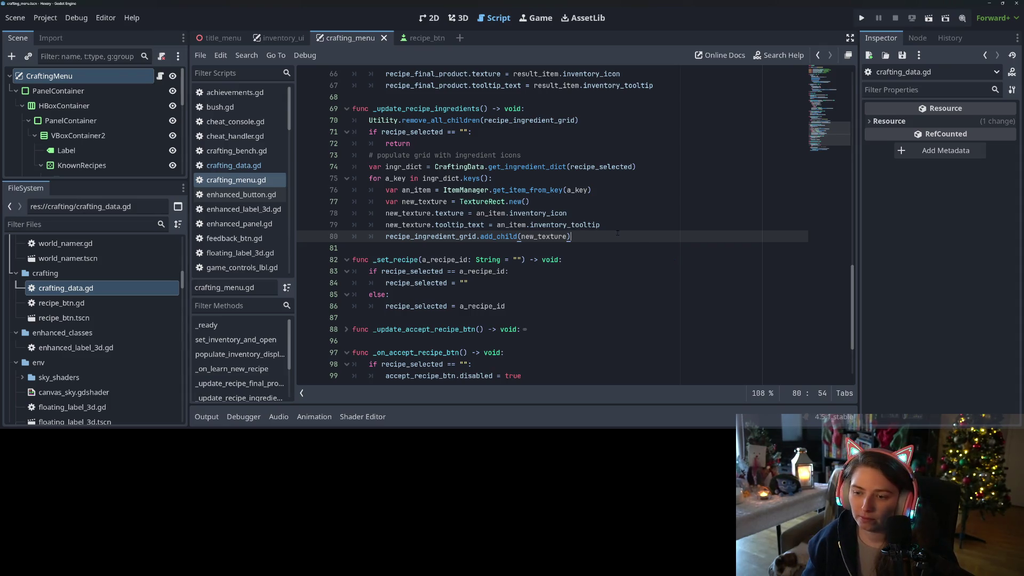
mouse_move(584, 224)
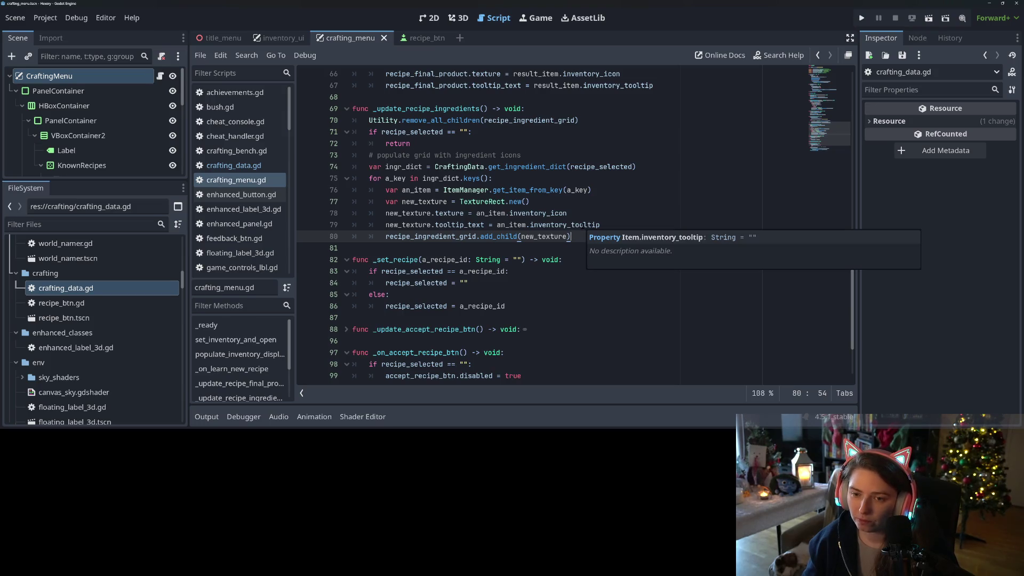
left_click(453, 166)
left_click(559, 201)
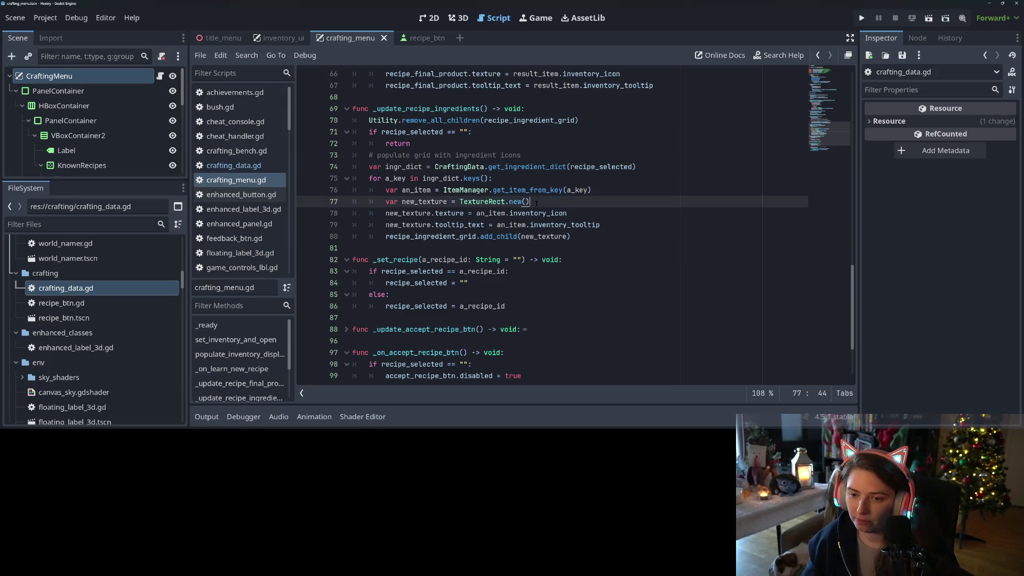
scroll(559, 214, "up", 1)
Scroll up past remove_all_children, _update_recipe_ingredients and _on_learn_new_recipe to populate_inventory_display.
left_click(405, 201)
double_click(442, 154)
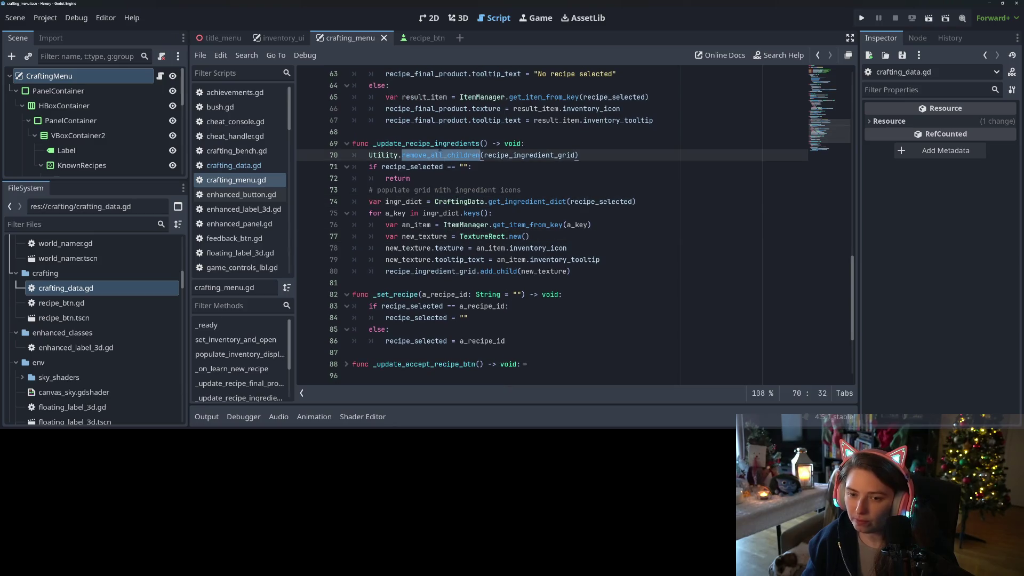
double_click(426, 143)
scroll(533, 231, "up", 4)
scroll(533, 231, "up", 2)
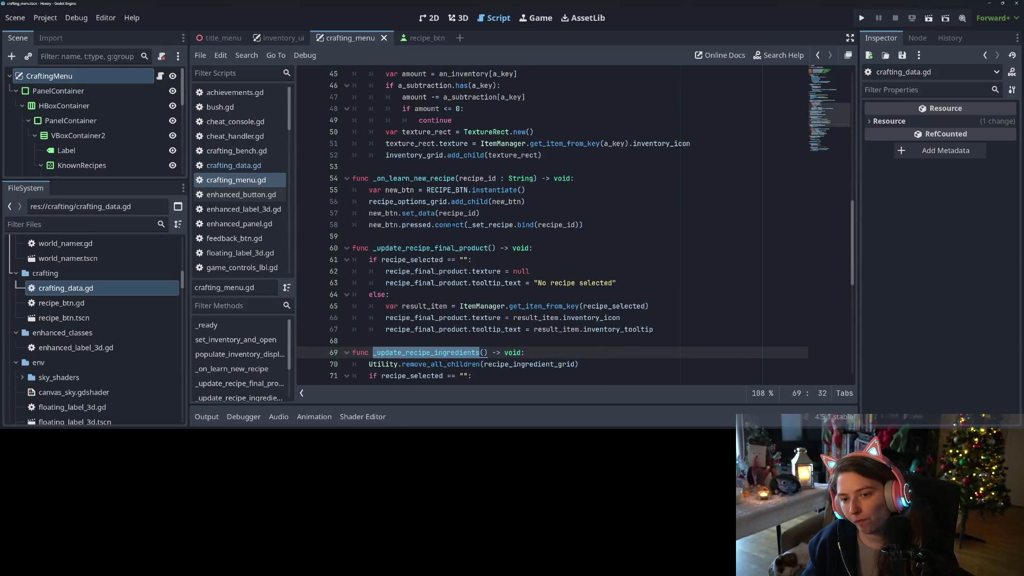
double_click(413, 178)
scroll(533, 229, "up", 7)
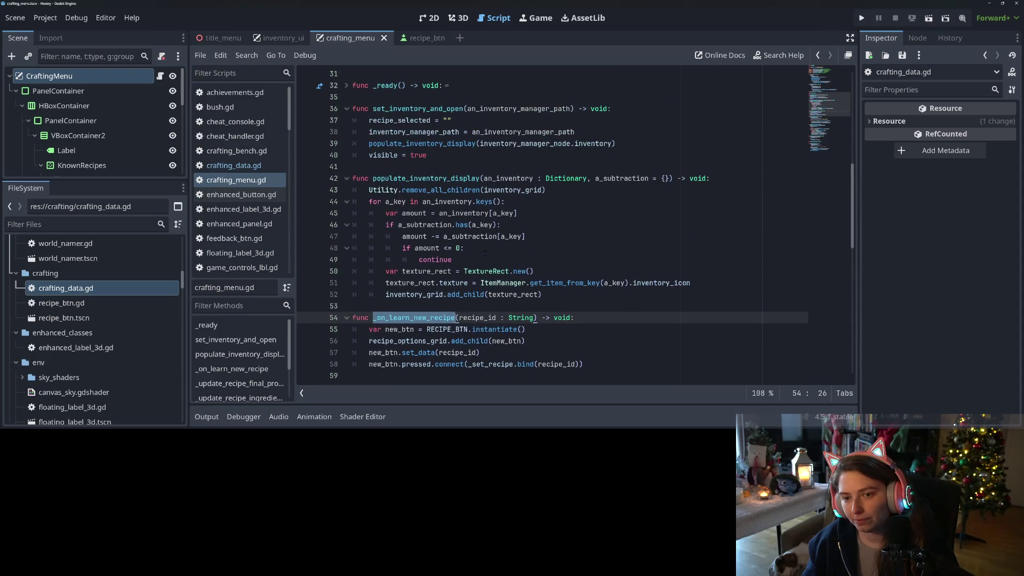
double_click(446, 248)
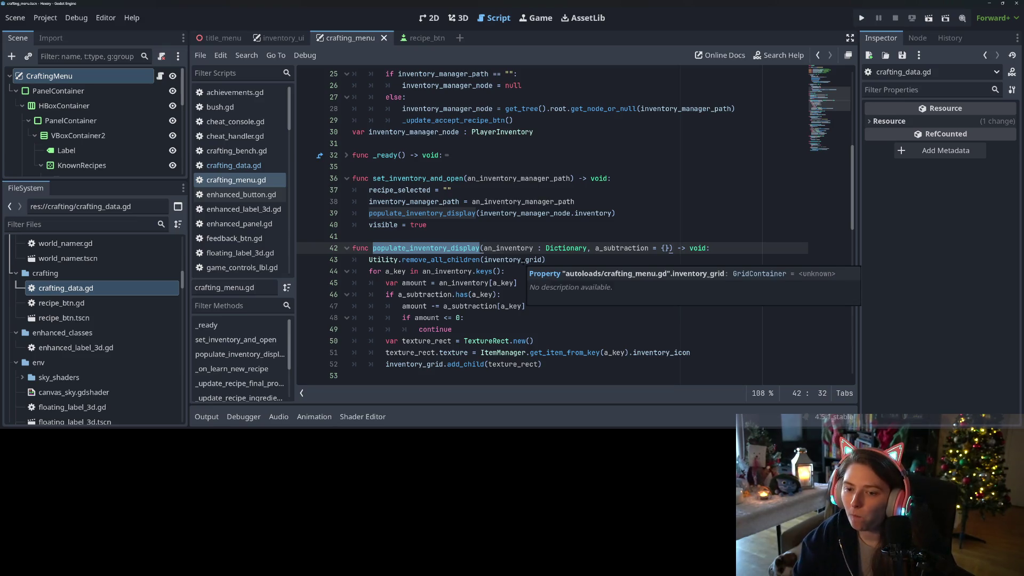
Unfold _ready and add a ## DEBUG comment after the signal connect line.
left_click(347, 155)
left_click(455, 168)
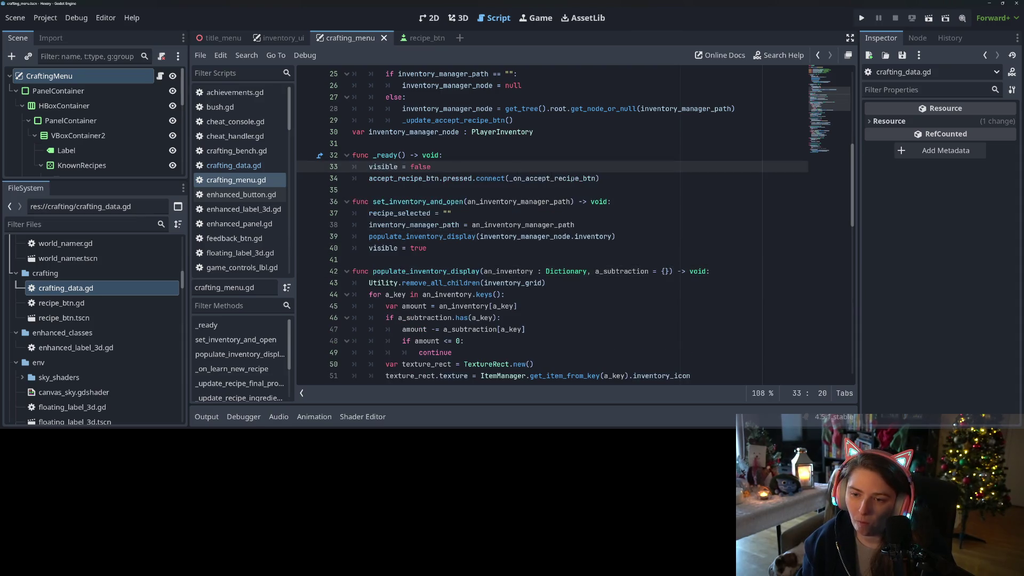
left_click(618, 180)
key("Return")
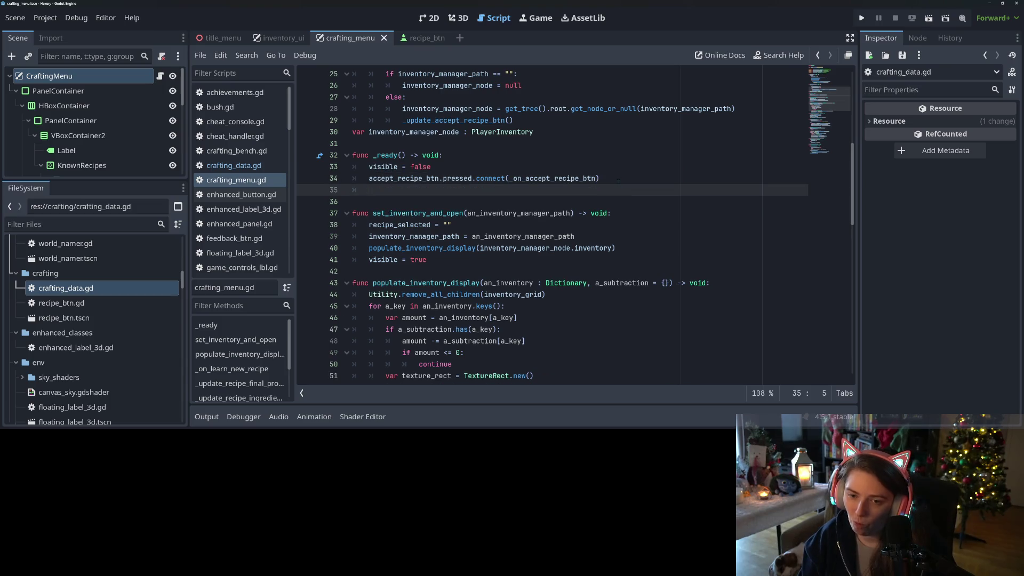
type("# ")
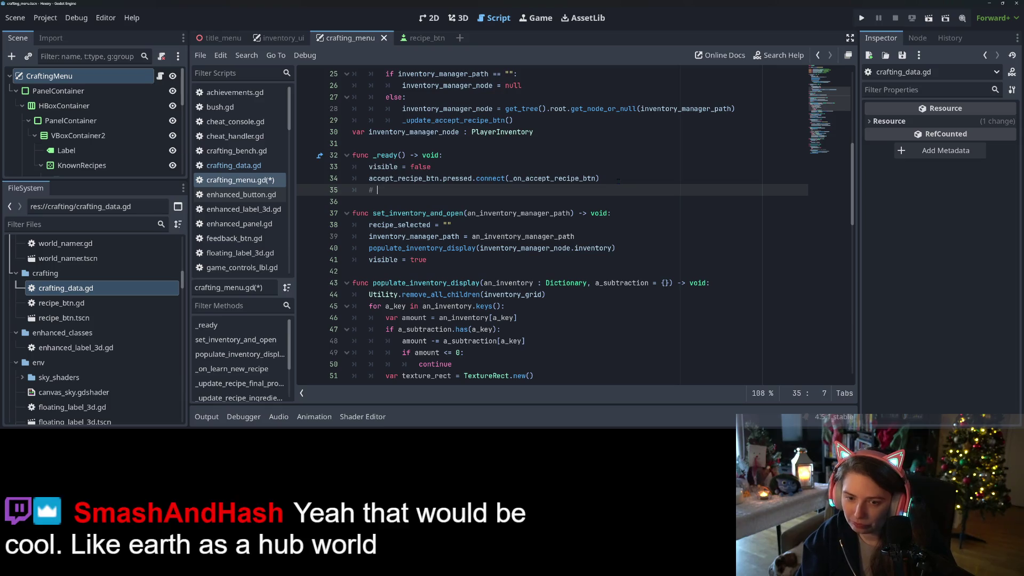
type("DEBUG")
key("Return")
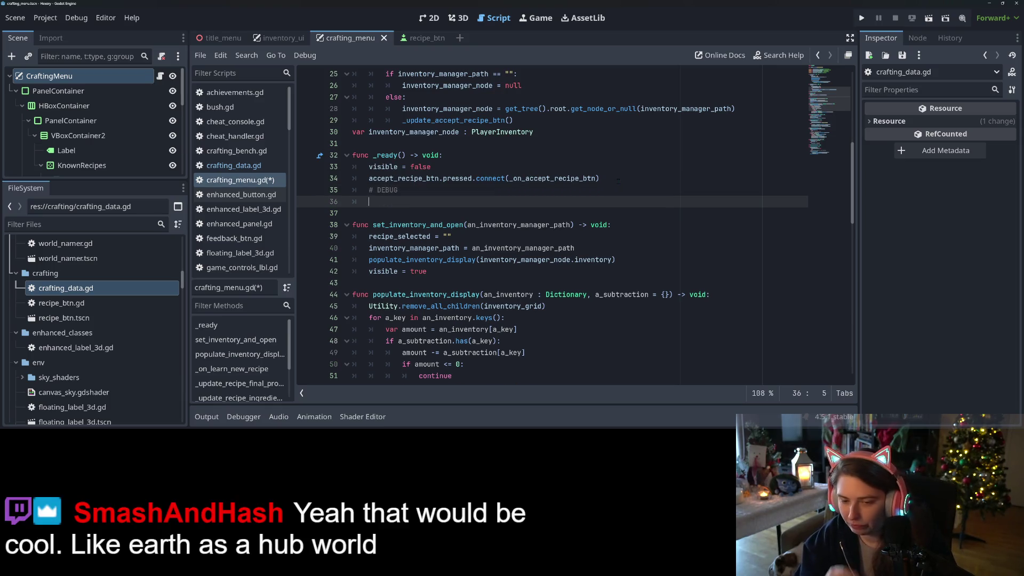
key("Up")
type("#")
key("Down")
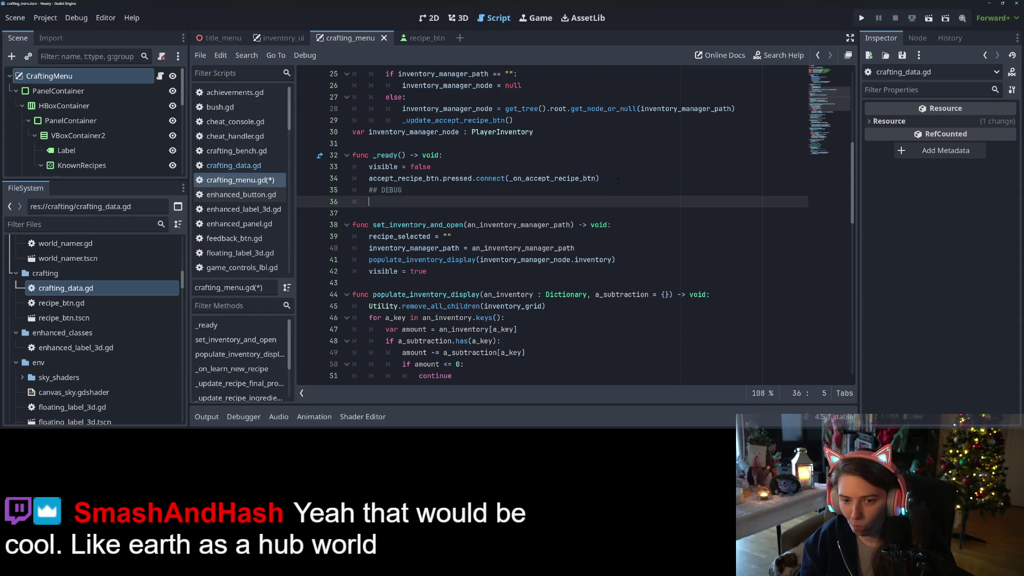
Copy the _on_learn_new_recipe name and paste it on line 36.
scroll(517, 185, "down", 4)
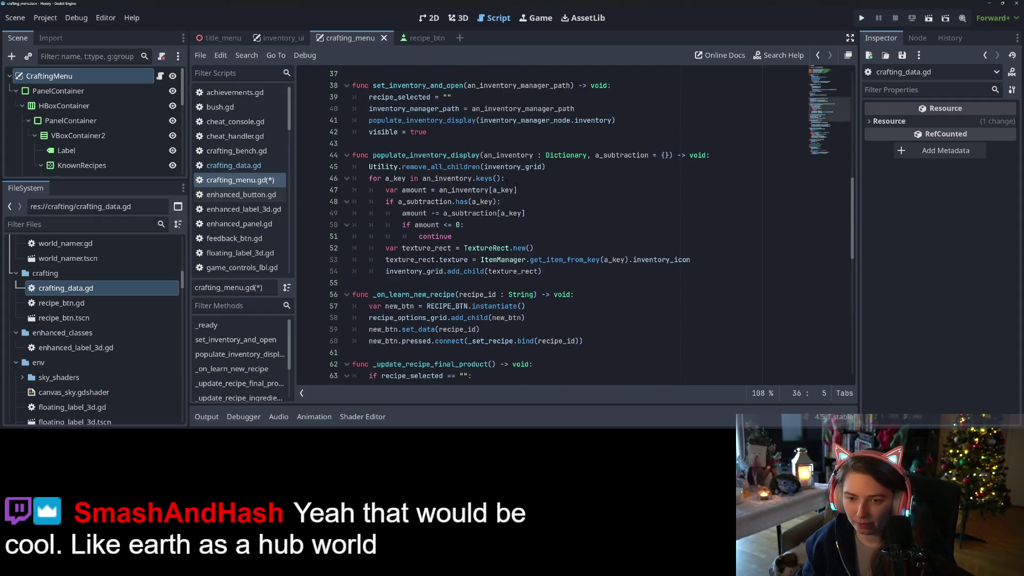
double_click(428, 294)
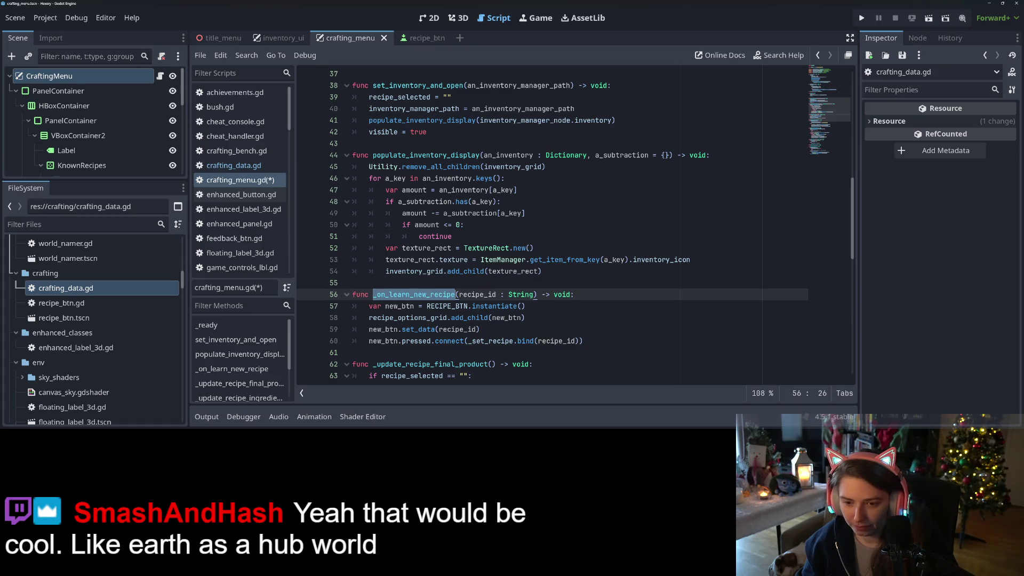
key("ctrl+c")
scroll(444, 281, "up", 4)
left_click(428, 204)
key("ctrl+v")
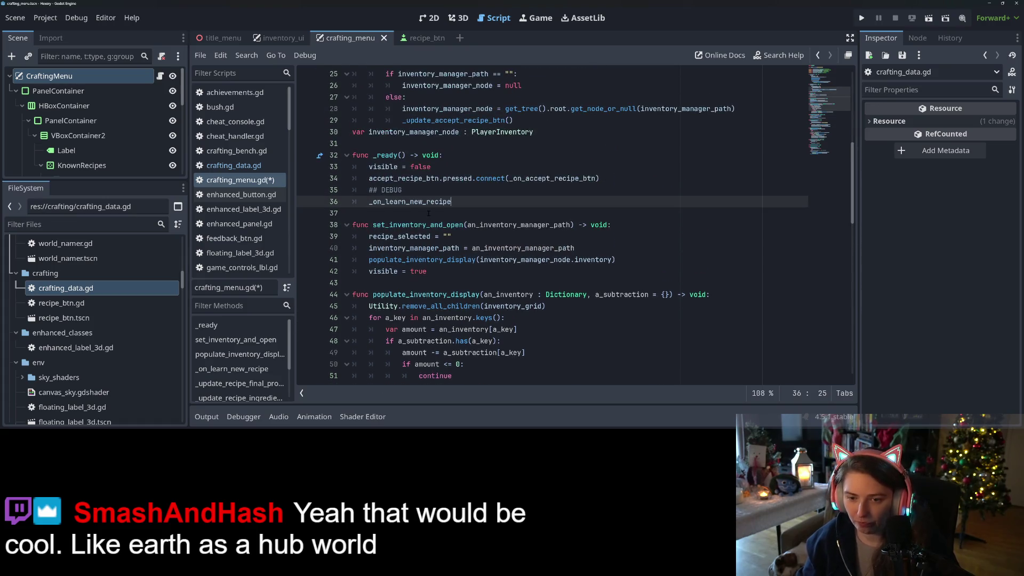
Give the call the "Storage Box" argument from clipboard history and save.
type("(\"")
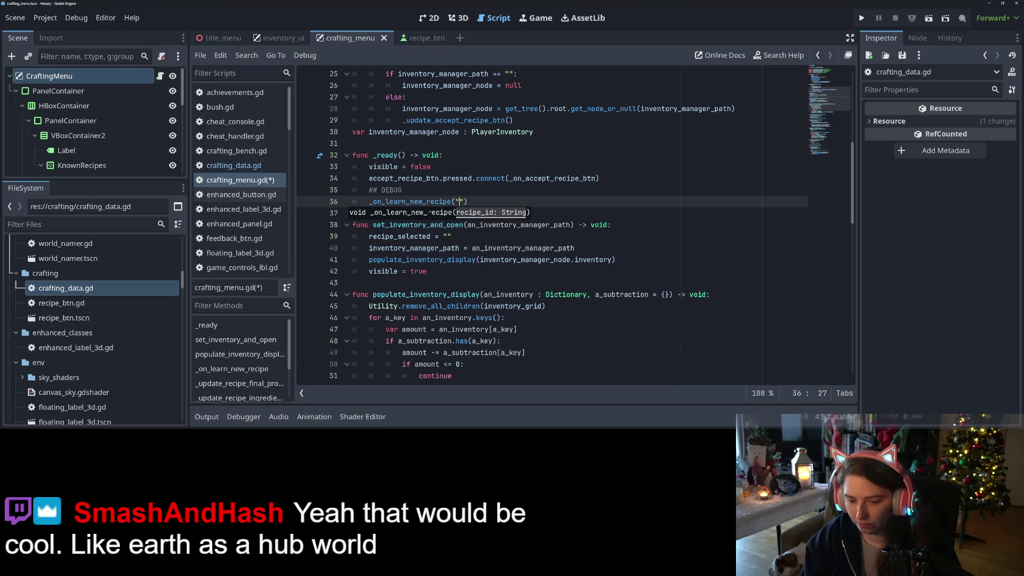
key("super+v")
key("Down")
key("Down")
key("Down")
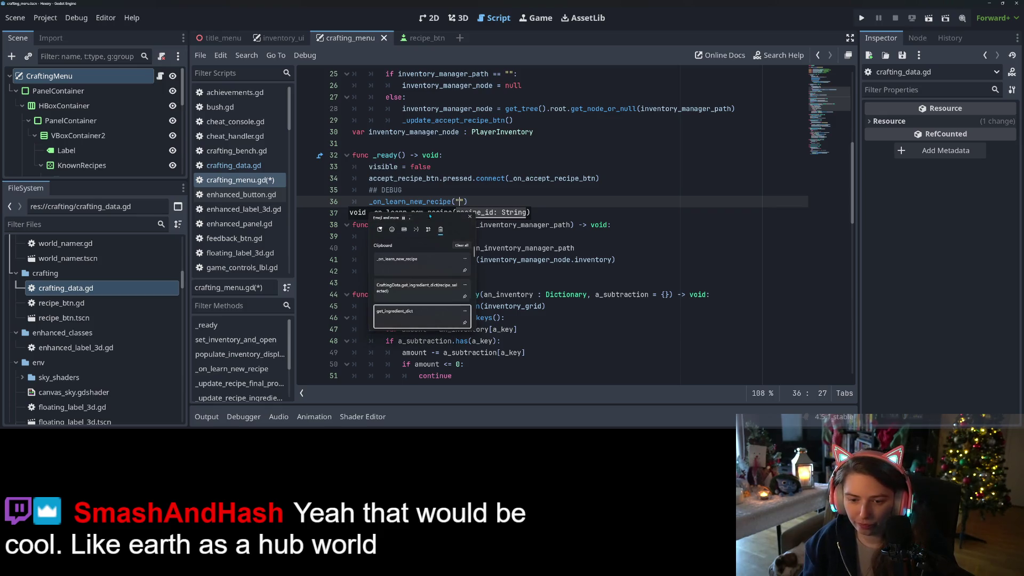
key("Return")
key("BackSpace")
key("BackSpace")
key("BackSpace")
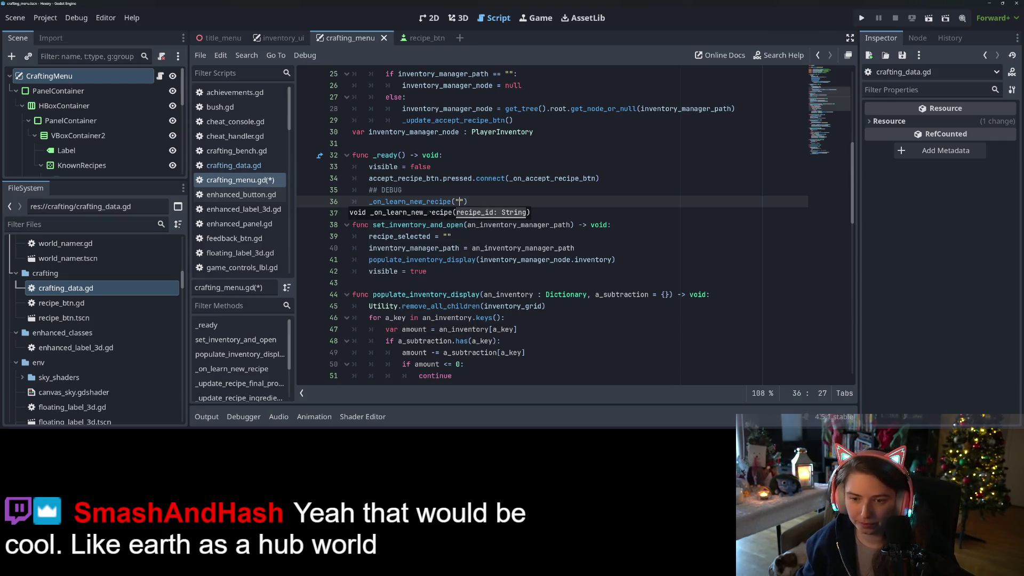
type("(")
key("super+v")
scroll(422, 277, "down", 5)
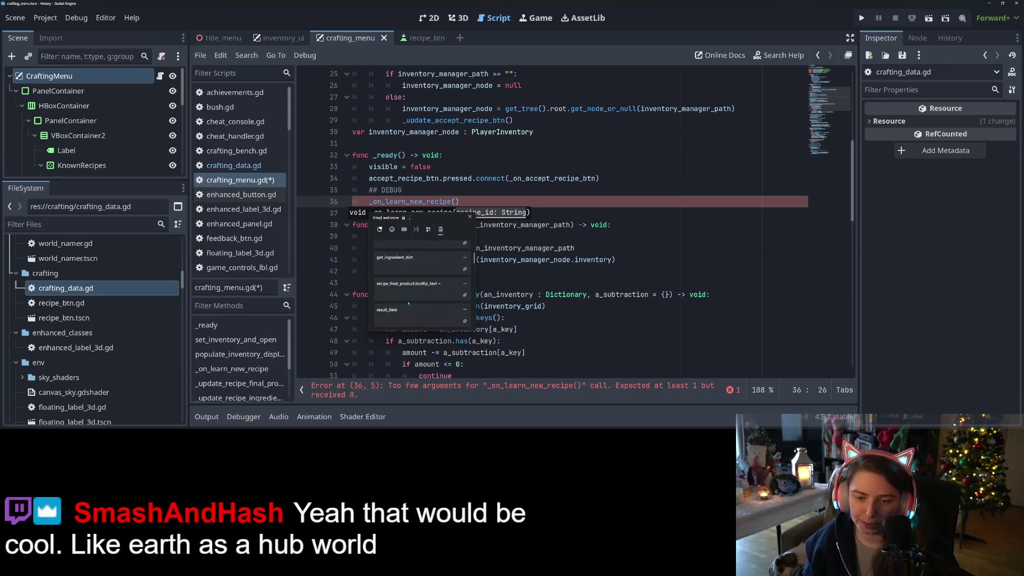
scroll(410, 304, "down", 2)
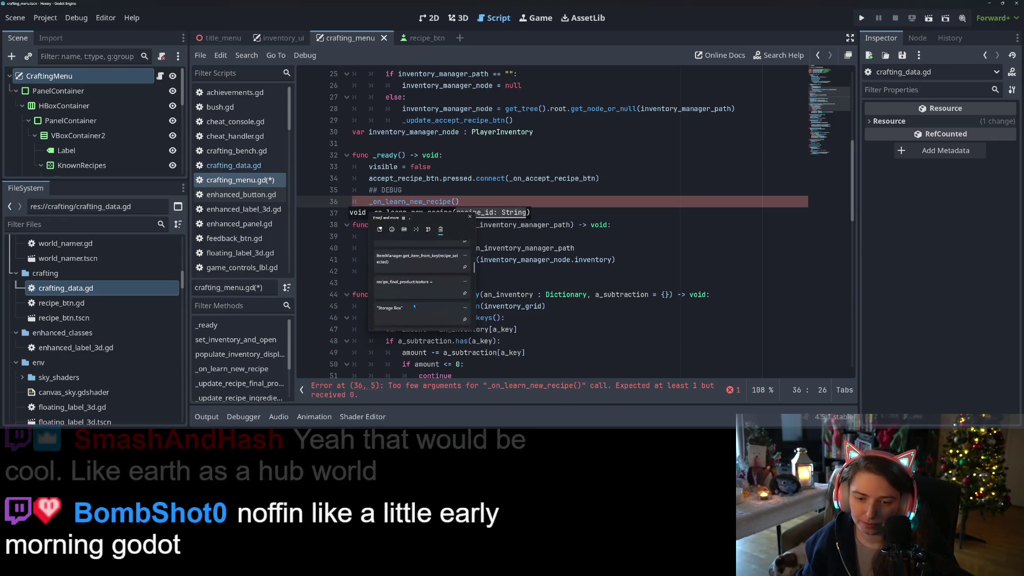
left_click(531, 203)
key("ctrl+s")
double_click(420, 201)
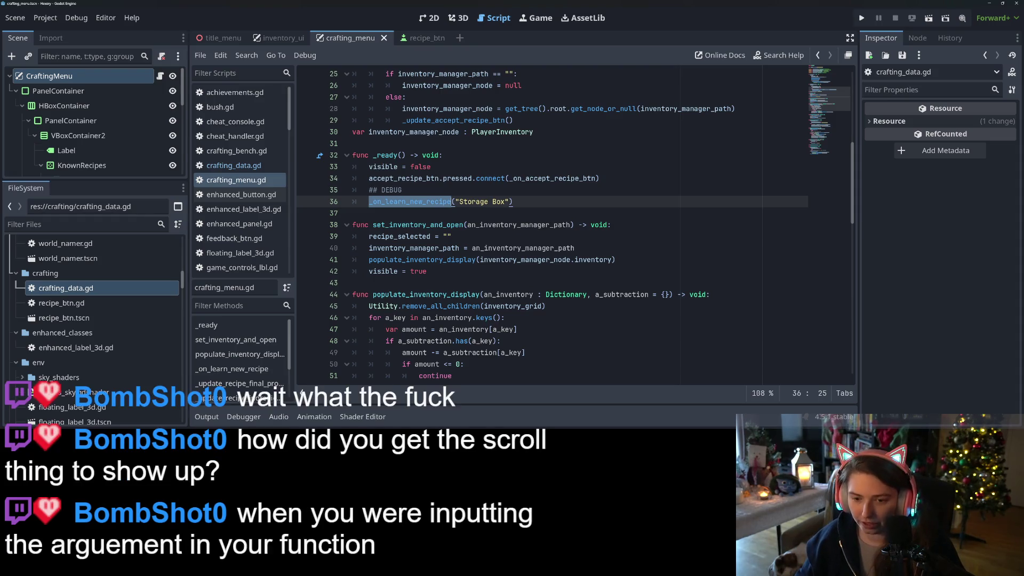
key("super+v")
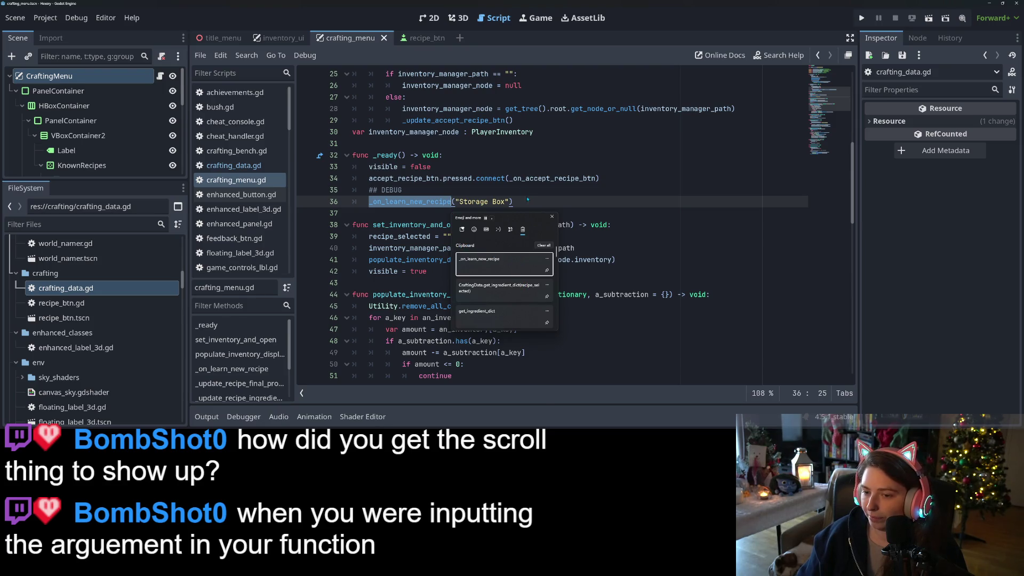
key("Escape")
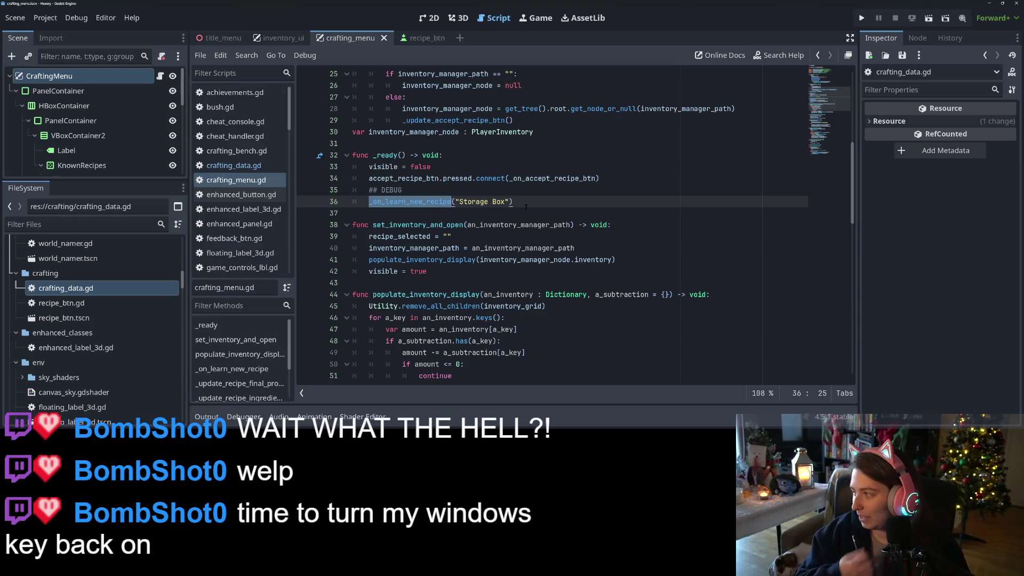
key("super+period")
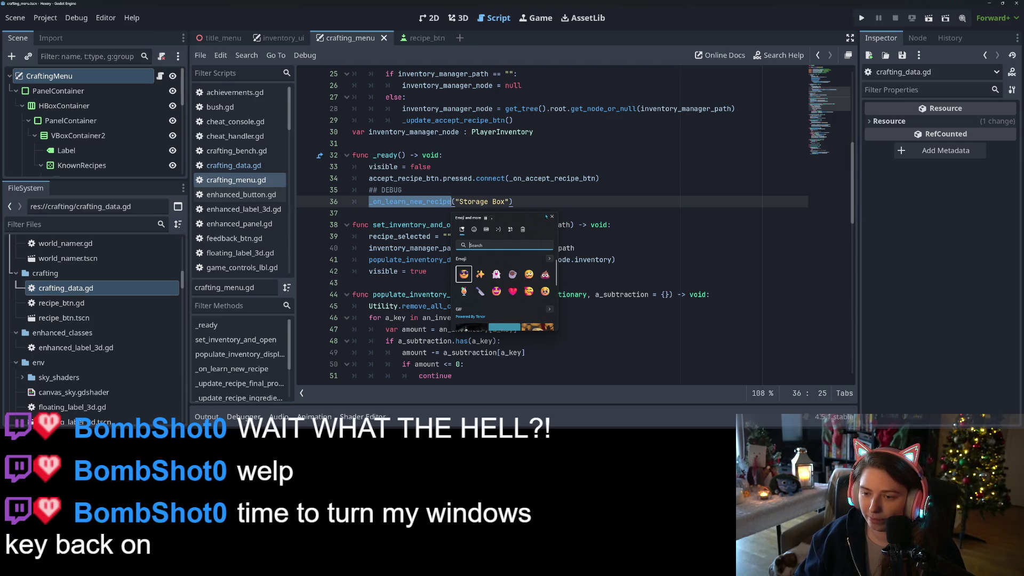
left_click(552, 216)
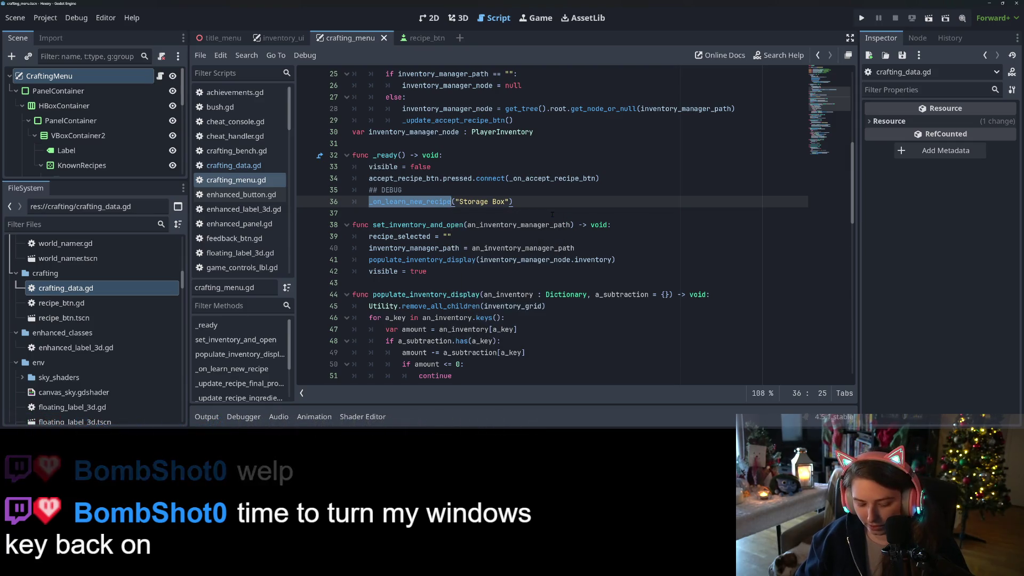
key("super+period")
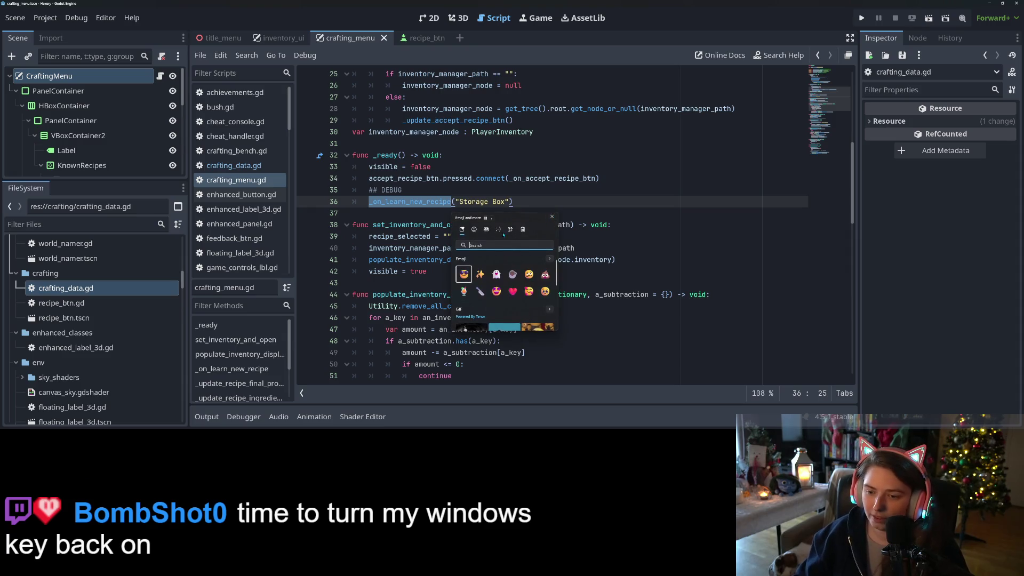
left_click(498, 229)
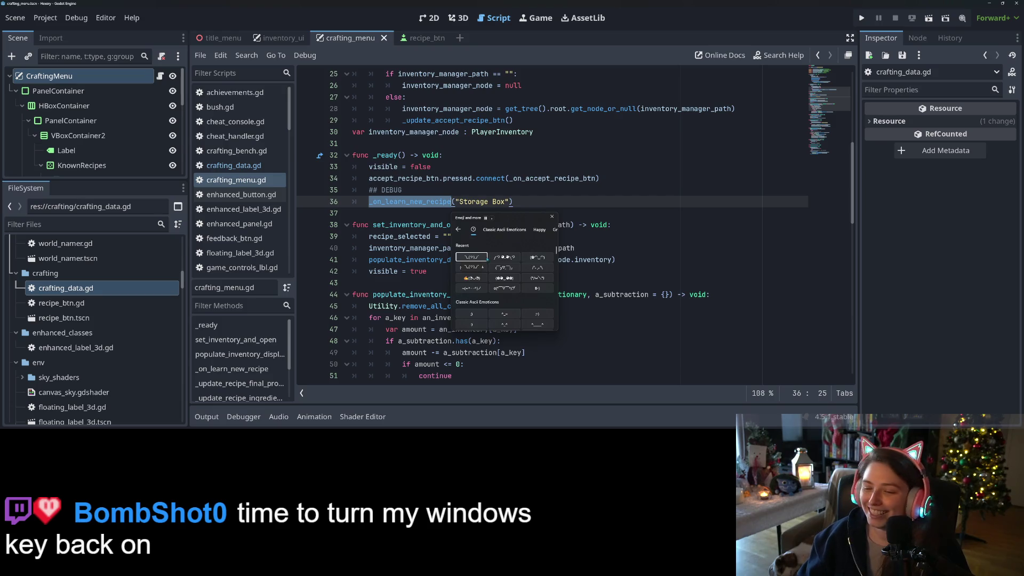
left_click(552, 216)
left_click(549, 223)
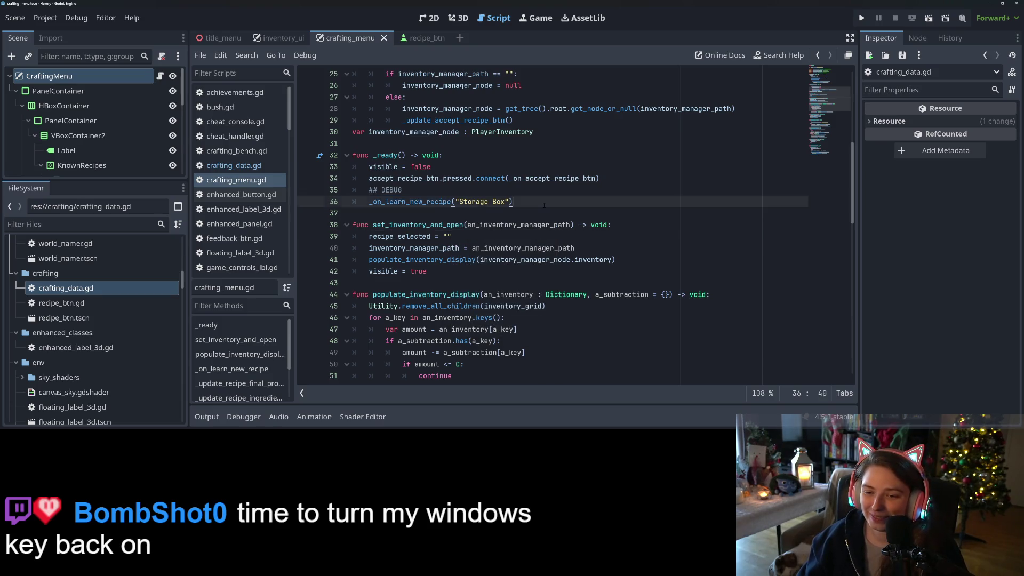
left_click(544, 205)
key("ctrl+s")
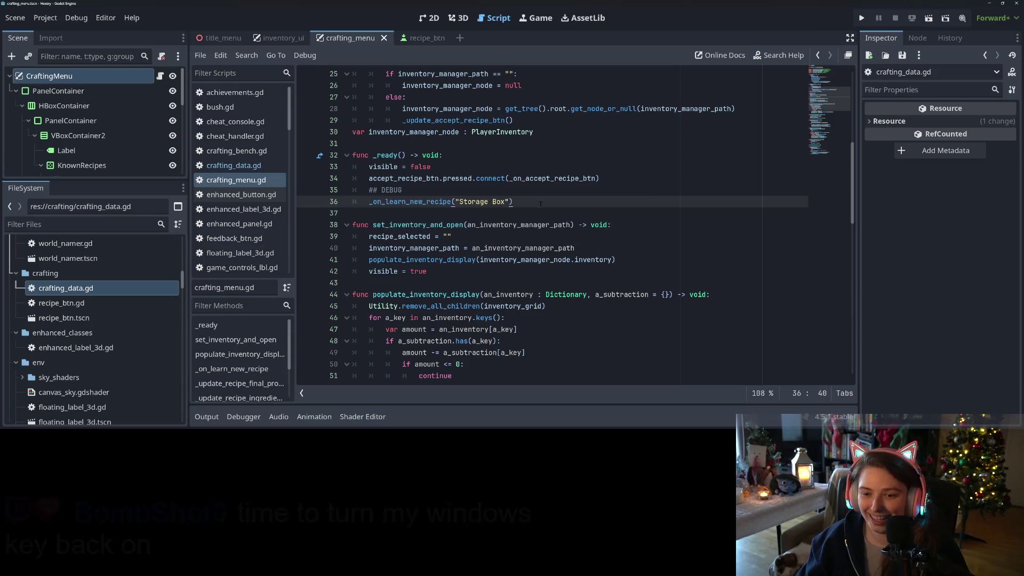
Select the _on_learn_new_recipe call name in the crafting menu script to inspect it.
double_click(429, 205)
left_click(522, 201)
double_click(429, 206)
left_click(522, 201)
double_click(421, 201)
Review populate_inventory_display and the set_inventory_and_open function that sets visible = true.
scroll(426, 202, "down", 3)
double_click(427, 190)
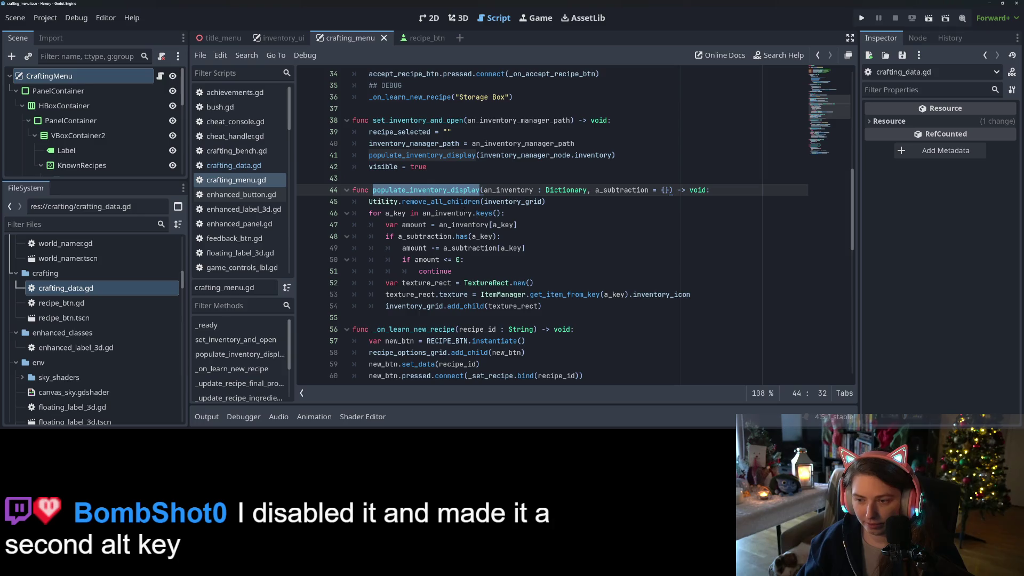
left_click(474, 294)
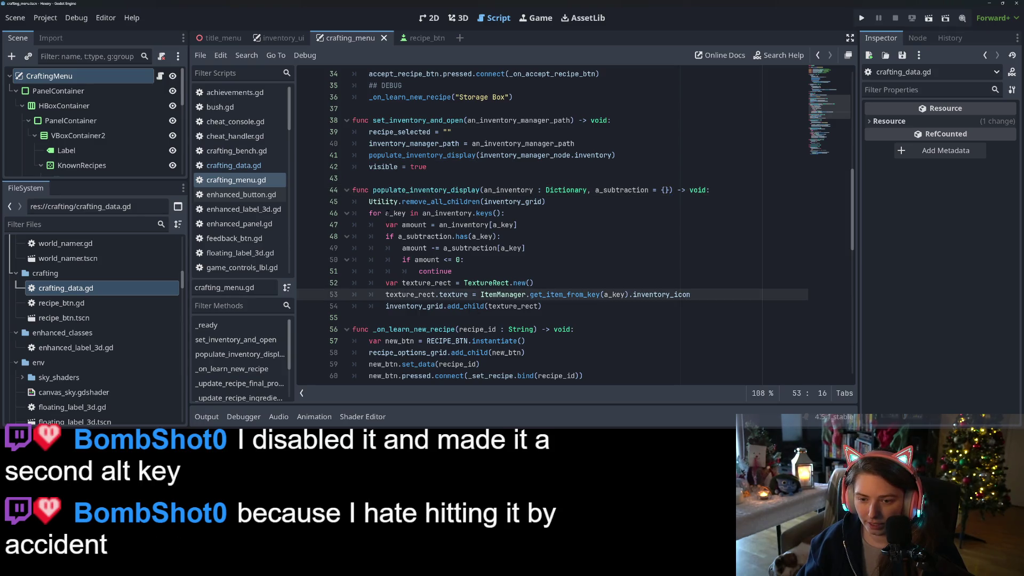
left_click(388, 213)
double_click(427, 190)
scroll(416, 214, "up", 2)
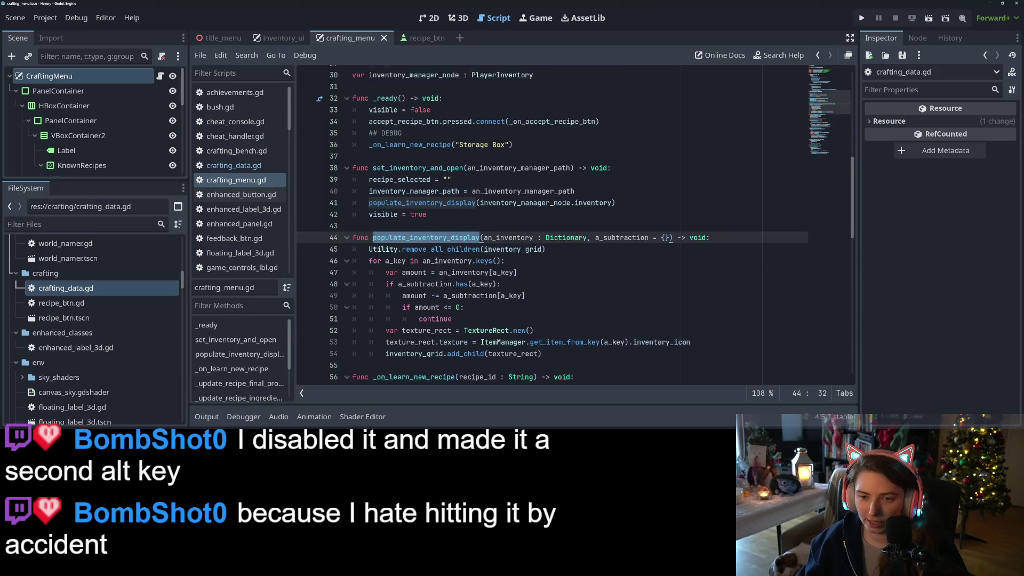
left_click(414, 190)
double_click(414, 190)
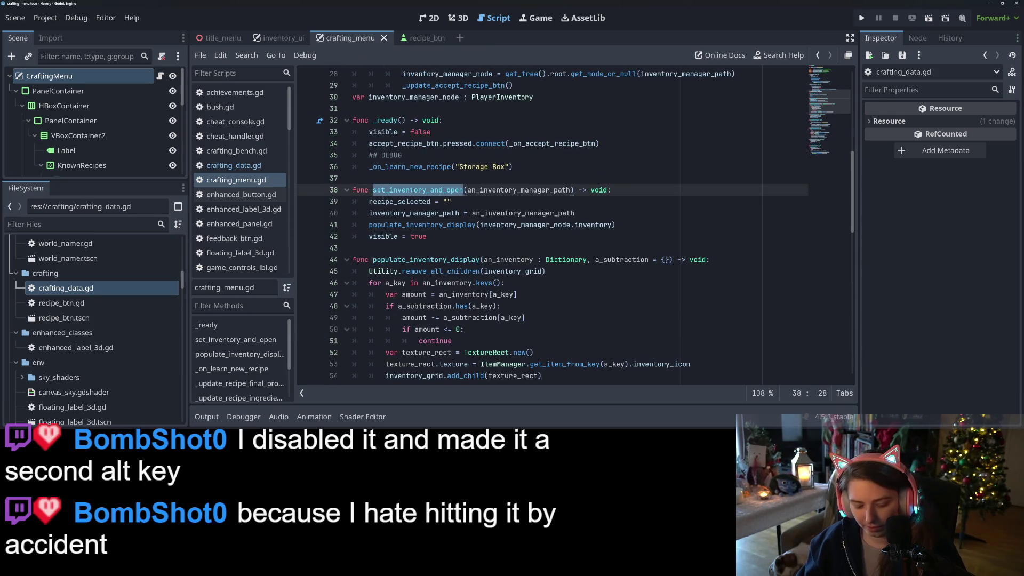
left_click(444, 240)
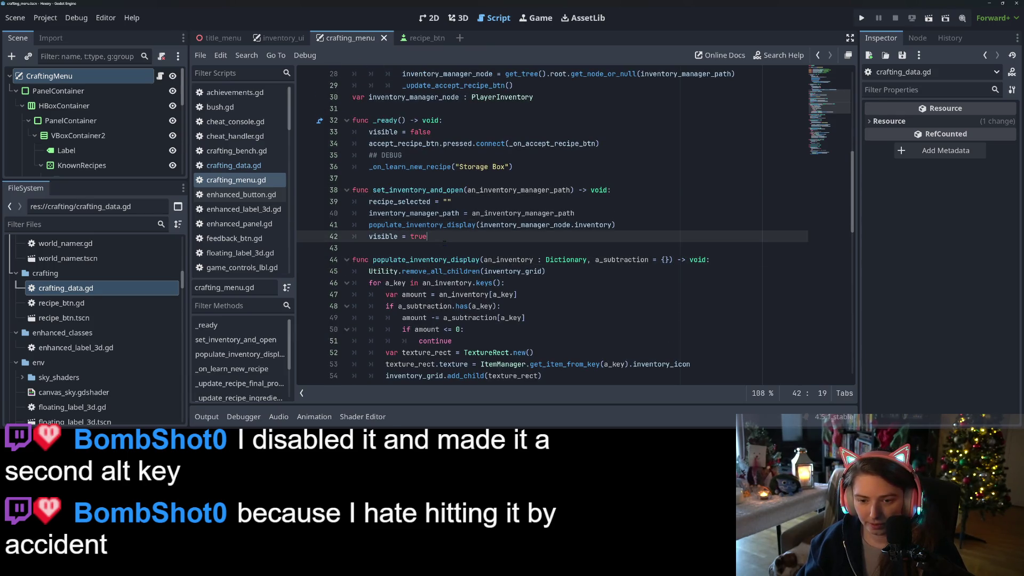
double_click(395, 190)
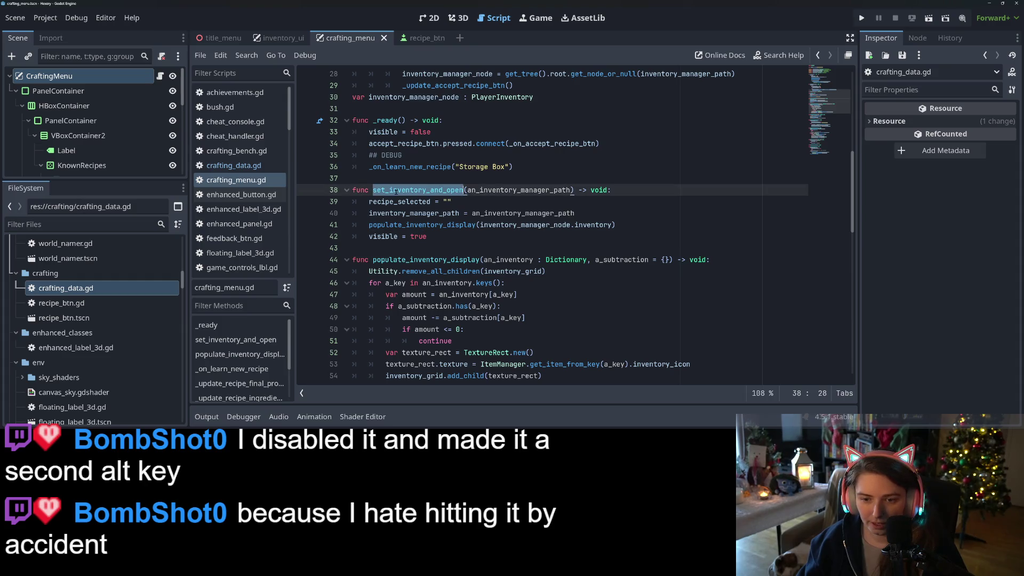
Find player_input.gd in the Filter Scripts list and bring it up in the editor.
scroll(243, 250, "down", 5)
scroll(243, 251, "down", 2)
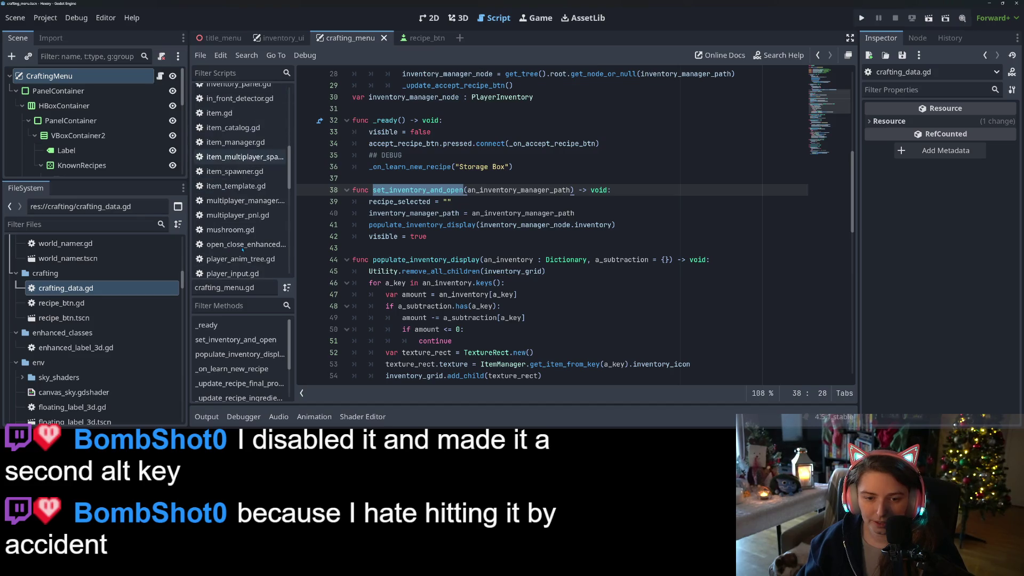
scroll(242, 249, "down", 6)
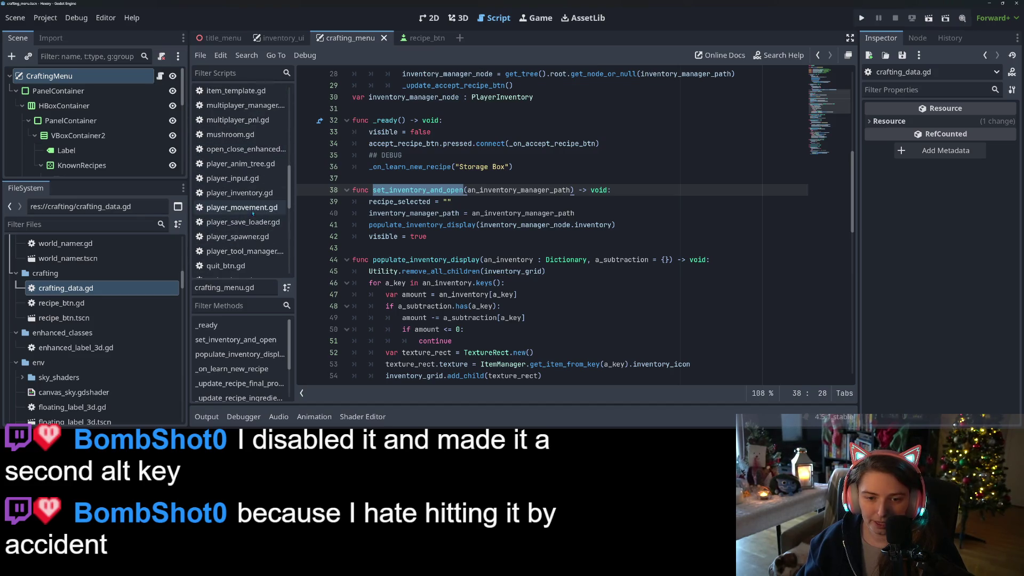
left_click(240, 178)
scroll(542, 318, "down", 3)
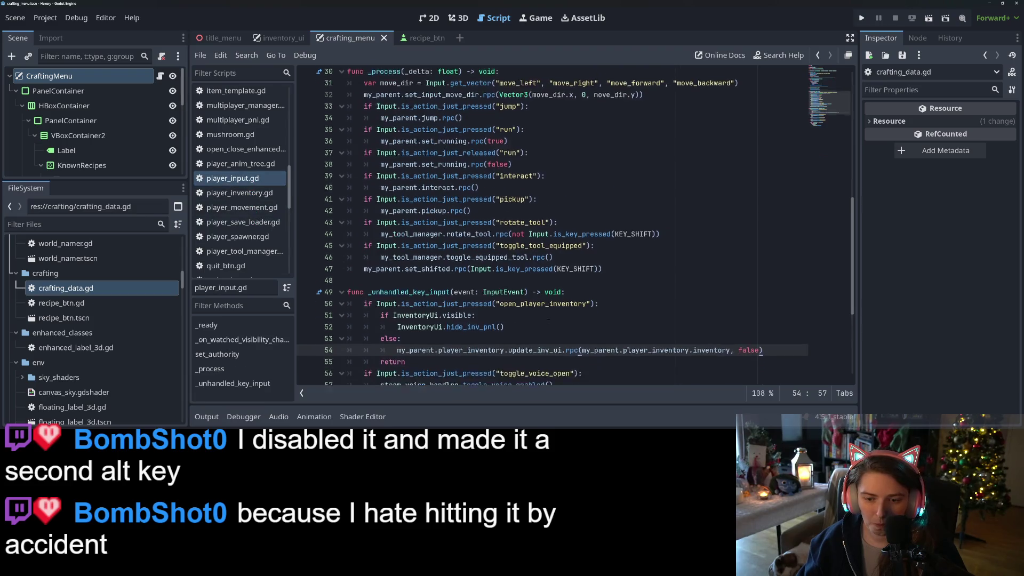
Check the input actions in Project Settings > Input Map and close without changes.
scroll(543, 319, "up", 4)
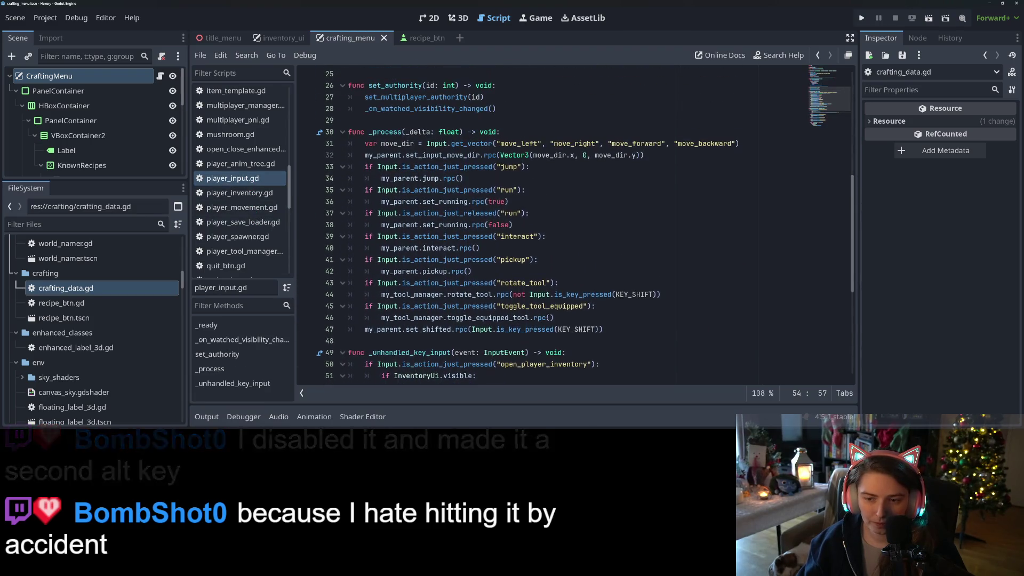
left_click(575, 318)
left_click(46, 17)
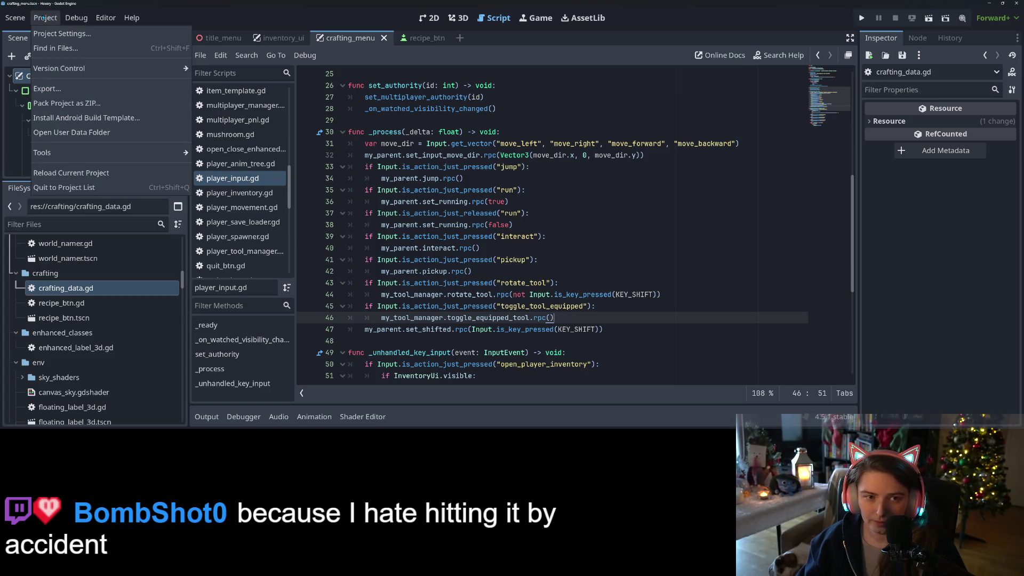
left_click(59, 32)
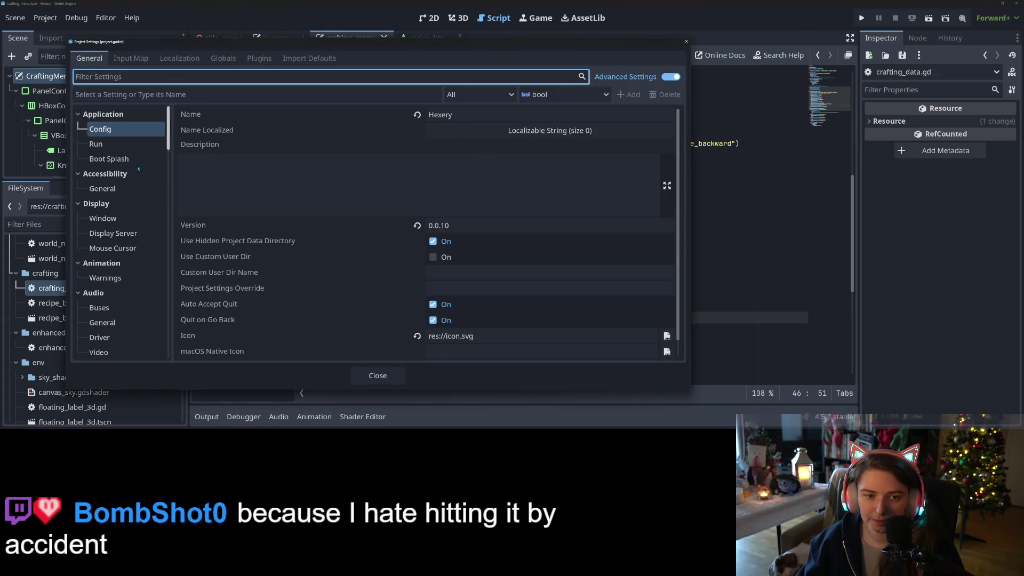
left_click(130, 58)
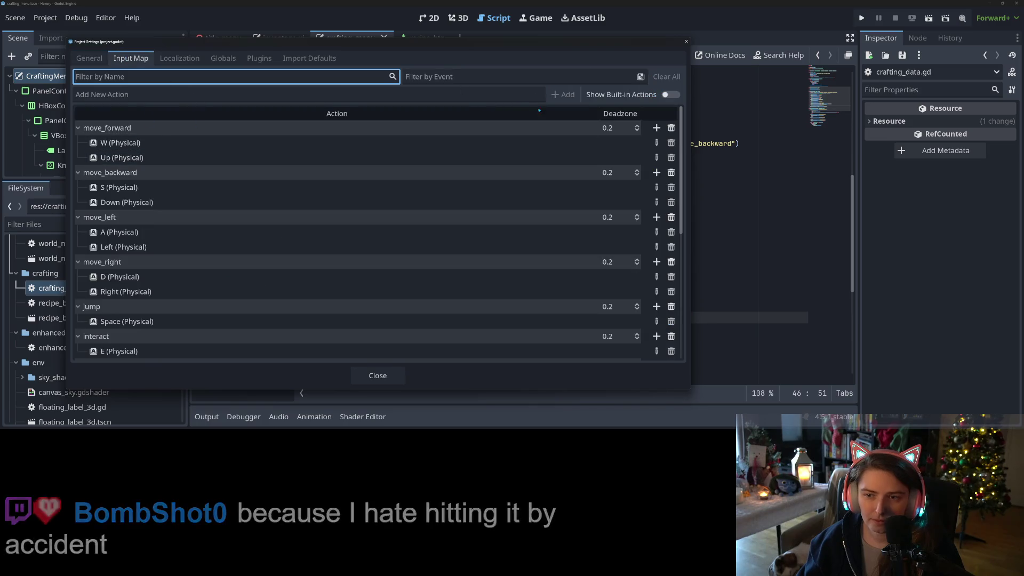
left_click(491, 94)
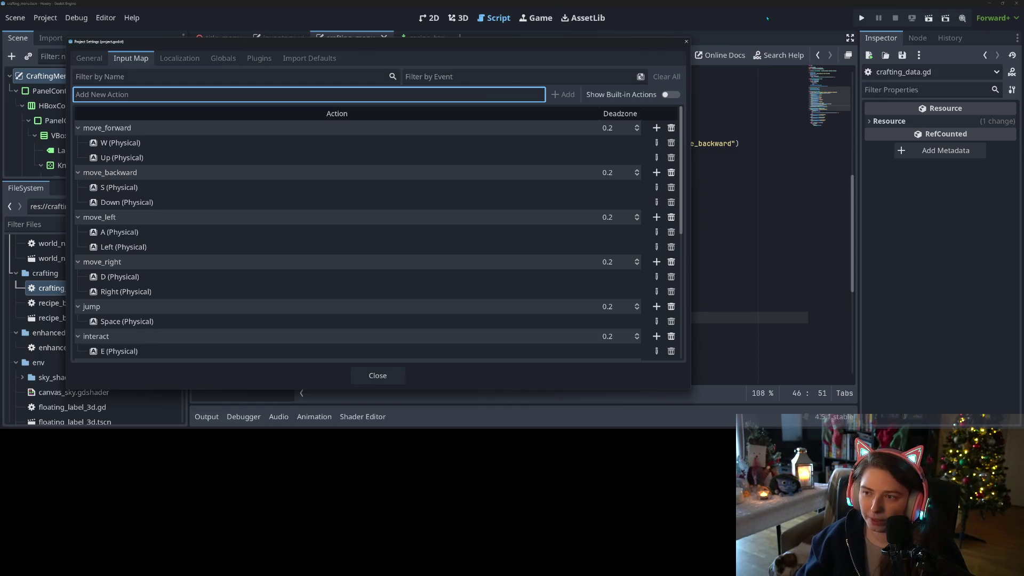
left_click(686, 41)
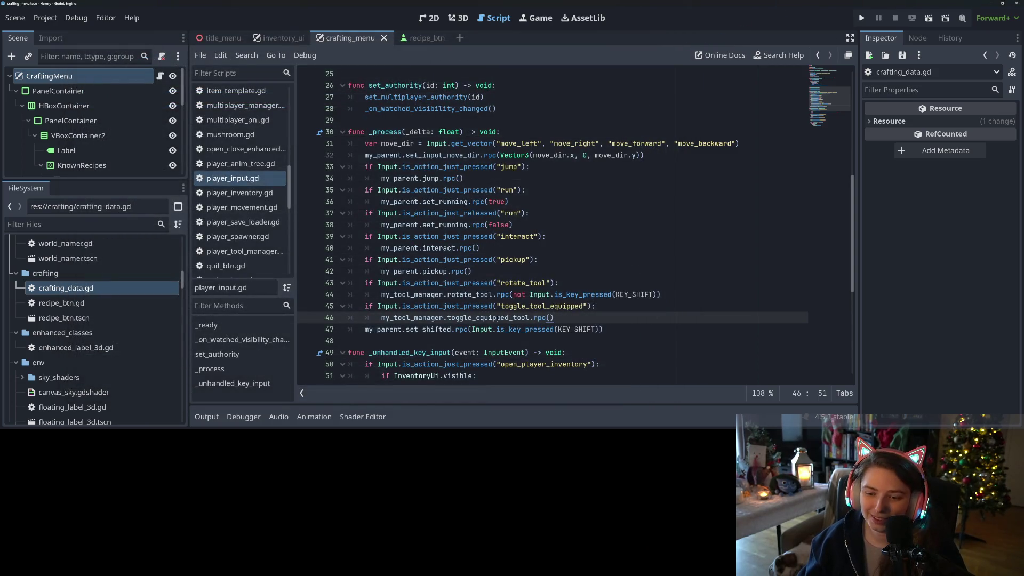
Review the toggle_equipped_tool and interact checks, then open crafting_bench.tscn and crafting_bench.gd.
left_click(471, 329)
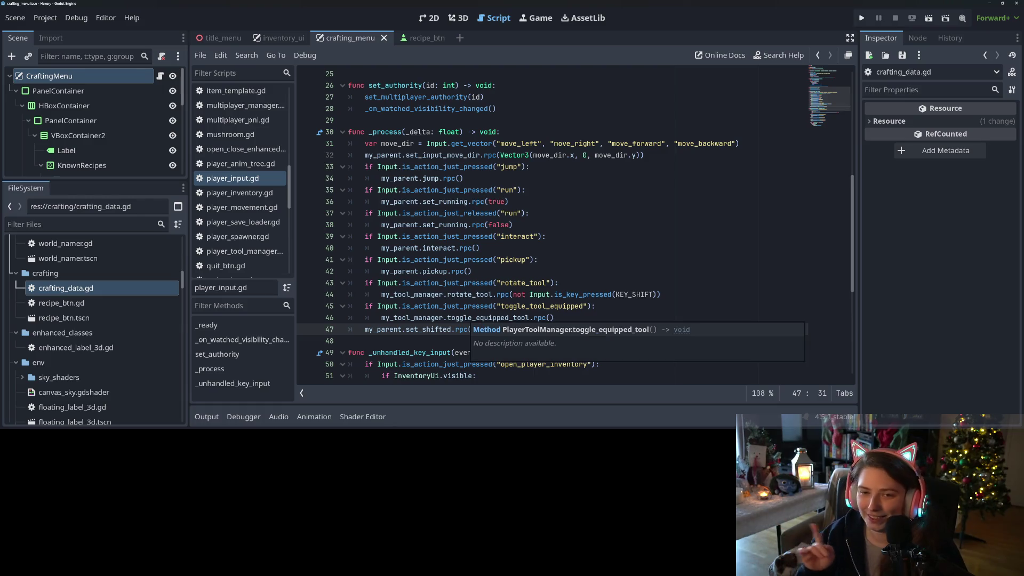
left_click(439, 236)
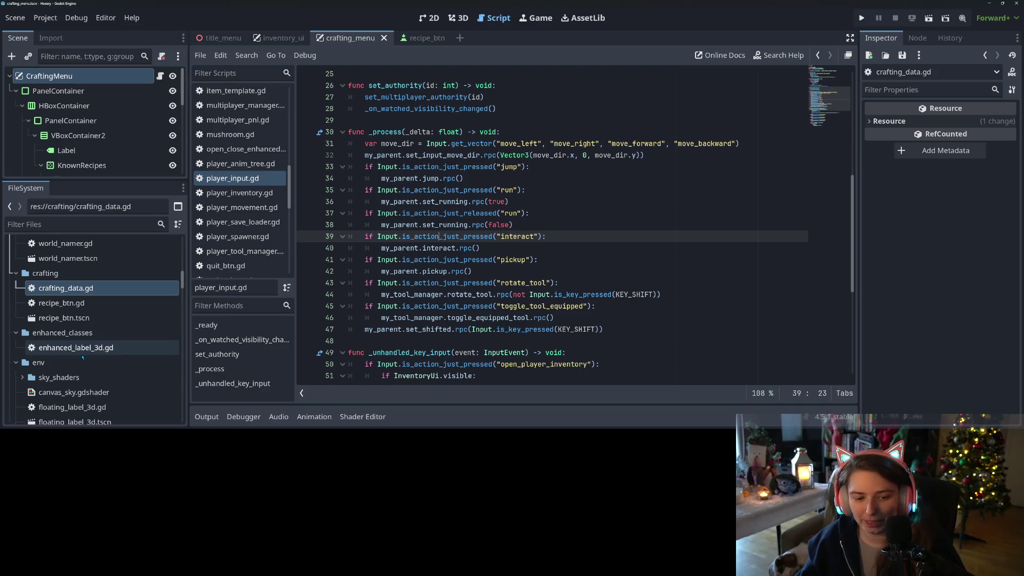
scroll(79, 358, "up", 1)
scroll(79, 357, "up", 6)
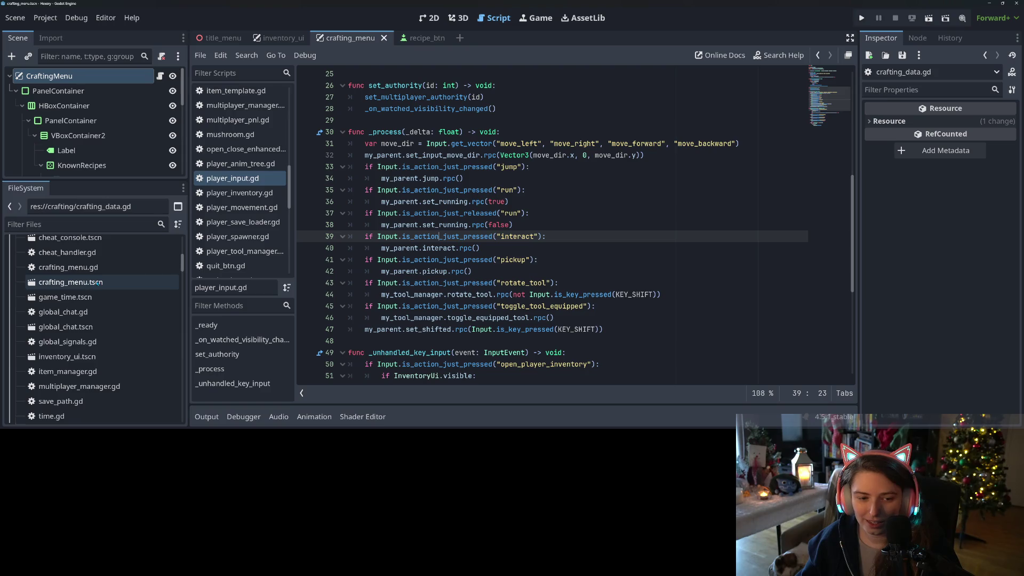
scroll(99, 288, "down", 5)
scroll(98, 330, "down", 5)
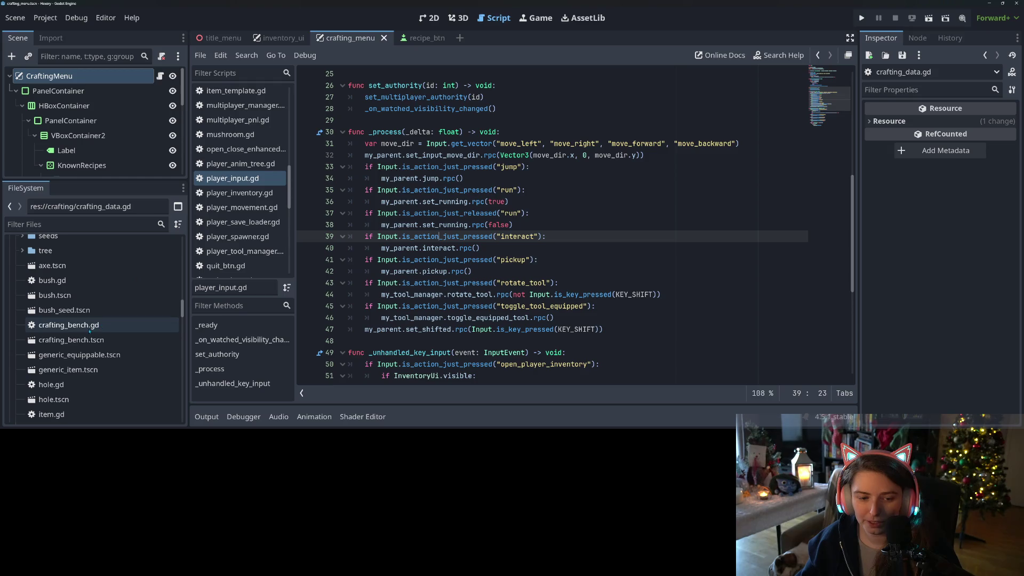
double_click(89, 337)
double_click(89, 329)
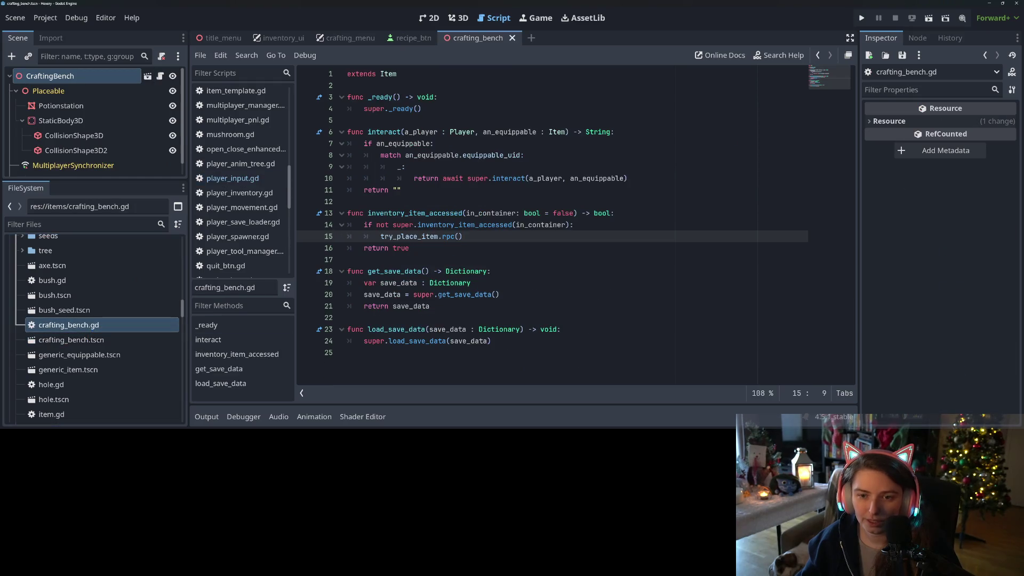
Insert an empty line 11 above the return "" statement in interact().
left_click(394, 225)
left_click(405, 248)
left_click(414, 155)
left_click(413, 167)
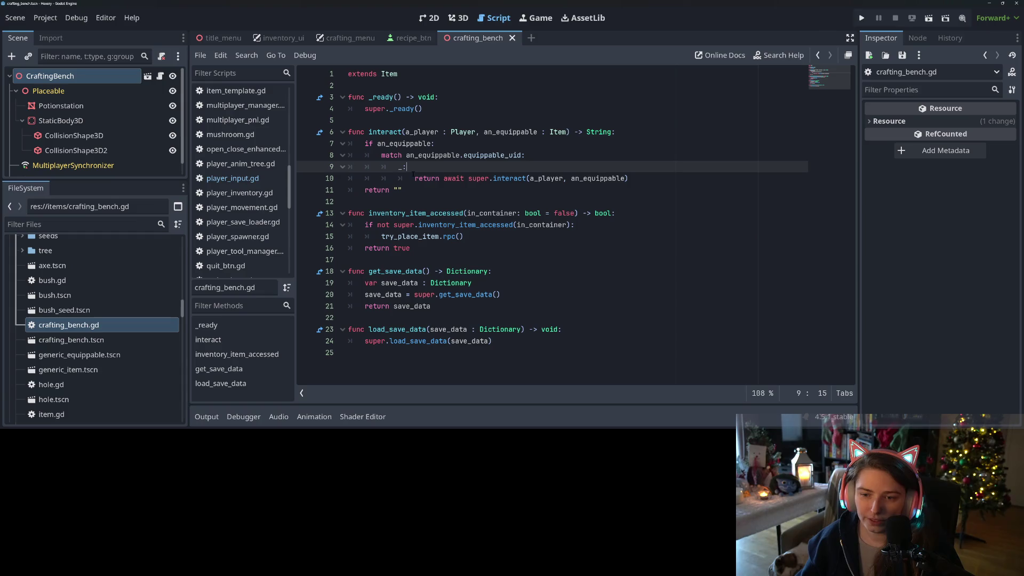
left_click(386, 190)
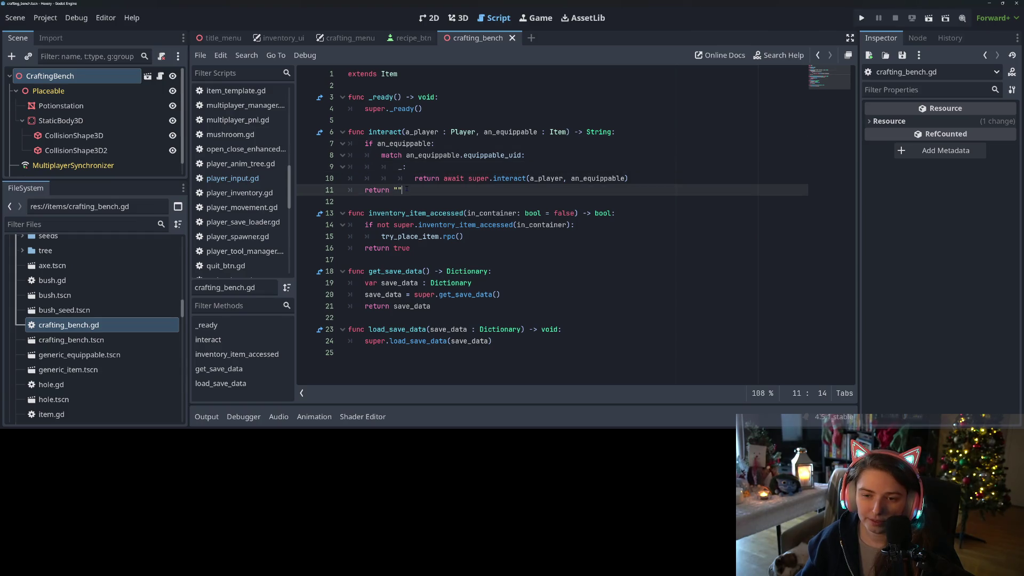
key("Home")
key("Return")
key("Return")
key("Up")
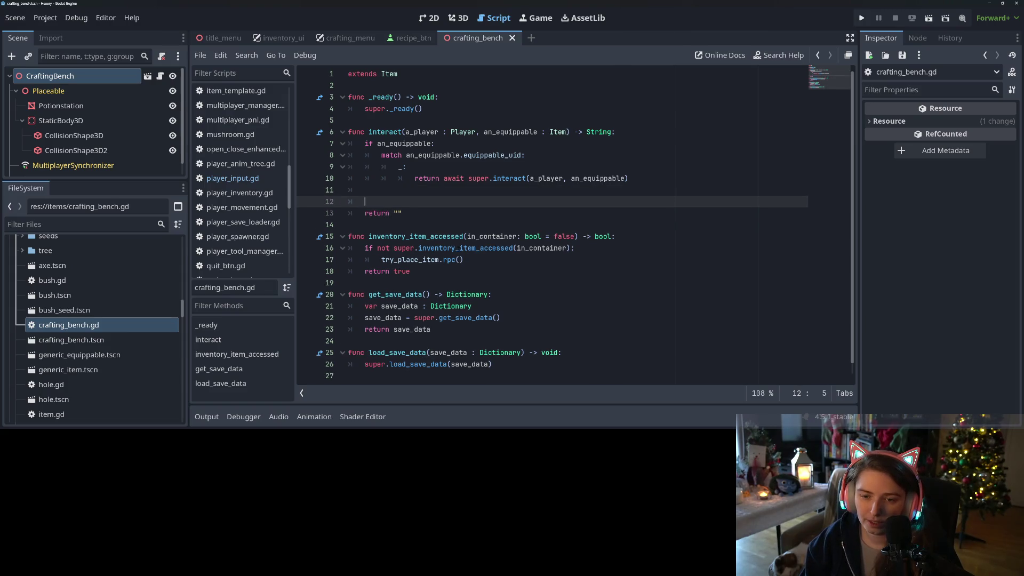
left_click(364, 190)
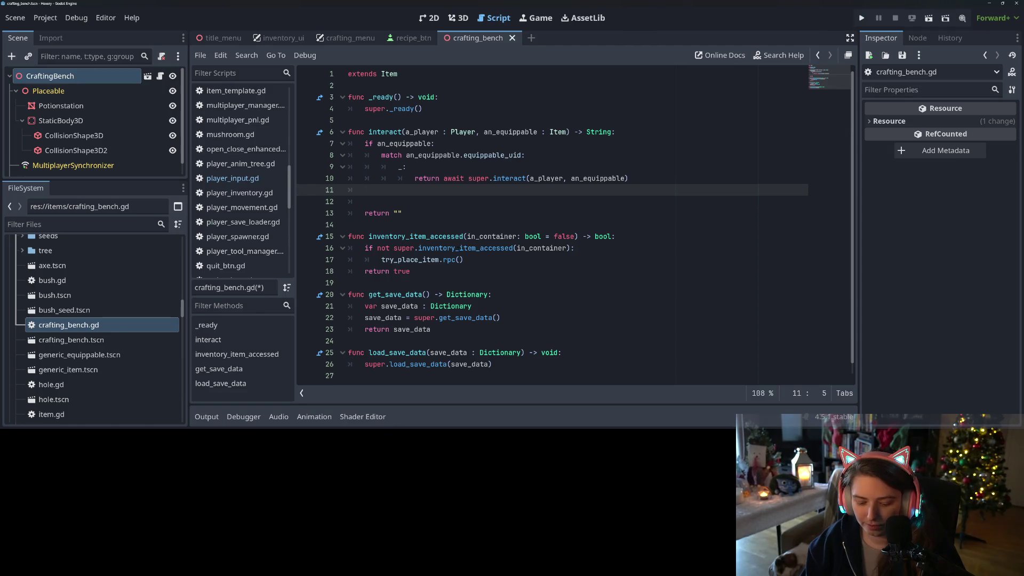
Try typing set_inventory_and_open and 'Crat' on the new line, delete both, and save.
type("set_inventory_and_open")
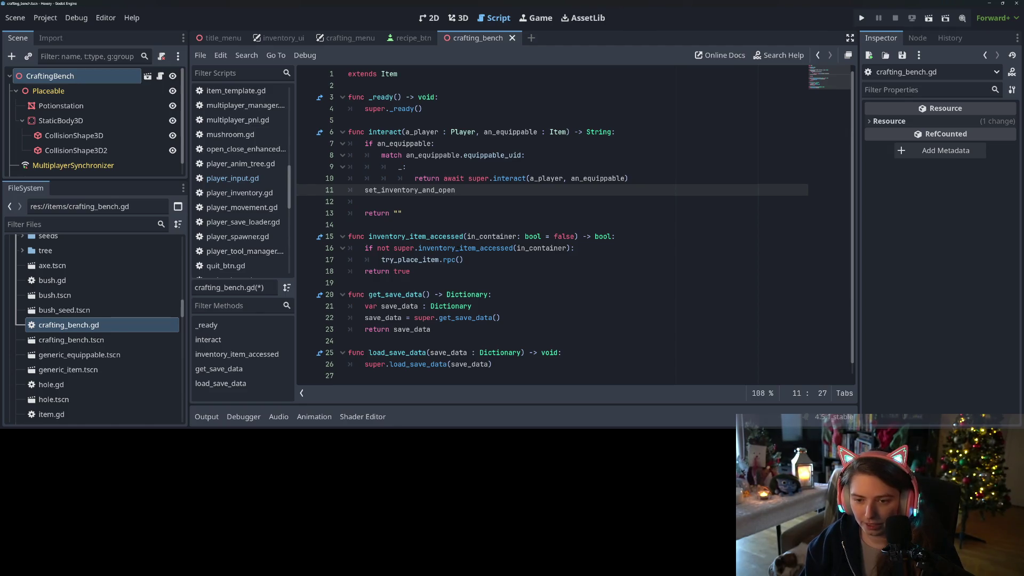
key("shift+Home")
key("BackSpace")
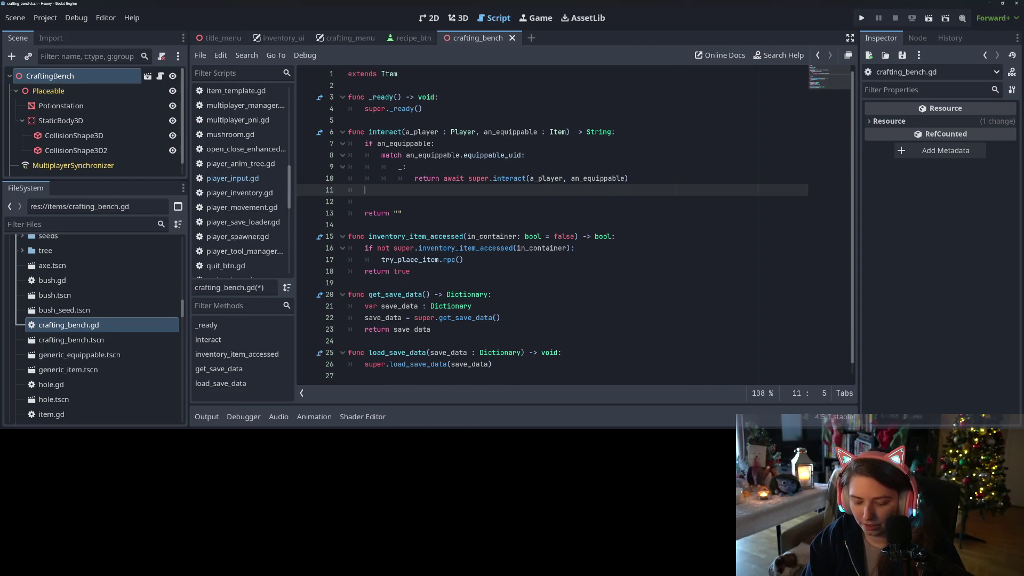
type("Crat")
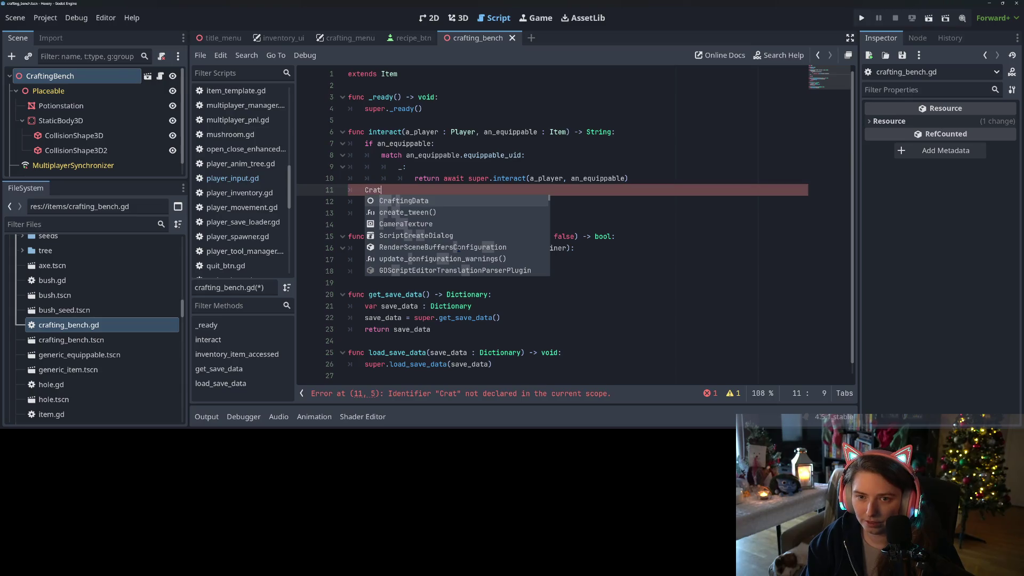
key("BackSpace")
key("BackSpace")
key("BackSpace")
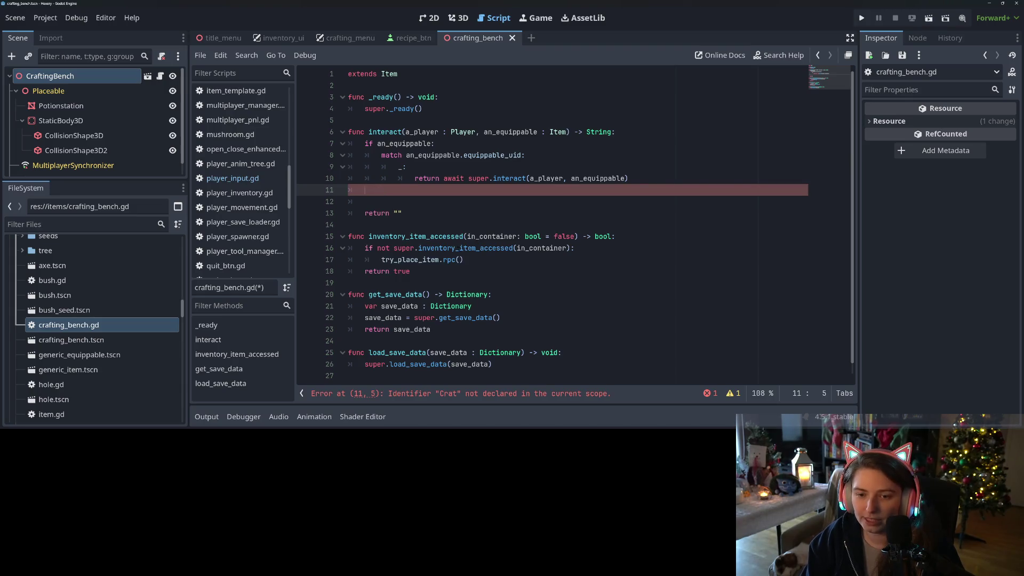
key("ctrl+s")
left_click(45, 18)
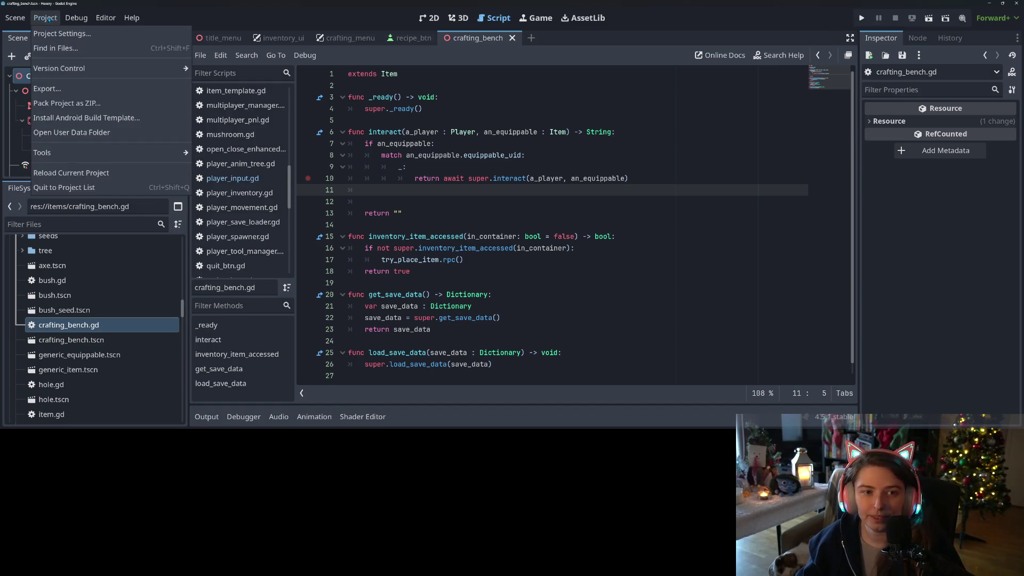
Add autoloads/crafting_menu.tscn as the CraftingMenu global in Project Settings > Globals > Autoload.
left_click(53, 33)
left_click(223, 58)
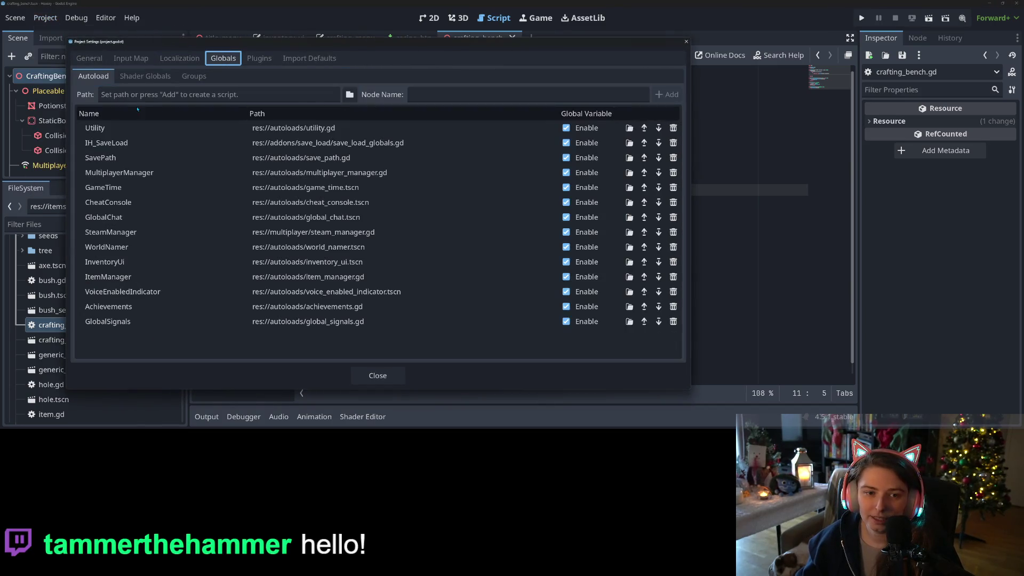
left_click(350, 94)
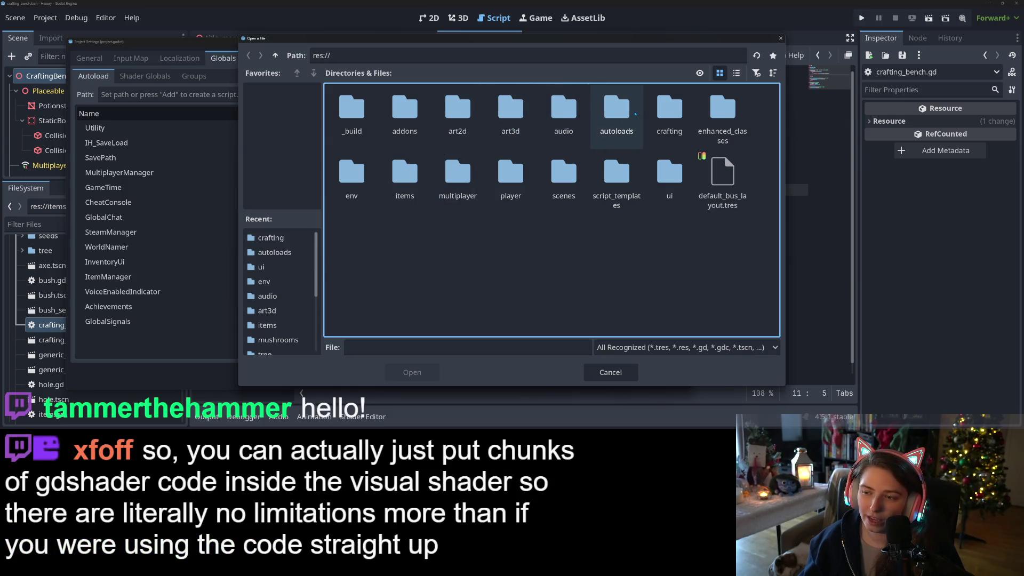
double_click(653, 113)
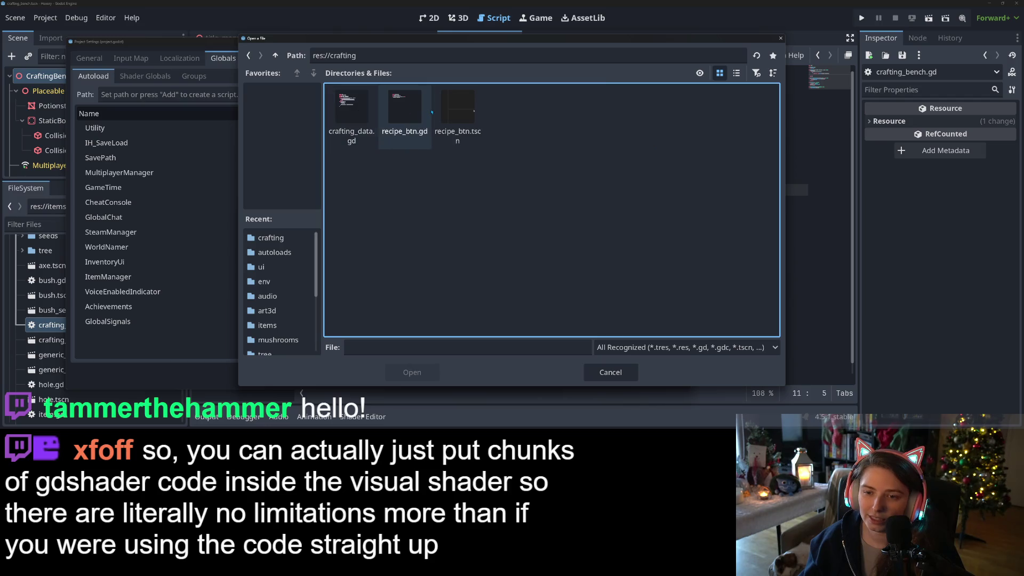
left_click(275, 56)
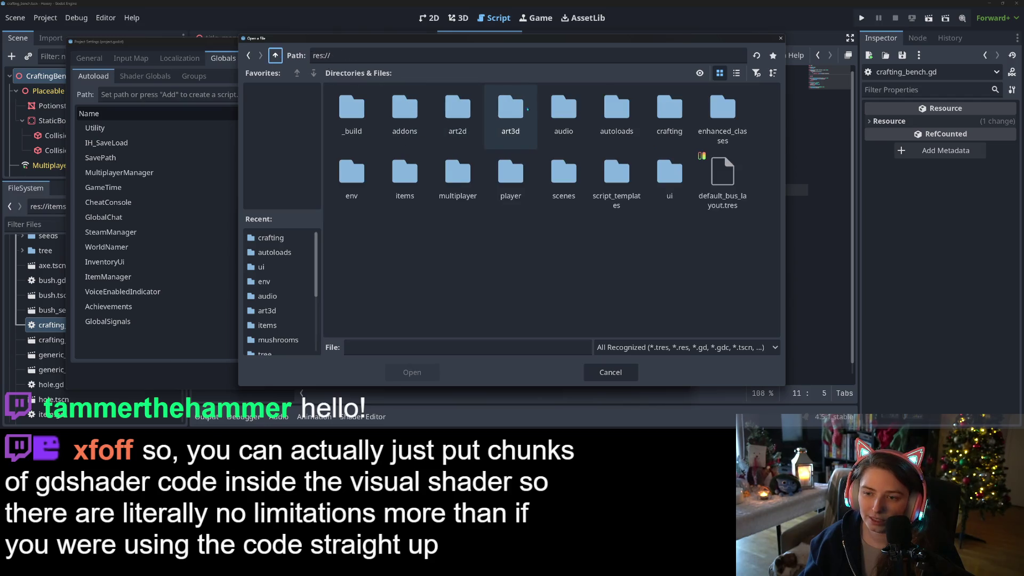
double_click(613, 112)
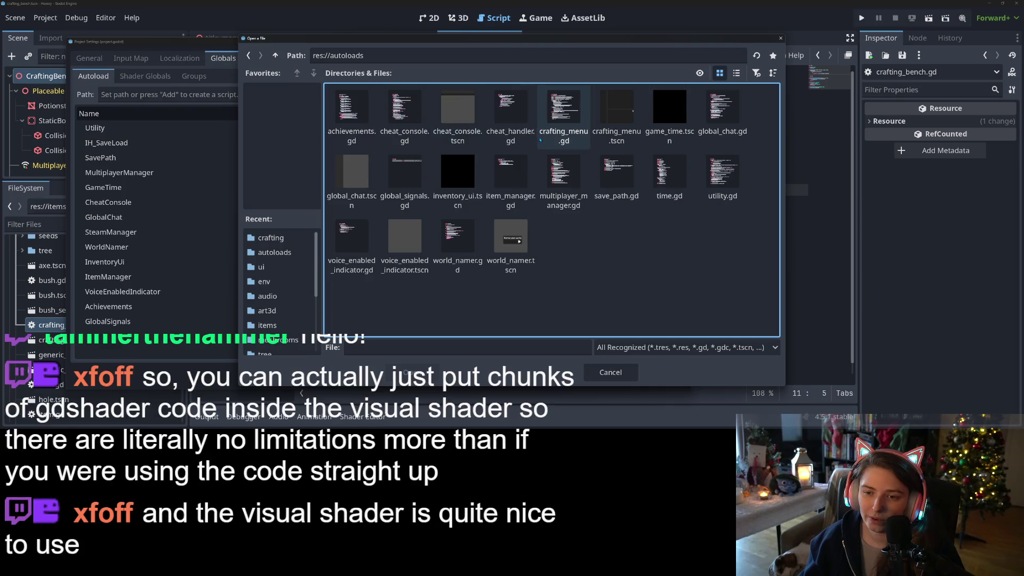
double_click(616, 112)
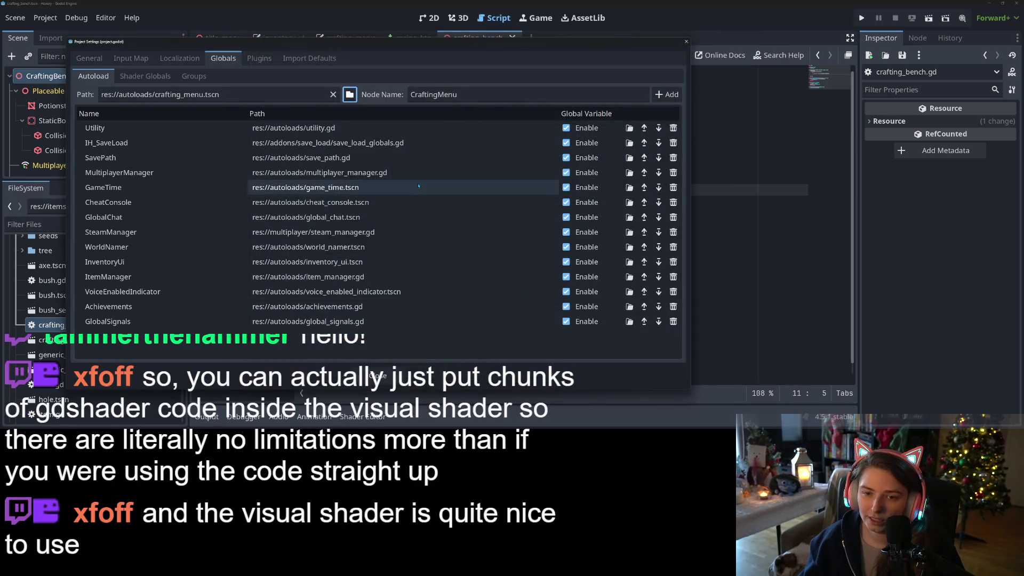
left_click(666, 94)
left_click(378, 375)
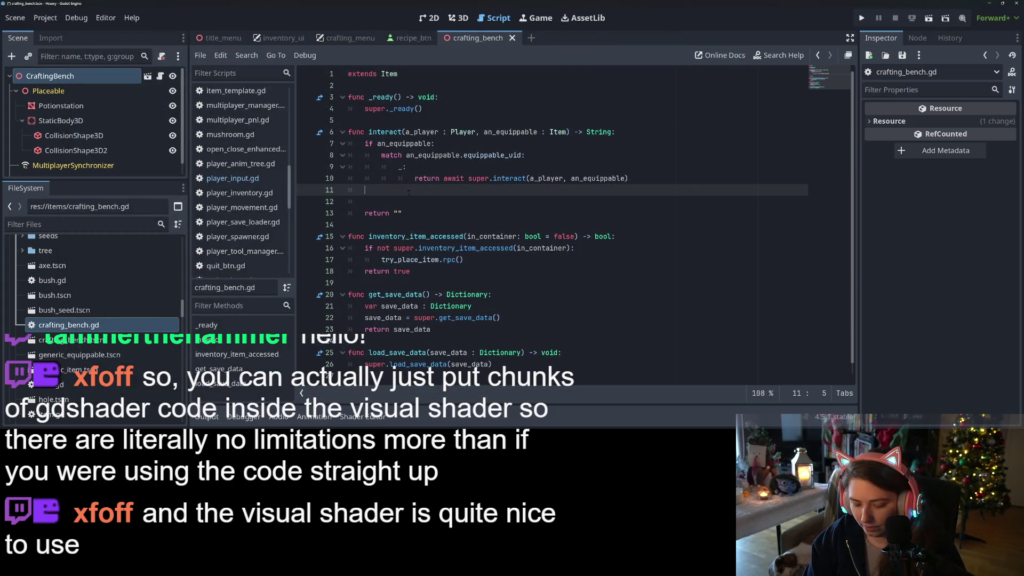
Write CraftingMenu.set_inventory_and_open(a_player.player_inventory) on line 11 and save the script.
type("CraftingMenu")
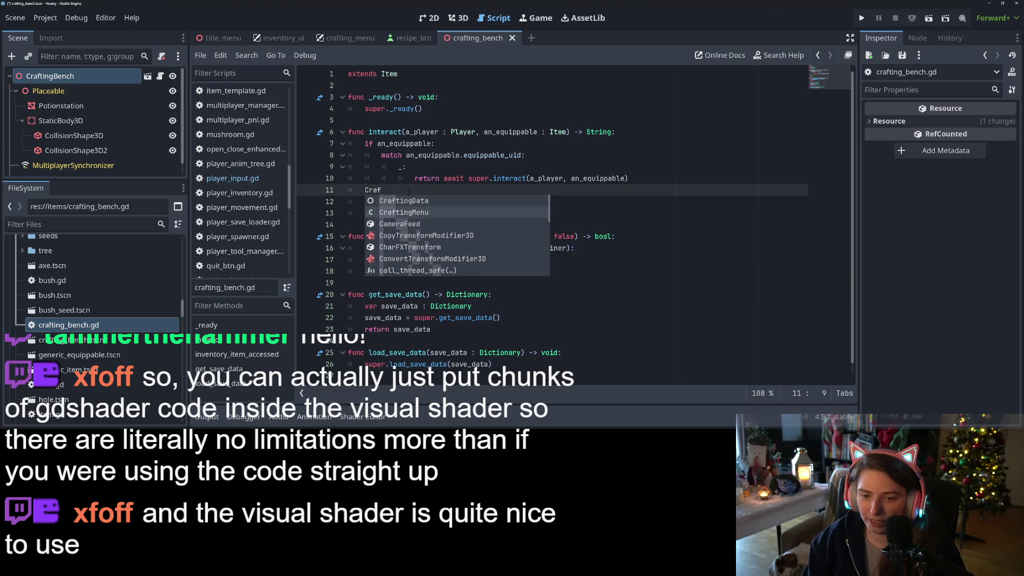
type(".set_inv")
key("Return")
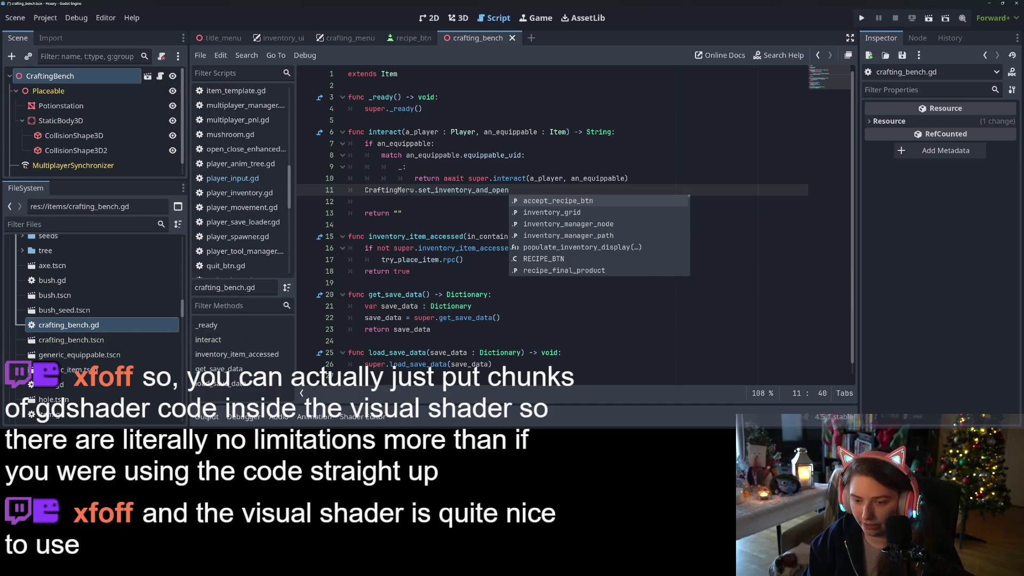
key("Escape")
type("a_player")
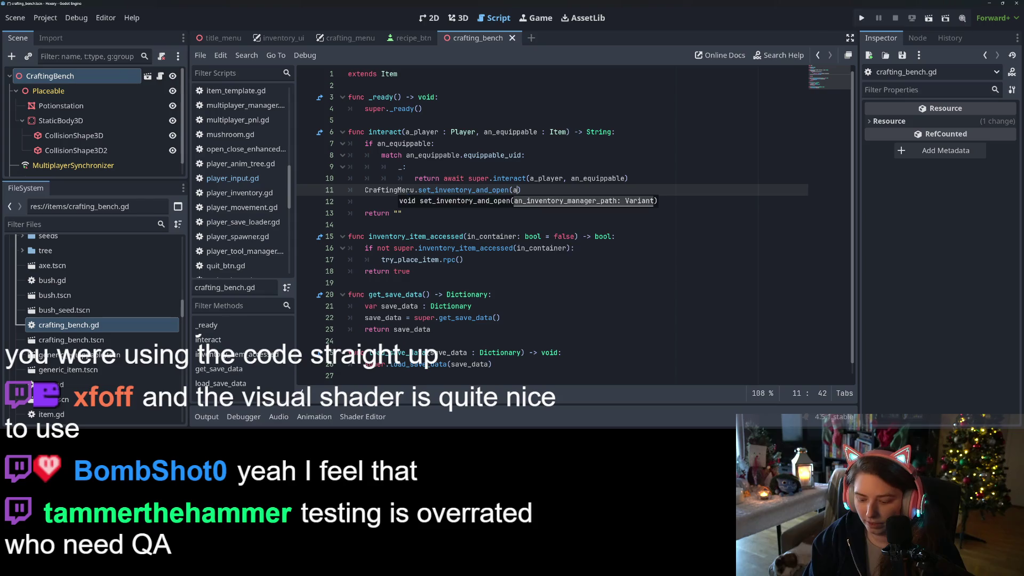
type(".")
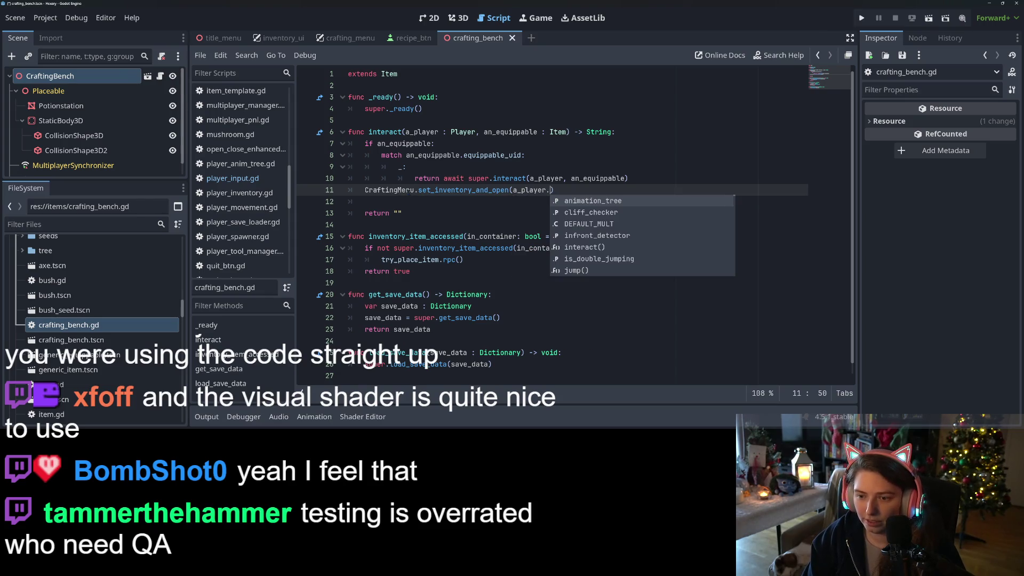
type("player_")
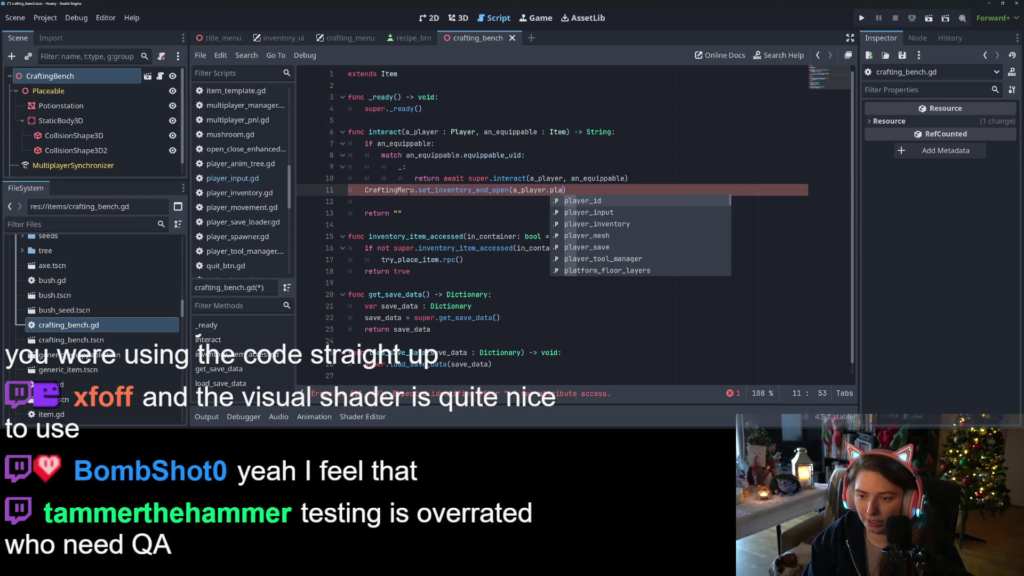
key("Down")
key("Return")
key("ctrl+s")
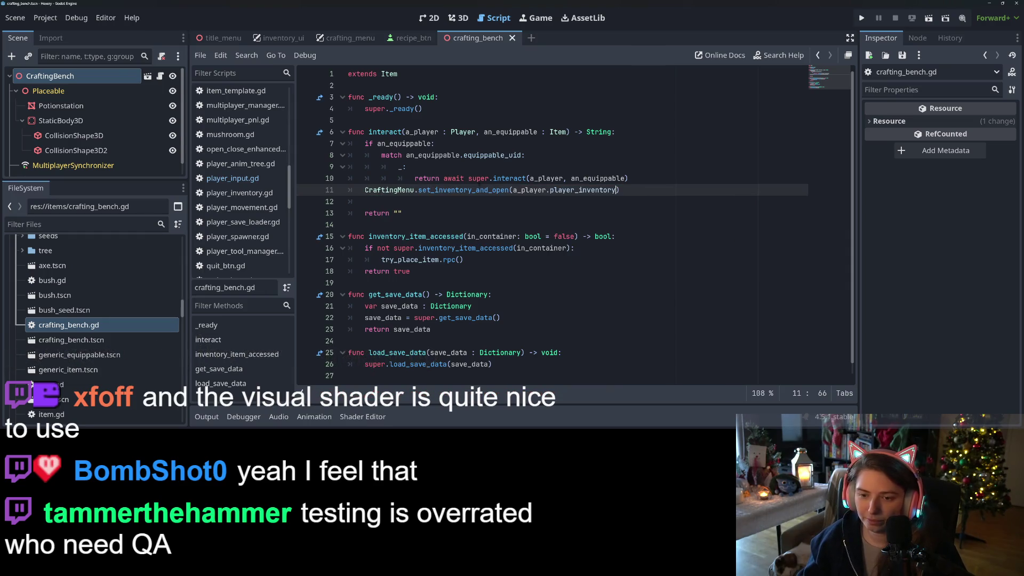
Select the CraftingMenu name on line 11 for reuse in the player input script.
mouse_move(478, 190)
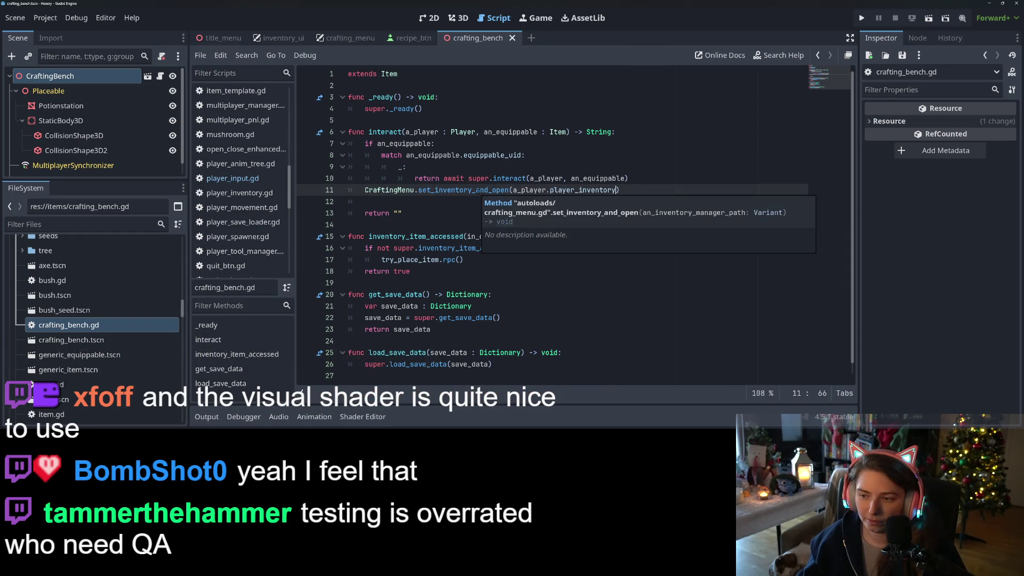
double_click(478, 190)
double_click(389, 190)
key("ctrl+c")
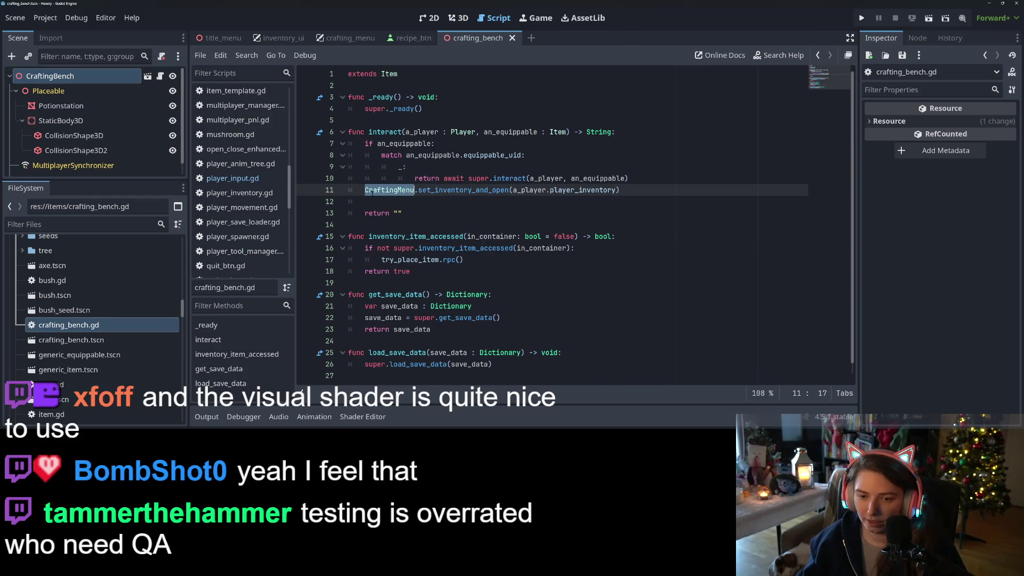
key("ctrl+s")
left_click(246, 178)
Append CraftingMenu to the input_blockers list in player_input.gd.
scroll(440, 196, "up", 7)
scroll(440, 196, "up", 1)
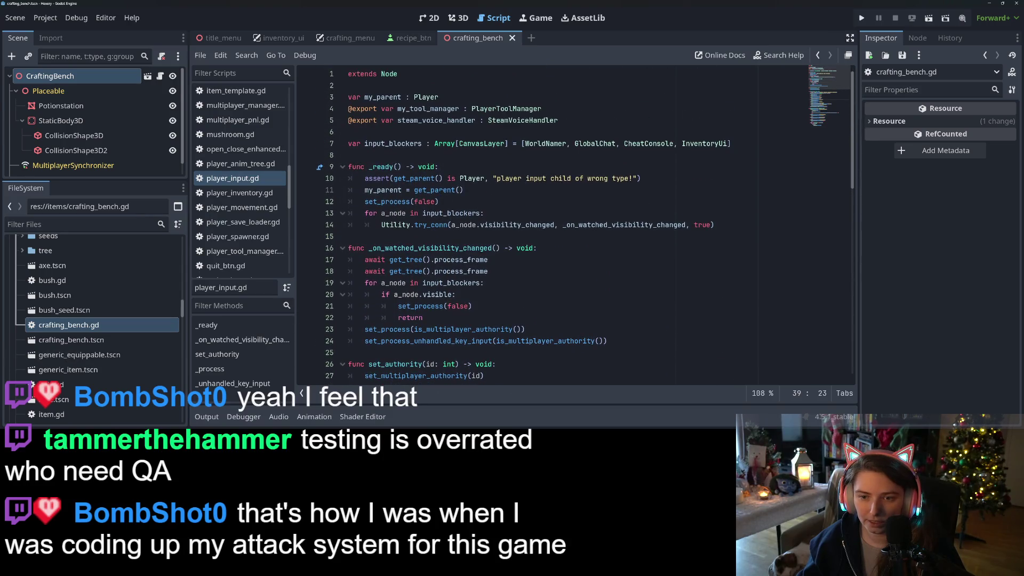
left_click(729, 143)
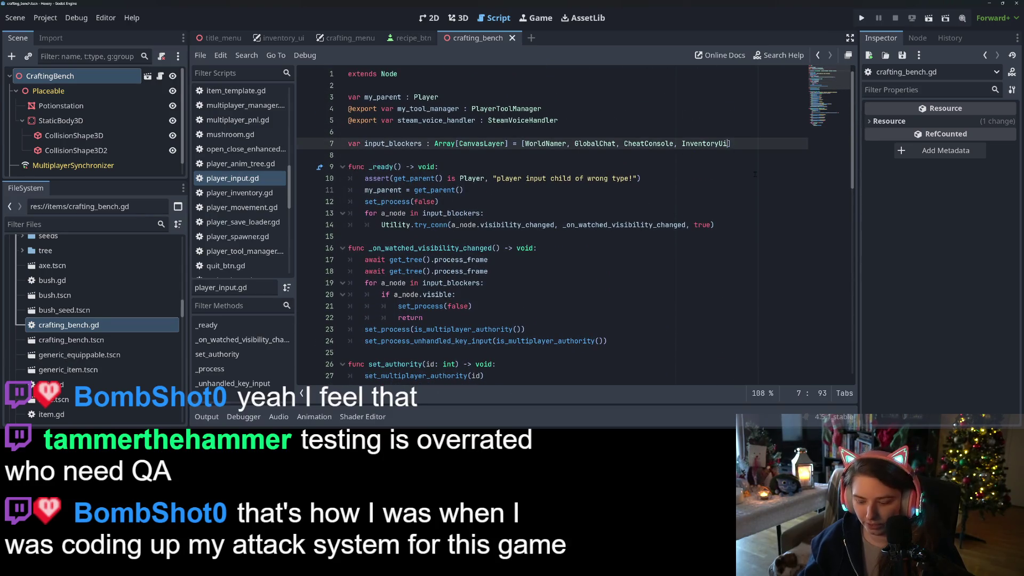
type(",")
key("ctrl+v")
key("ctrl+s")
Add a CraftingMenu line below the InventoryUi hide_inv_pnl call on line 68.
scroll(755, 174, "down", 14)
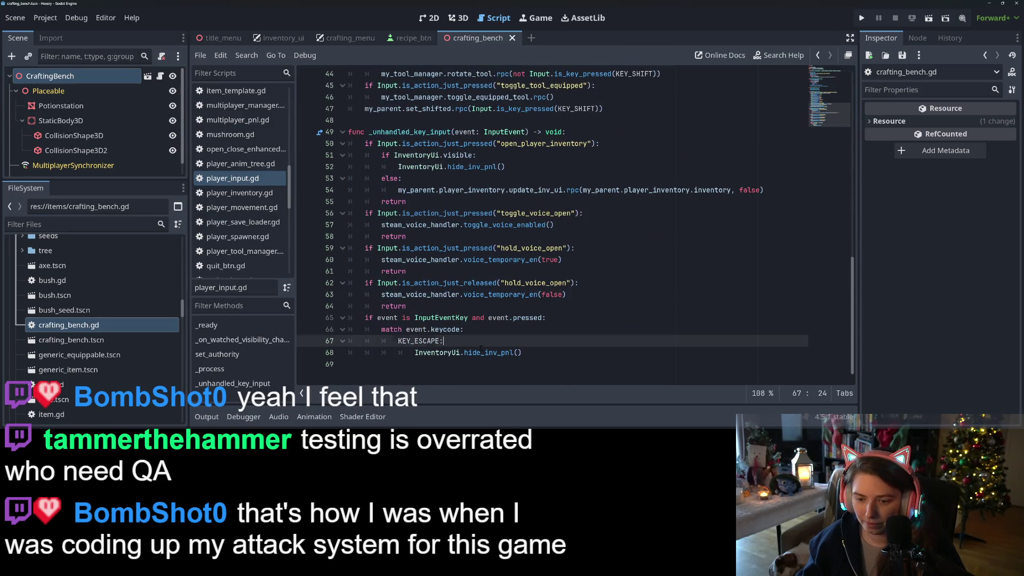
double_click(481, 351)
double_click(433, 352)
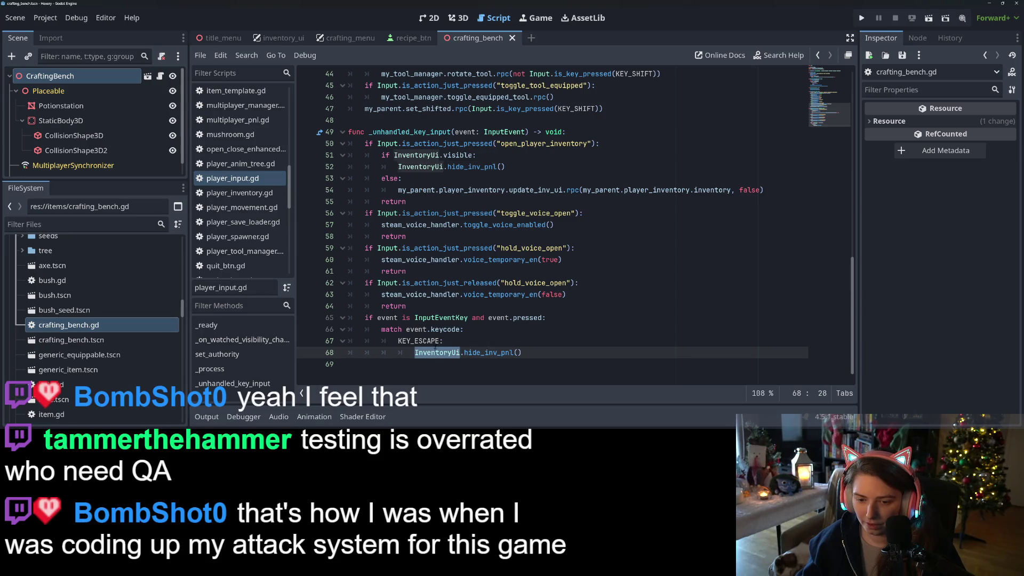
left_click(542, 353)
key("Return")
type("CraftingMenu")
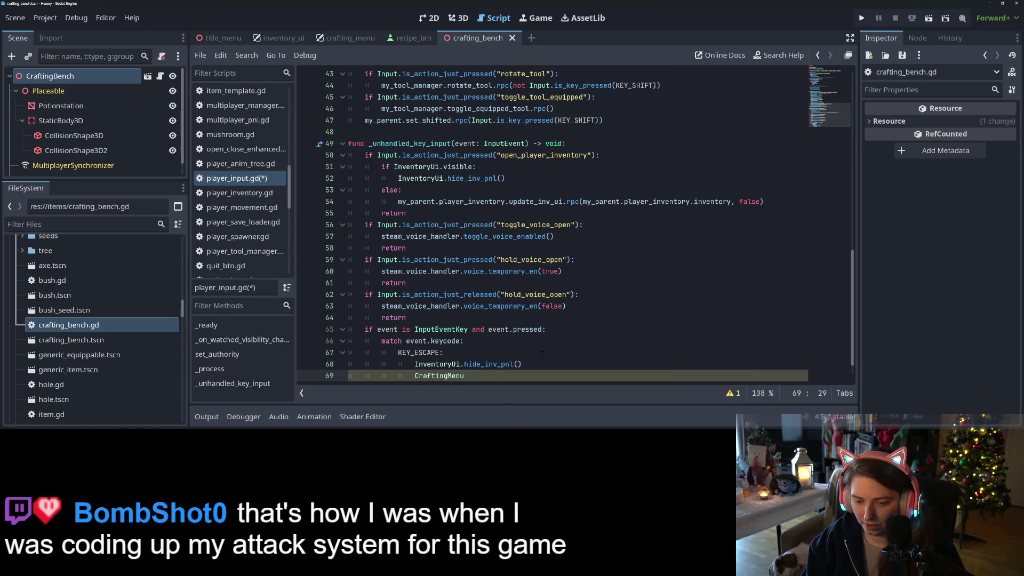
Remove a stray 'for' line, complete CraftingMenu.visible = false under KEY_ESCAPE, and save.
left_click(542, 353)
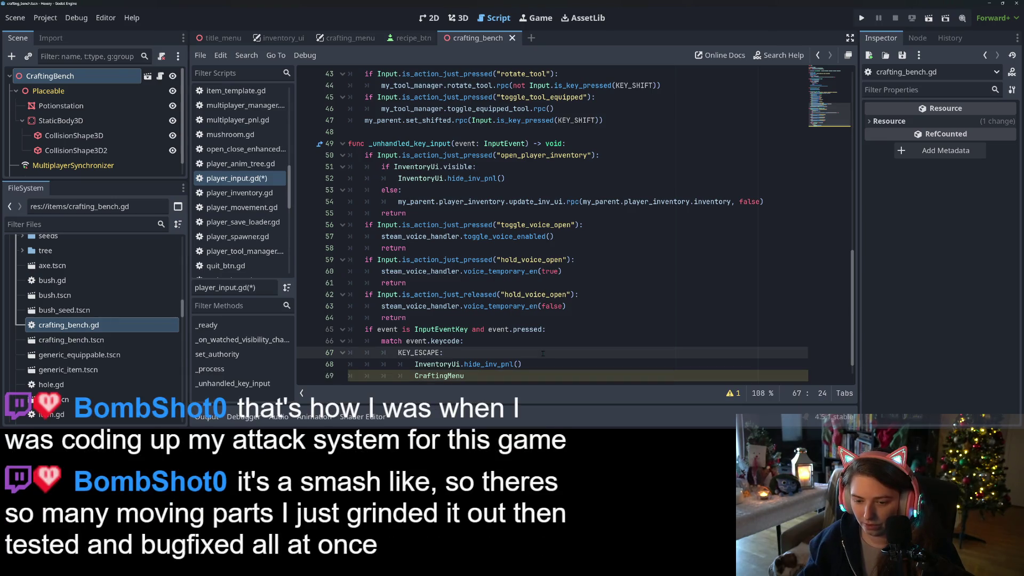
key("Return")
type("for")
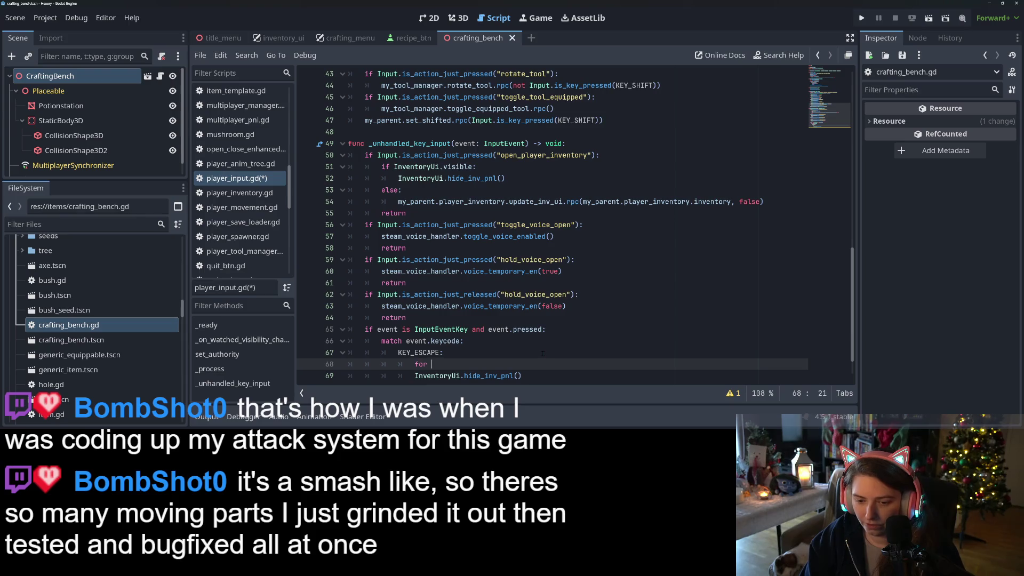
scroll(542, 353, "up", 10)
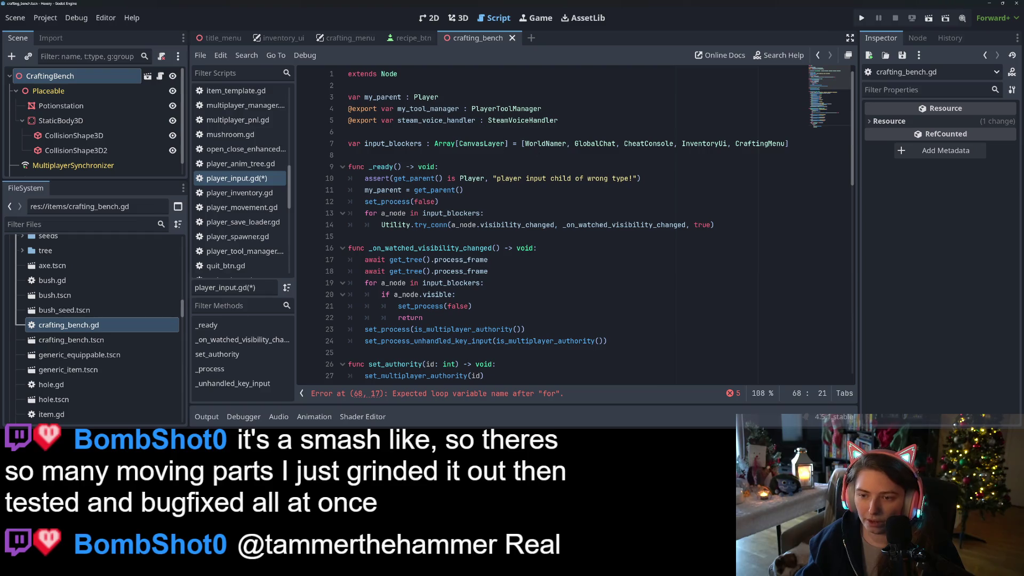
scroll(554, 311, "down", 15)
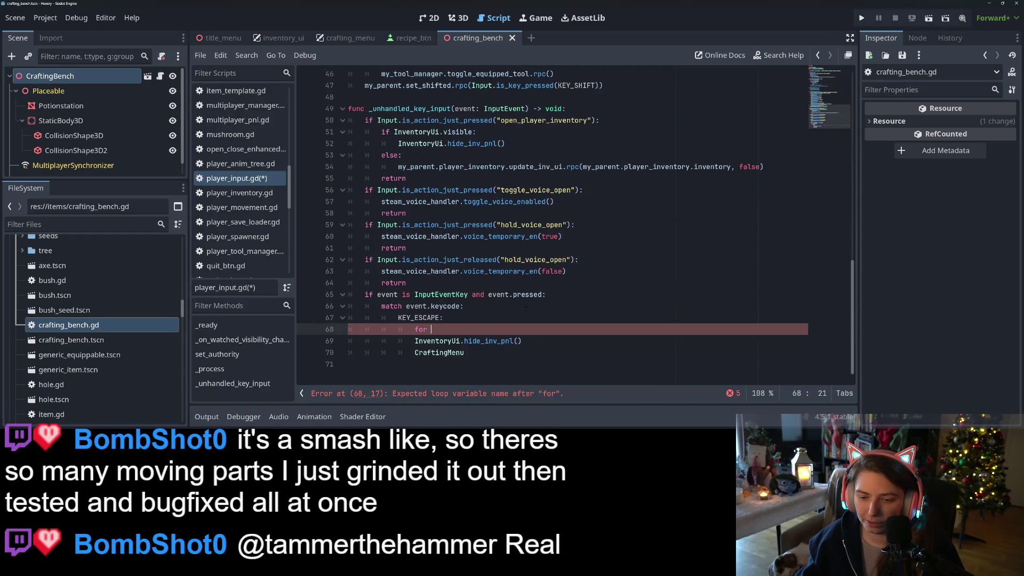
key("BackSpace")
key("BackSpace")
key("BackSpace")
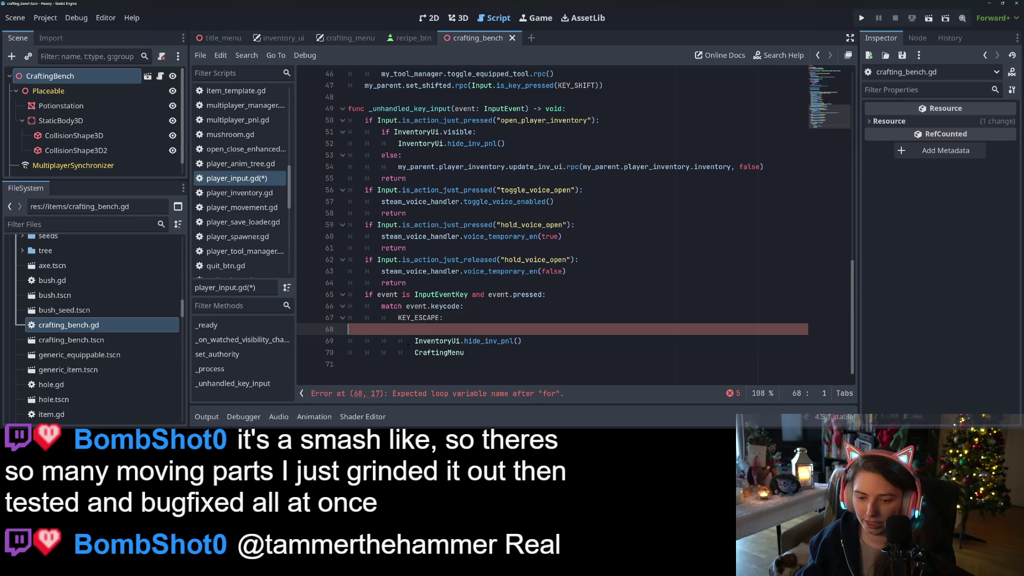
left_click(507, 340)
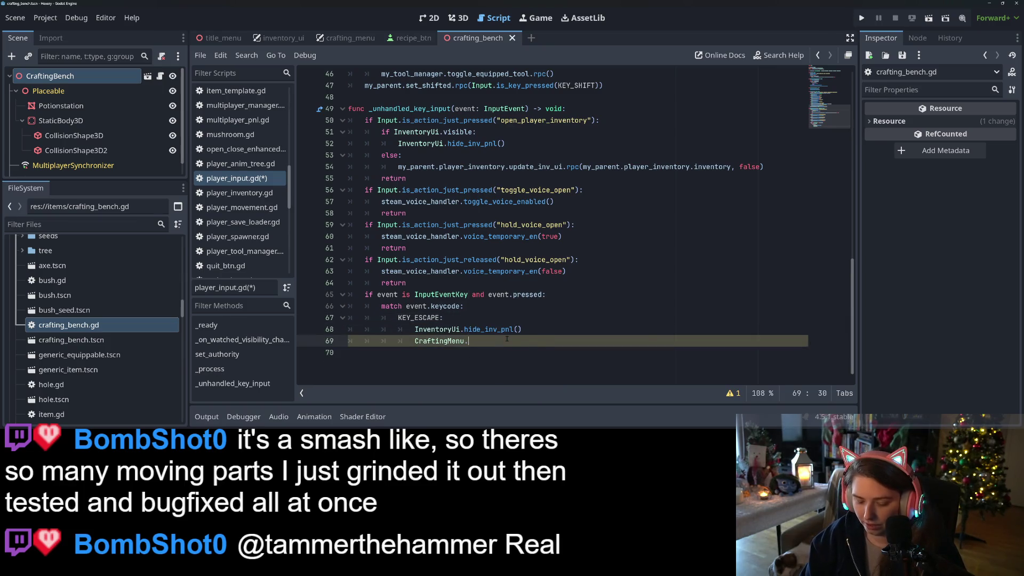
type(".visible = false")
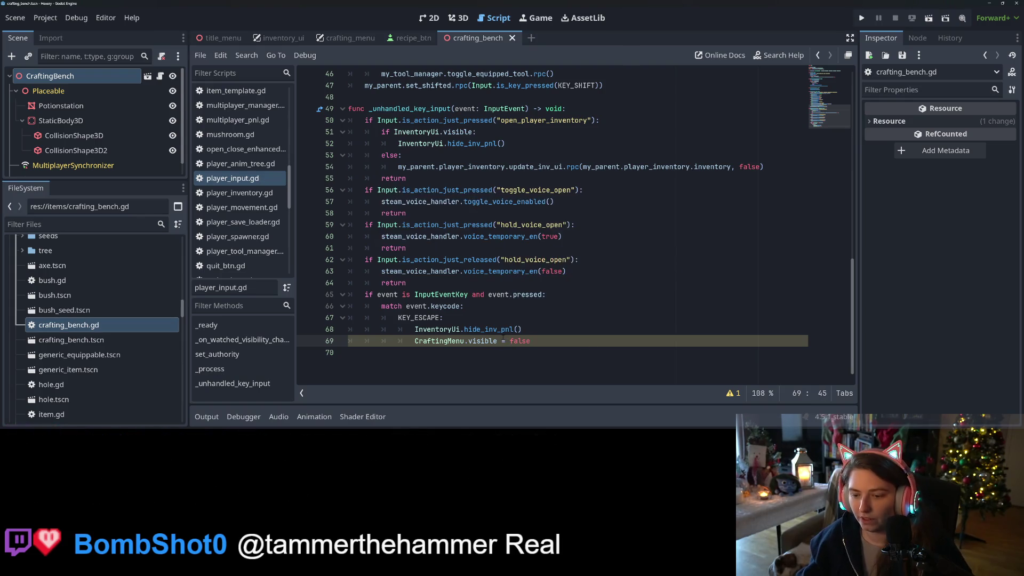
key("ctrl+s")
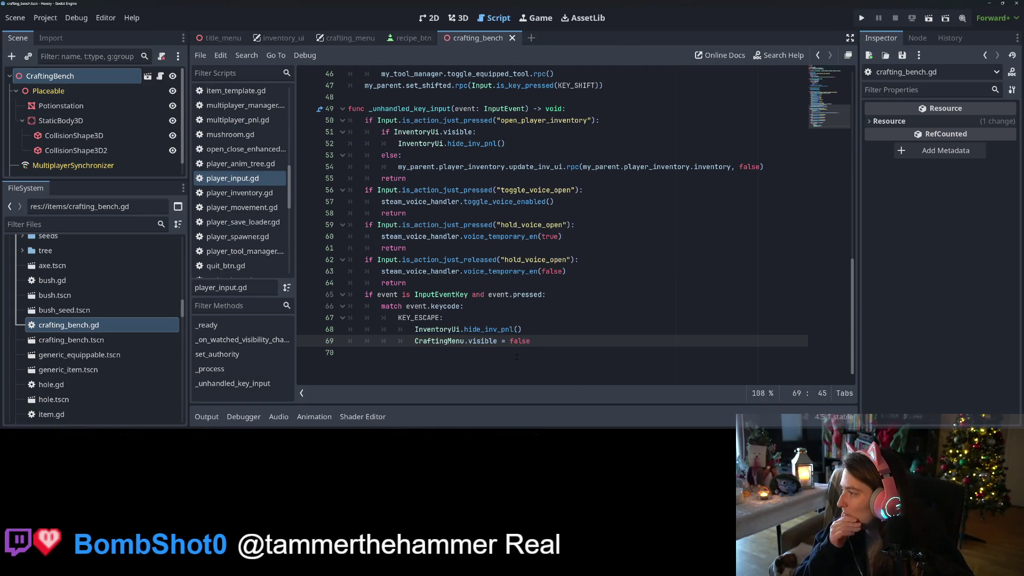
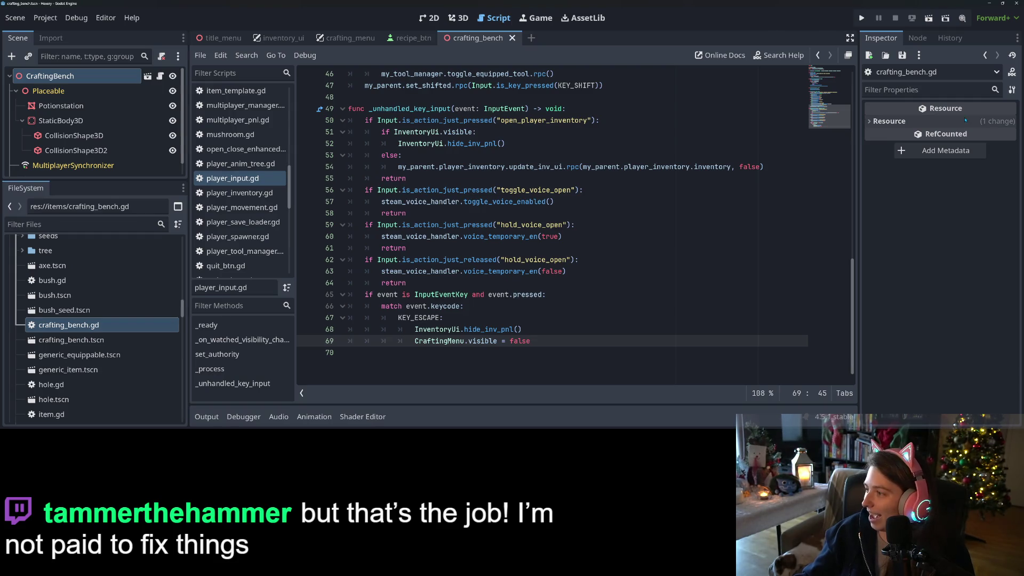
Run the project, load the bugworld save, and use the crafting bench to reproduce the error.
mouse_move(889, 121)
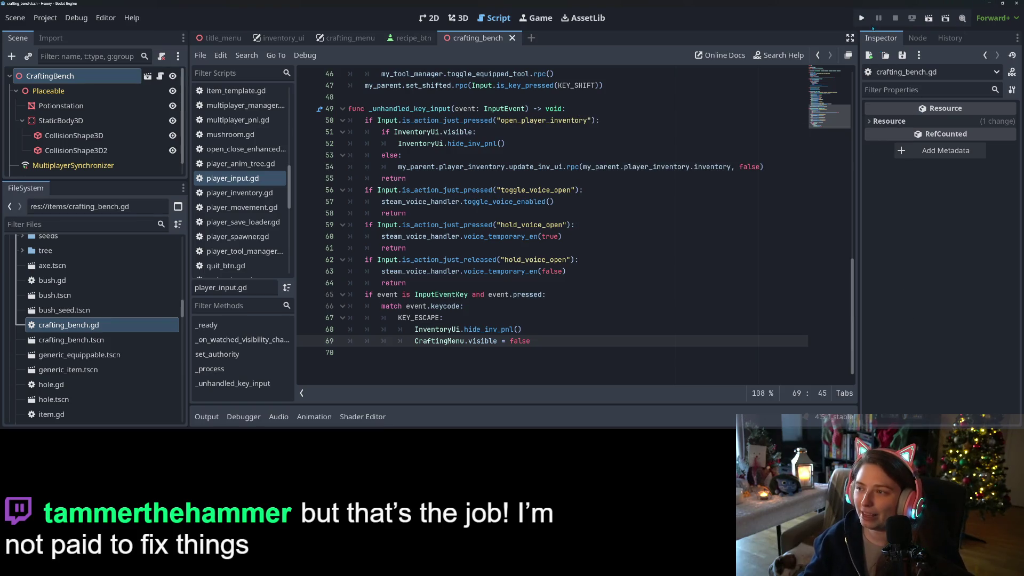
left_click(861, 18)
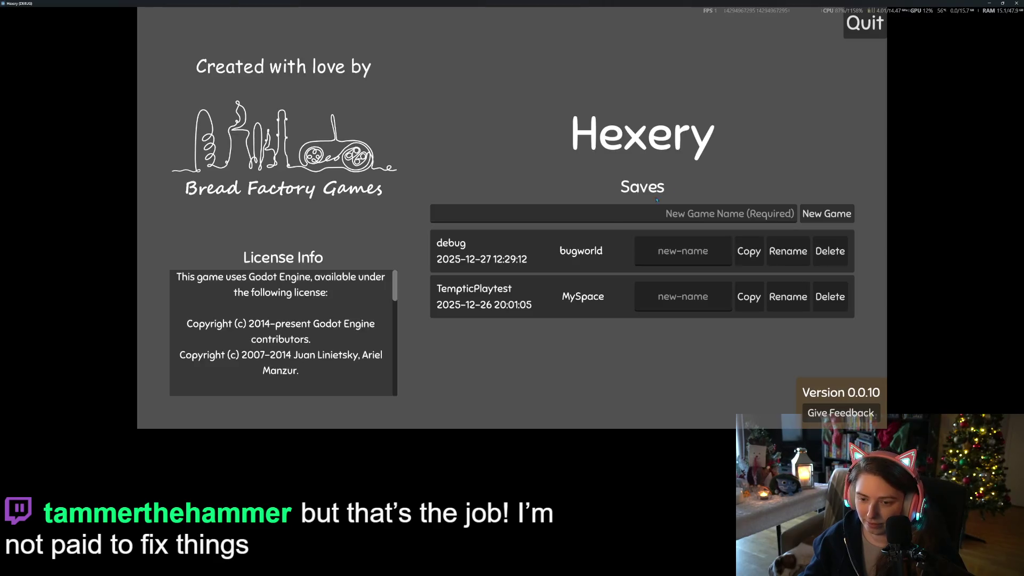
left_click(558, 244)
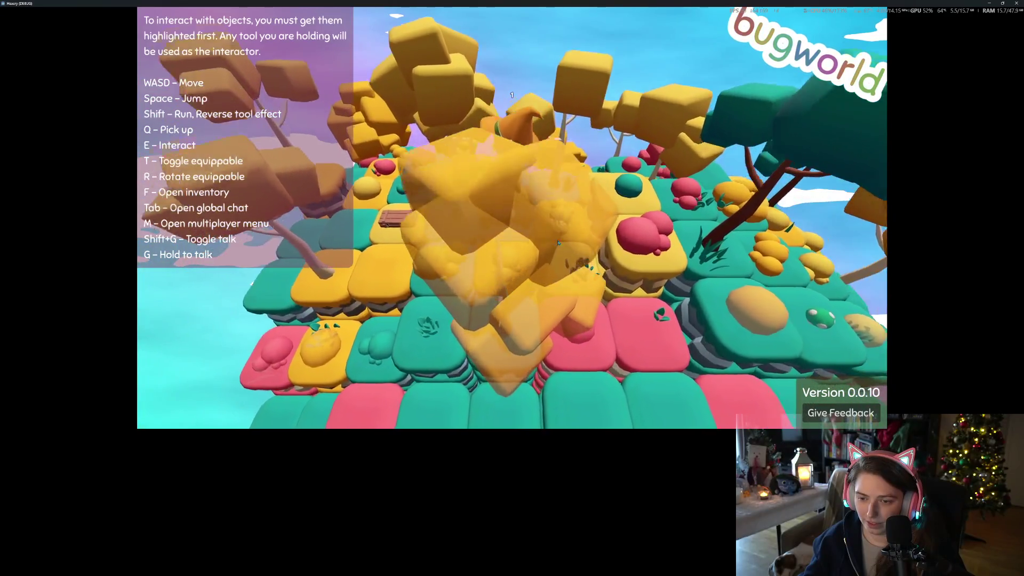
key("e")
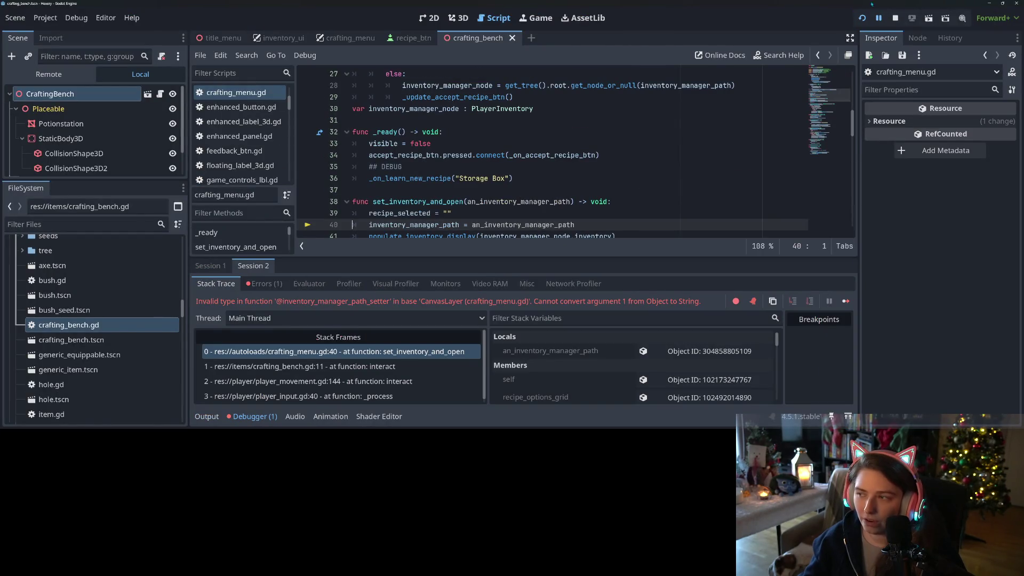
Stop the game and trace the debugger error from crafting_menu.gd back to the CraftingBench script.
left_click(896, 18)
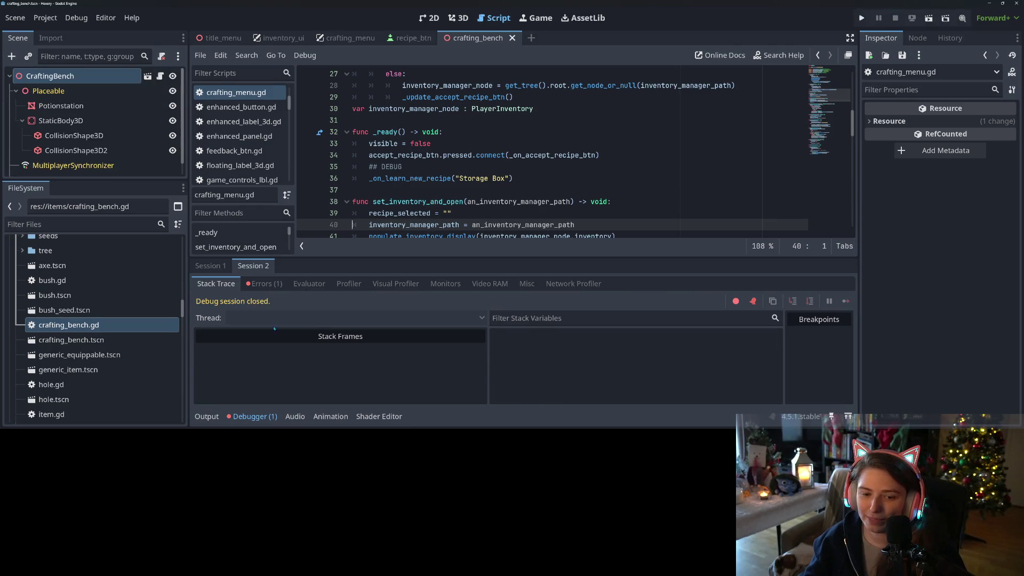
left_click(264, 283)
left_click(320, 322)
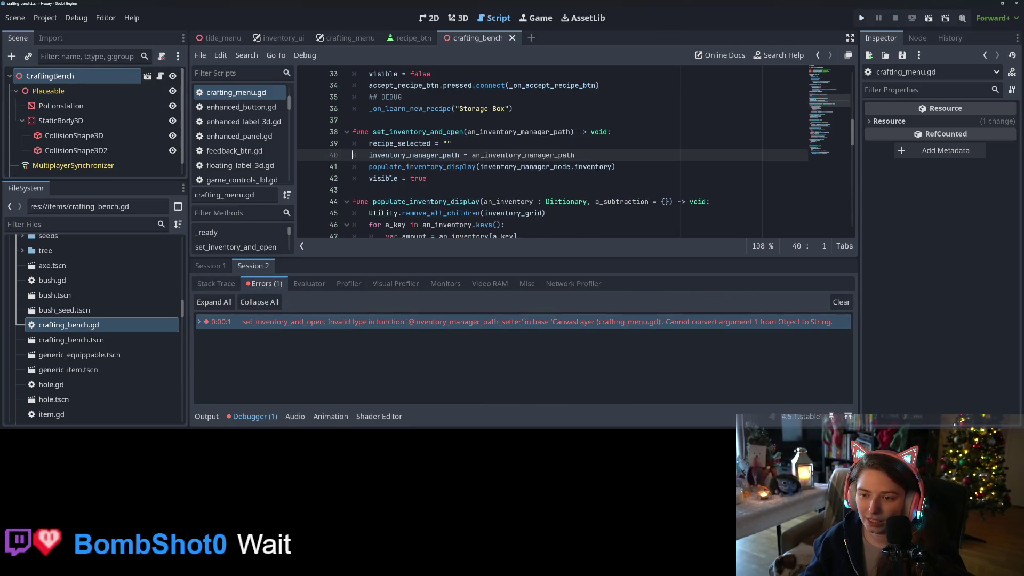
left_click(573, 166)
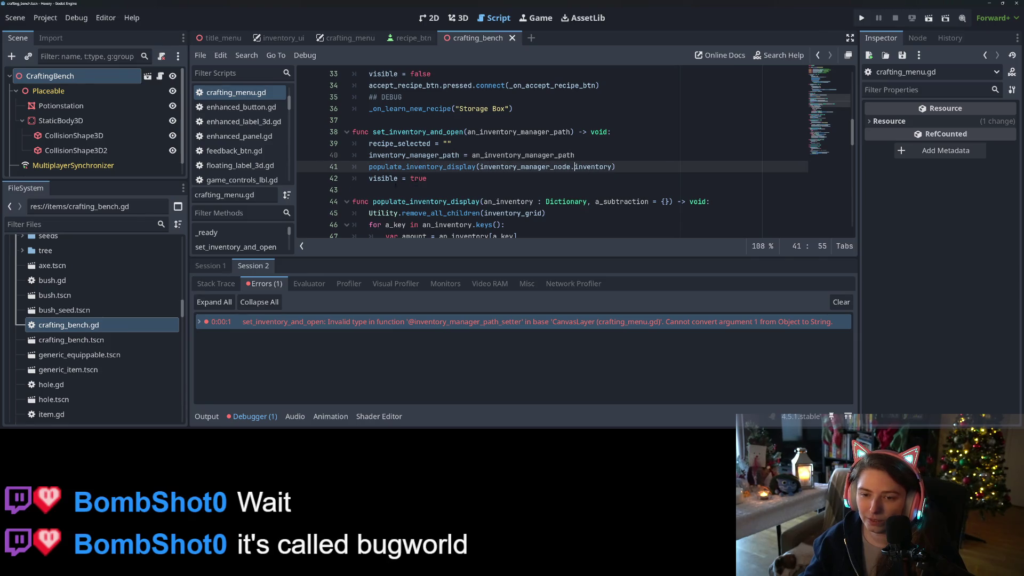
left_click(160, 76)
Change line 11 of crafting_bench.gd to pass player_inventory.get_path() and relaunch the game.
left_click(496, 200)
left_click(614, 189)
type(".get_")
type("pare")
key("Delete")
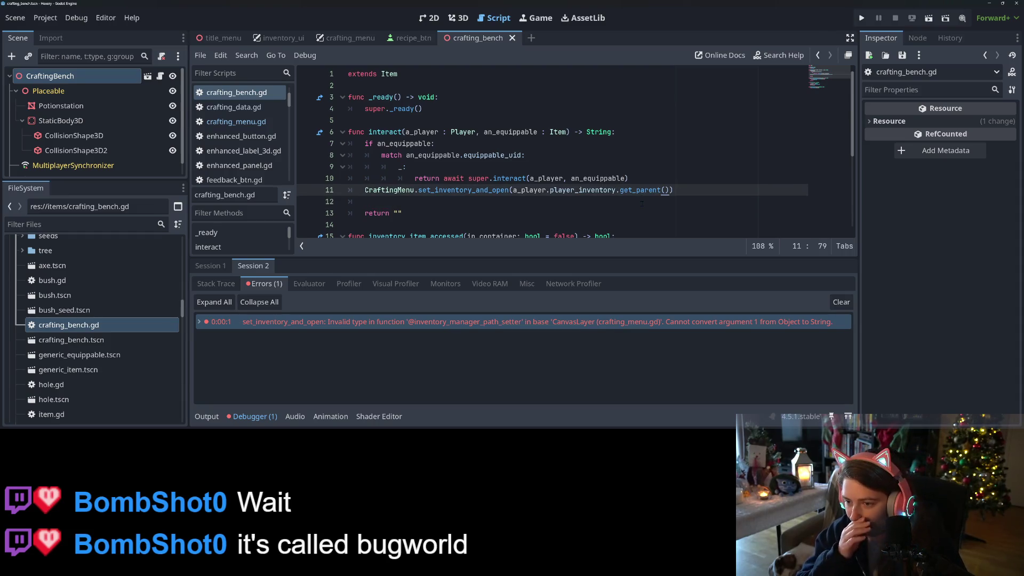
type("h")
key("Return")
type(")")
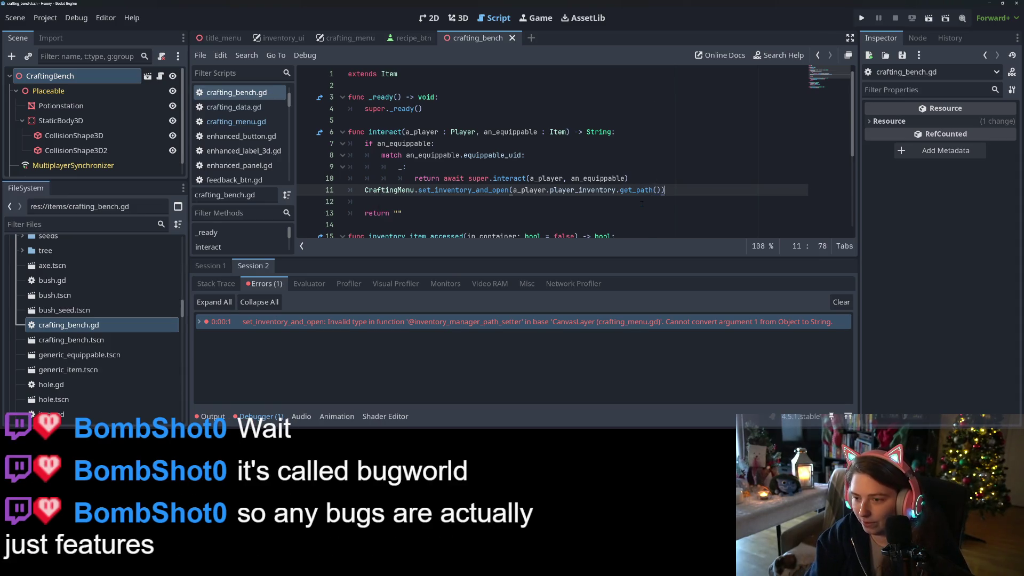
key("Escape")
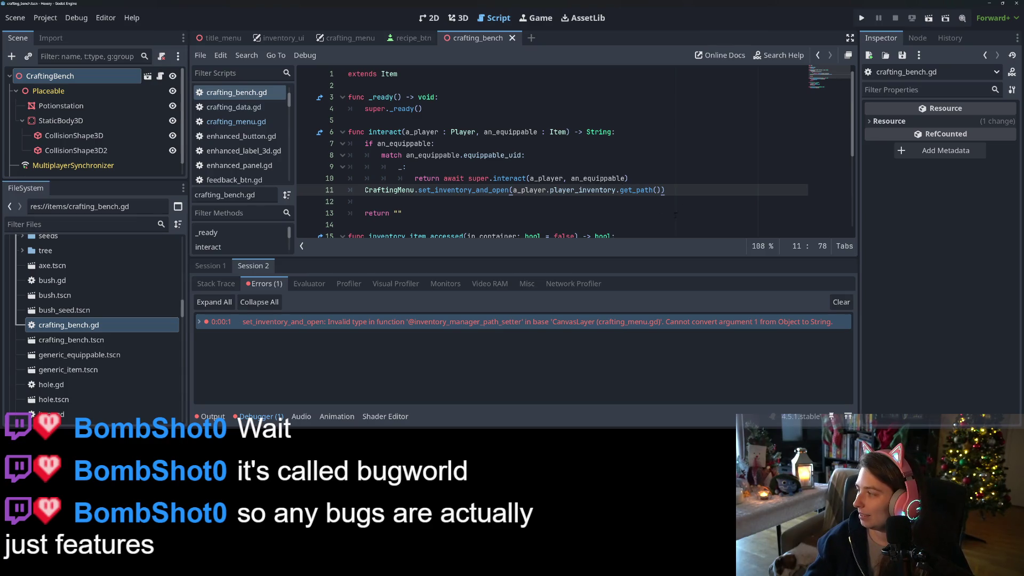
key("F5")
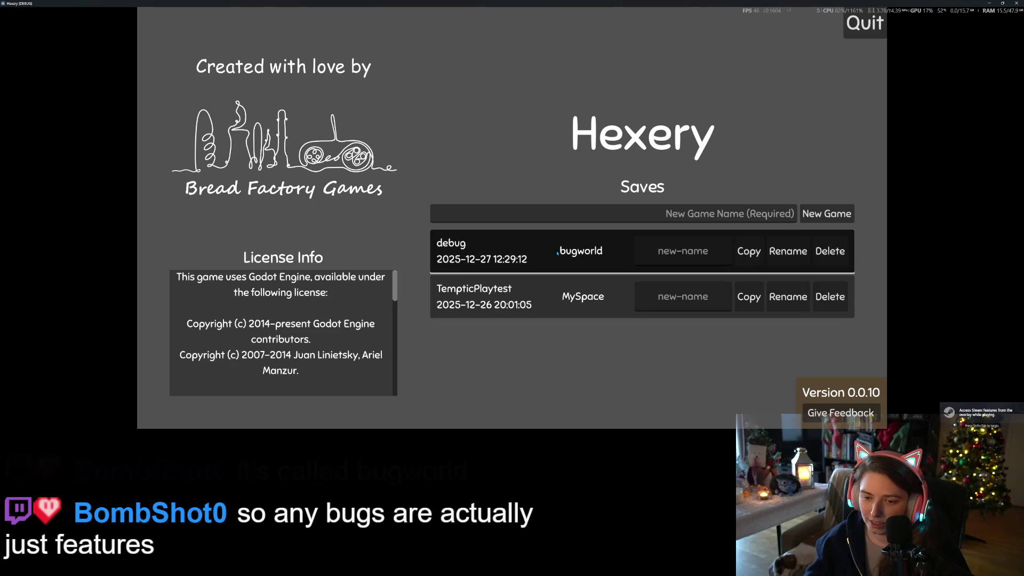
Load the bugworld save, open the crafting menu at the bench, and scroll through the Inventory.
left_click(557, 252)
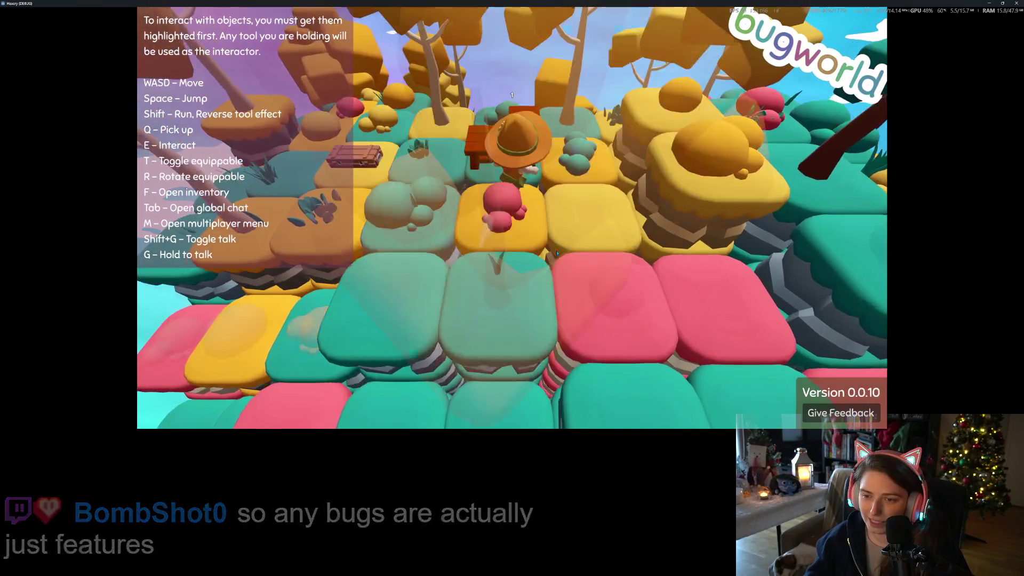
key("f")
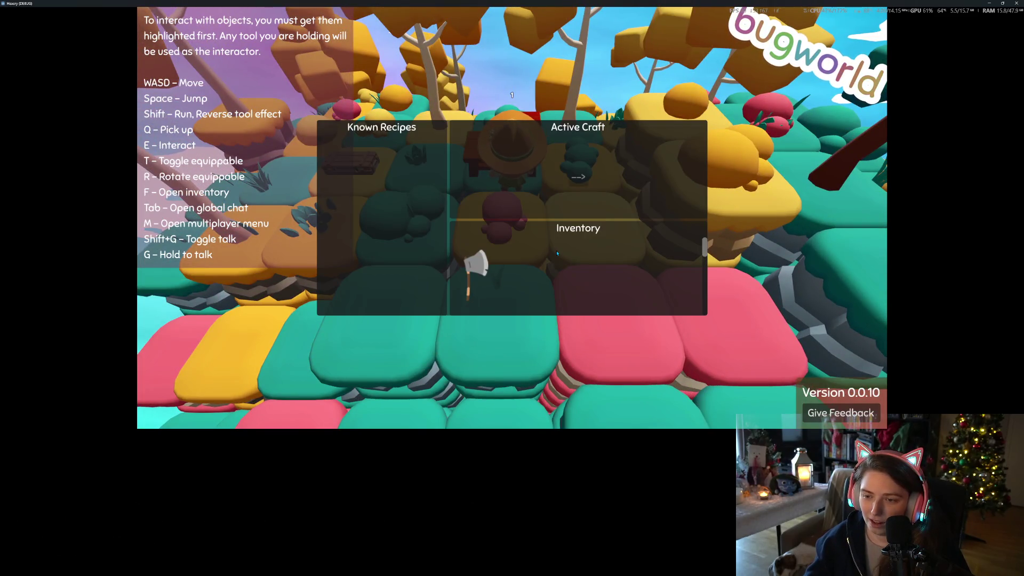
scroll(622, 272, "down", 2)
scroll(622, 272, "down", 2)
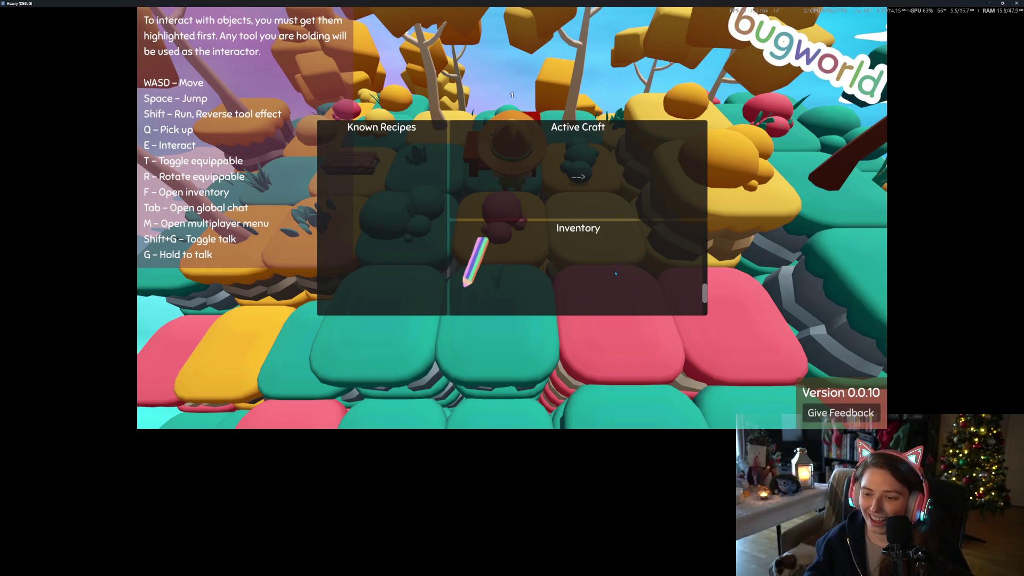
scroll(567, 295, "up", 4)
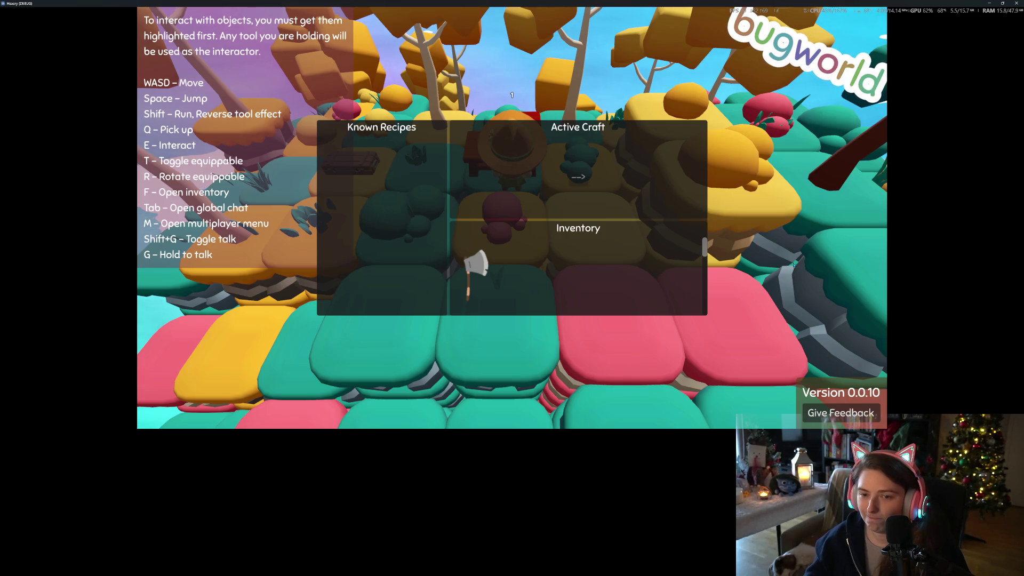
Close the crafting menu and quit the game window.
key("Escape")
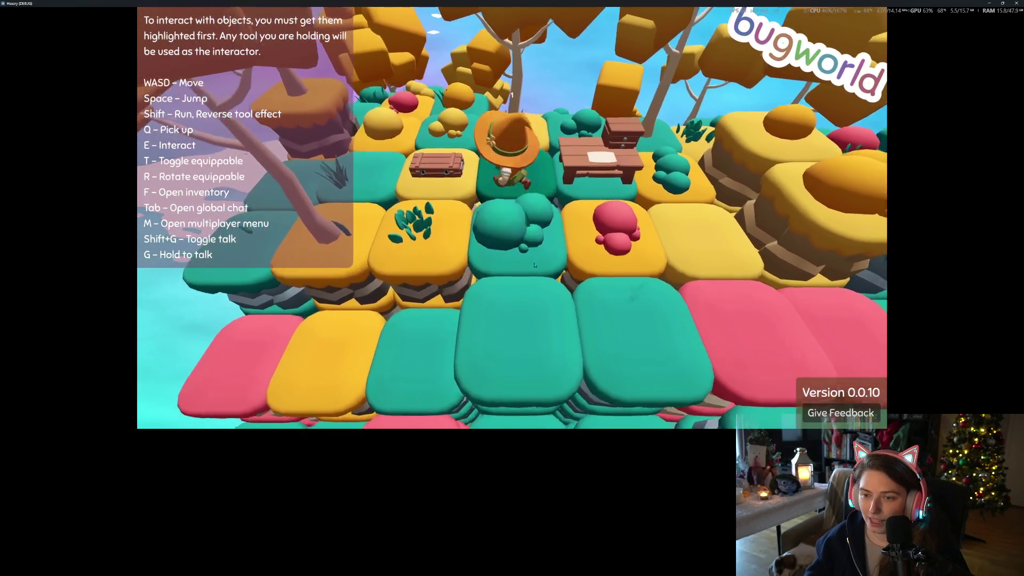
key("d")
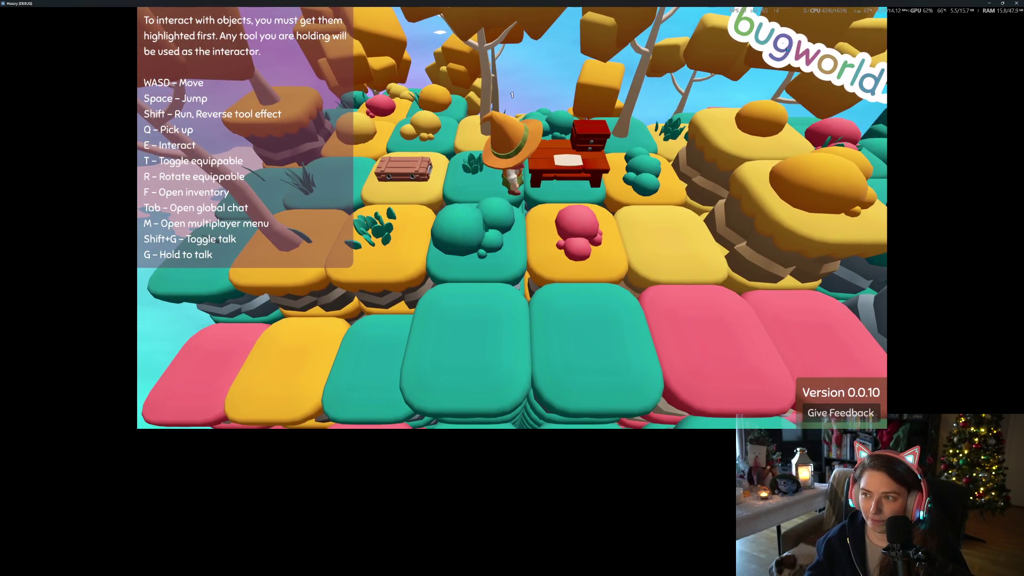
left_click(1016, 4)
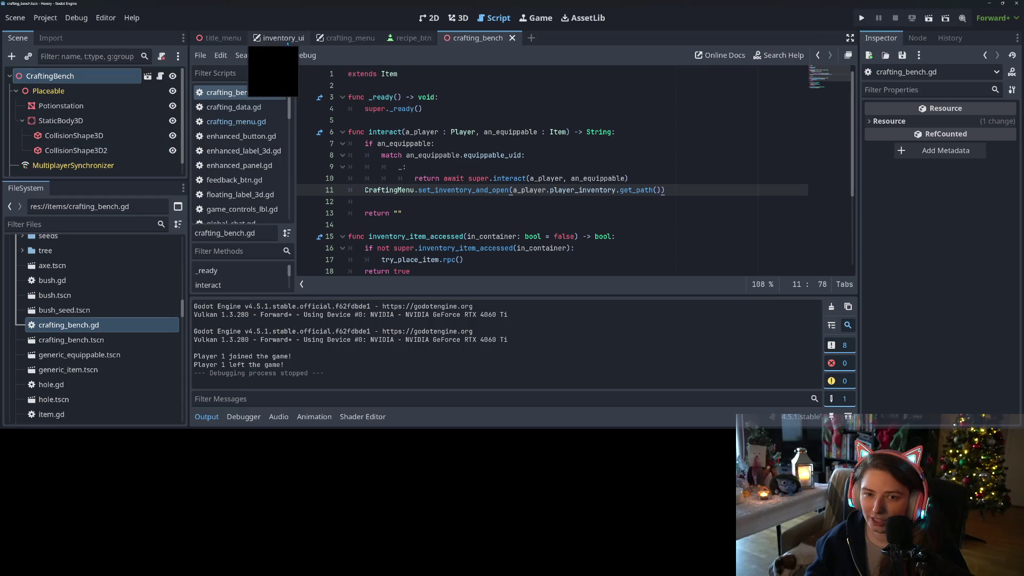
Show the crafting_menu scene in 2D, enlarge the Scene dock, and select InventoryGrid.
left_click(346, 38)
left_click(429, 18)
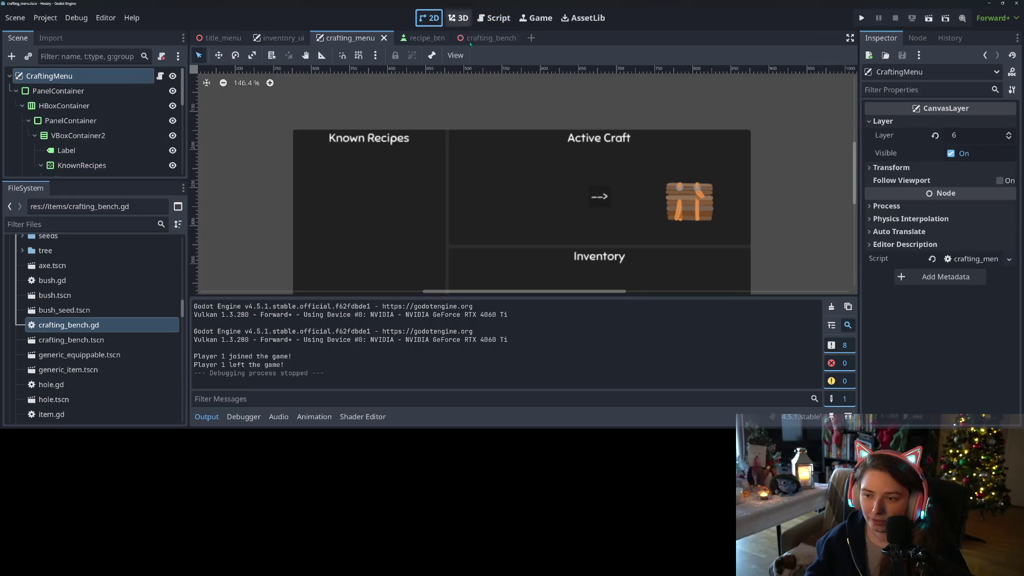
scroll(523, 181, "down", 4)
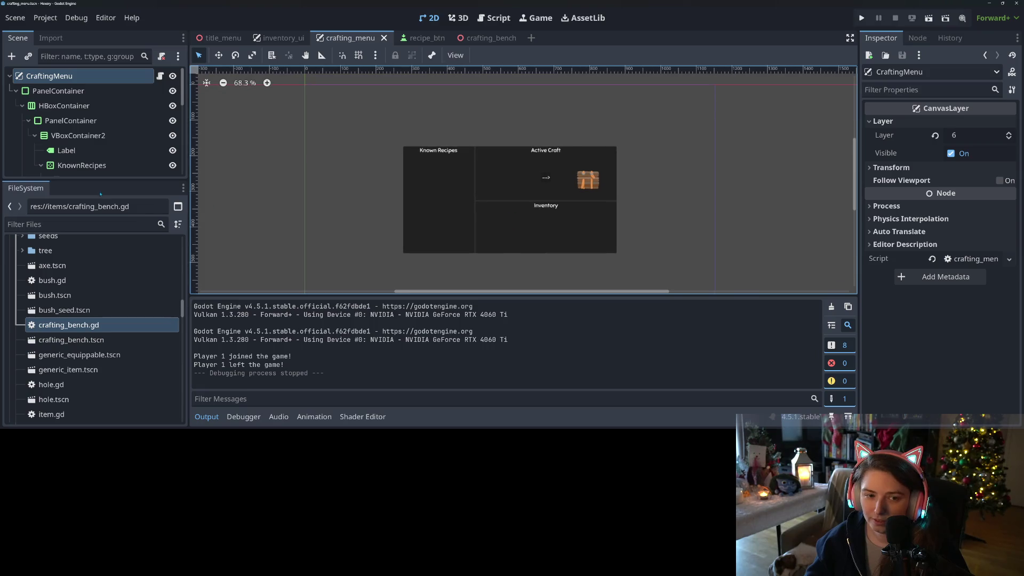
left_click_drag(108, 181, 90, 397)
scroll(101, 314, "down", 3)
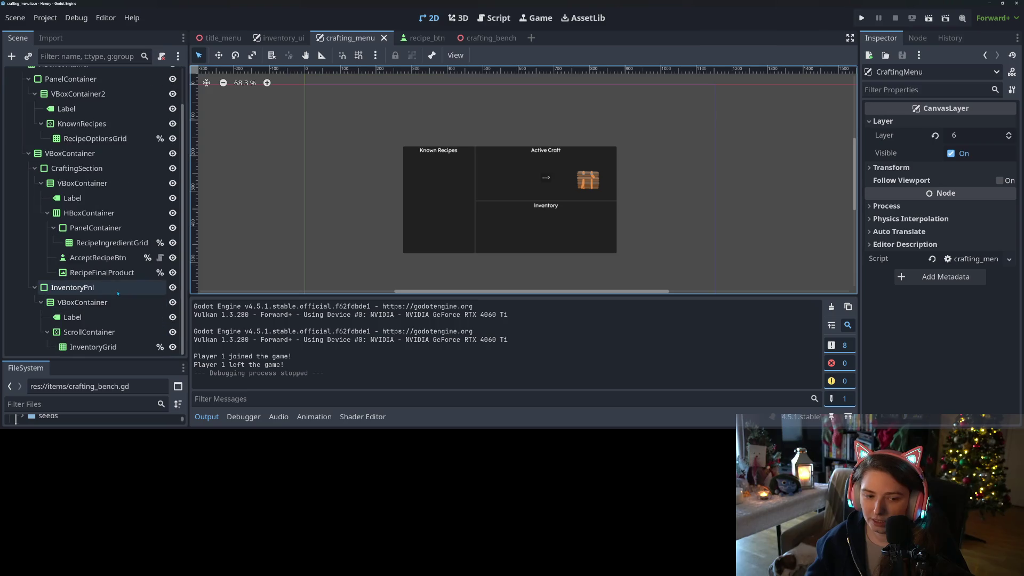
left_click(123, 346)
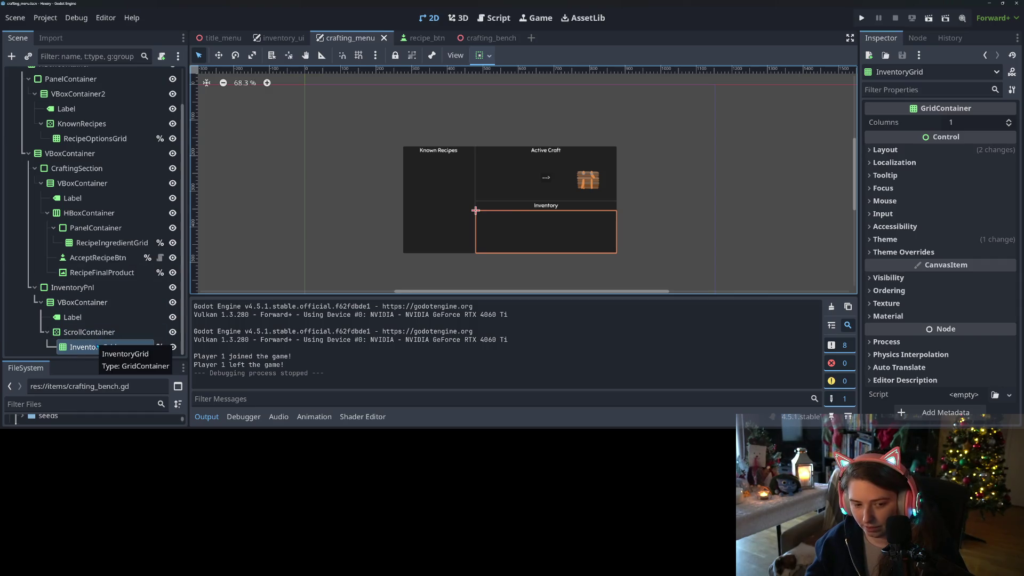
Add a TextureRect with shovel.png under InventoryGrid and duplicate it as placeholders.
left_click(11, 56)
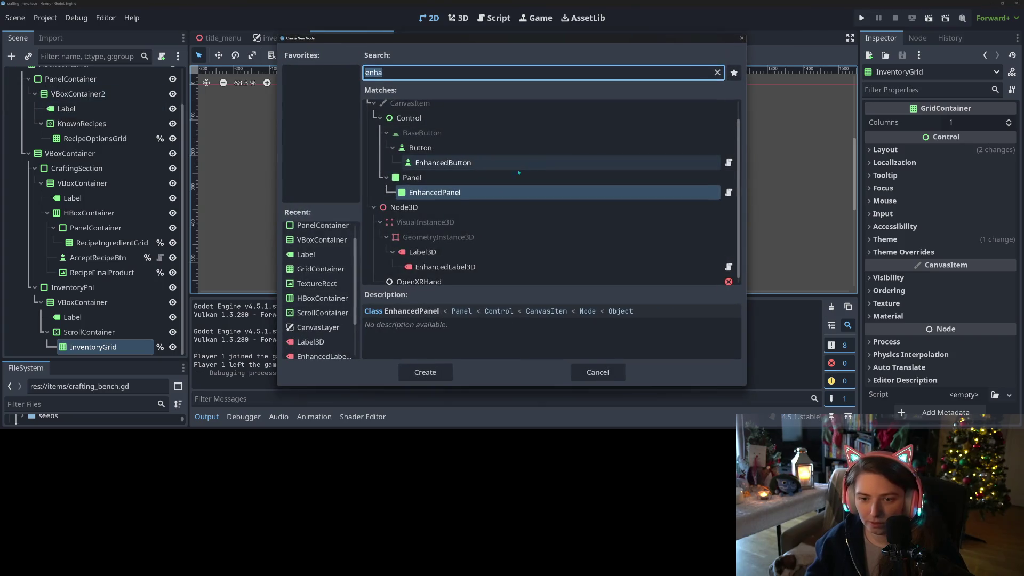
double_click(316, 283)
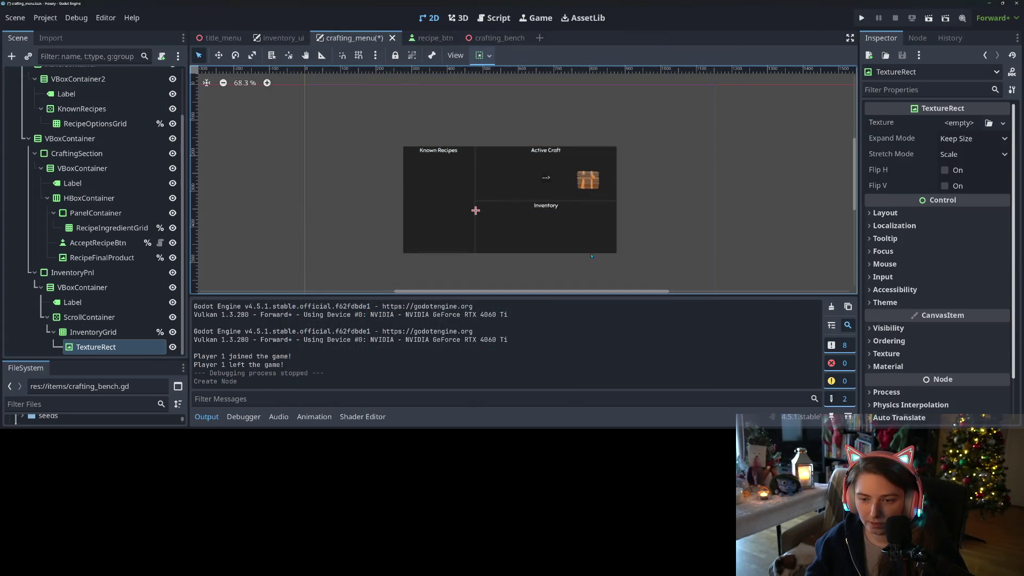
left_click(988, 123)
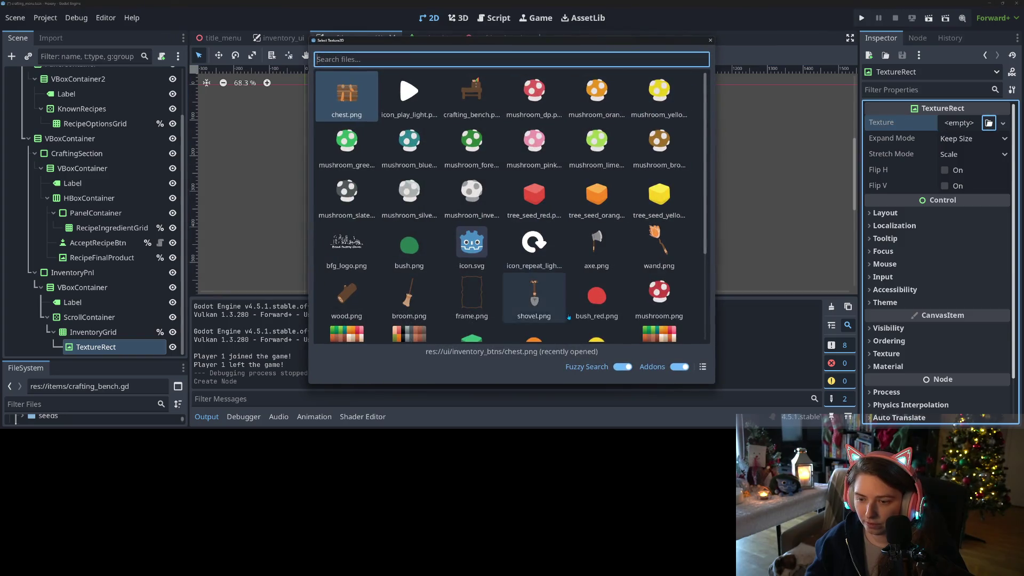
double_click(532, 299)
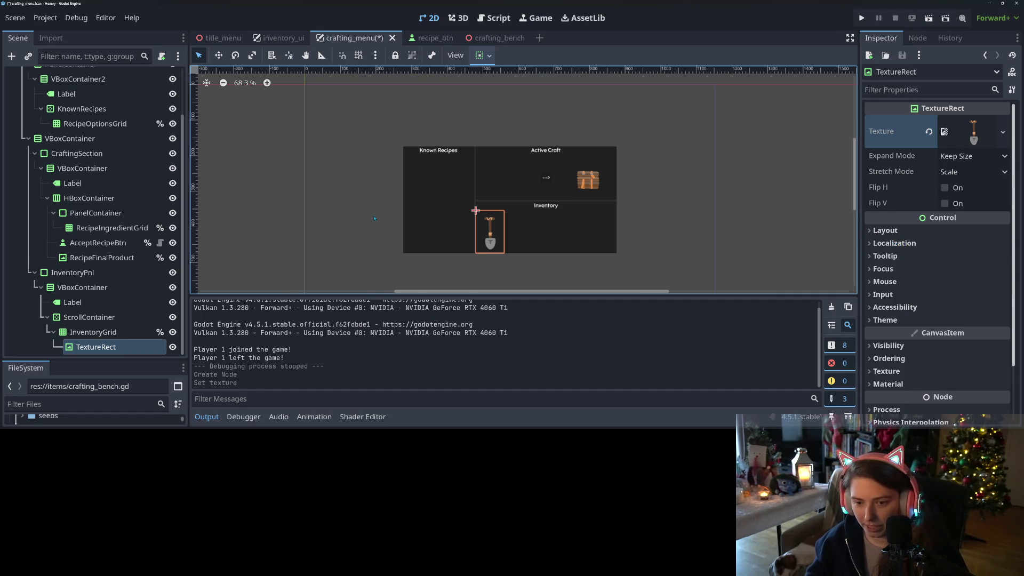
key("ctrl+d")
key("ctrl+d")
key("ctrl+d")
key("ctrl+d")
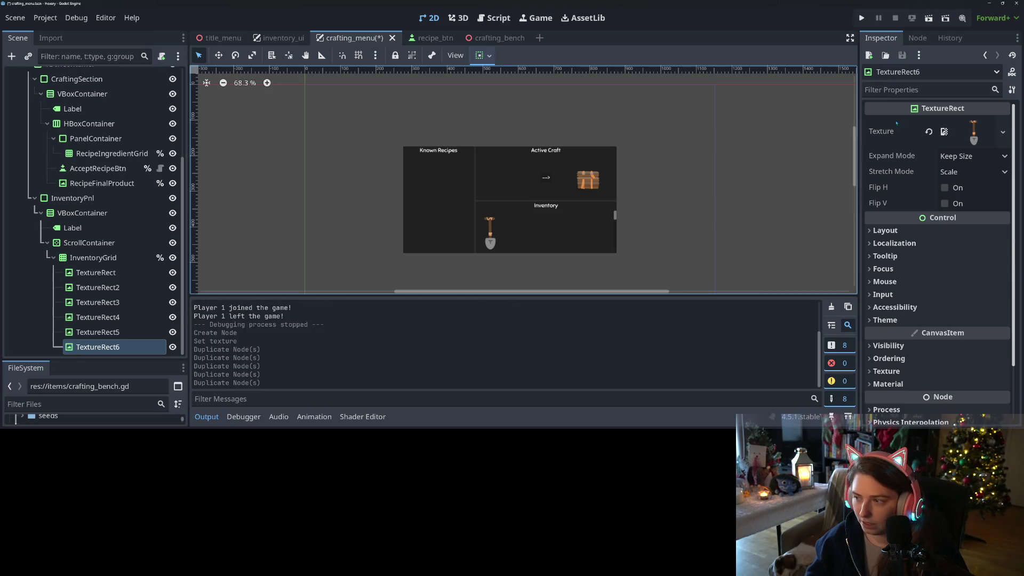
Set InventoryGrid's Columns, trying 6, 5, 3, 2, 3 and 4 before settling on 5.
left_click(150, 260)
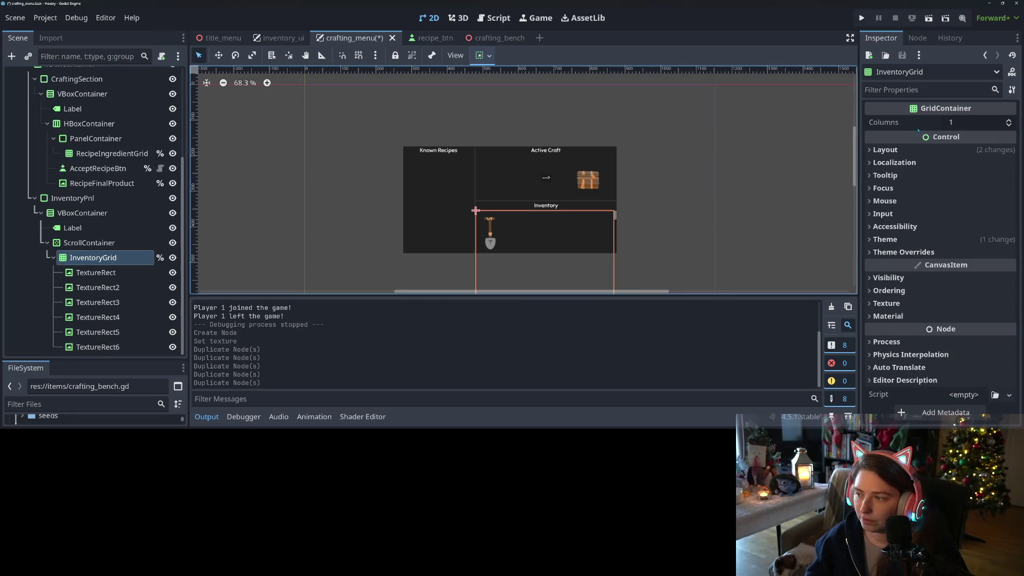
left_click(985, 122)
type("6")
key("Return")
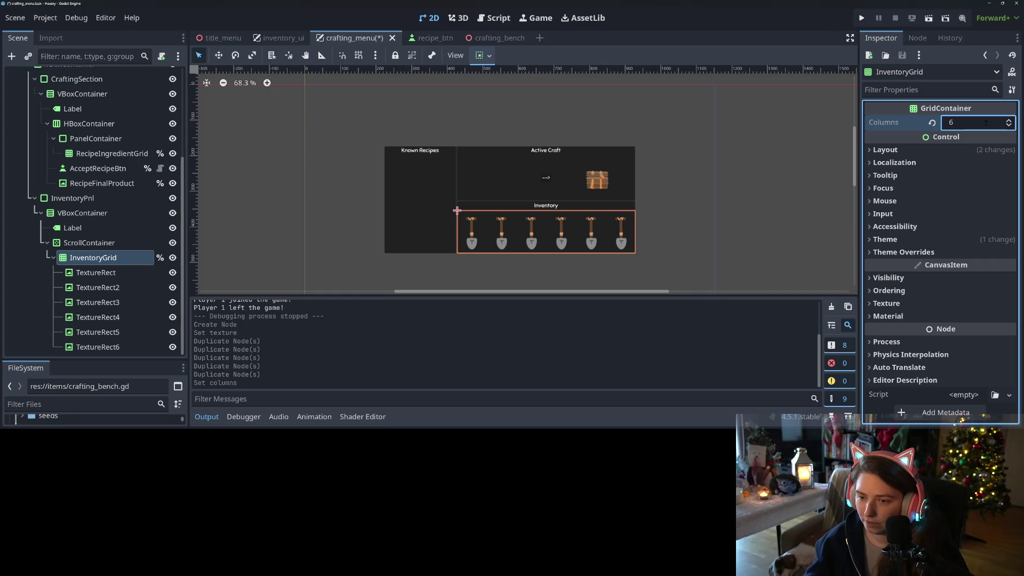
scroll(985, 122, "down", 2)
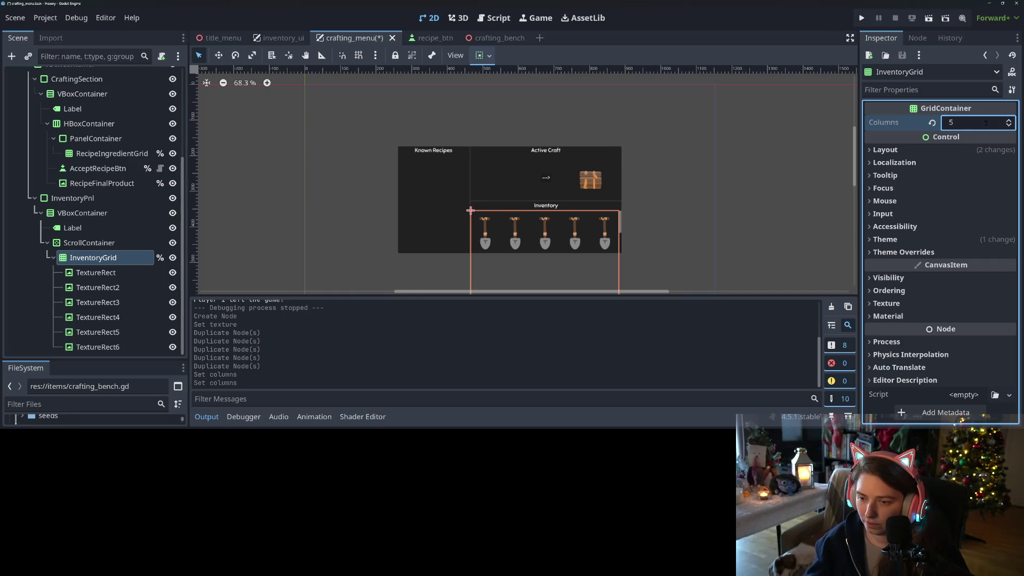
left_click(985, 123)
type("5")
key("Return")
left_click(985, 123)
type("3")
key("Return")
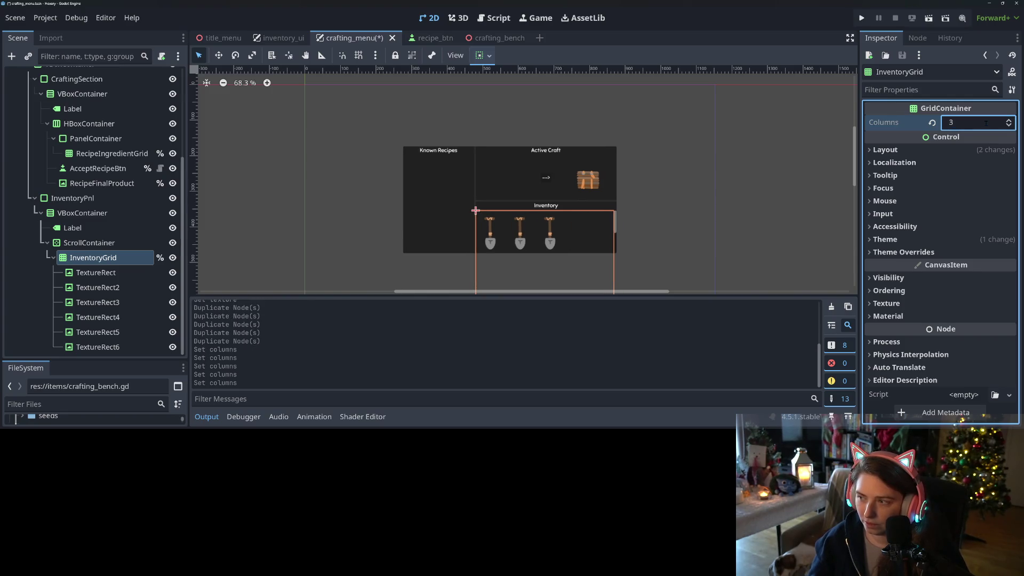
left_click(985, 122)
type("2")
key("Return")
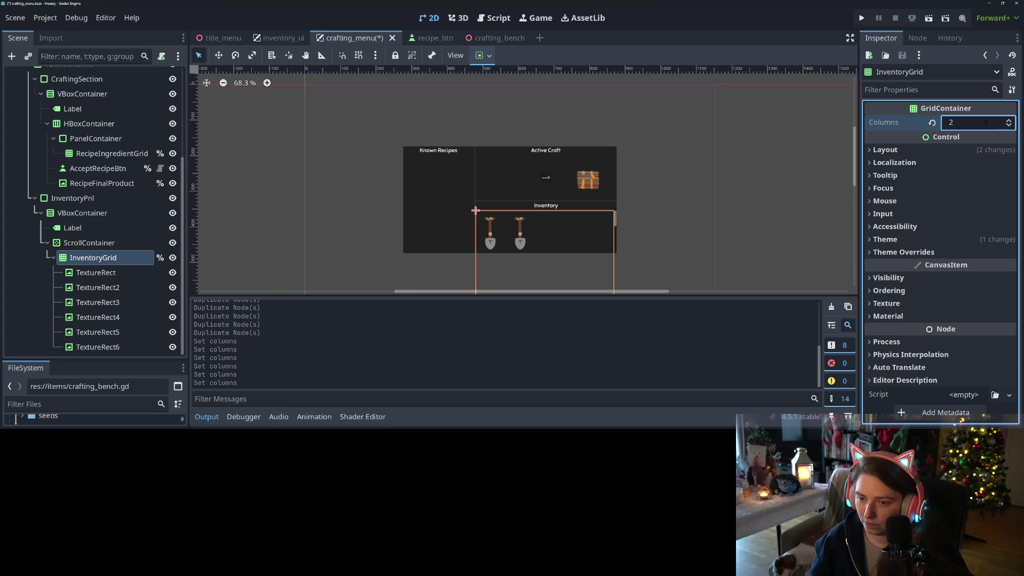
left_click(985, 122)
type("3")
key("Return")
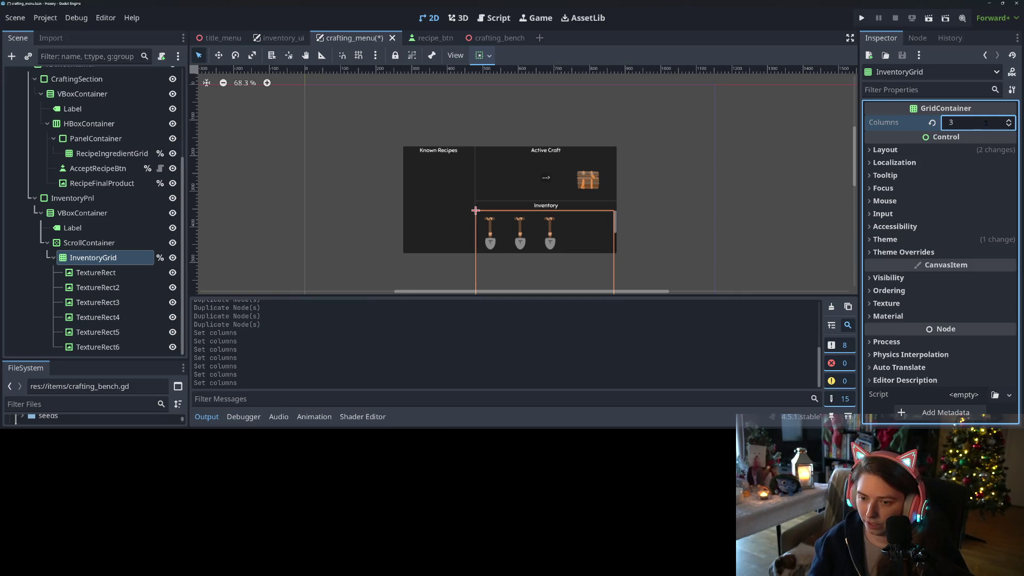
left_click(985, 123)
type("4")
key("Return")
left_click(986, 123)
type("5")
key("Return")
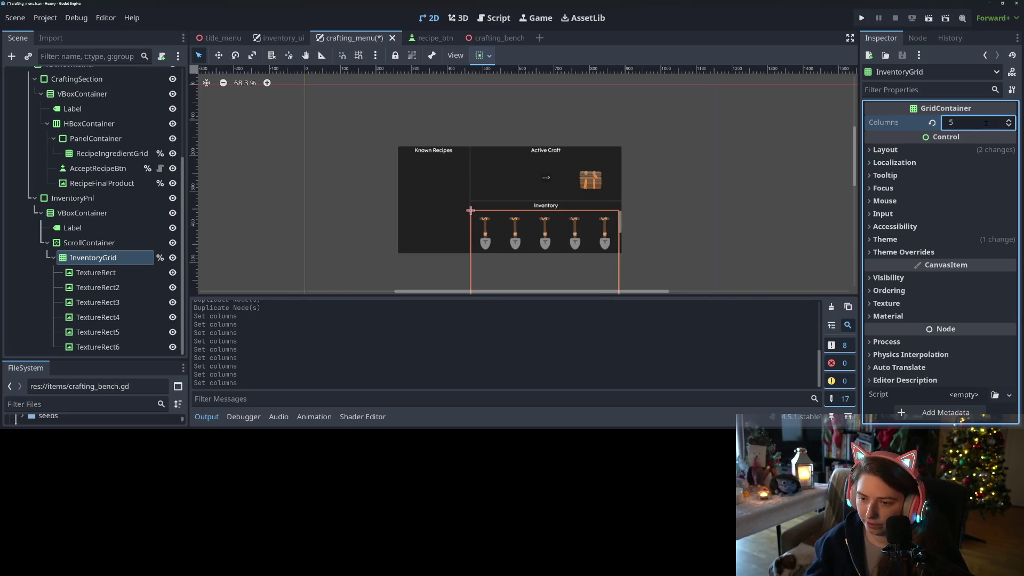
left_click(96, 273)
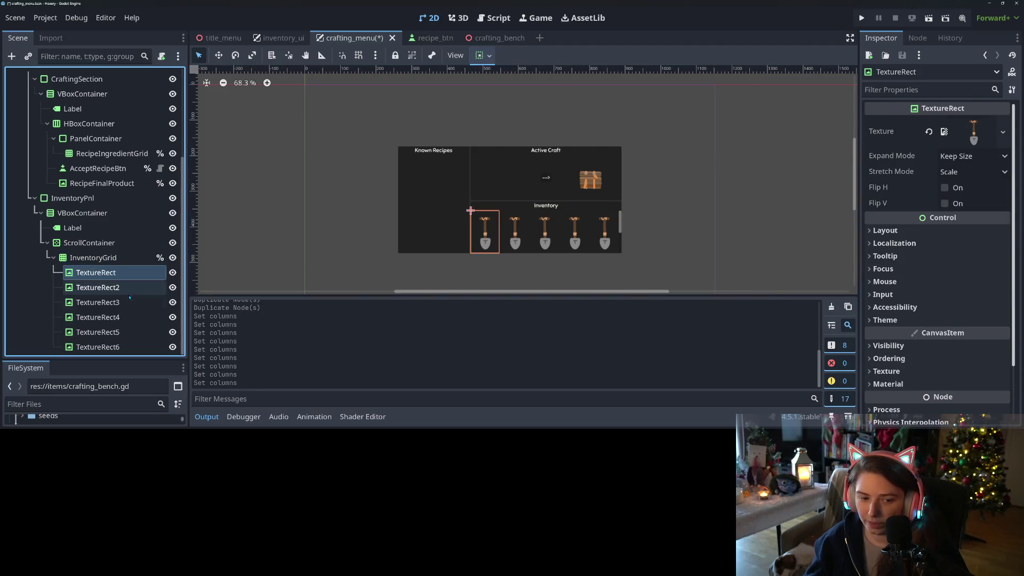
Delete the six shovel placeholders from InventoryGrid, then undo the deletion.
left_click(109, 348, "shift")
key("Delete")
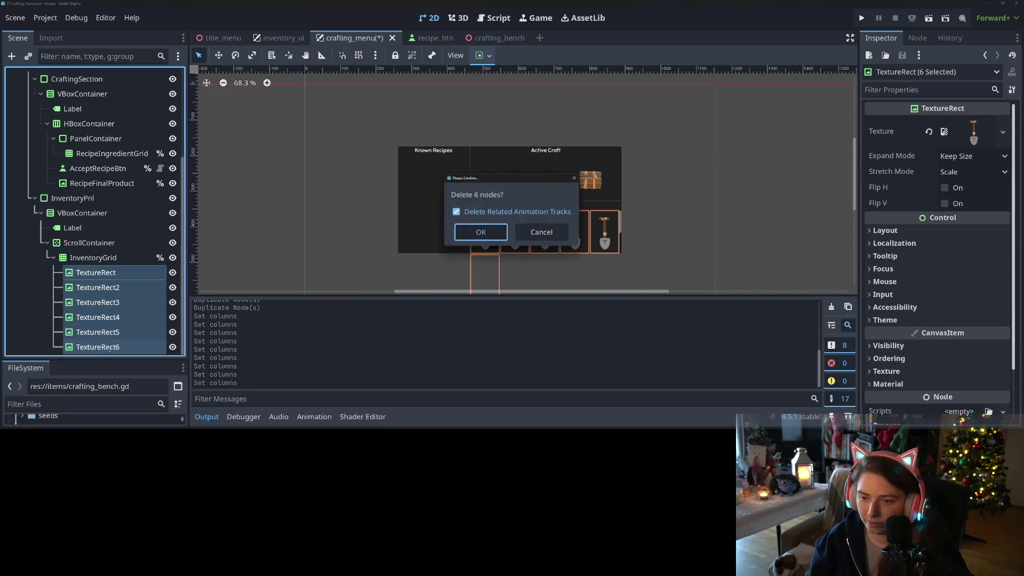
left_click(484, 233)
left_click(488, 236)
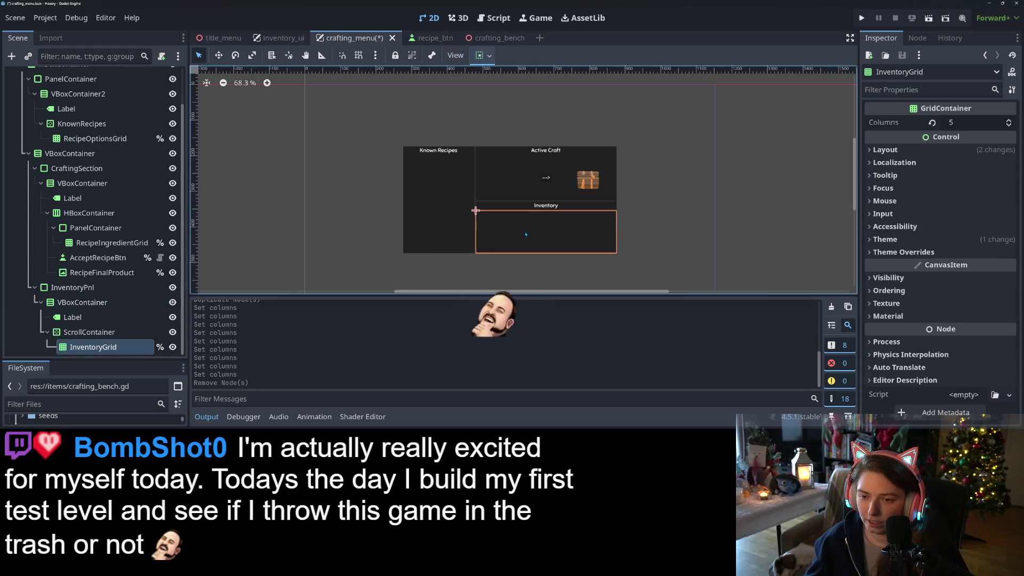
key("ctrl+z")
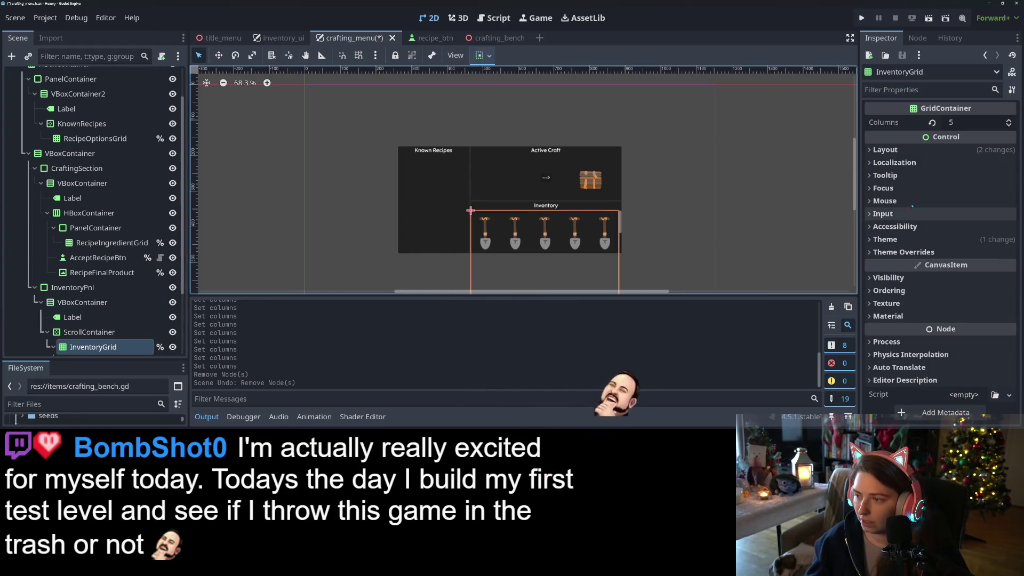
Set InventoryGrid's Layout custom minimum width to 418 px.
left_click(938, 150)
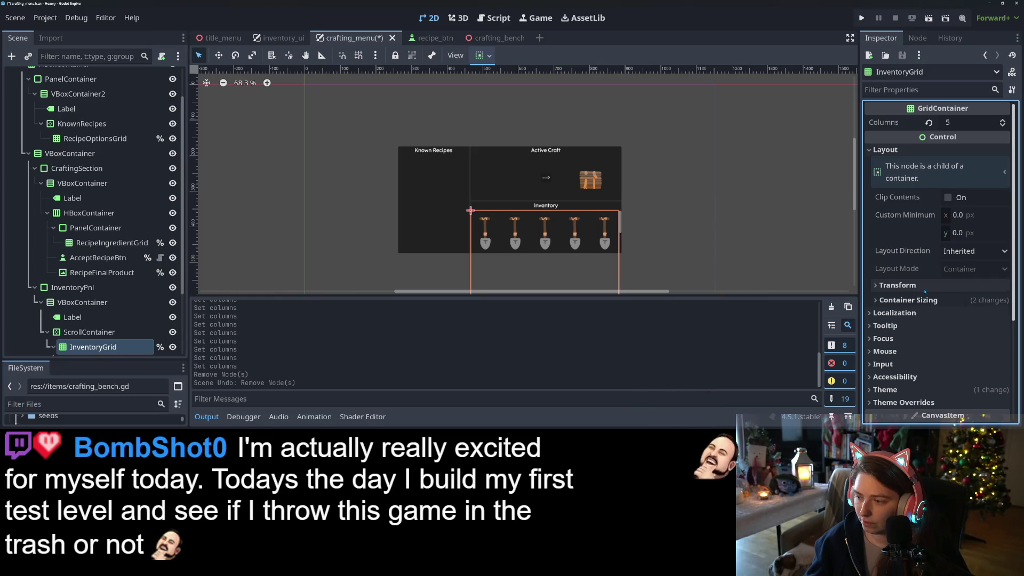
left_click(943, 301)
left_click(943, 285)
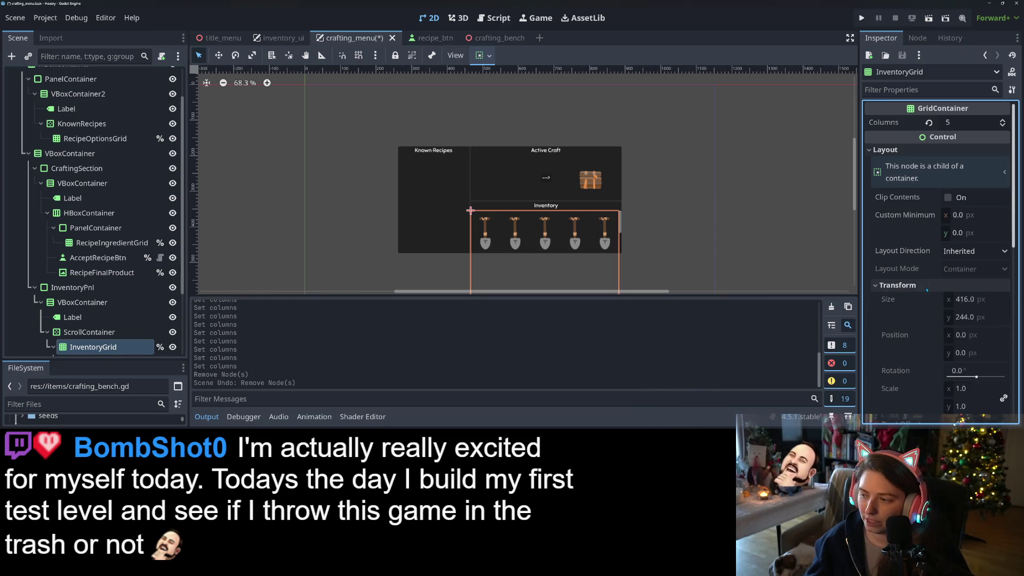
left_click(970, 215)
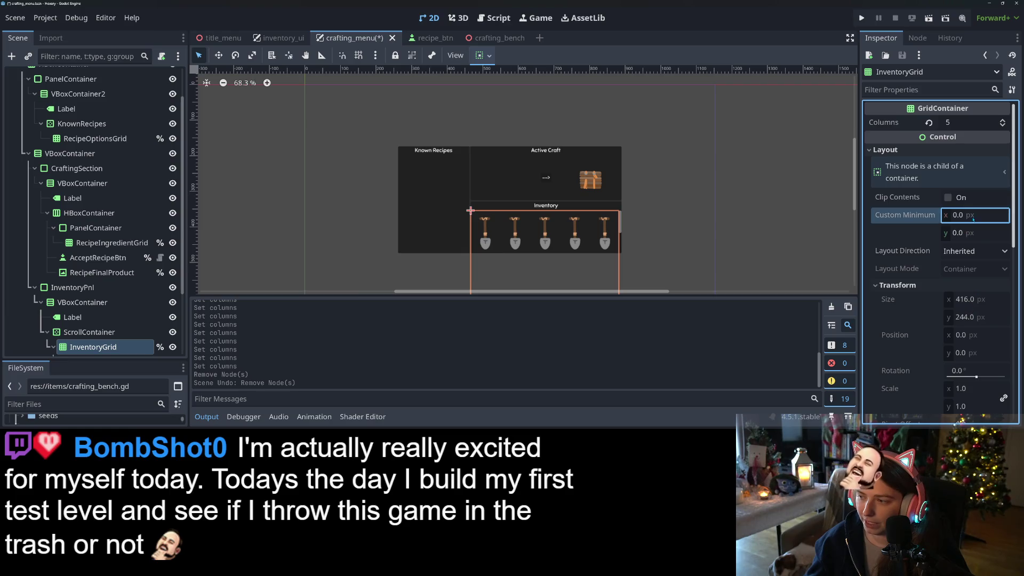
type("418")
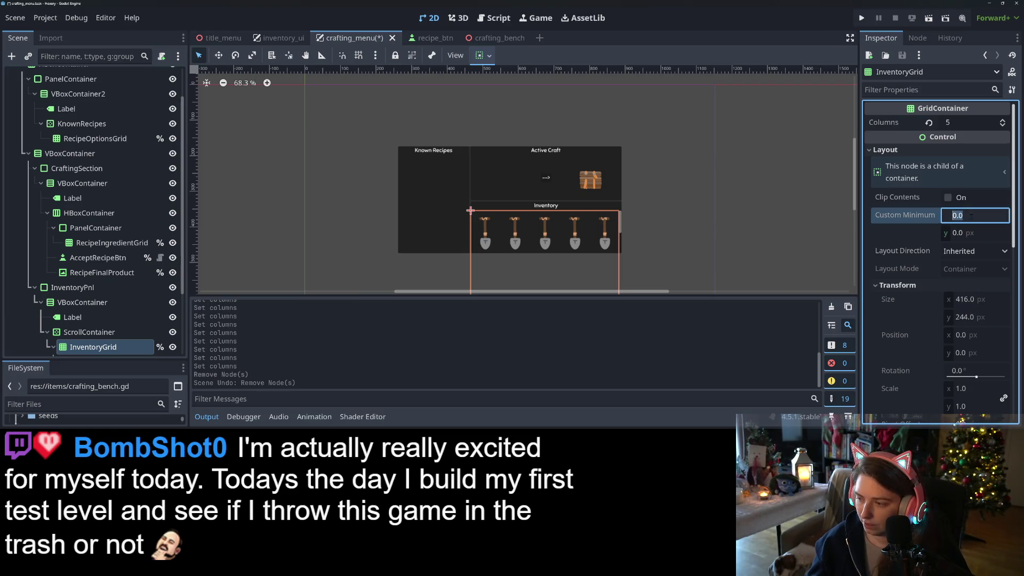
key("Return")
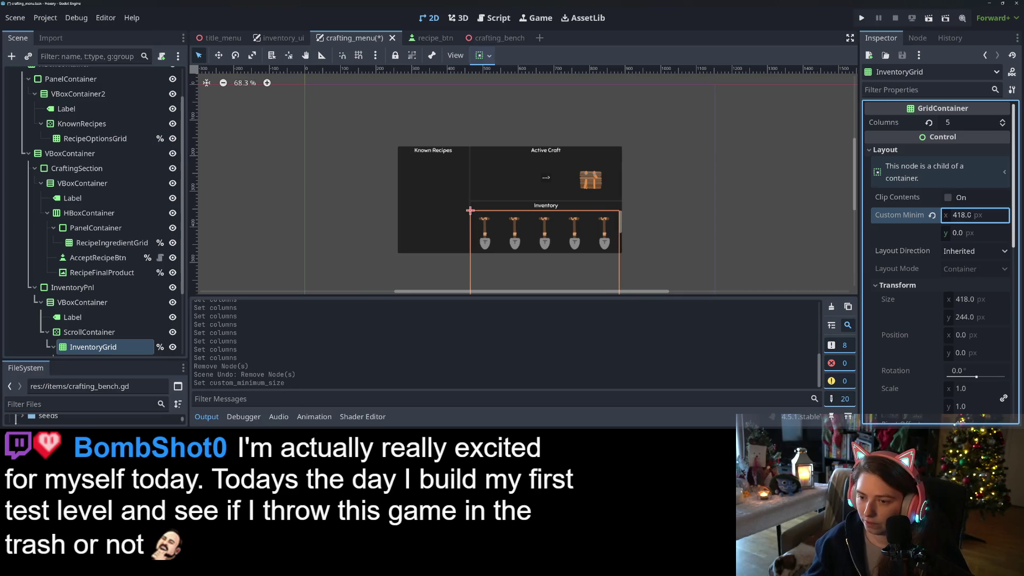
Delete all six shovel placeholders again and save the crafting_menu scene.
scroll(120, 337, "down", 3)
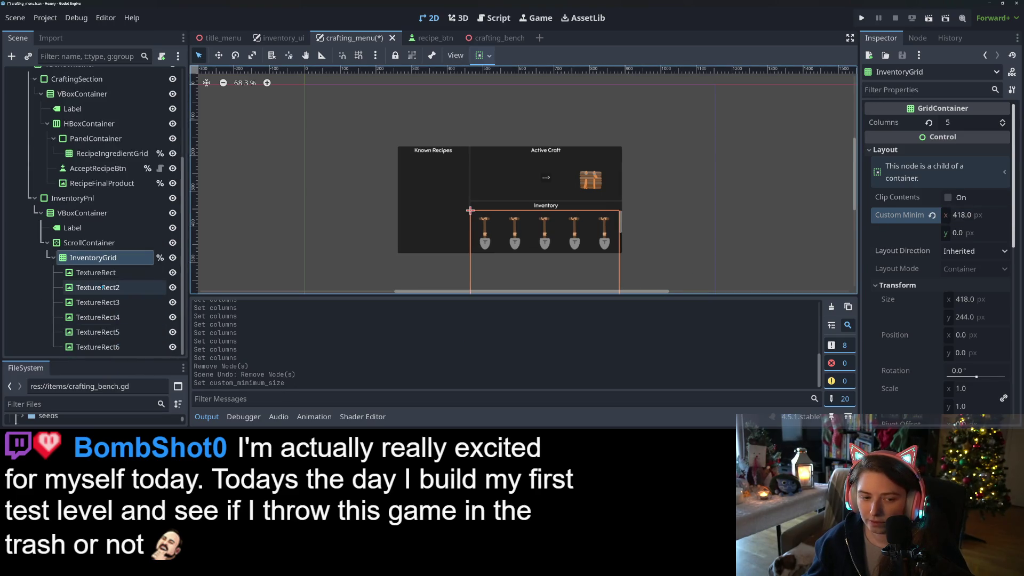
left_click(96, 273)
left_click(123, 347, "shift")
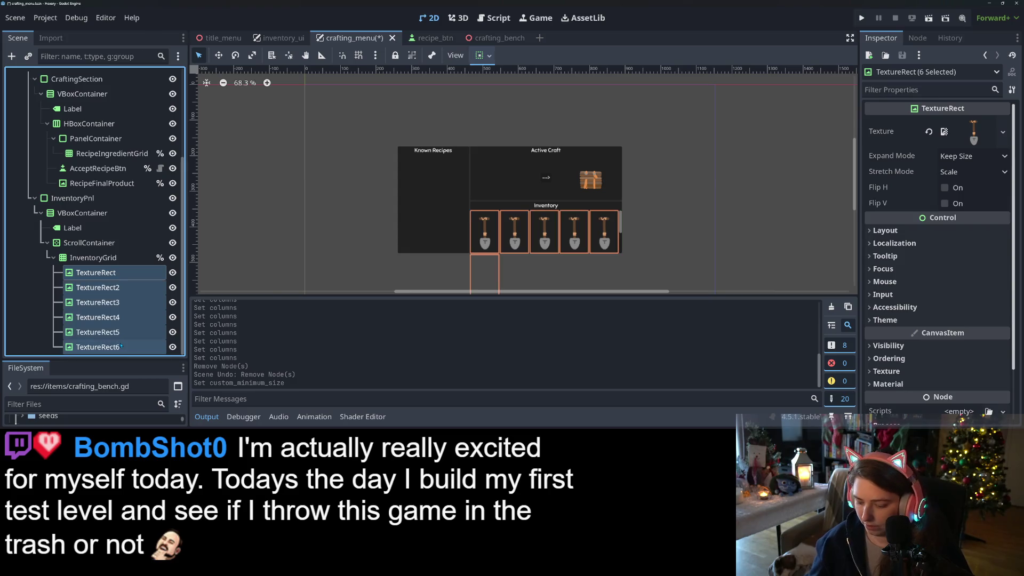
key("Delete")
key("Return")
key("ctrl+s")
Change InventoryGrid's custom minimum width to 420 px.
left_click(542, 228)
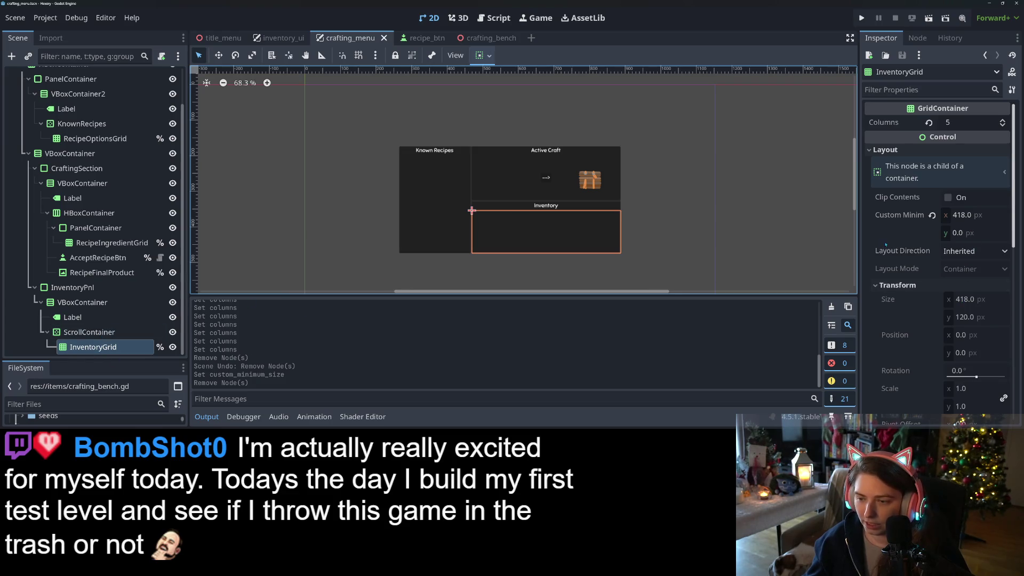
left_click(976, 217)
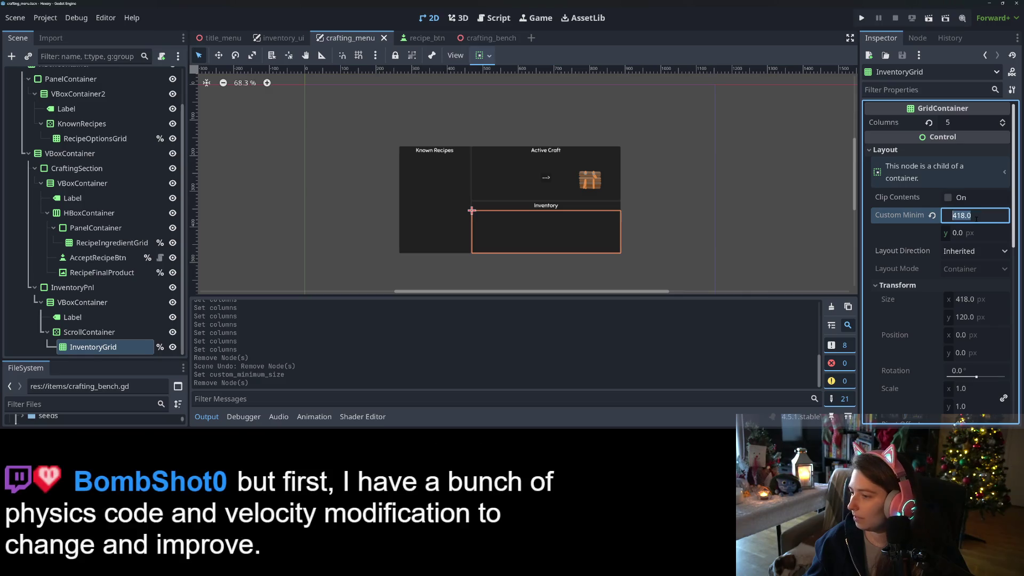
type("420")
key("Return")
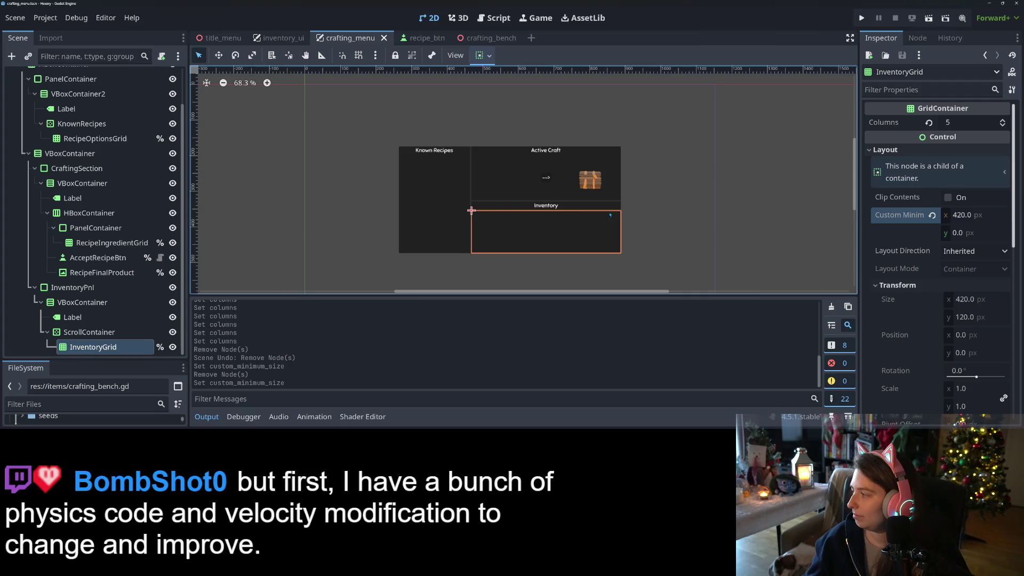
left_click(446, 205)
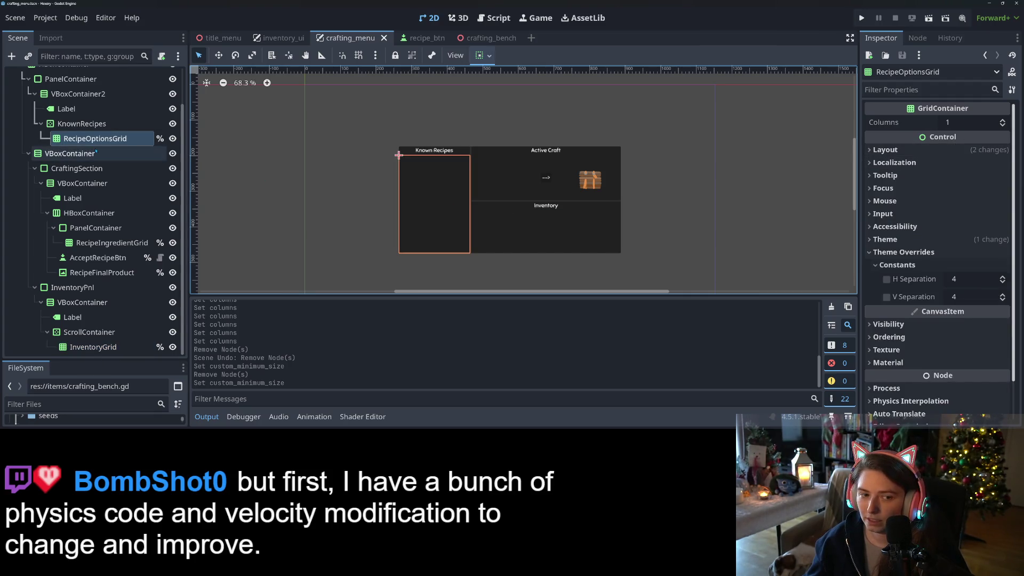
Add a shovel-textured TextureRect under RecipeOptionsGrid and duplicate it as placeholders.
right_click(108, 138)
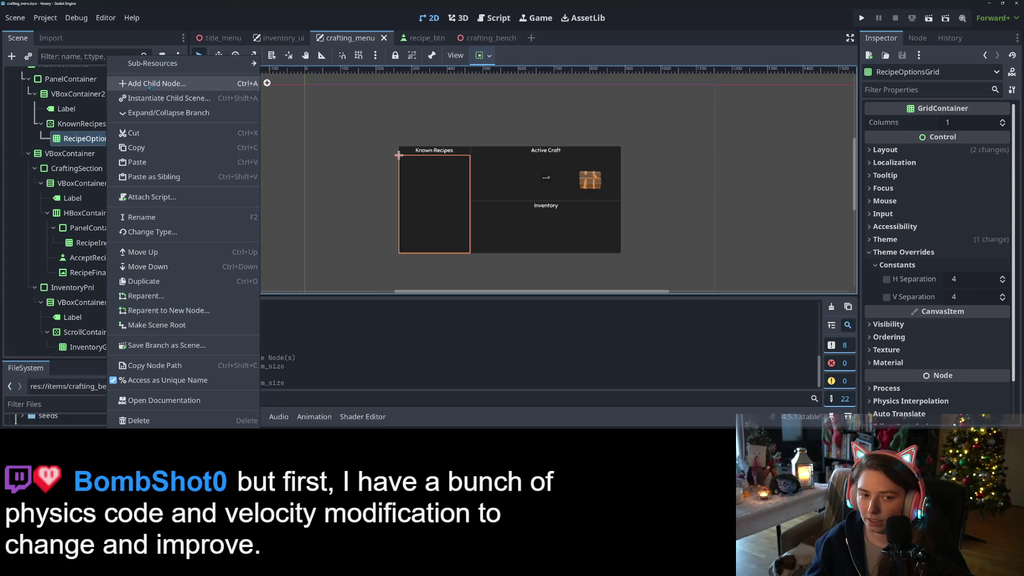
left_click(149, 84)
left_click(427, 373)
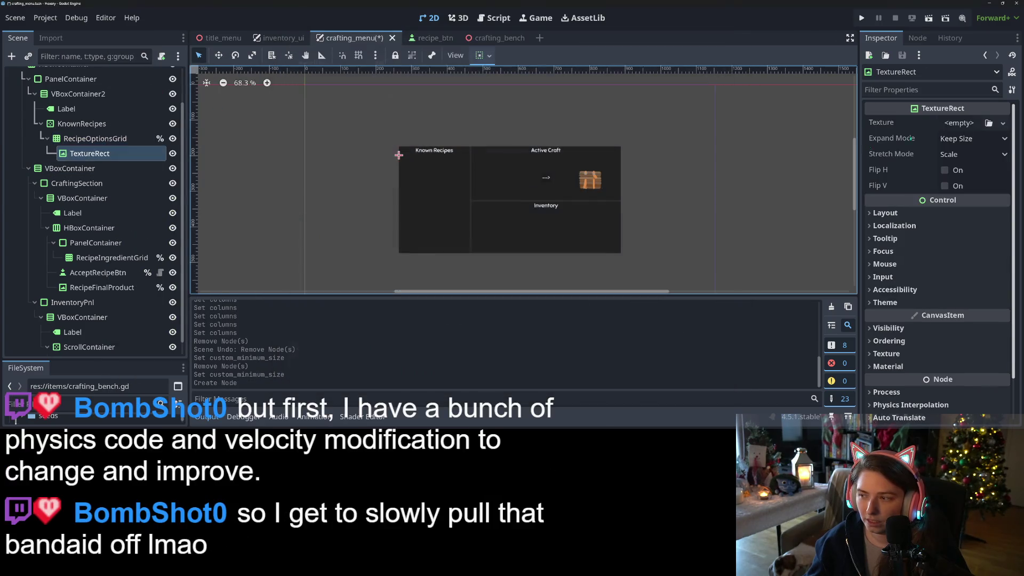
left_click(989, 123)
left_click(361, 105)
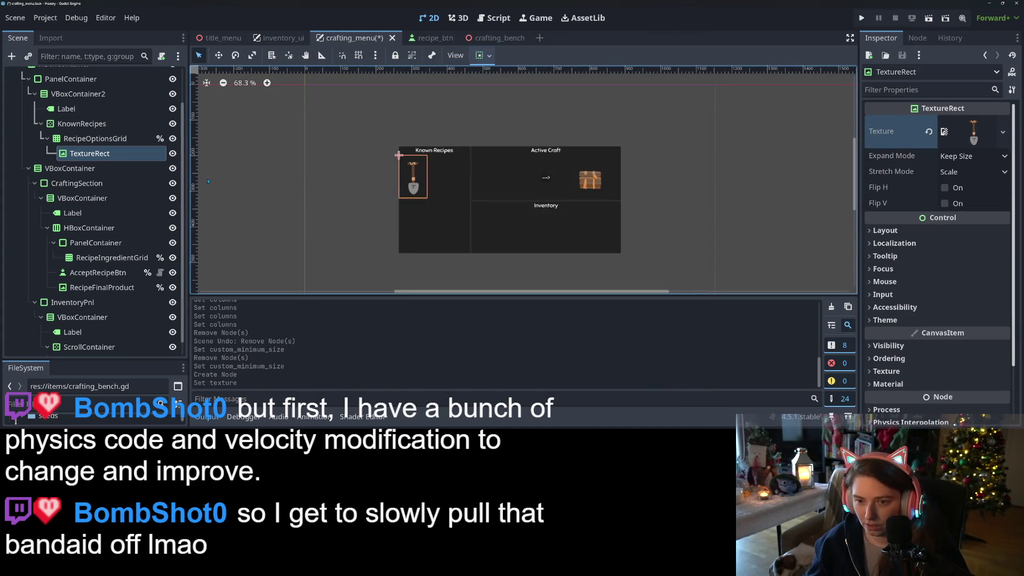
key("ctrl+d")
key("ctrl+d")
key("ctrl+d")
key("Up")
key("Up")
key("Up")
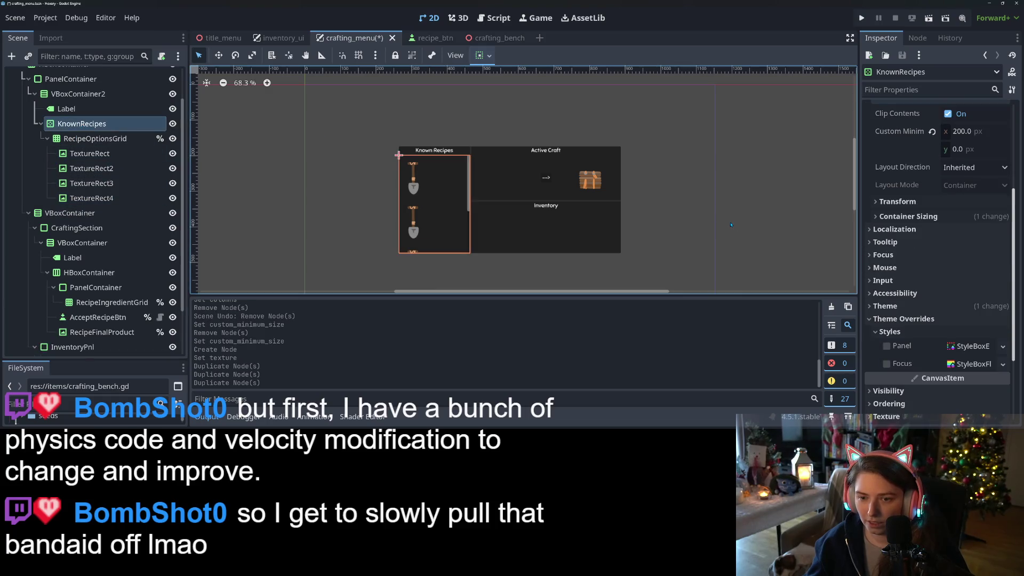
Set RecipeOptionsGrid to 3 columns.
scroll(944, 231, "up", 3)
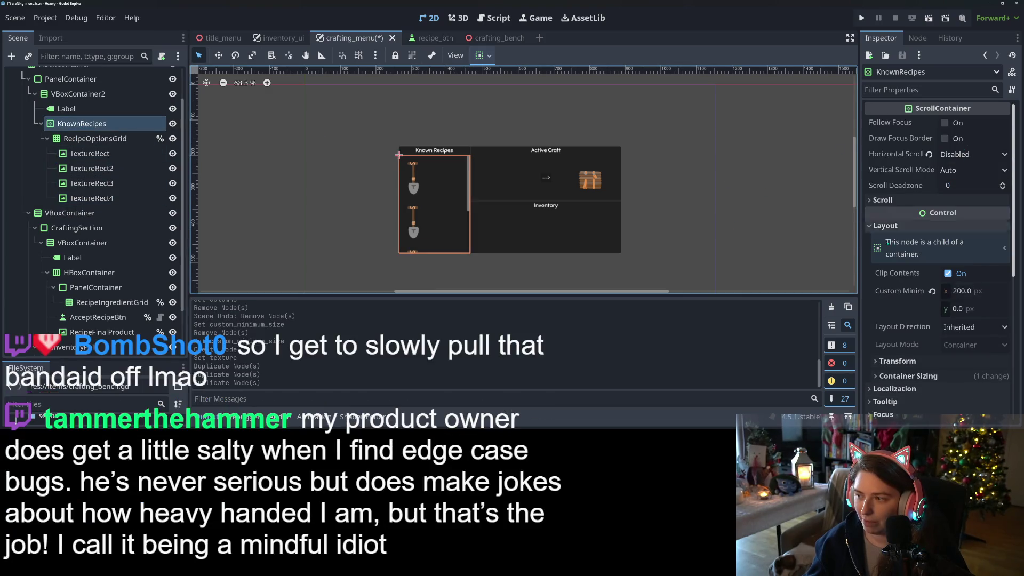
key("Down")
left_click(965, 123)
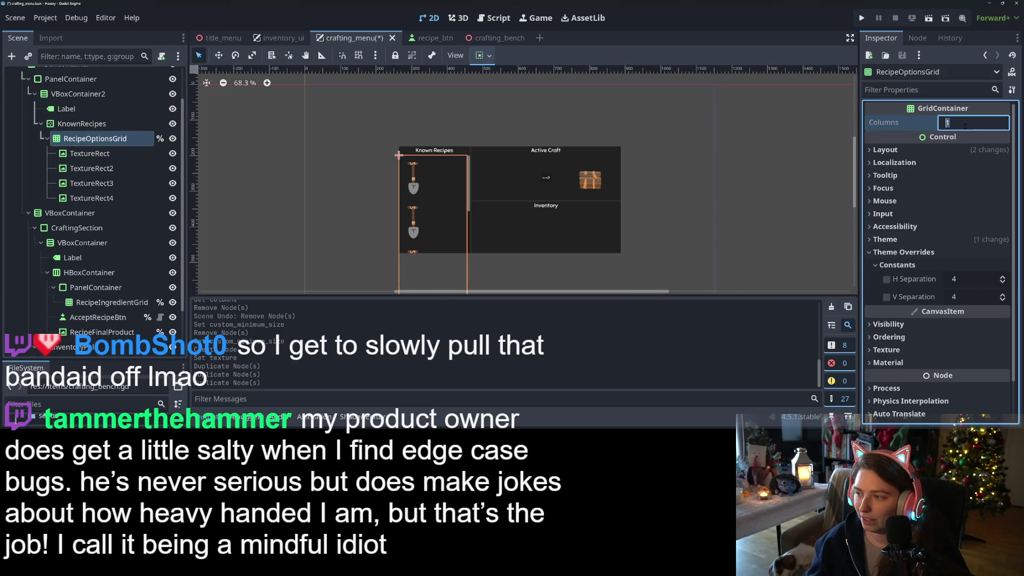
type("3")
key("Return")
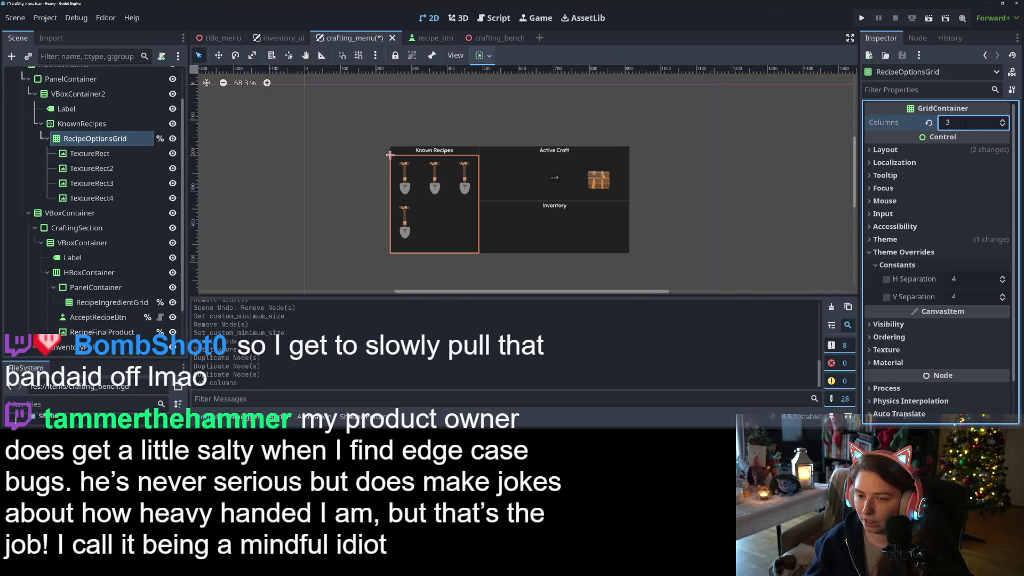
Give RecipeOptionsGrid a 240 px custom minimum width under Layout.
left_click(905, 152)
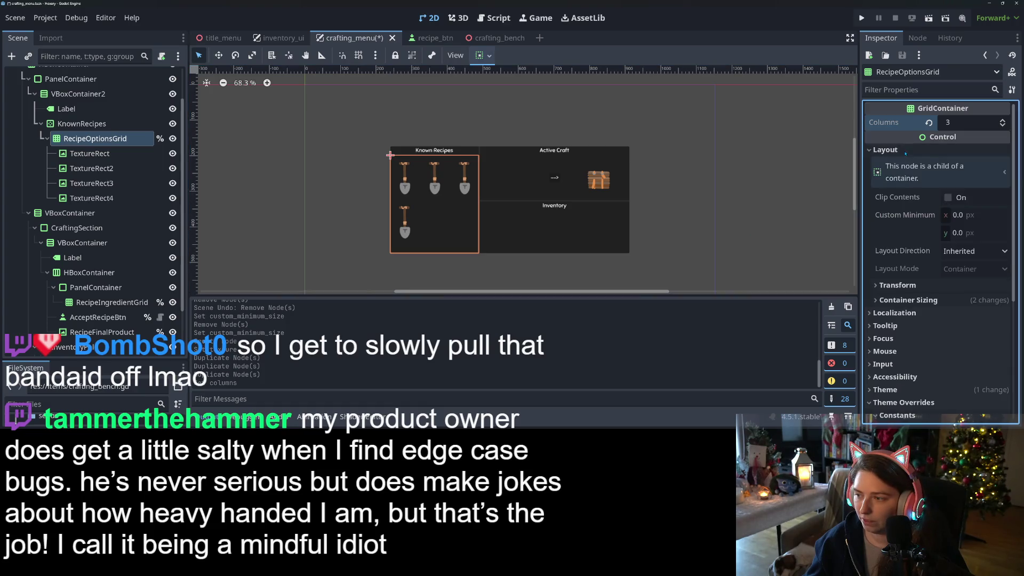
left_click(930, 291)
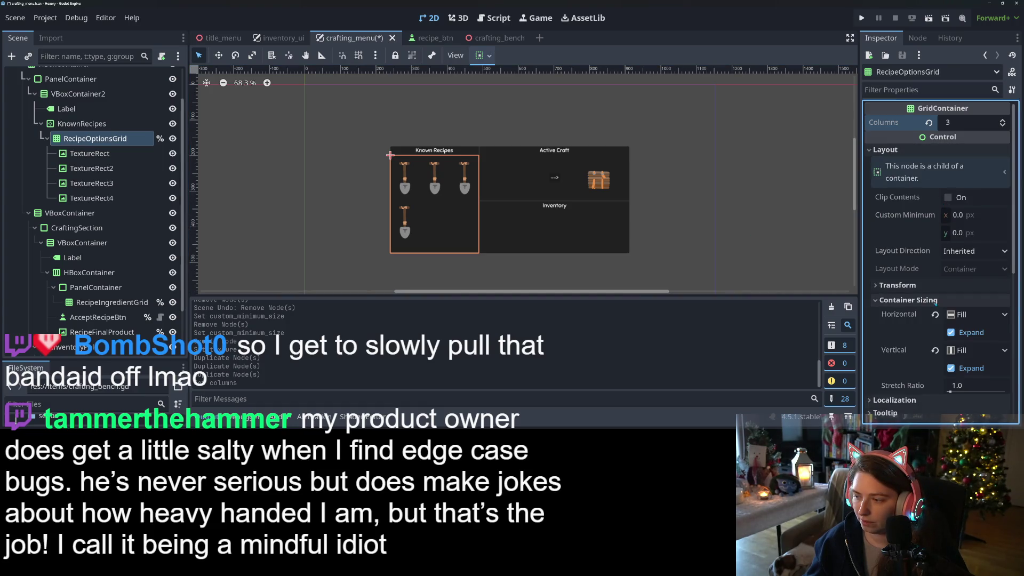
left_click(980, 216)
type("240")
key("Return")
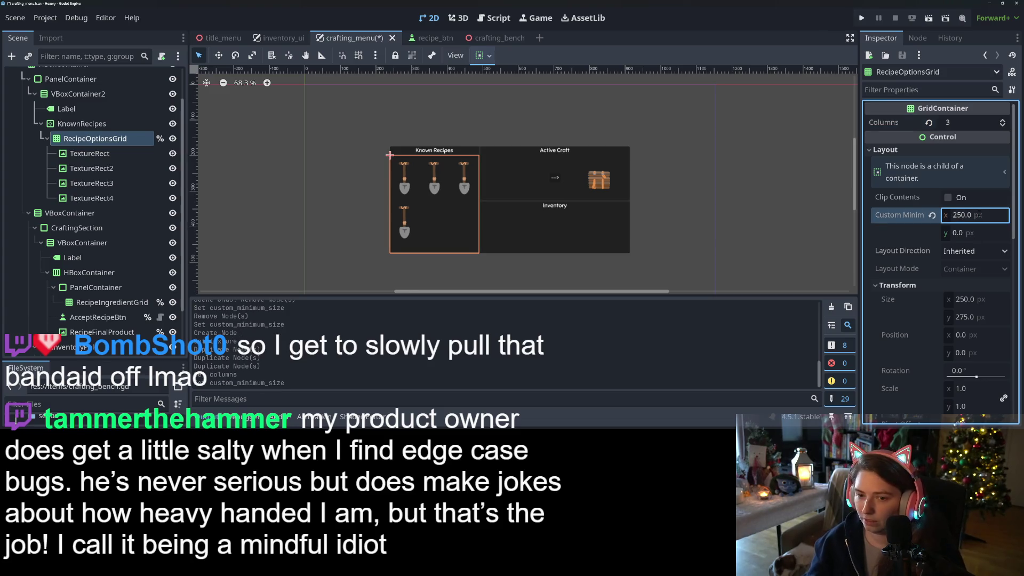
Delete the four placeholder recipe icons and save the crafting_menu scene.
left_click(68, 170)
left_click(80, 153)
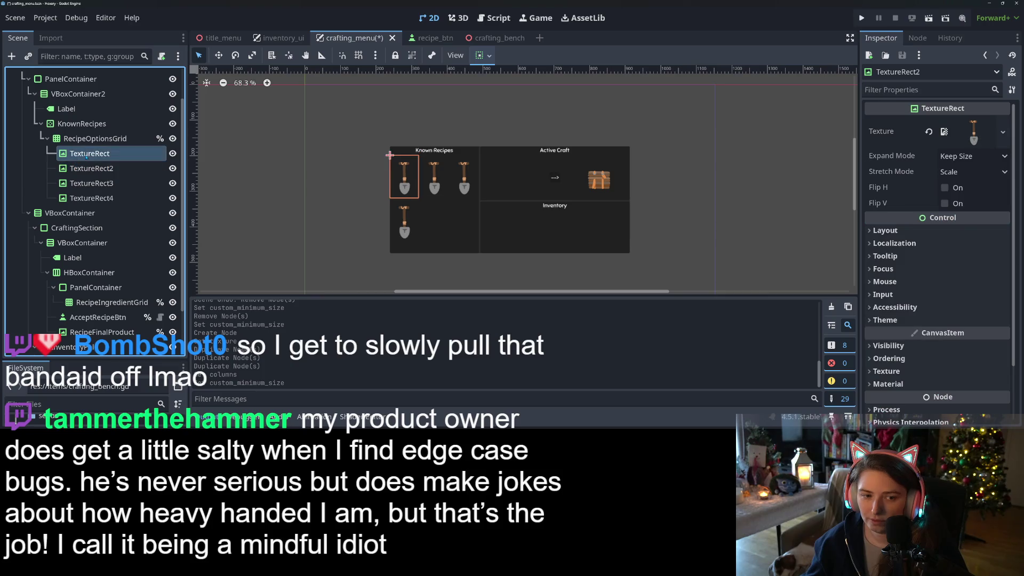
left_click(105, 198, "shift")
key("Delete")
key("Return")
key("ctrl+s")
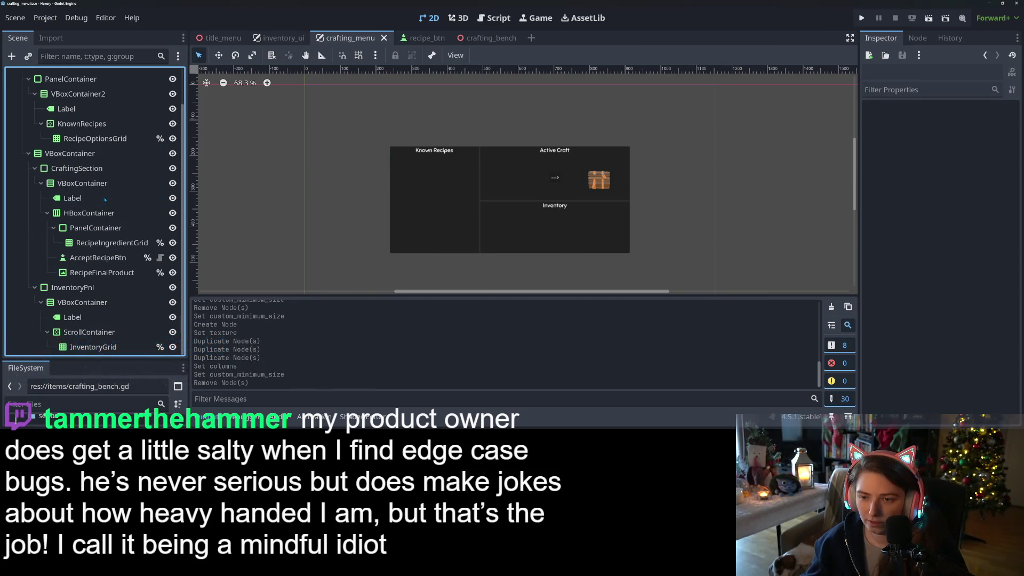
left_click(64, 124)
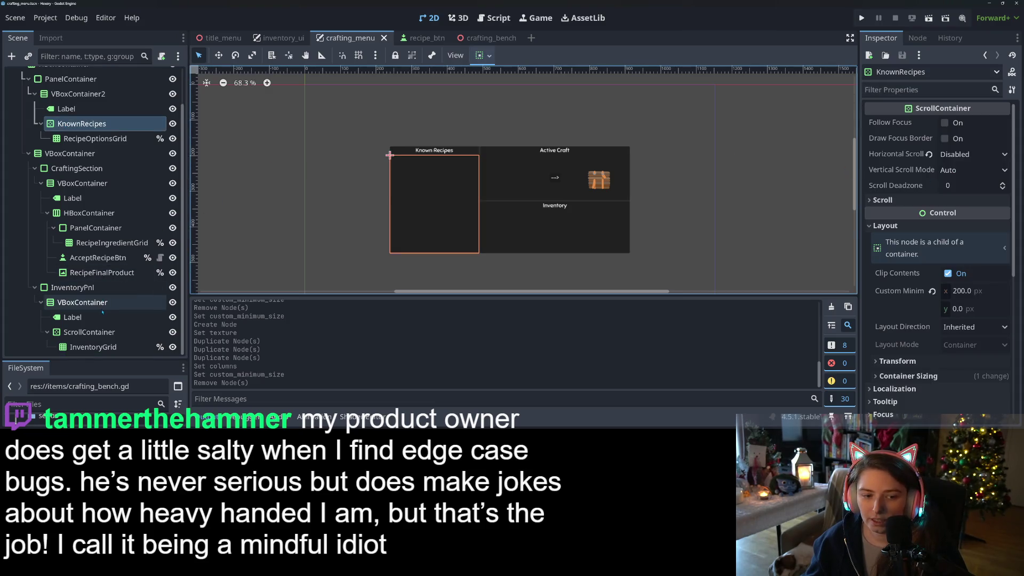
left_click(87, 331)
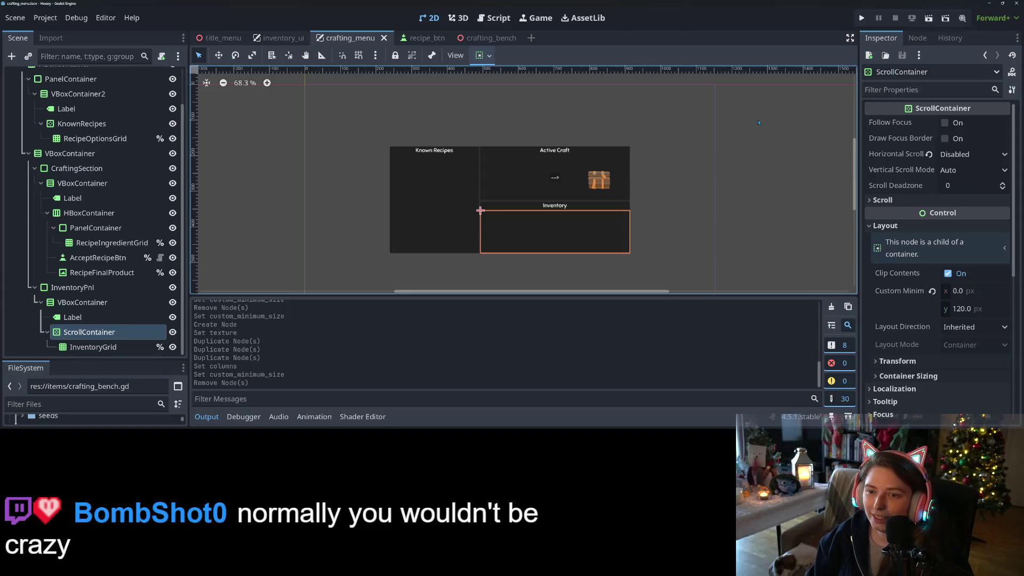
key("ctrl+s")
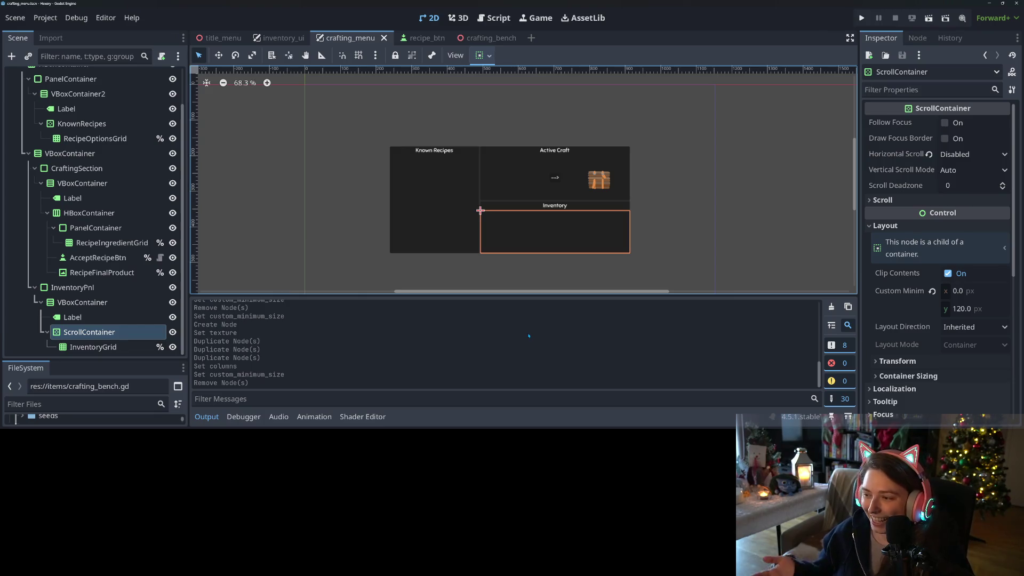
left_click(206, 416)
left_click(404, 392)
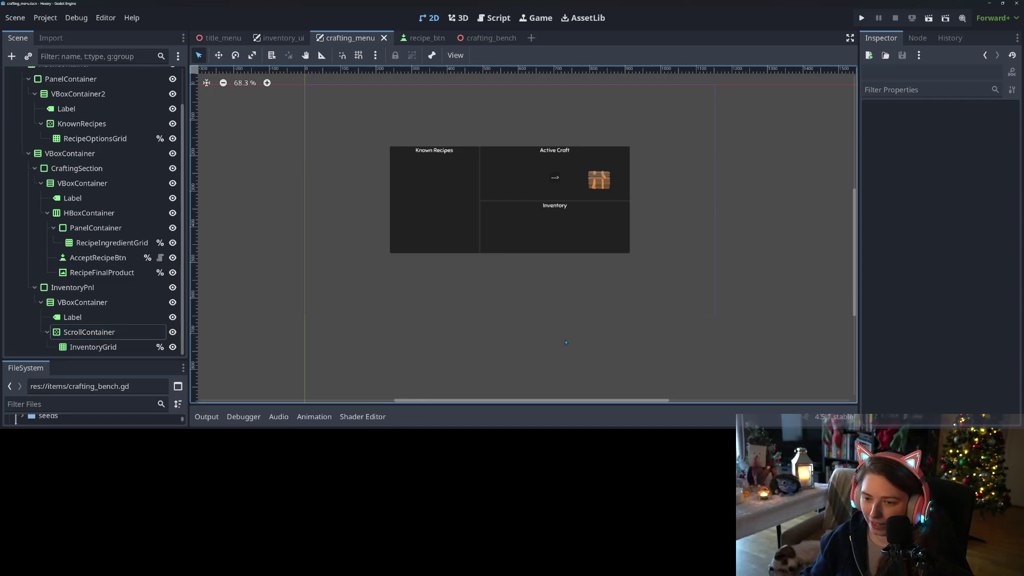
scroll(541, 327, "up", 3)
scroll(539, 319, "down", 4)
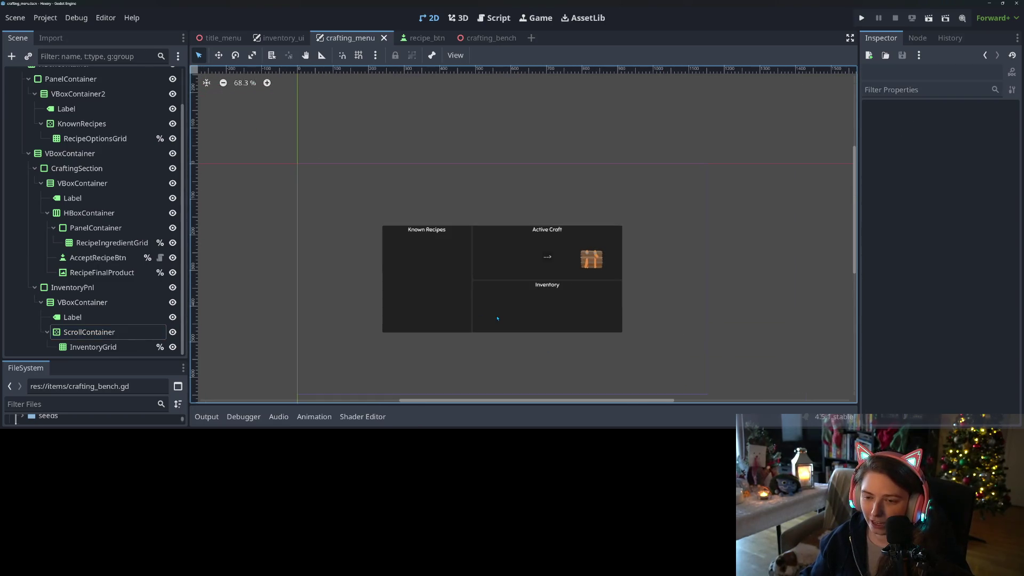
scroll(534, 283, "up", 3)
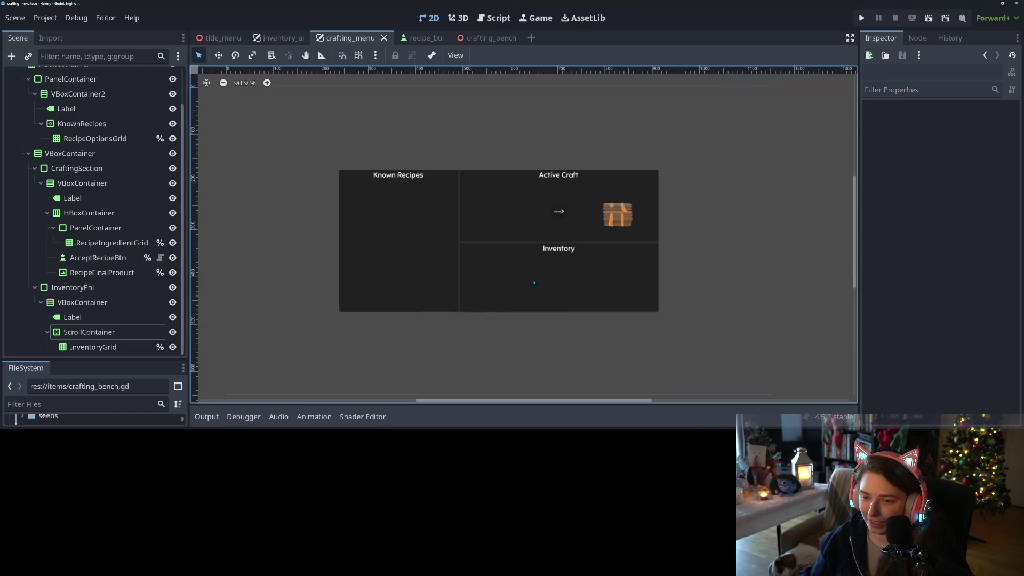
left_click(861, 17)
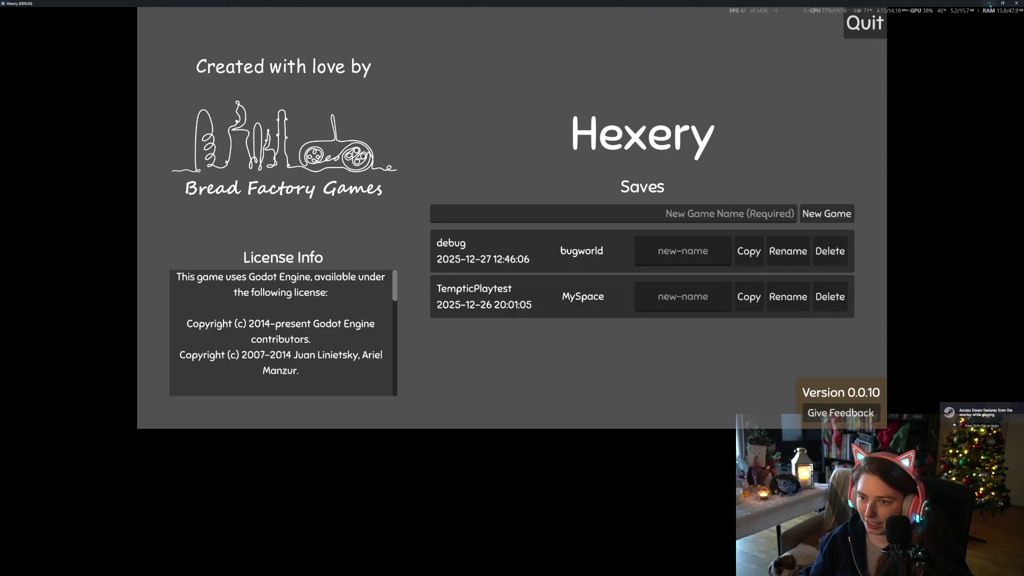
left_click(1016, 3)
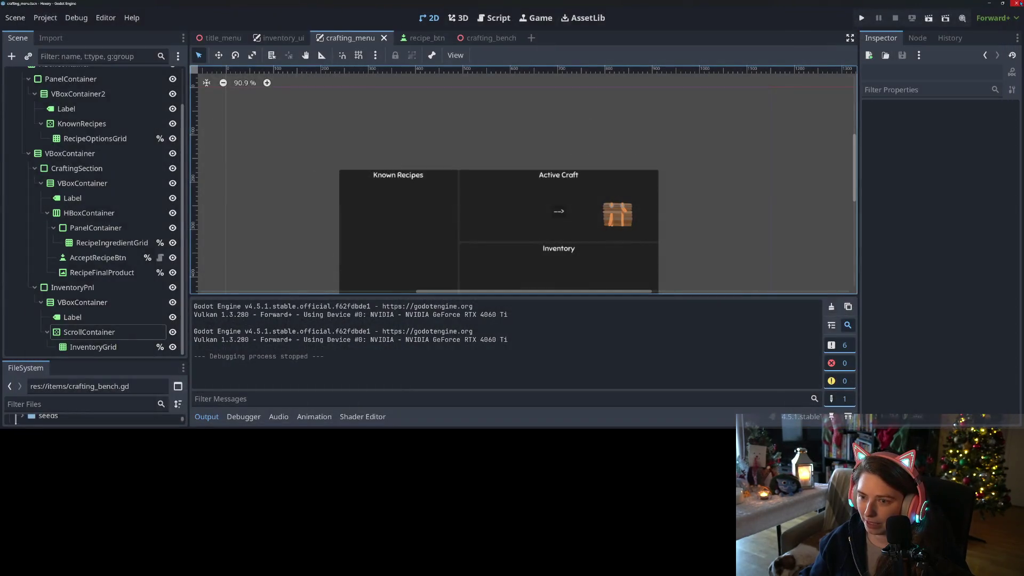
scroll(140, 144, "up", 2)
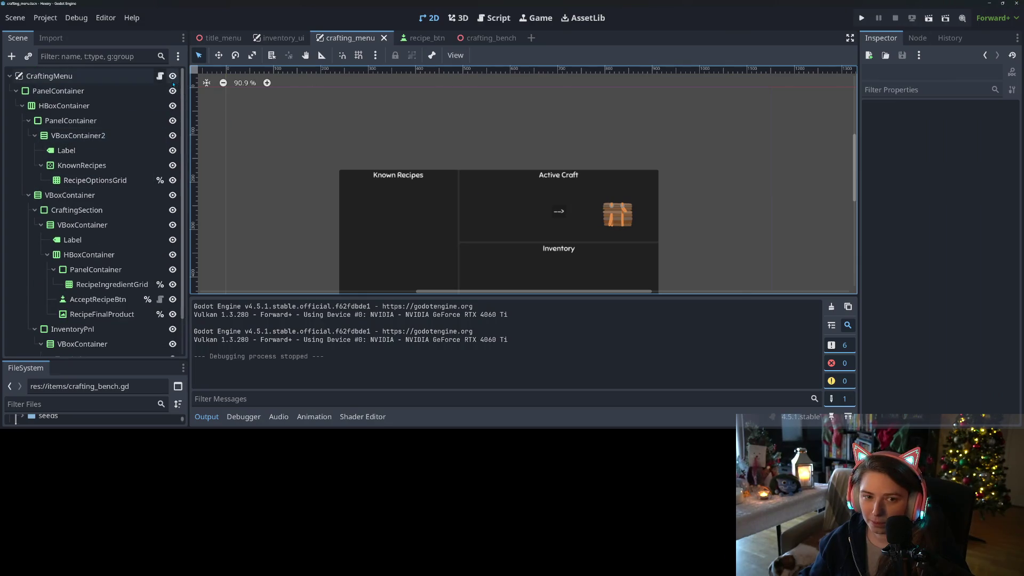
Open crafting_menu.gd at the set_data line in _on_learn_new_recipe.
key("ctrl+F3")
scroll(573, 170, "up", 4)
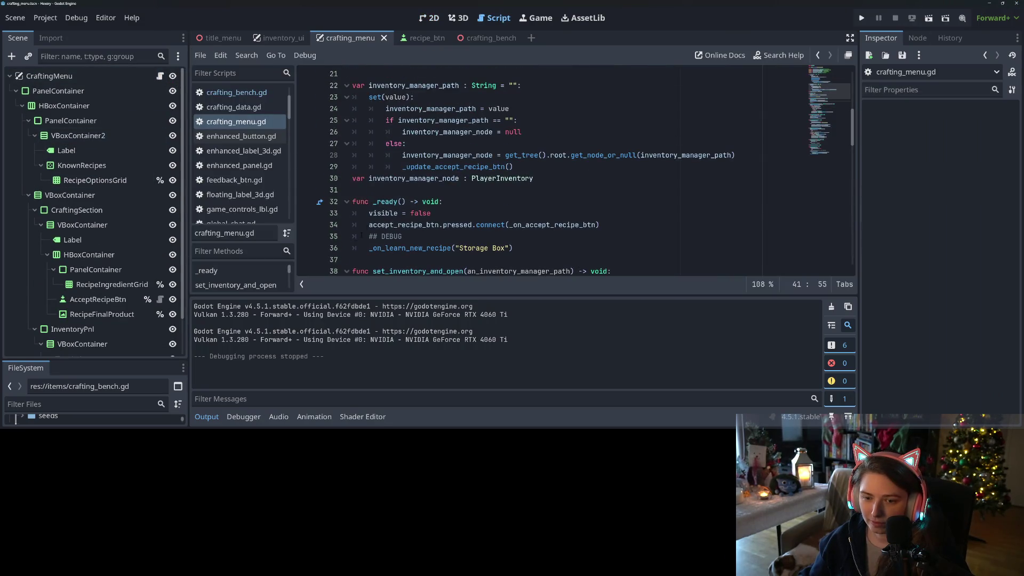
scroll(573, 170, "down", 2)
left_click(410, 184, "ctrl")
key("Down")
key("Down")
key("Down")
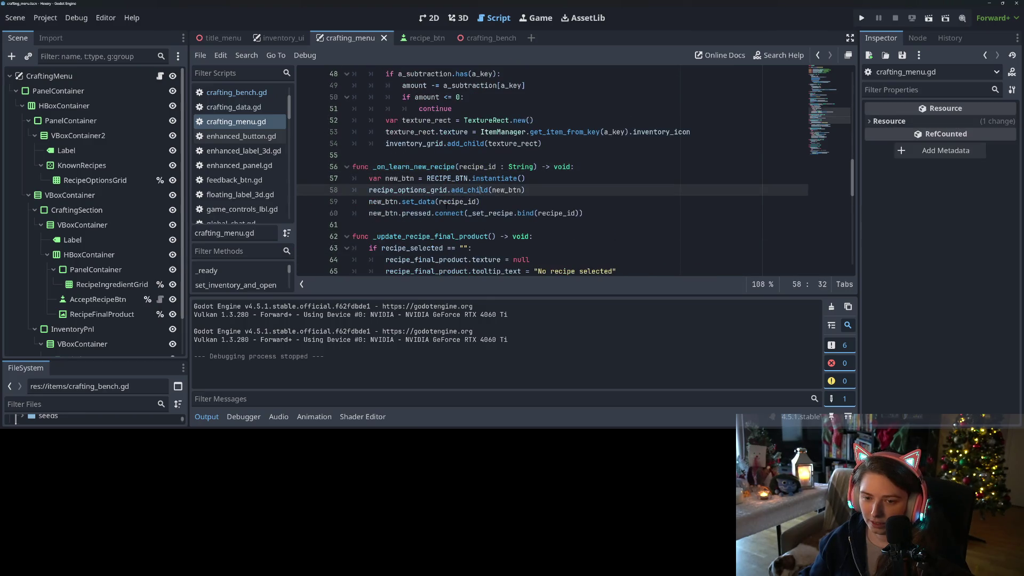
left_click(384, 201)
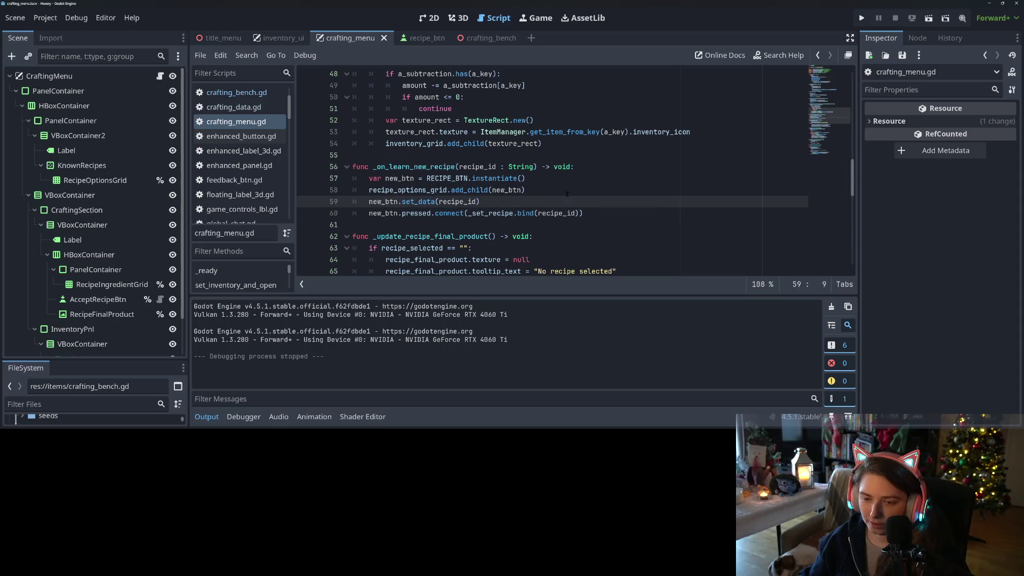
Debug the game, stepping from _on_learn_new_recipe into recipe_btn.gd, then stop and review line 6.
left_click(861, 18)
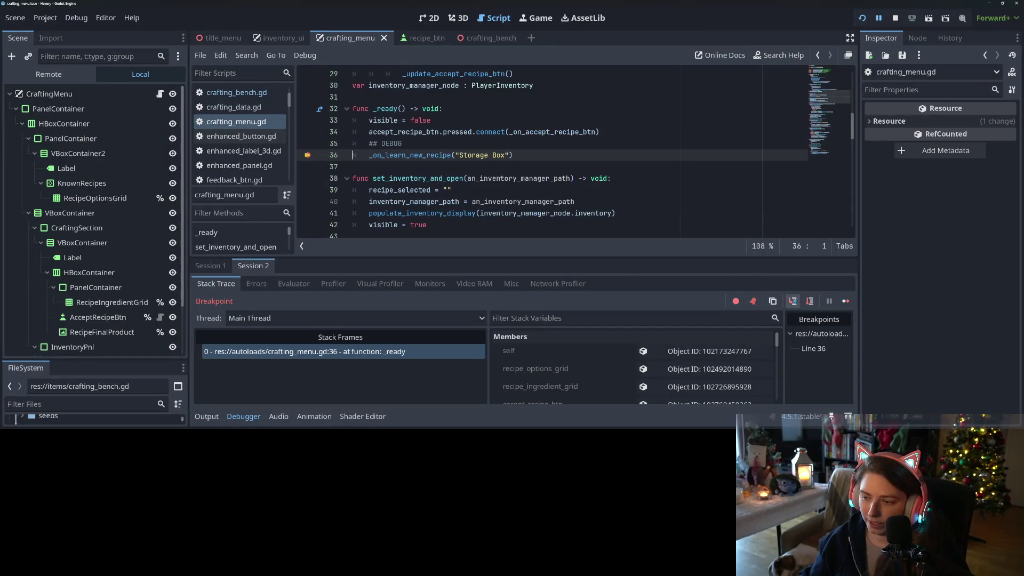
left_click(793, 301)
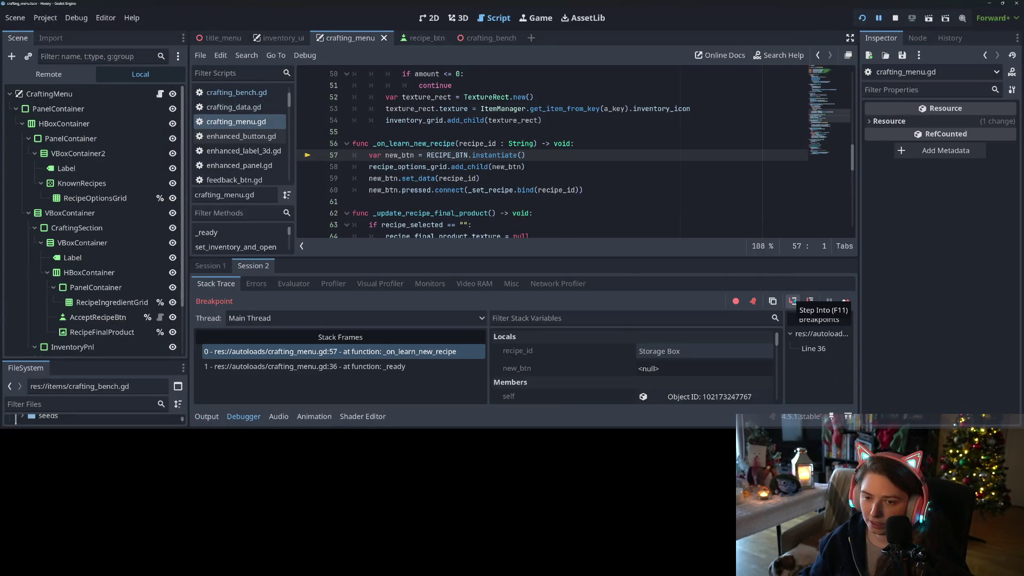
left_click(793, 301)
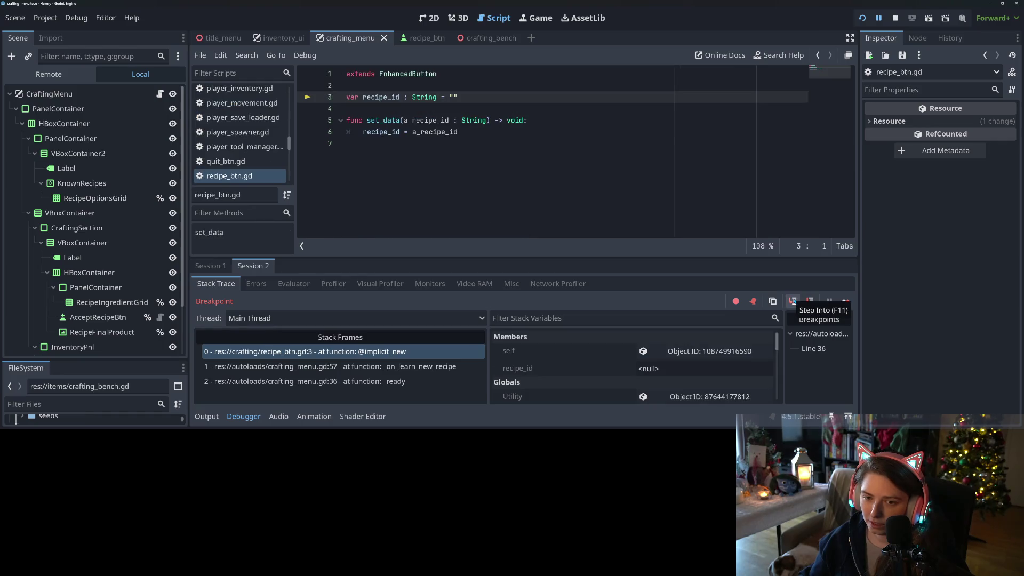
left_click(895, 18)
left_click(518, 144)
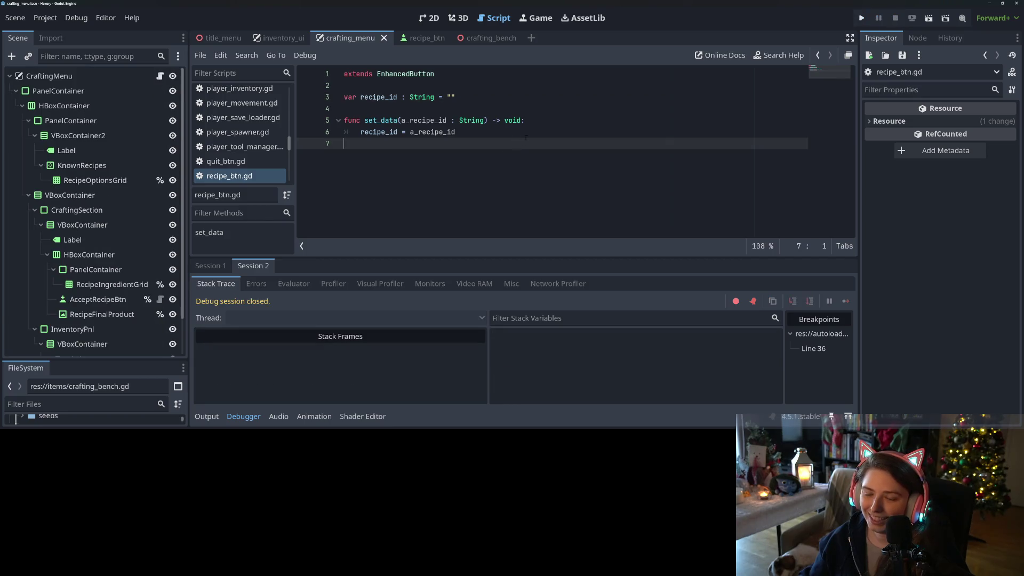
left_click(525, 135)
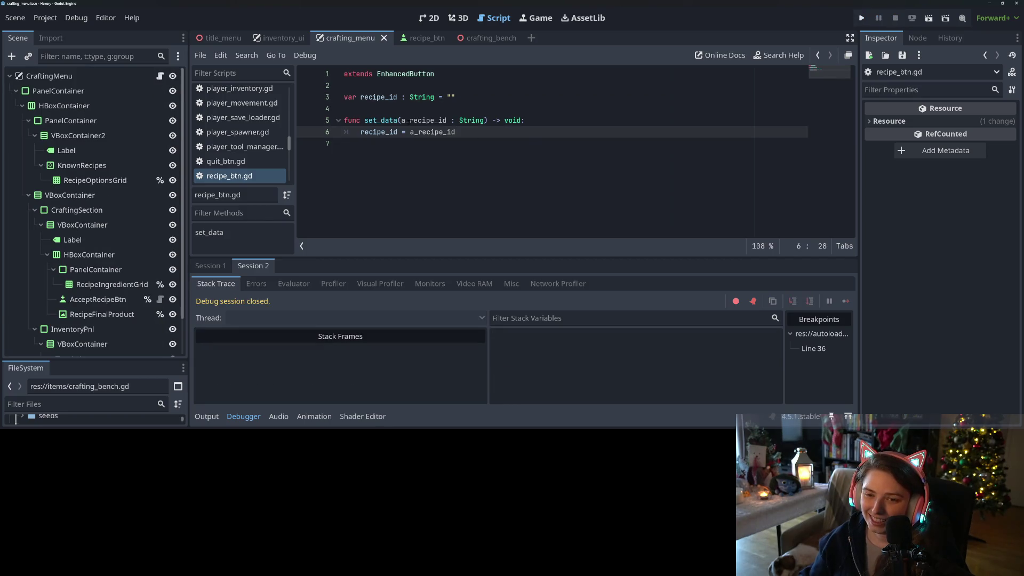
left_click(361, 132)
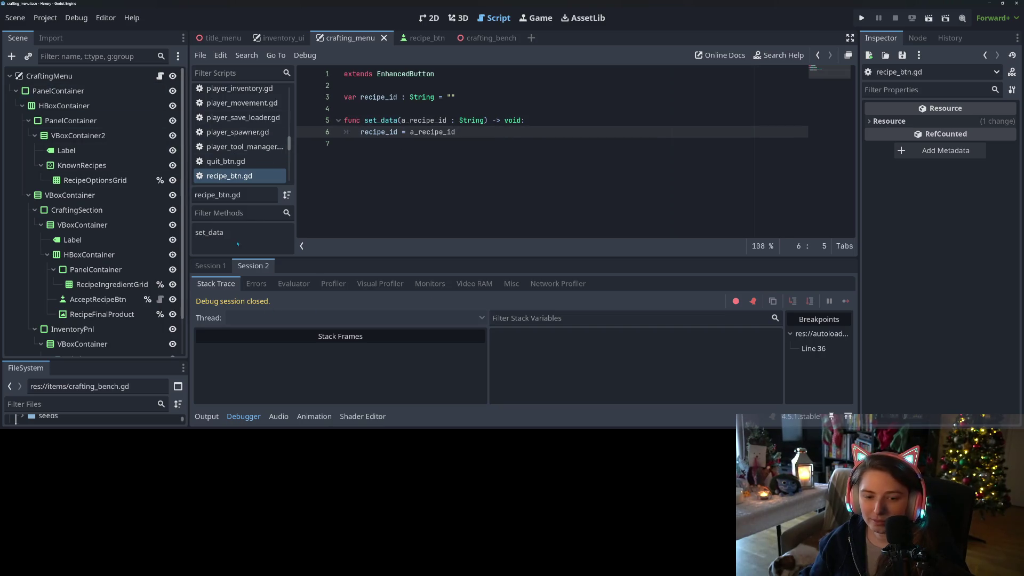
Back in crafting_menu.gd, review the recipe_options_grid and set_data code and the instantiate docs.
left_click(160, 76)
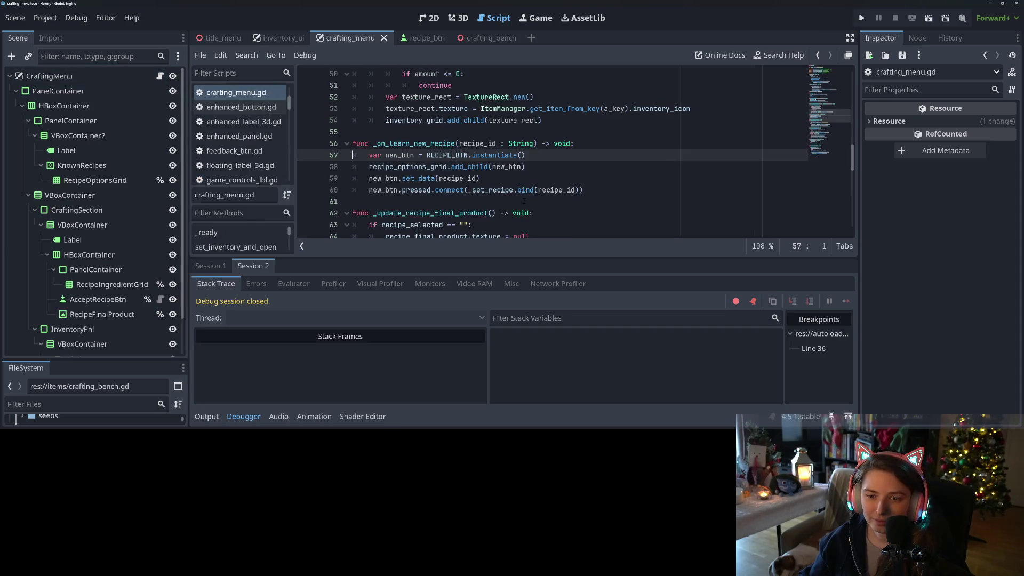
double_click(408, 166)
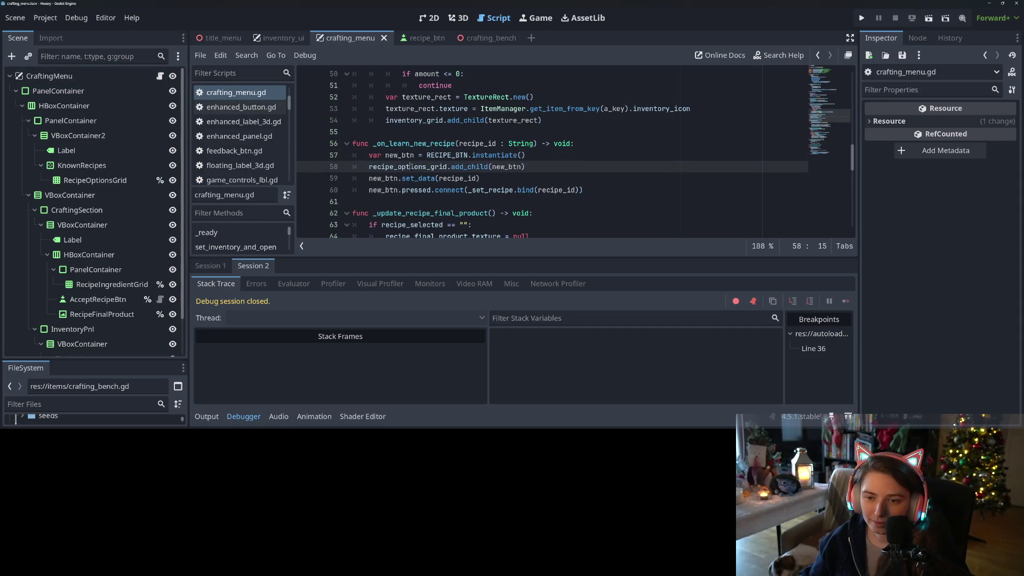
left_click(451, 178)
double_click(418, 178)
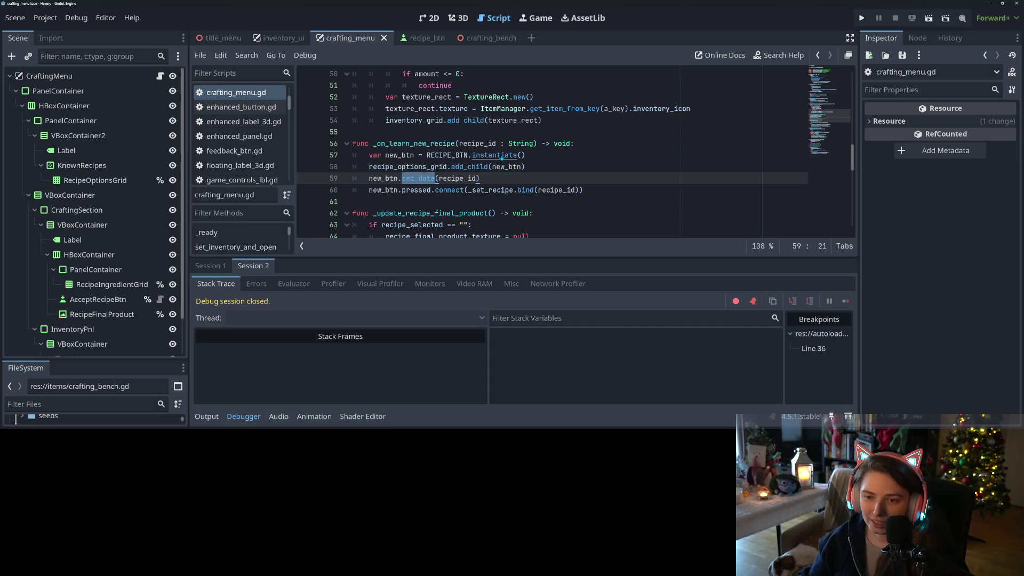
left_click(502, 158, "ctrl")
left_click(818, 55)
scroll(456, 182, "up", 15)
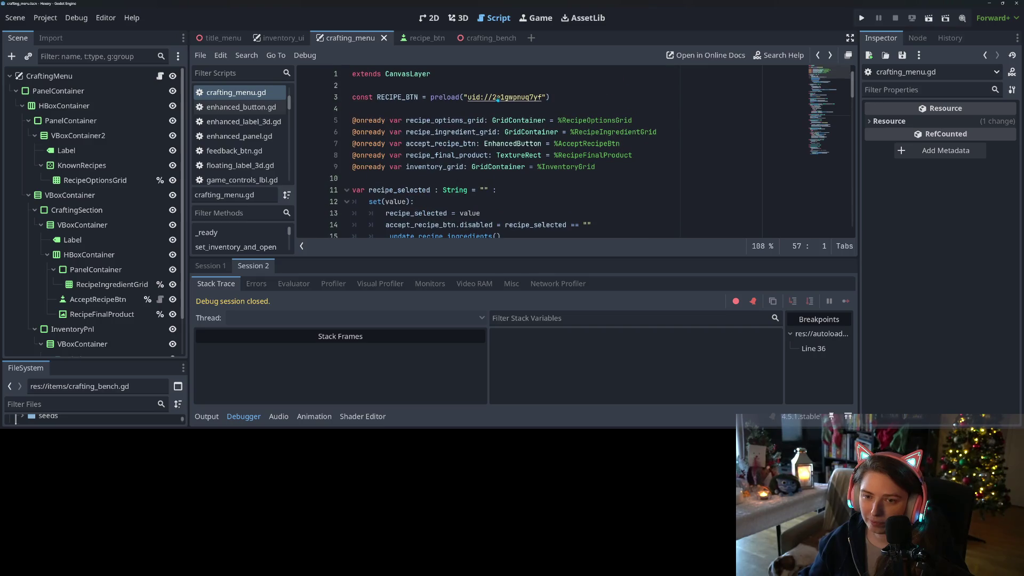
In recipe_btn.gd set_data, add var item = ItemManager.get_item_from_key(a_recipe_id).
left_click(498, 98, "ctrl")
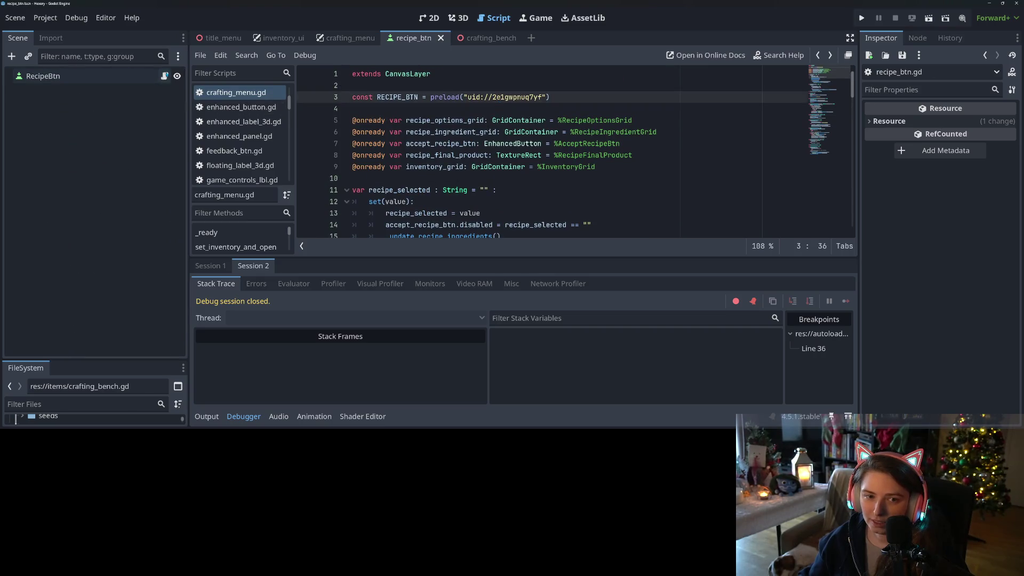
left_click(164, 76)
left_click(443, 87)
left_click(503, 131)
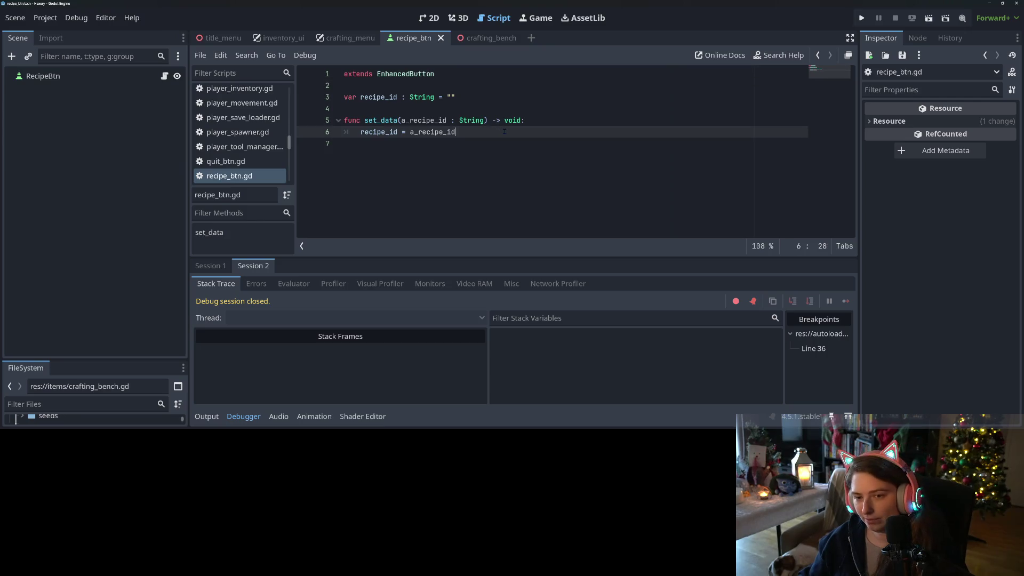
key("Return")
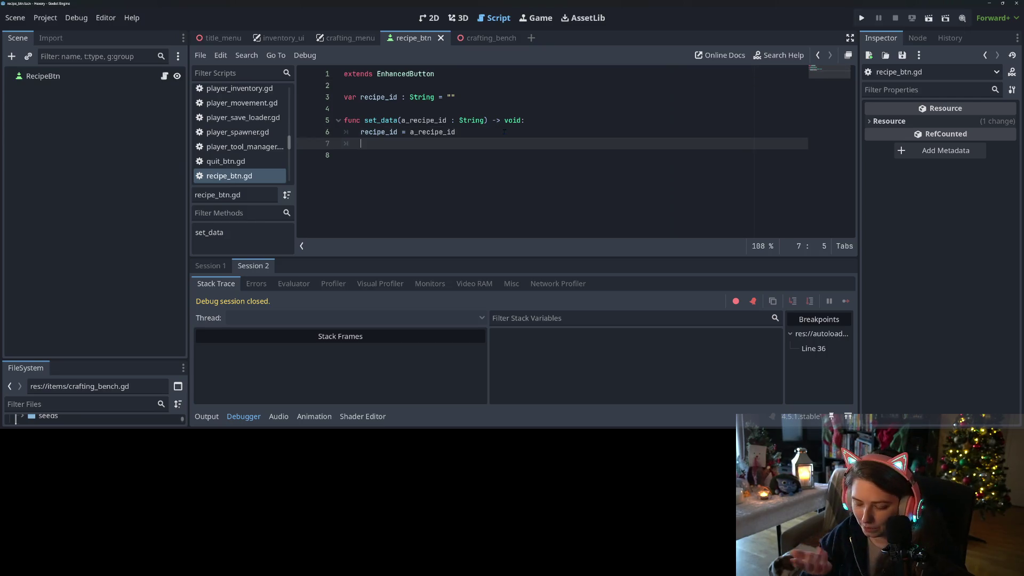
type("i")
type(" = ")
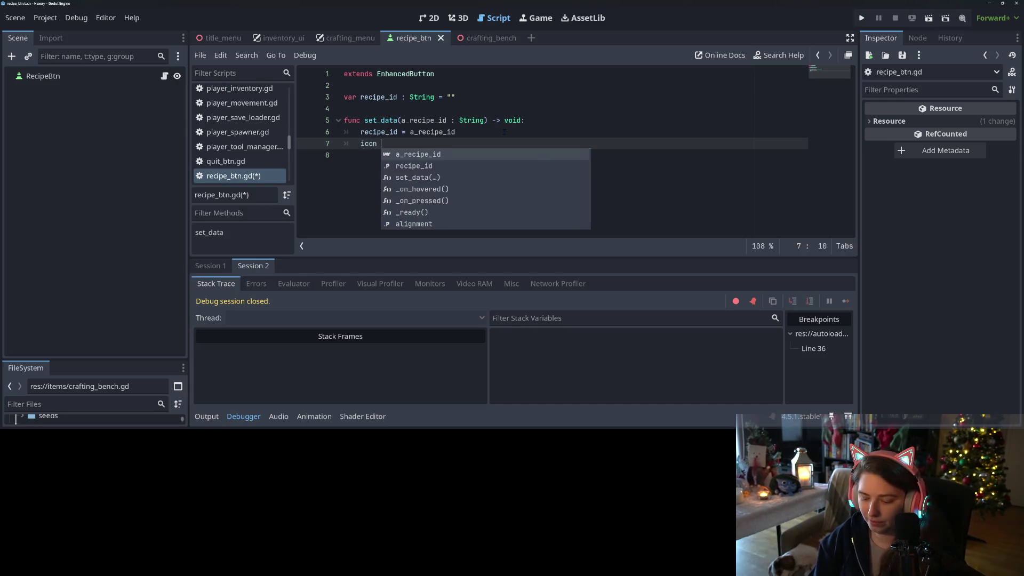
type("R")
key("BackSpace")
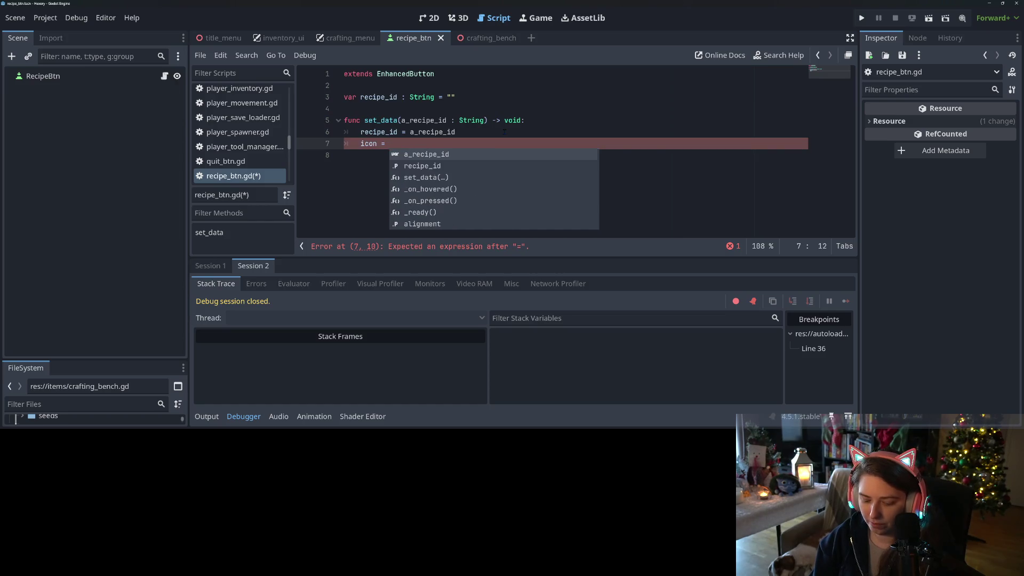
type("ItemManager.g")
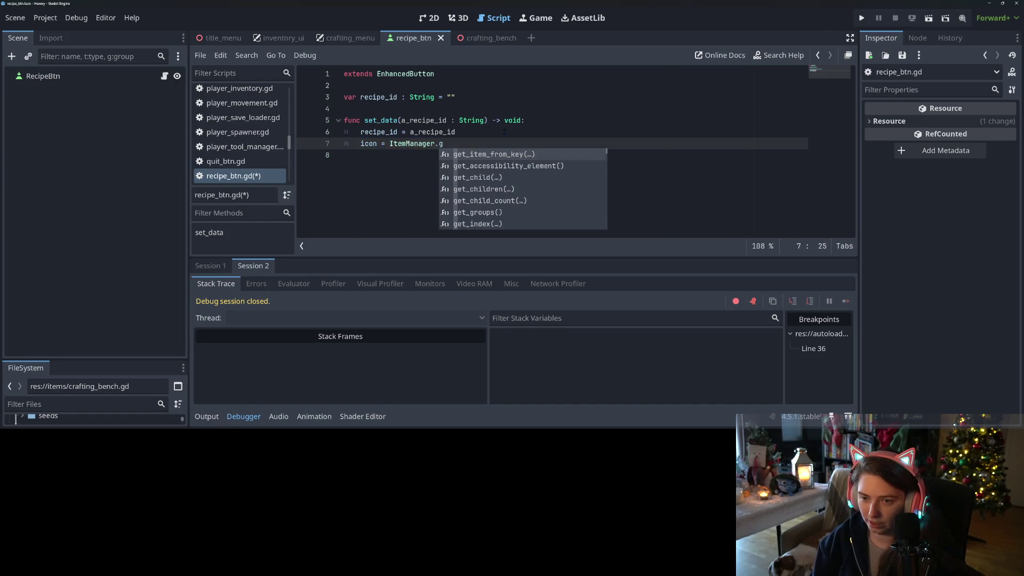
key("Return")
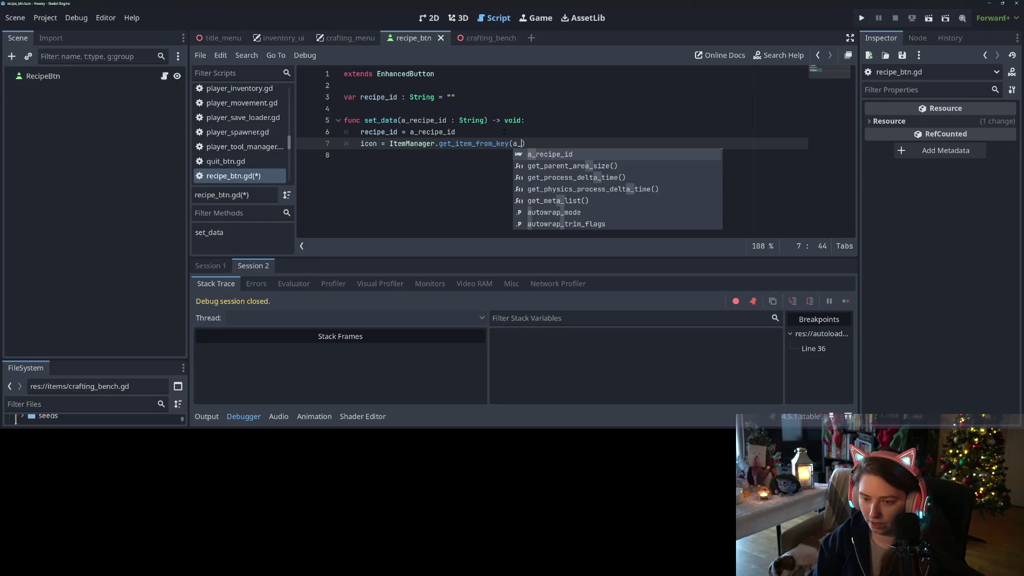
key("Return")
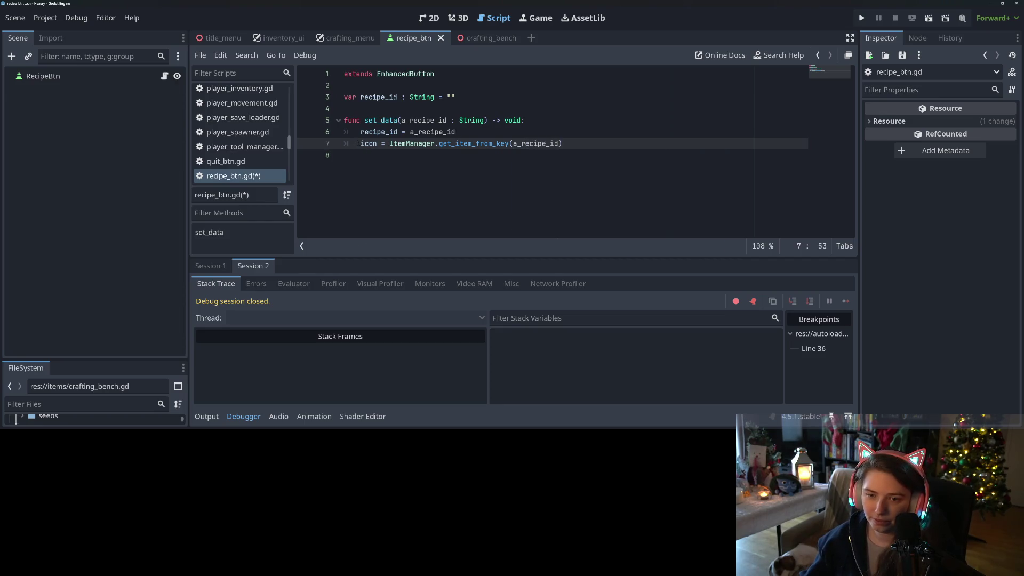
left_click_drag(359, 144, 377, 144)
type("var item")
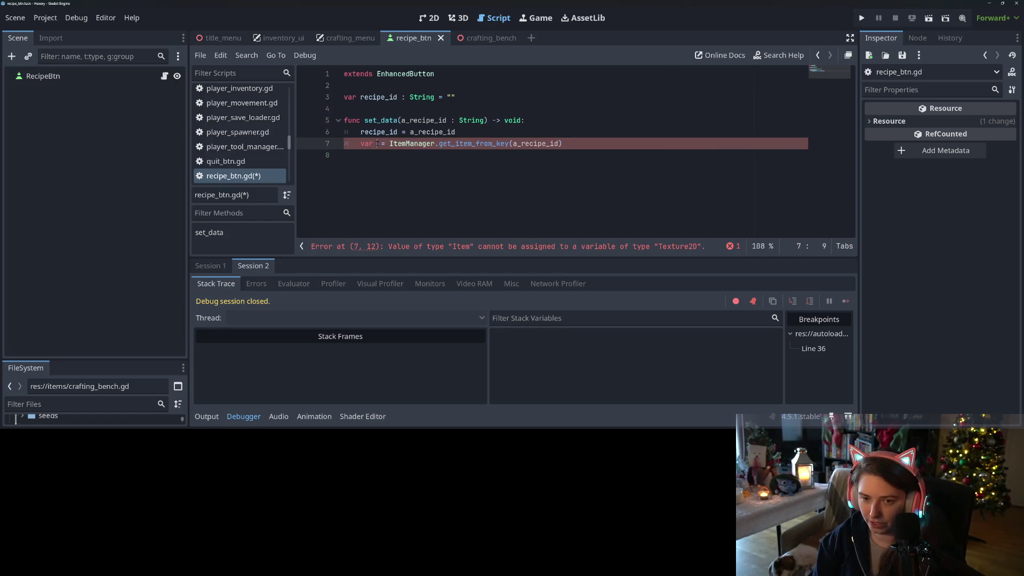
Add a line setting the button icon to item.inventory_icon.
key("End")
key("Return")
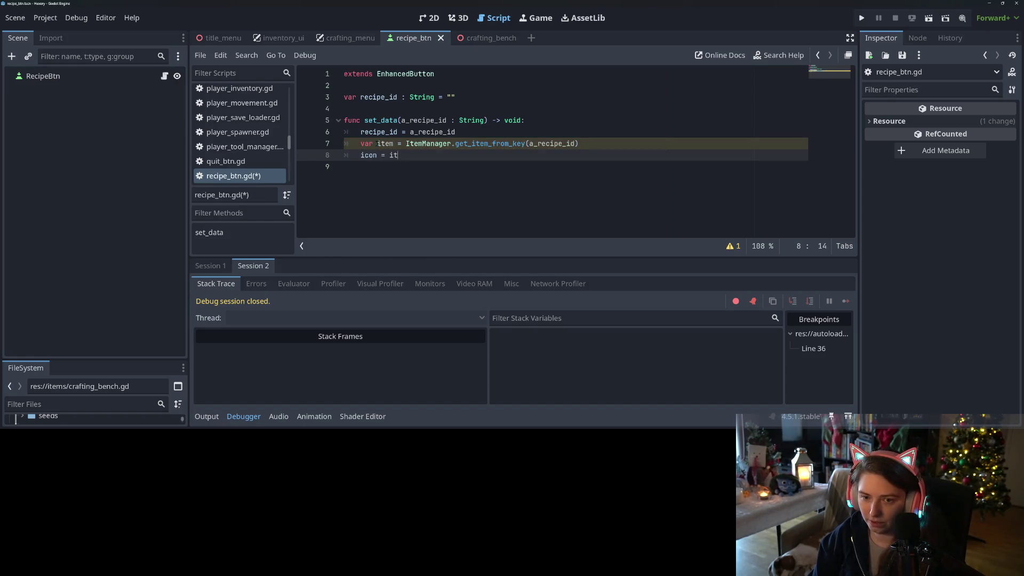
type("em.")
type("inv")
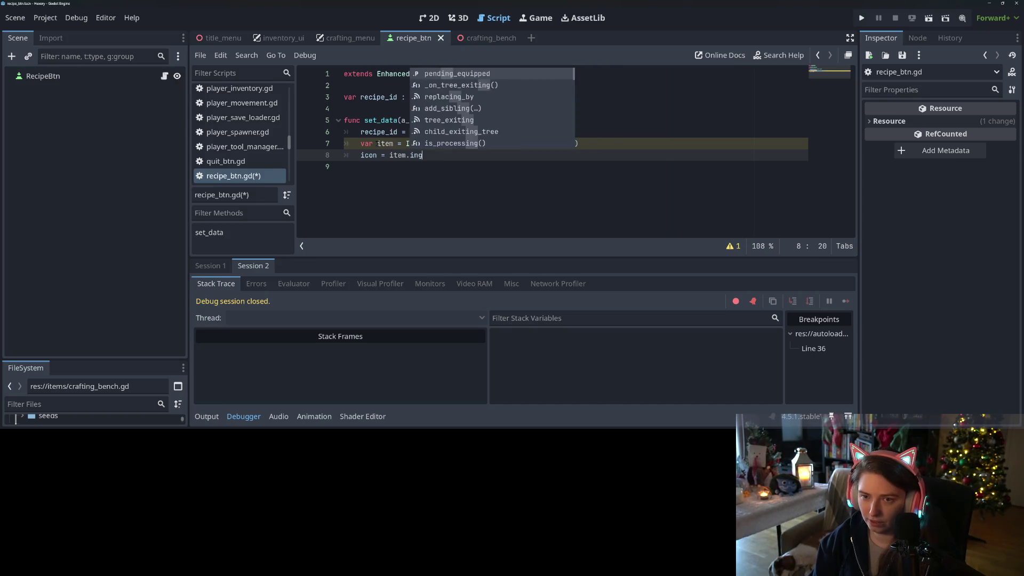
key("Down")
key("Down")
key("Down")
key("Up")
key("Up")
key("Up")
key("Return")
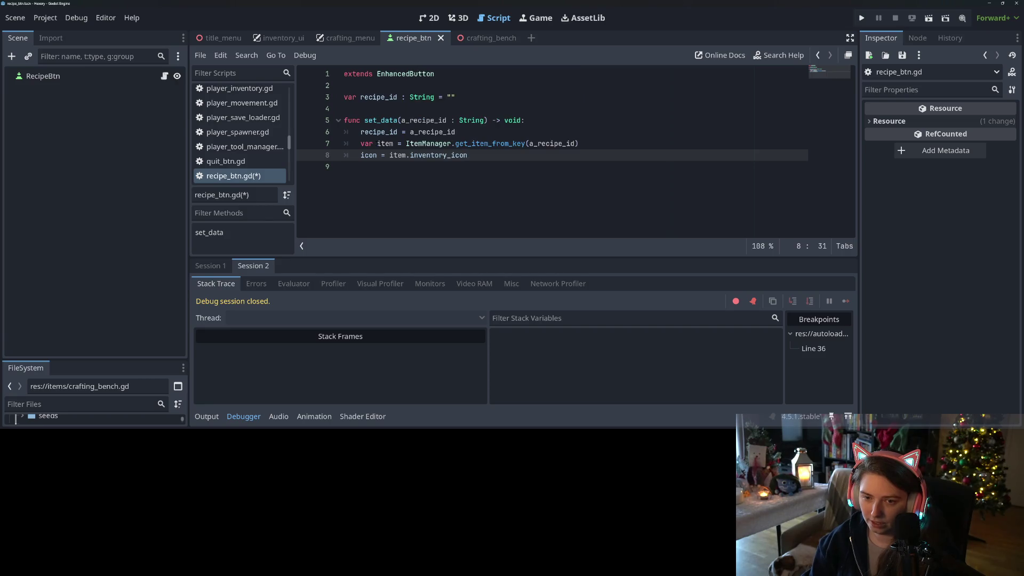
key("Return")
Set tooltip_text to item.inventory_tooltip and save the script.
type("tool")
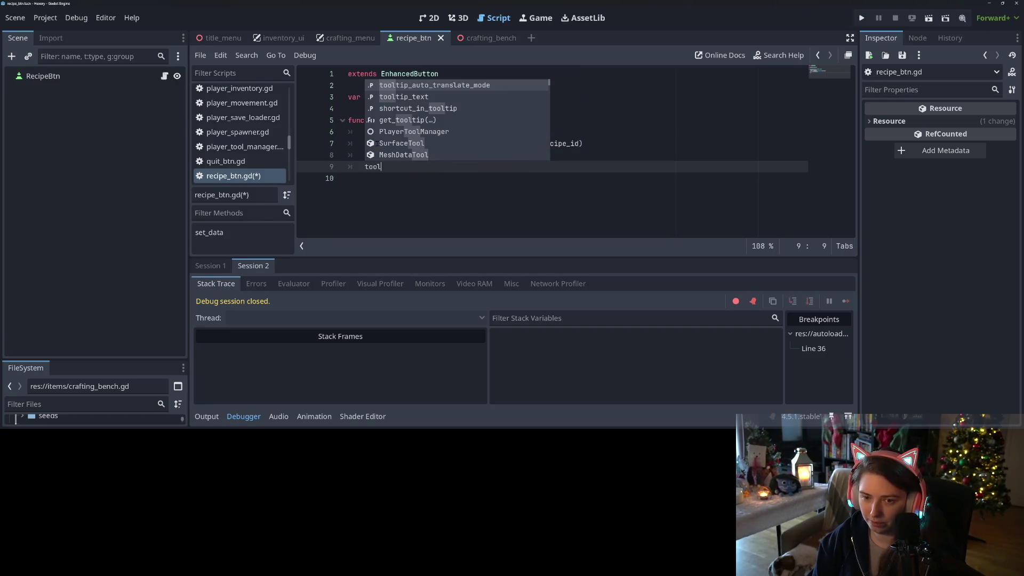
key("Down")
key("Return")
type("item.i")
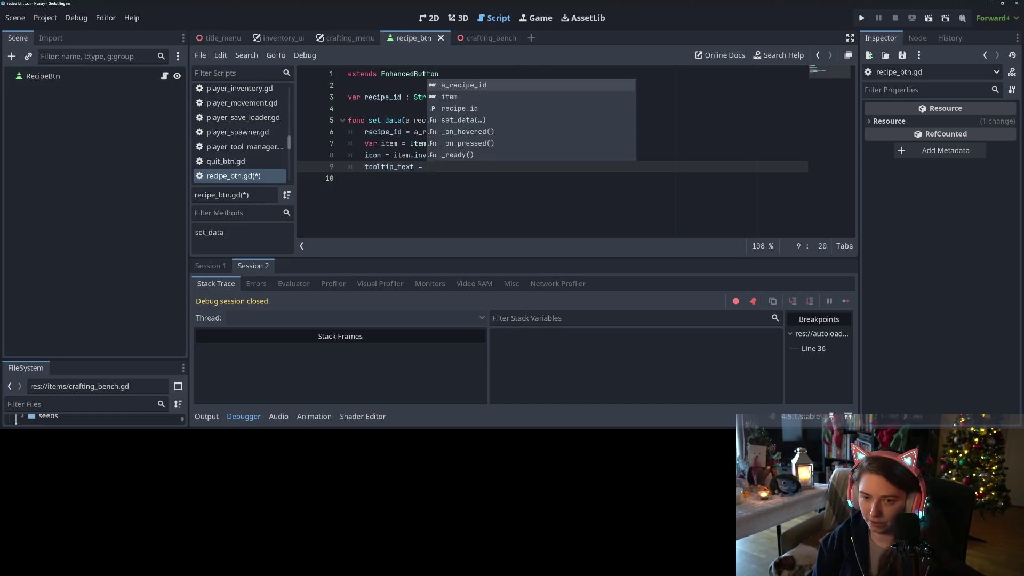
type("nv")
key("Down")
key("Down")
key("Return")
key("ctrl+s")
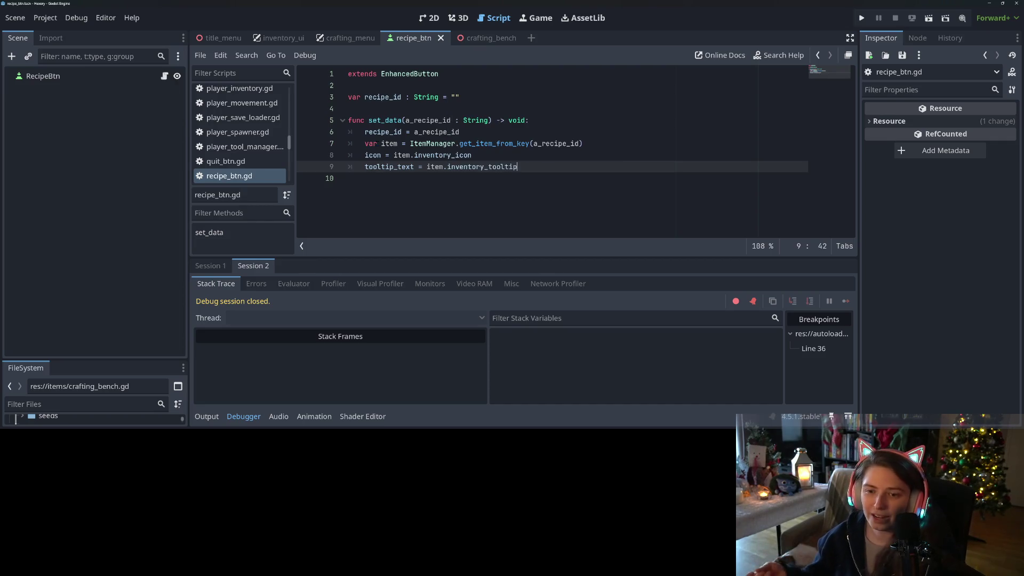
Run the project to test the recipe buttons.
left_click(660, 124)
key("Down")
key("Down")
key("Down")
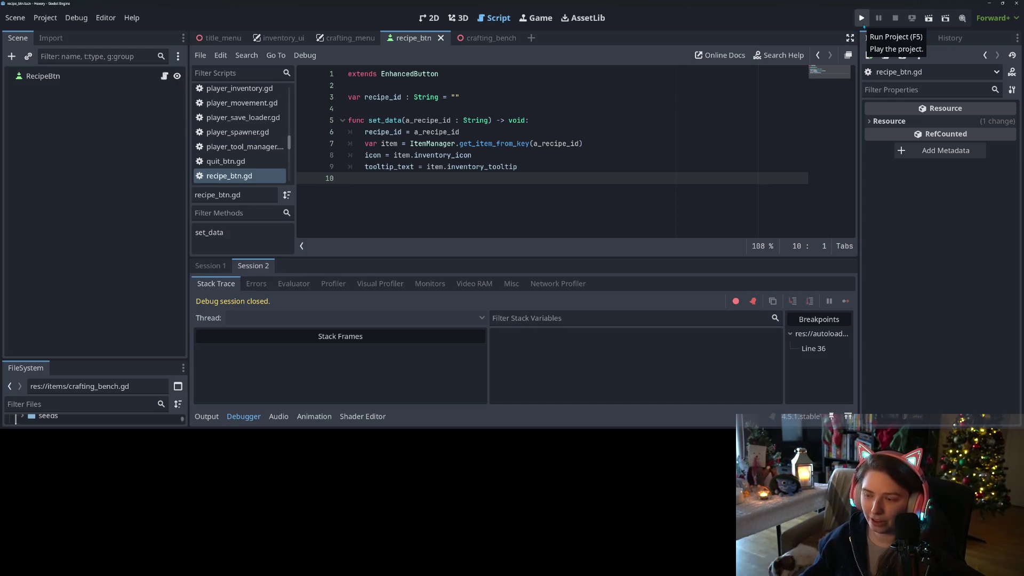
left_click(862, 23)
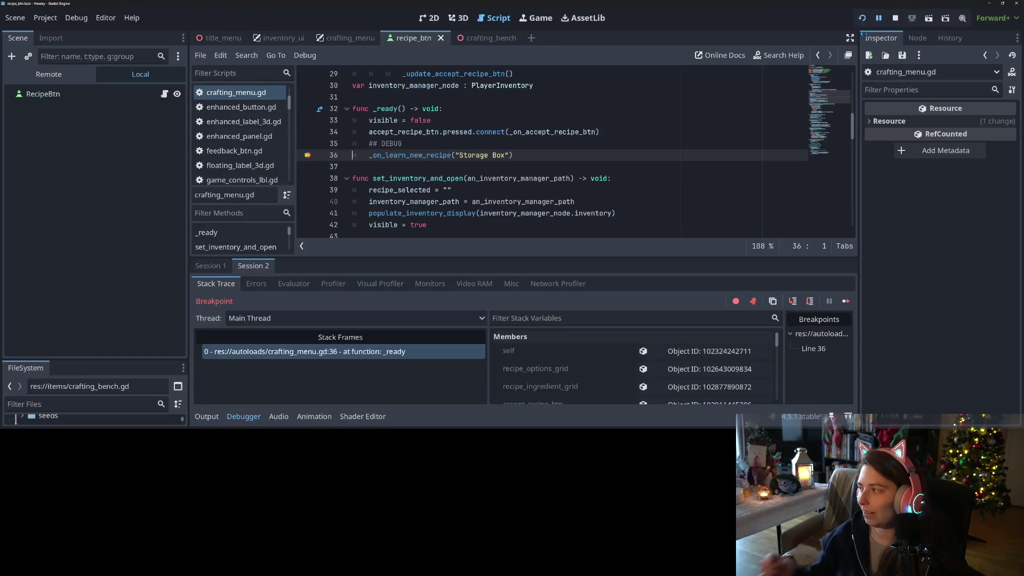
Remove the line 36 breakpoint, resume the game, and load the bugworld save.
left_click(307, 156)
left_click(846, 301)
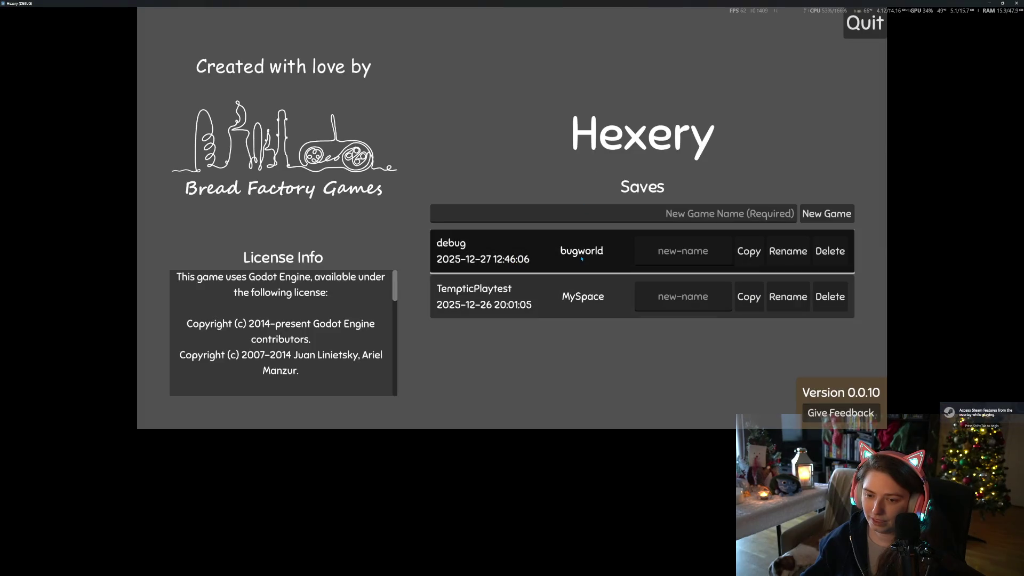
left_click(581, 258)
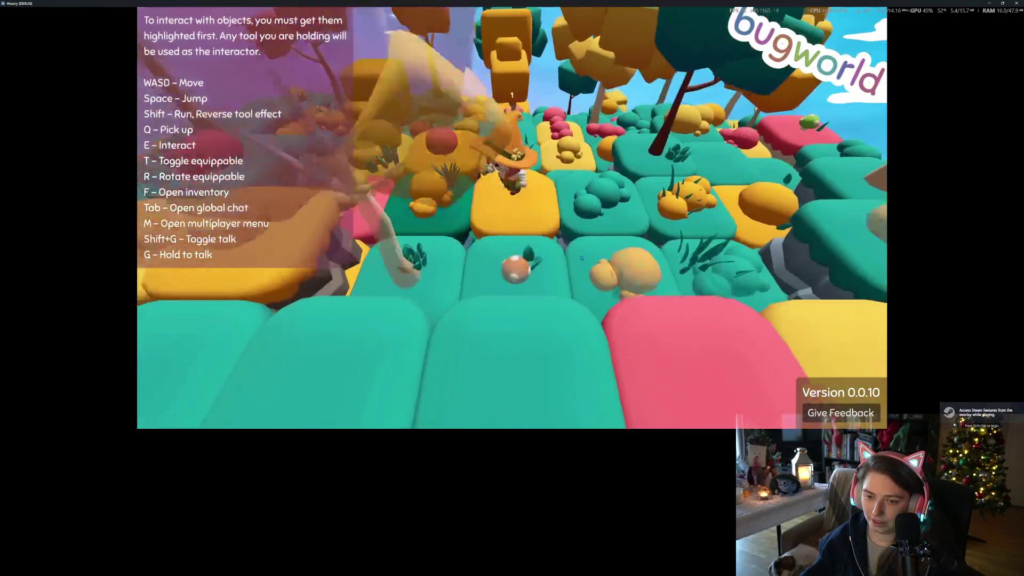
Walk to the bench, open crafting, and select the crate recipe in Known Recipes.
key("w")
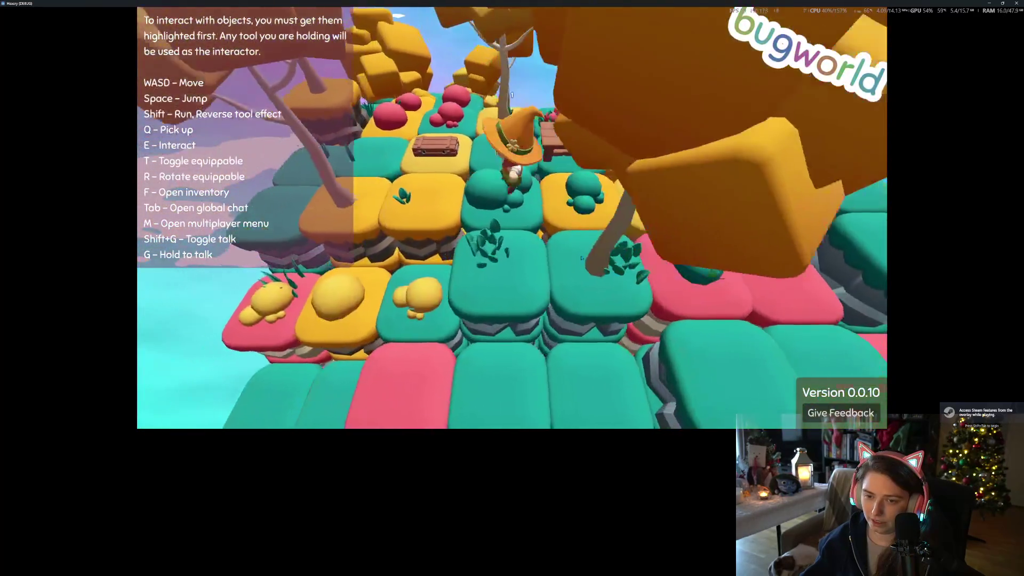
key("w")
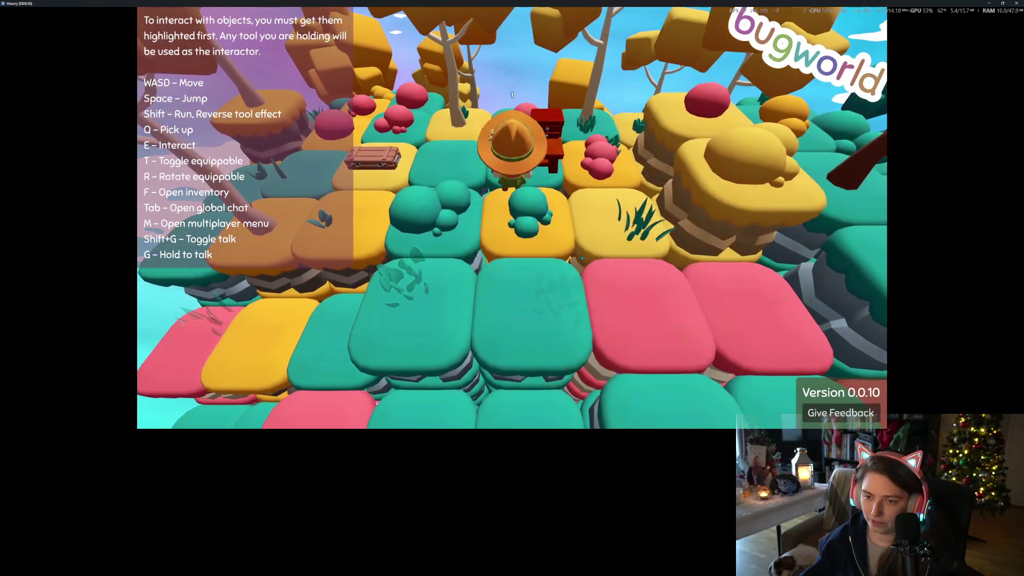
key("e")
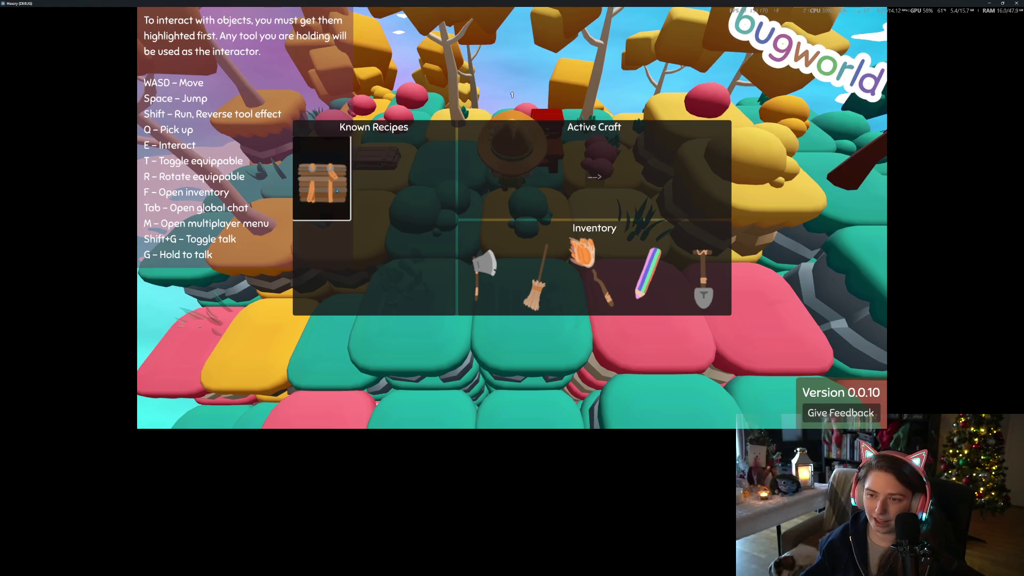
left_click(337, 191)
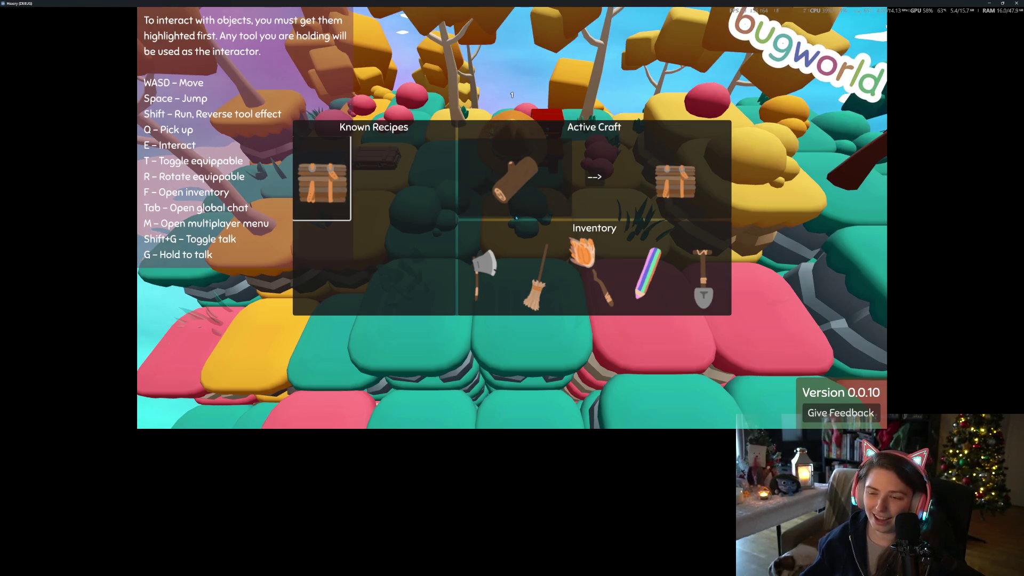
left_click(594, 179)
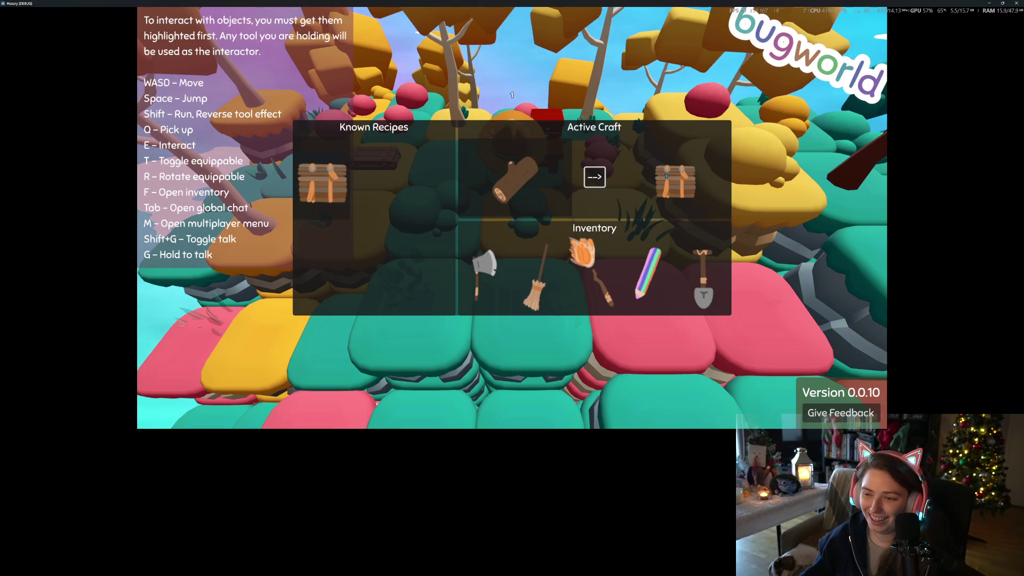
left_click(315, 177)
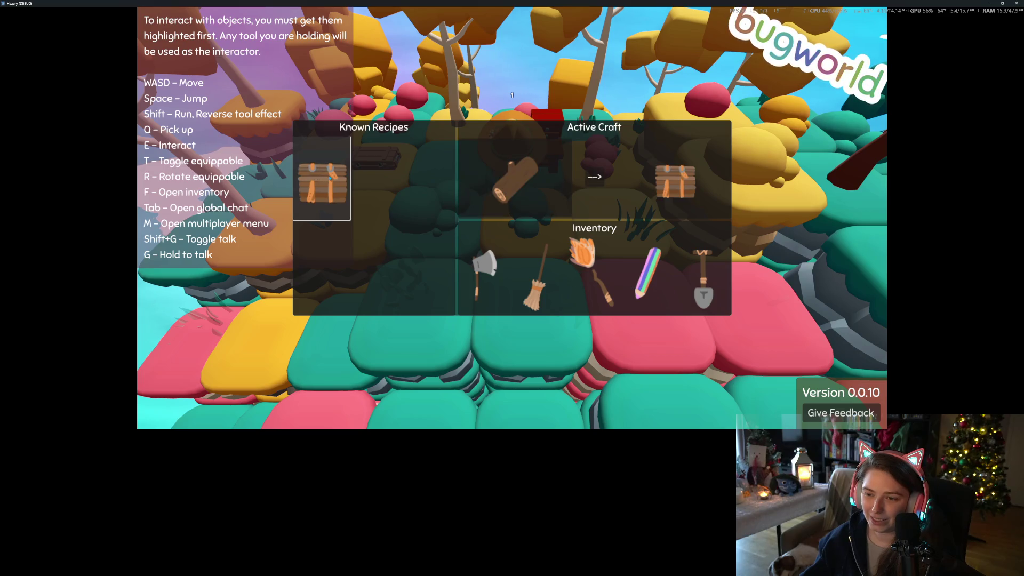
left_click(323, 178)
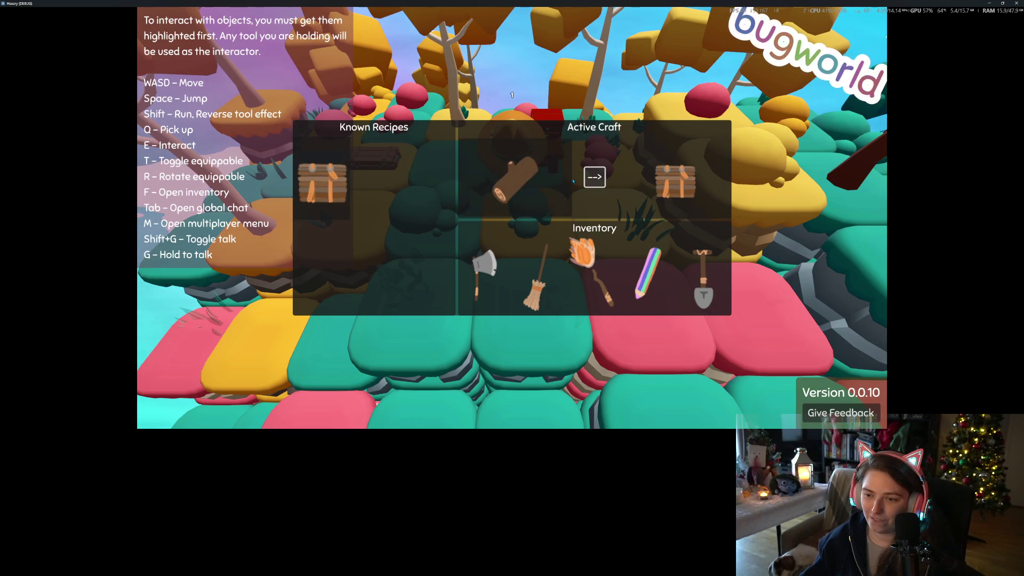
left_click(328, 178)
left_click(328, 178)
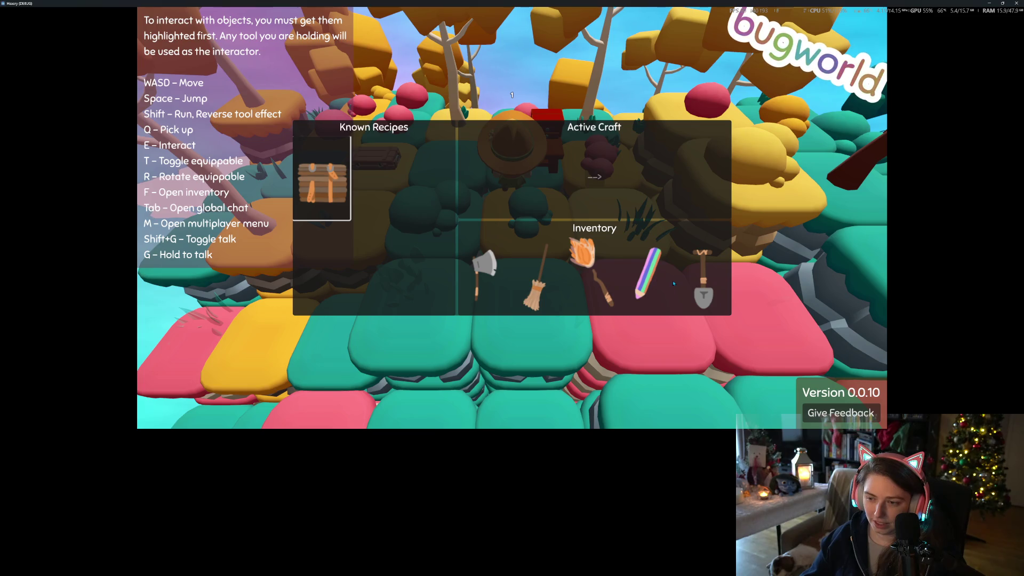
left_click(327, 186)
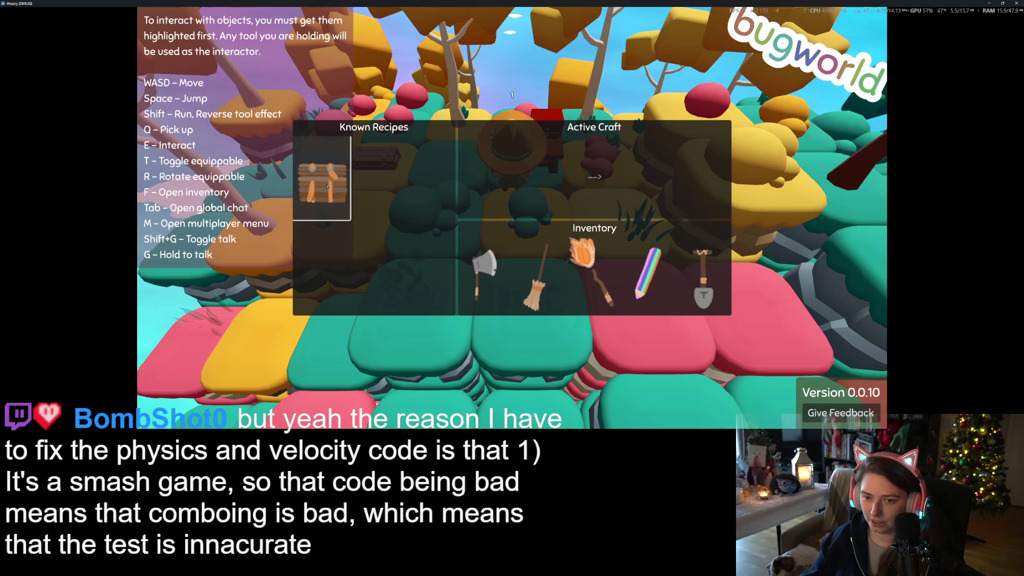
Close the crafting menu and move a log from the storage crate into the player inventory.
key("f")
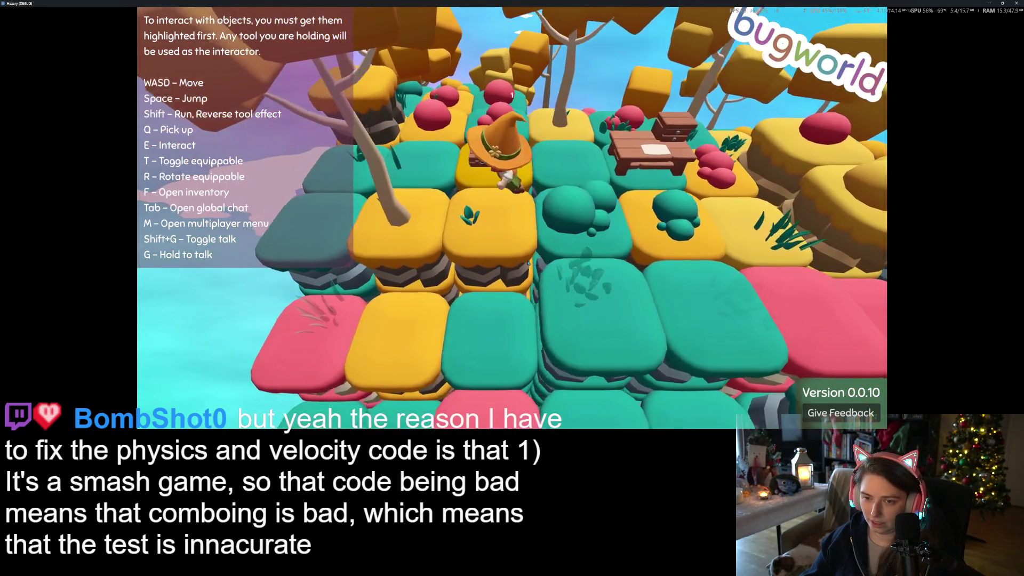
key("e")
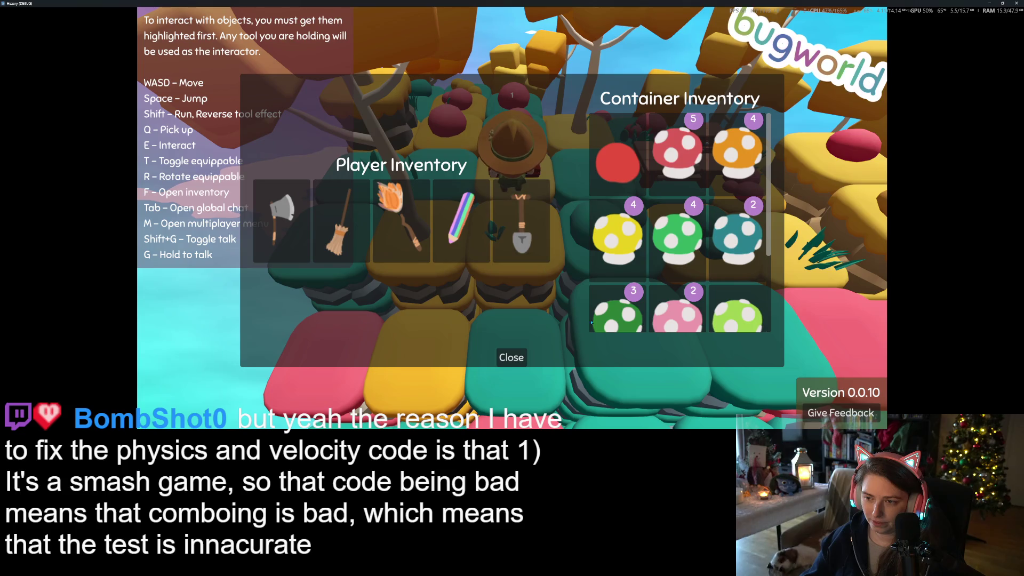
scroll(733, 285, "down", 2)
left_click(733, 285)
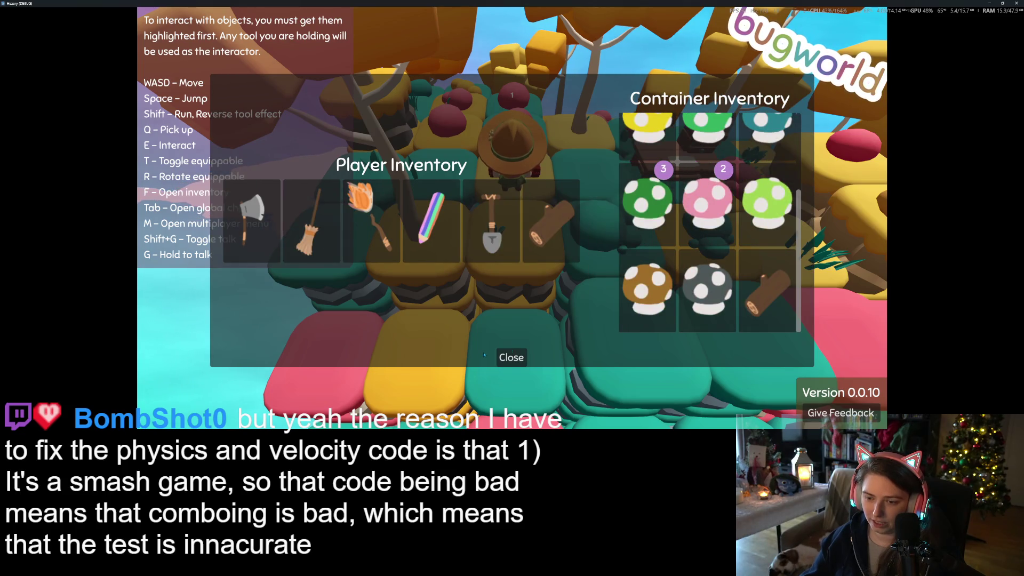
left_click(527, 354)
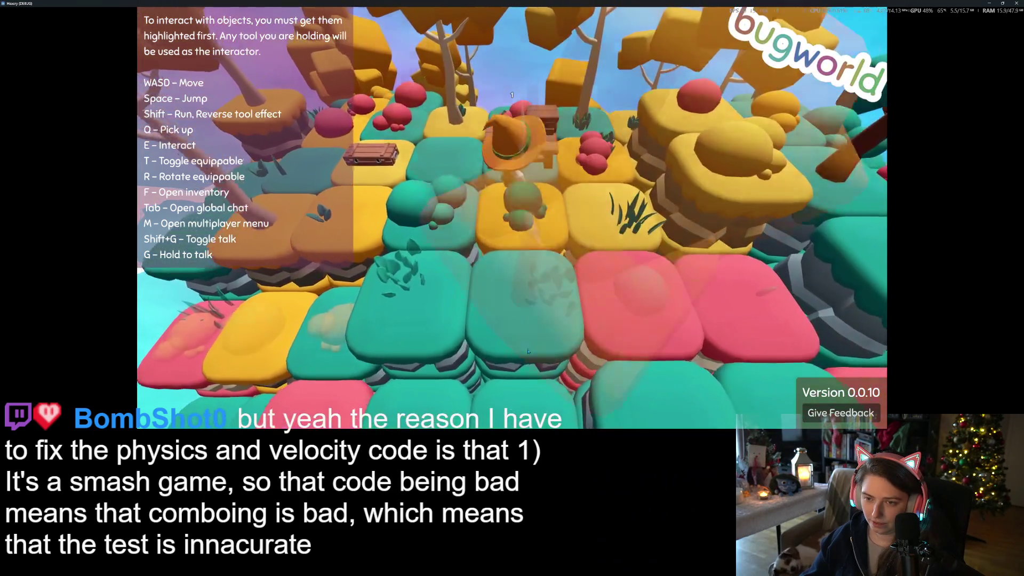
Craft the crate from the log at the bench, then close the menu and stop the game with F8.
key("e")
left_click(345, 198)
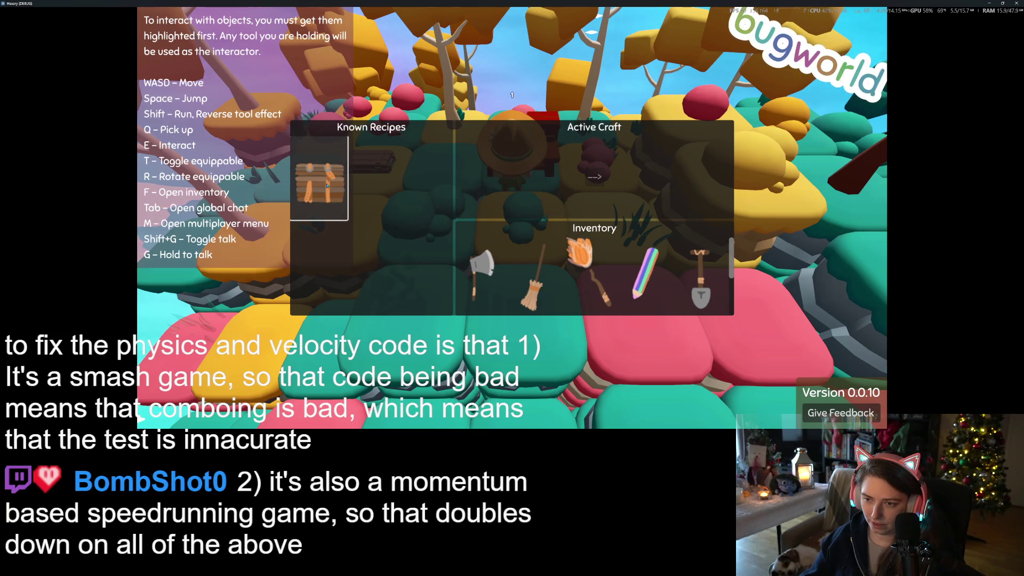
scroll(607, 274, "down", 1)
scroll(608, 274, "up", 1)
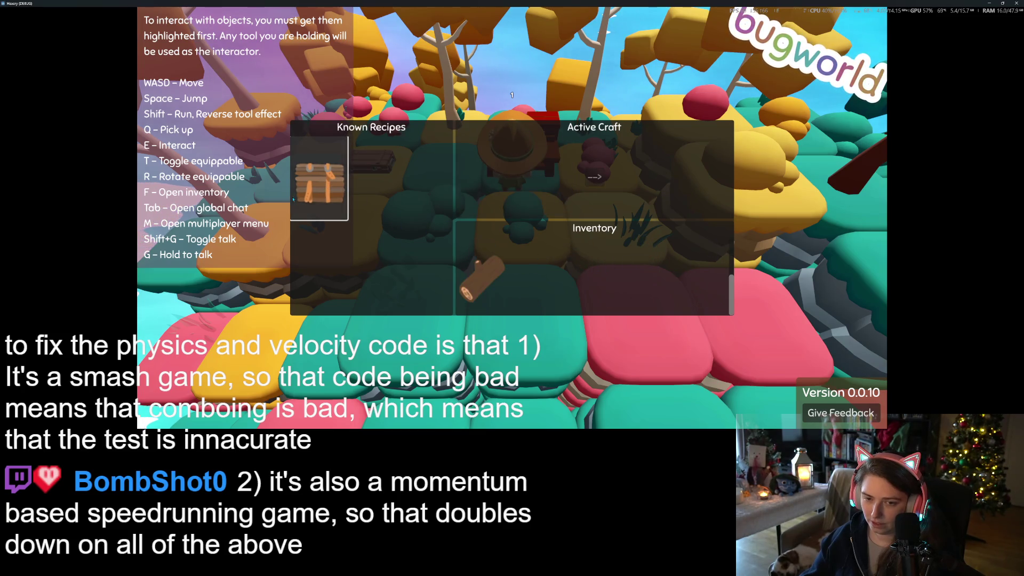
left_click(595, 177)
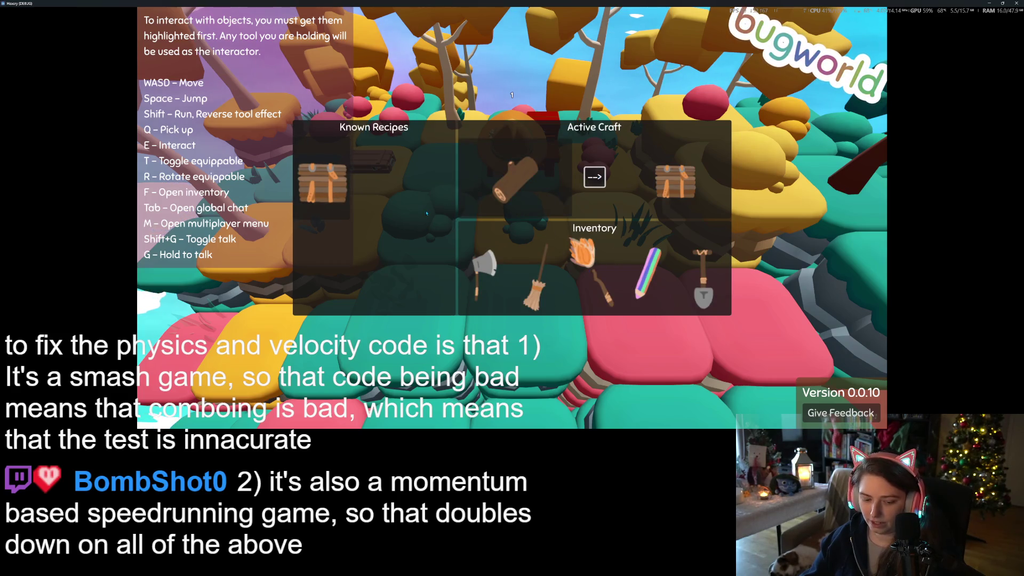
key("Escape")
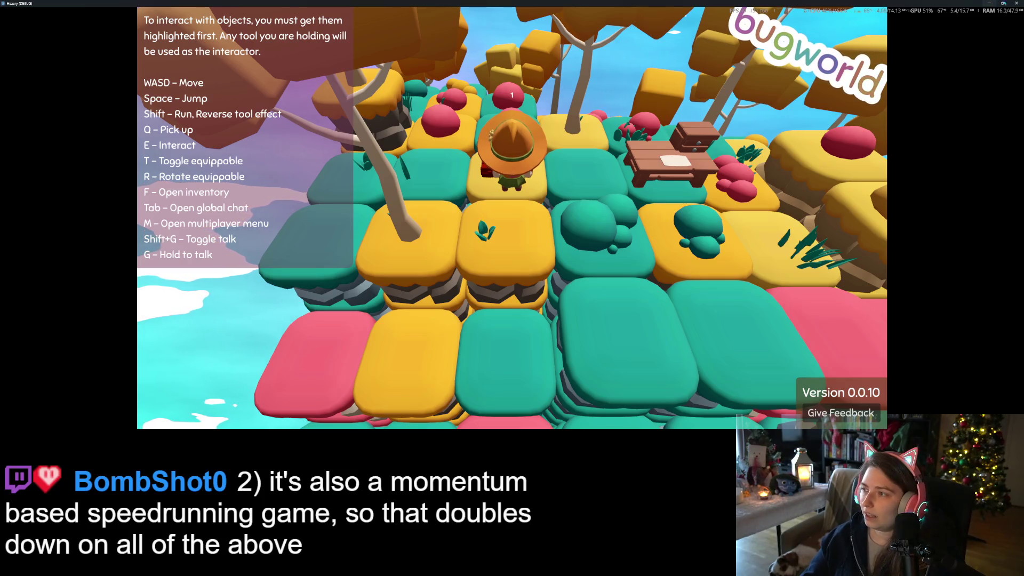
key("F8")
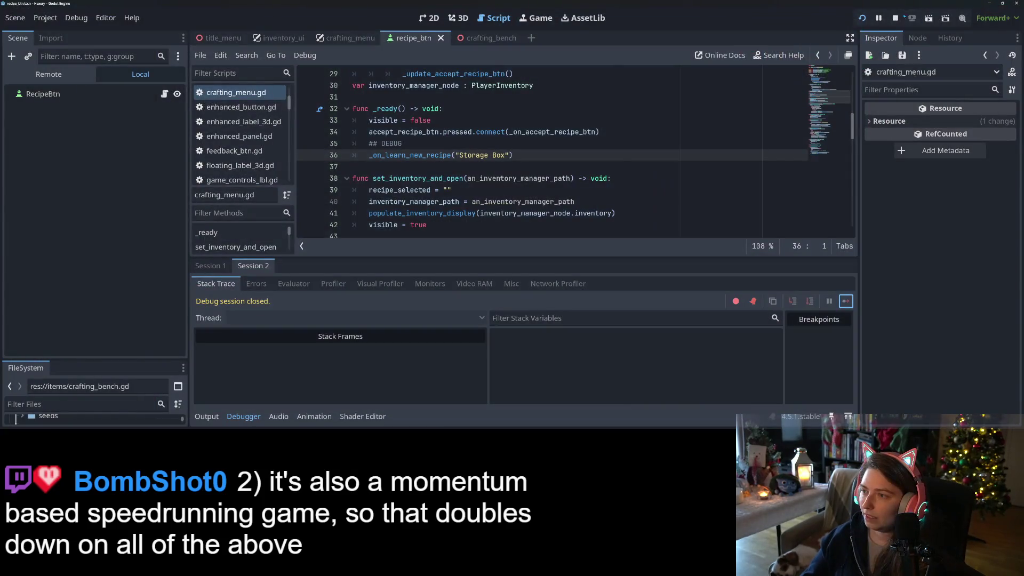
Hide the Debugger panel, switch to the crafting_menu scene, and inspect the remove_all_children call.
left_click(244, 416)
left_click(575, 202)
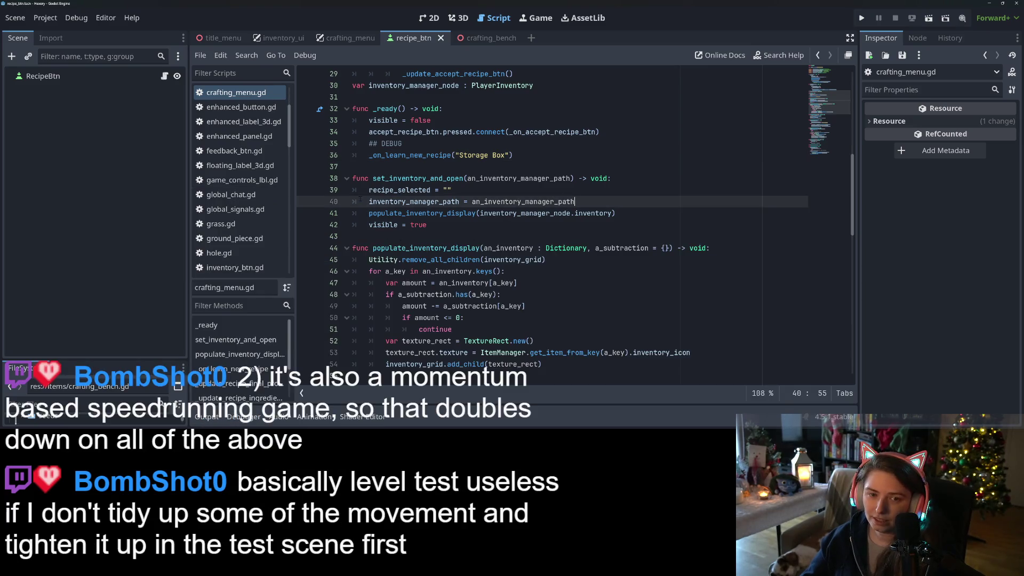
left_click(346, 38)
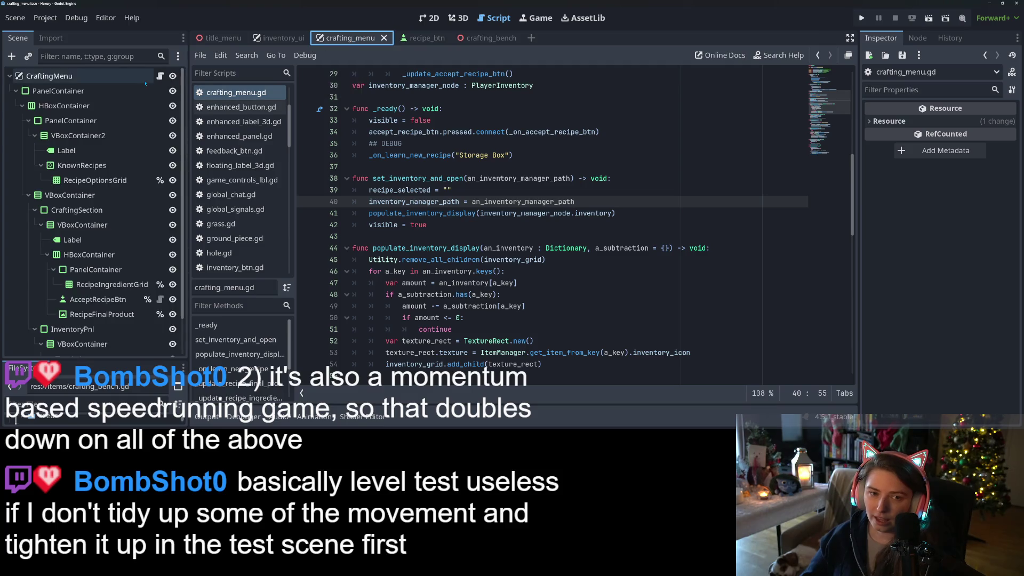
scroll(533, 213, "down", 2)
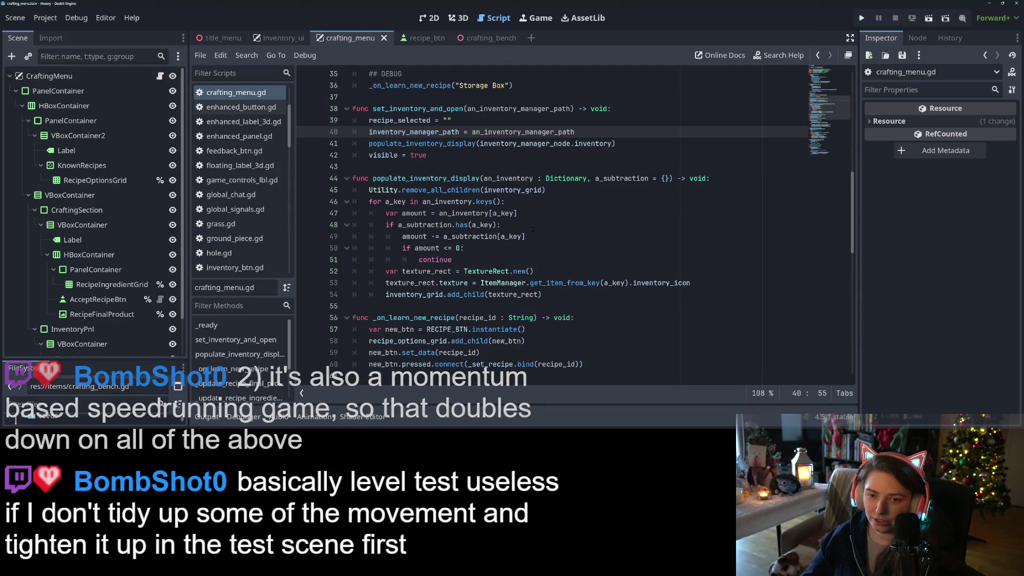
left_click(431, 213)
left_click(431, 190)
mouse_move(431, 192)
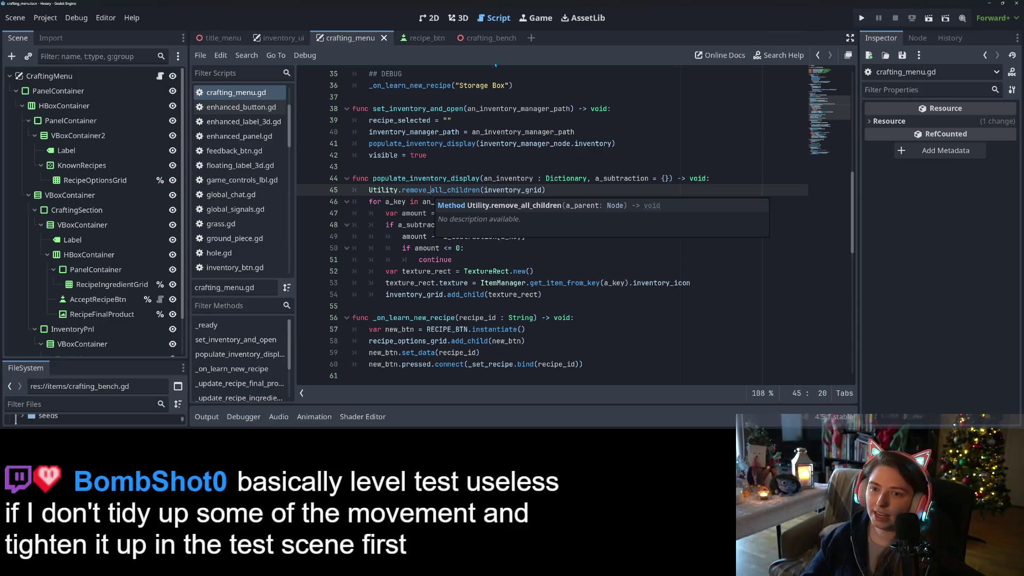
scroll(499, 248, "down", 1)
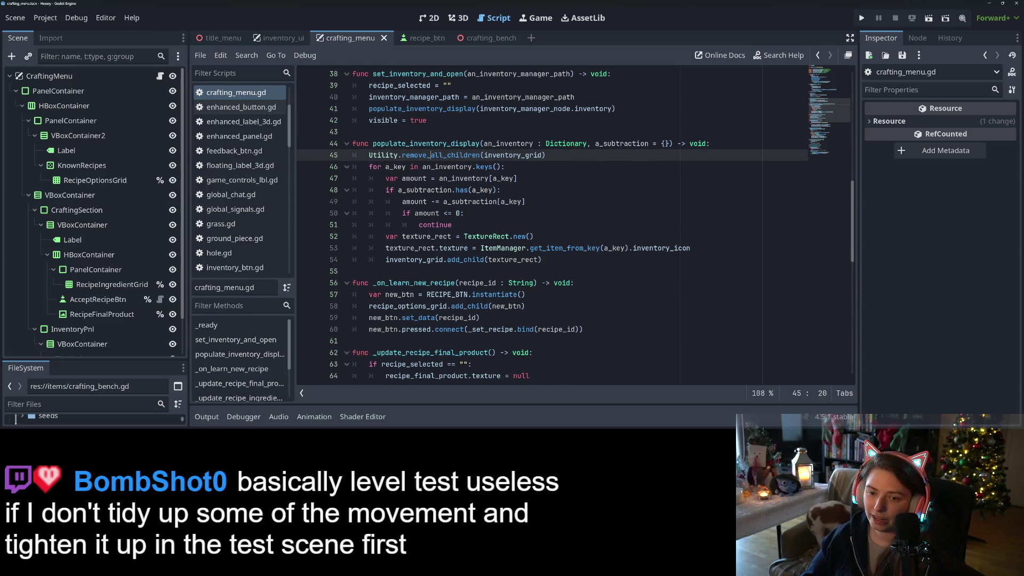
scroll(576, 224, "up", 1)
Check the uses of populate_inventory_display, then open inventory_btn.gd.
double_click(431, 178)
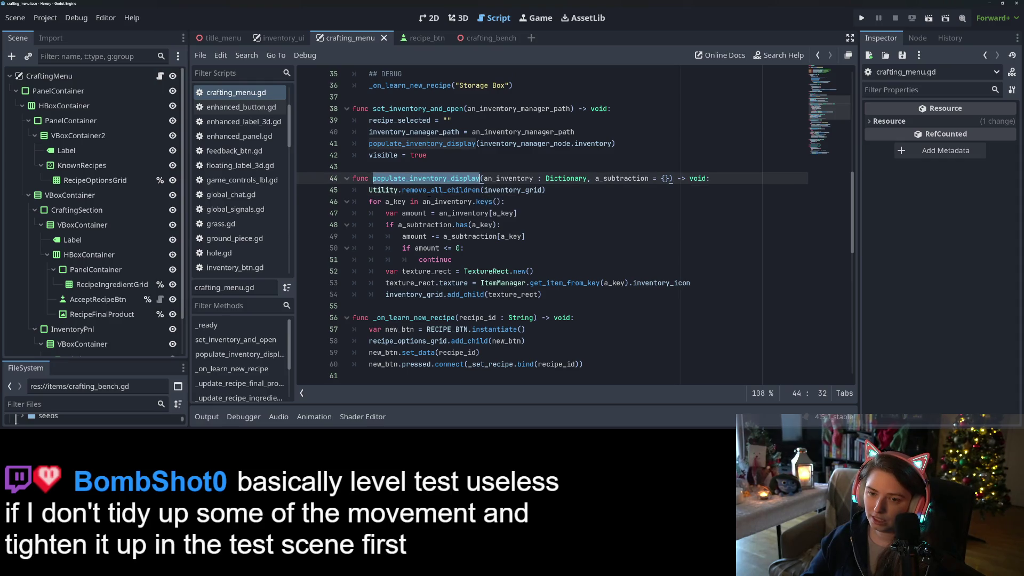
left_click(556, 298)
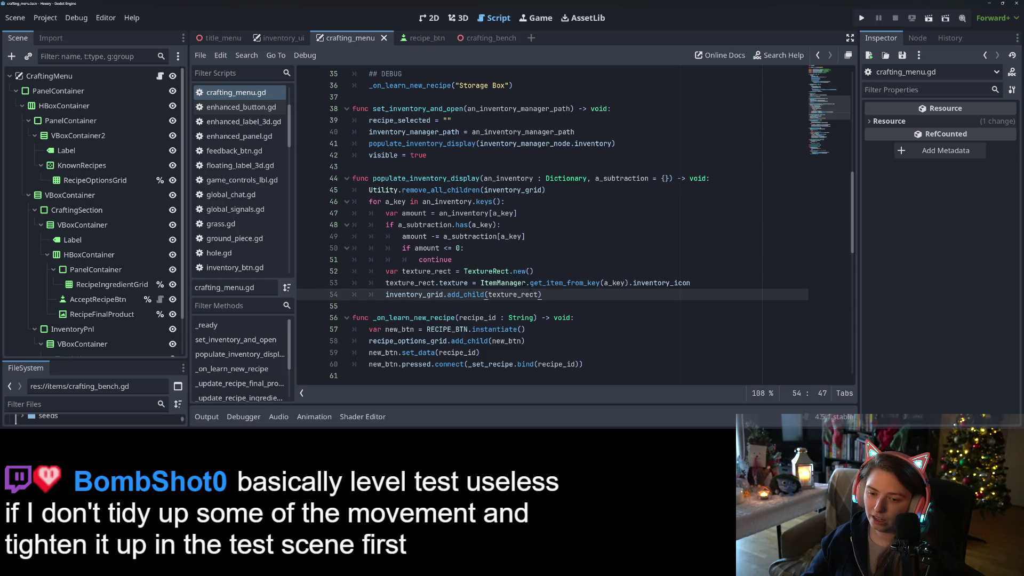
scroll(235, 257, "down", 5)
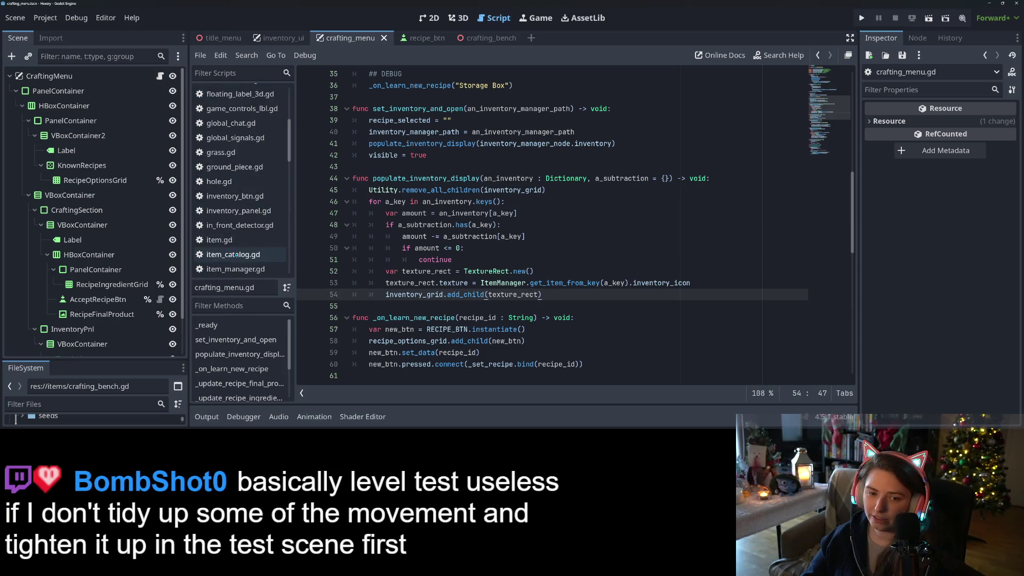
scroll(236, 257, "up", 3)
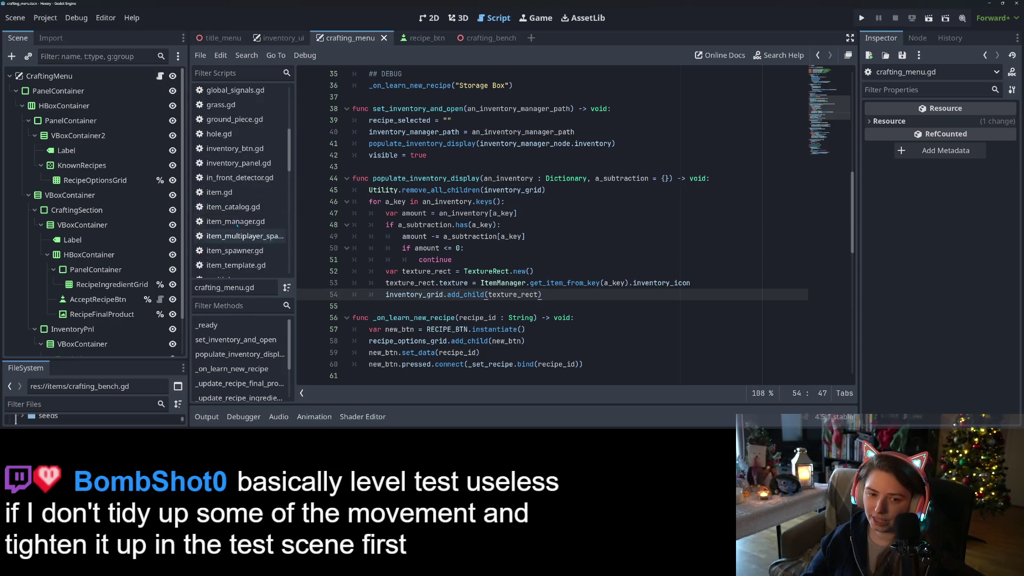
left_click(241, 149)
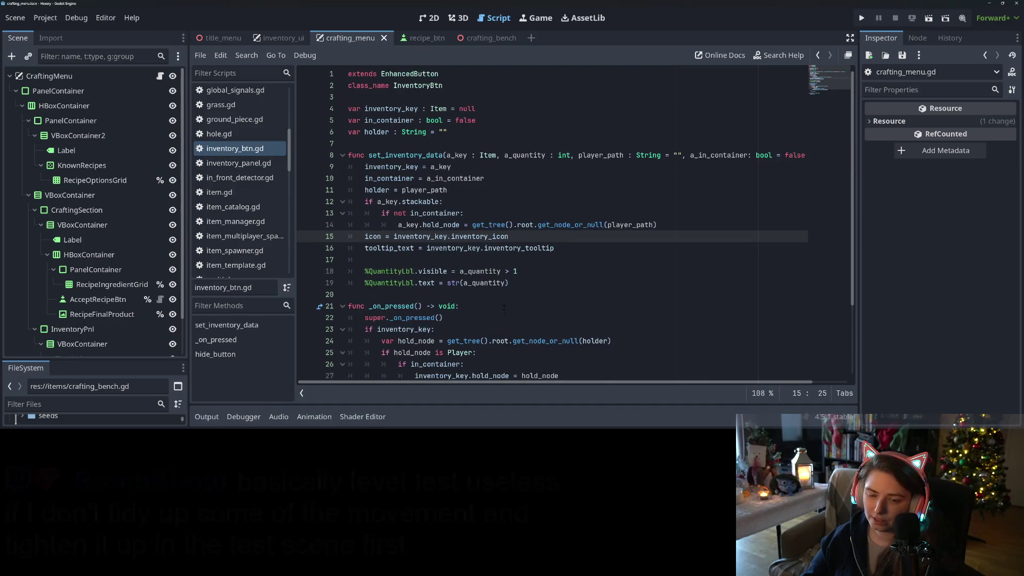
Highlight the uses of player_path, holder, hold_node and inventory_key in inventory_btn.gd.
scroll(521, 312, "down", 3)
scroll(498, 306, "up", 2)
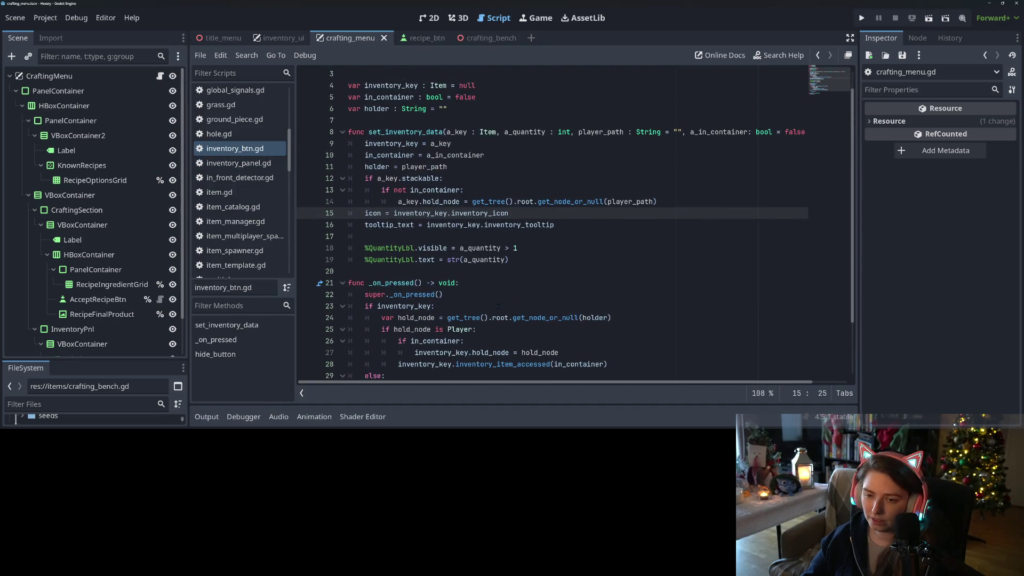
left_click(489, 224)
double_click(421, 166)
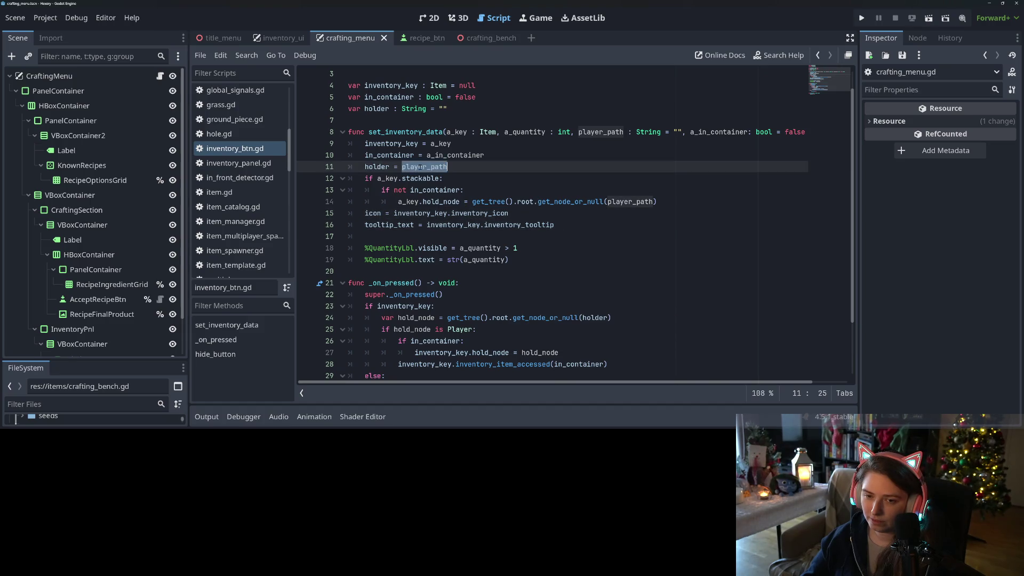
double_click(379, 166)
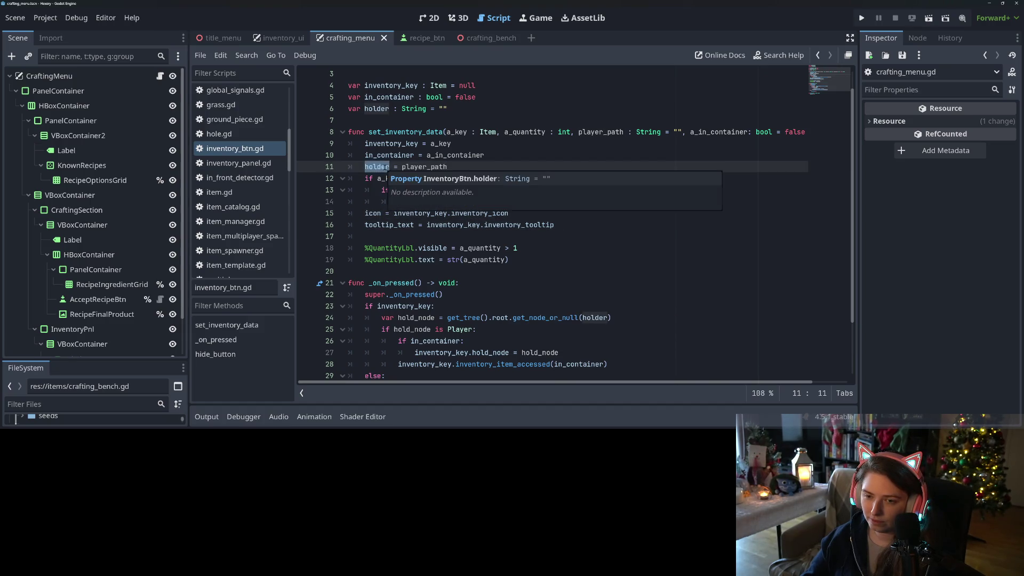
left_click(437, 225)
left_click(408, 201)
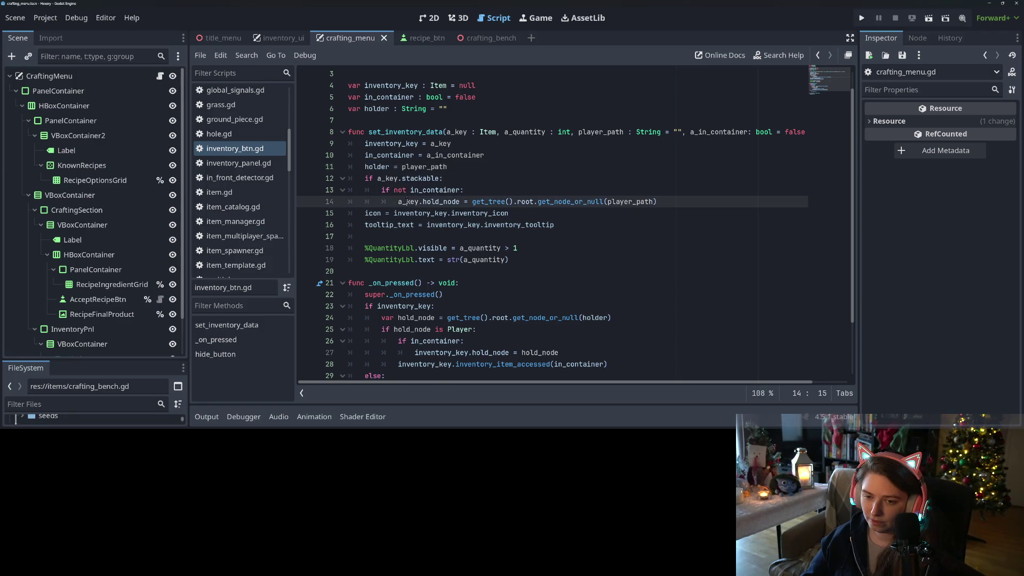
double_click(440, 202)
double_click(424, 213)
Review the else branch's hide_button call and the hold_node property, then return to crafting_menu.gd.
scroll(409, 260, "down", 2)
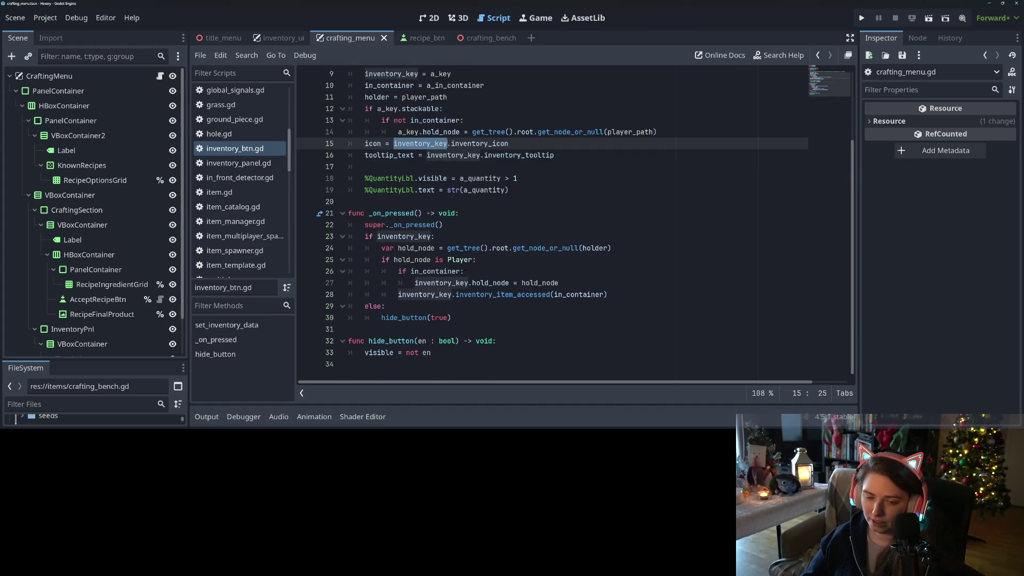
left_click(592, 308)
left_click(578, 316)
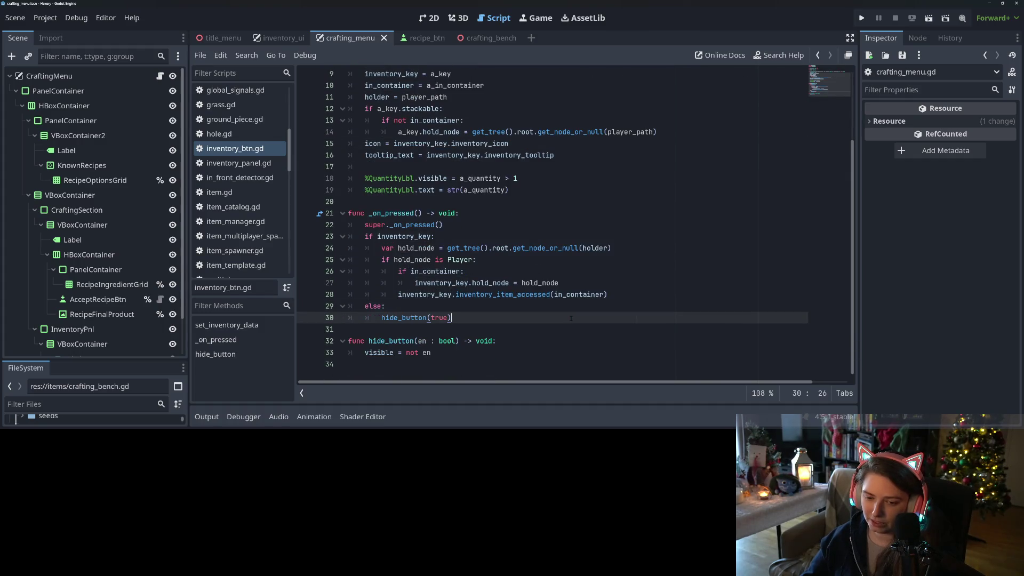
scroll(586, 331, "up", 3)
left_click(443, 224)
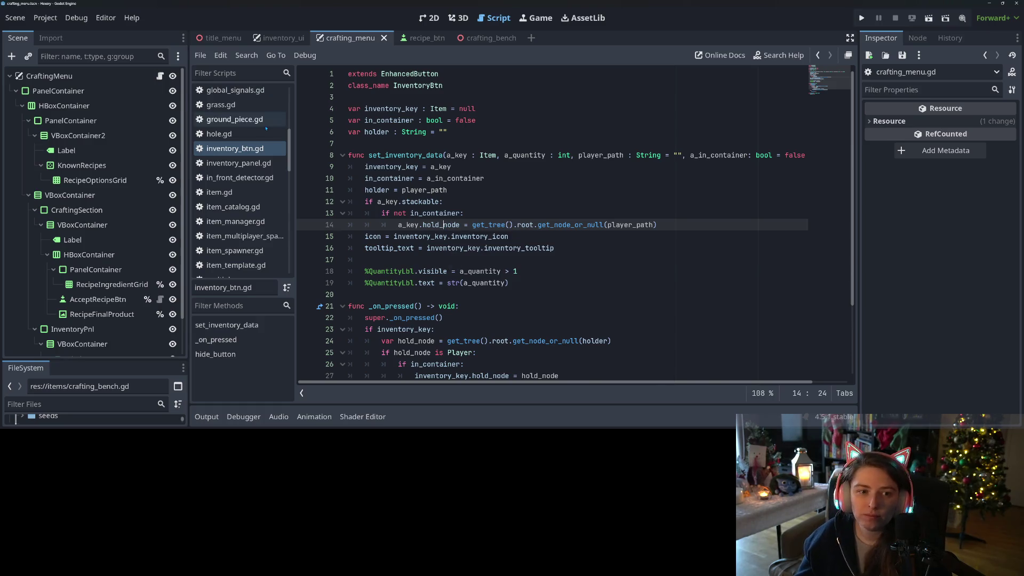
scroll(94, 270, "down", 2)
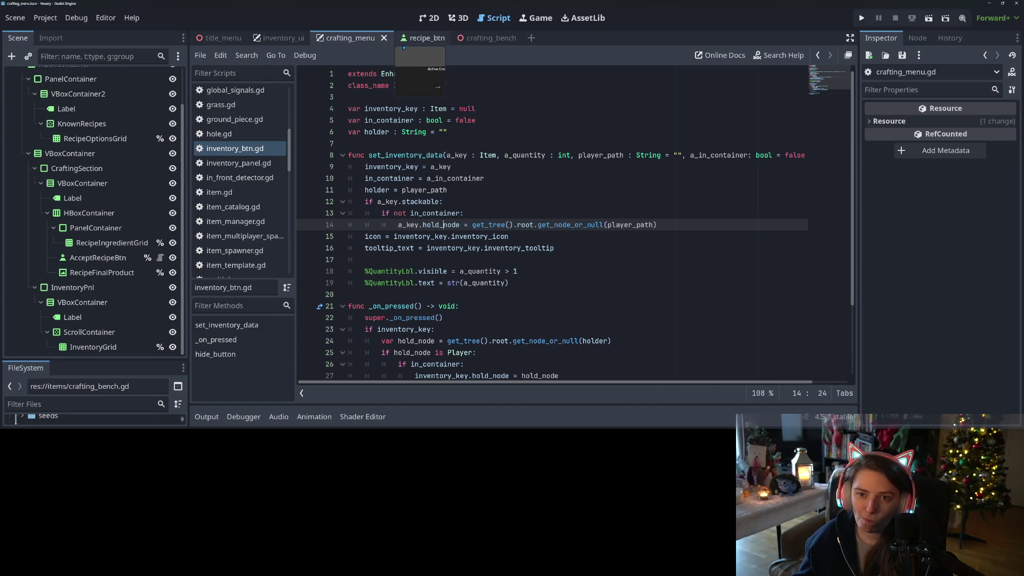
scroll(68, 101, "up", 3)
left_click(160, 76)
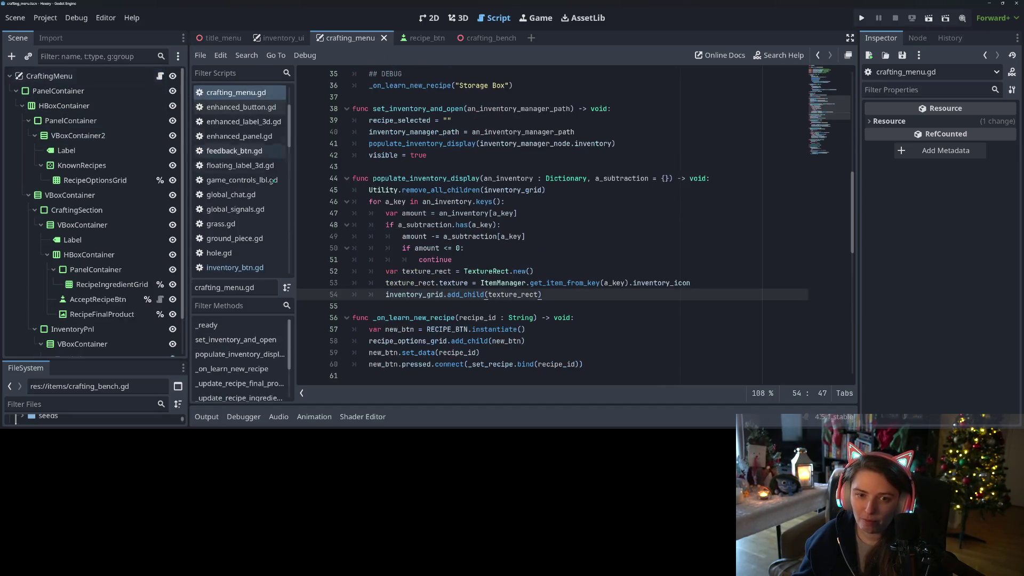
Review the line 49 subtraction, recipe_id on line 56, and uses of set_inventory_and_open.
mouse_move(512, 241)
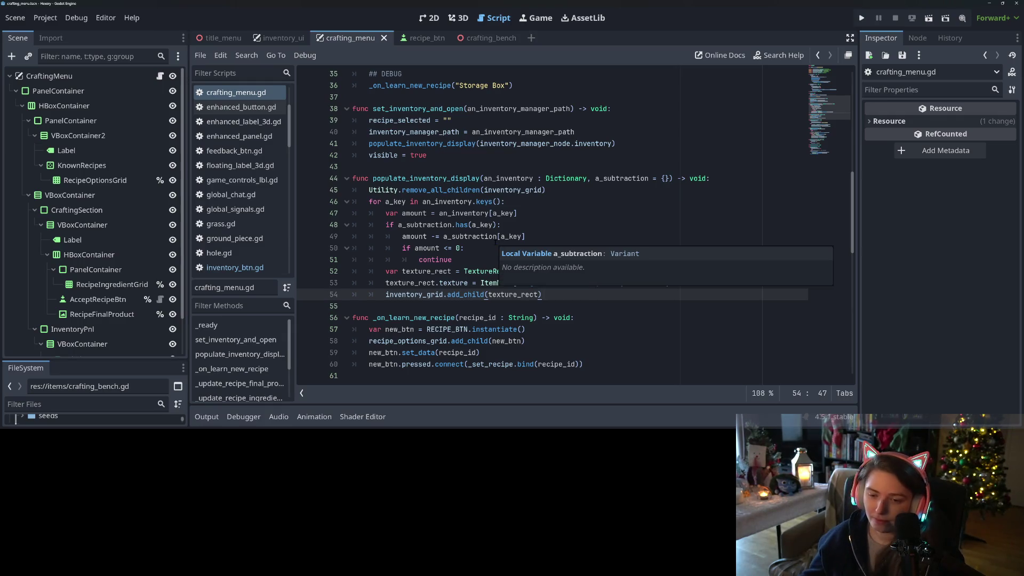
left_click(497, 237)
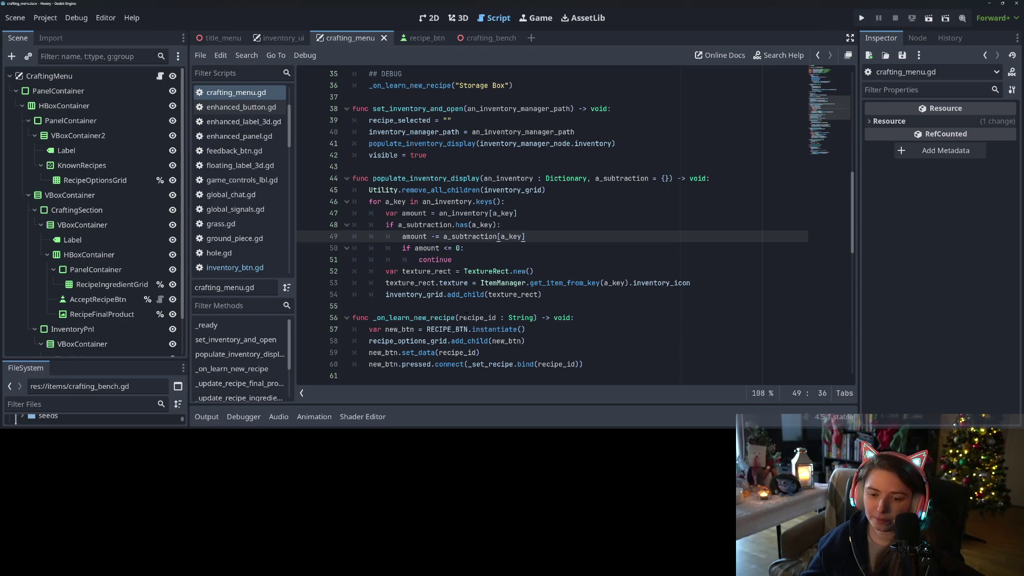
left_click(461, 317)
scroll(444, 305, "up", 4)
double_click(453, 247)
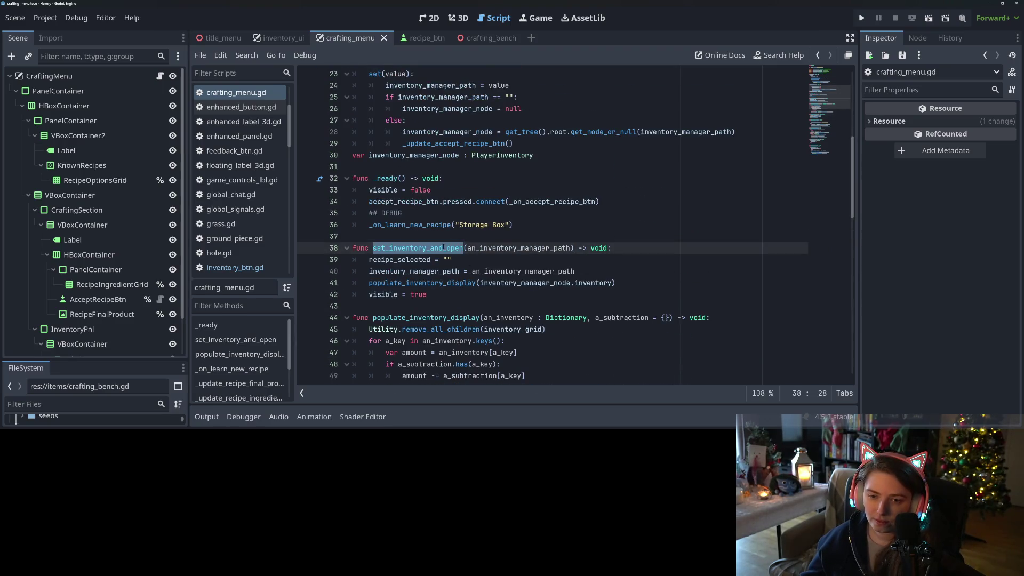
scroll(444, 247, "up", 7)
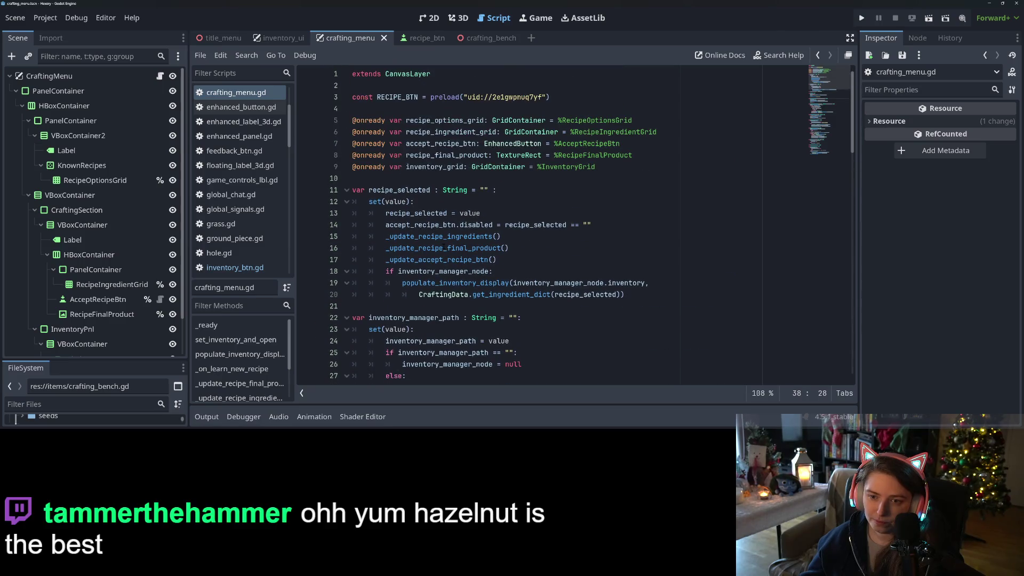
scroll(443, 246, "down", 14)
scroll(433, 243, "down", 6)
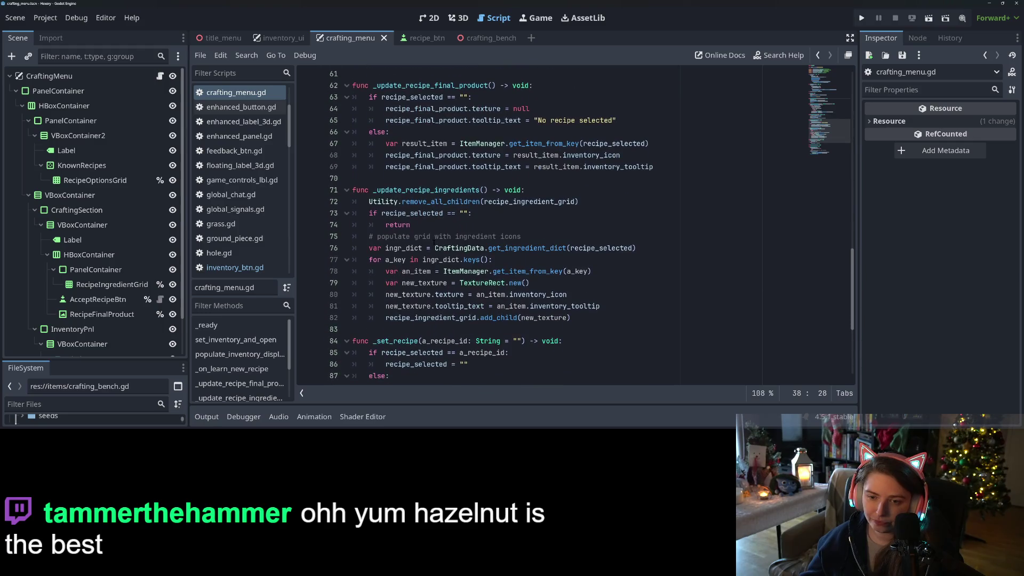
scroll(434, 239, "down", 2)
left_click(482, 120)
scroll(482, 120, "down", 3)
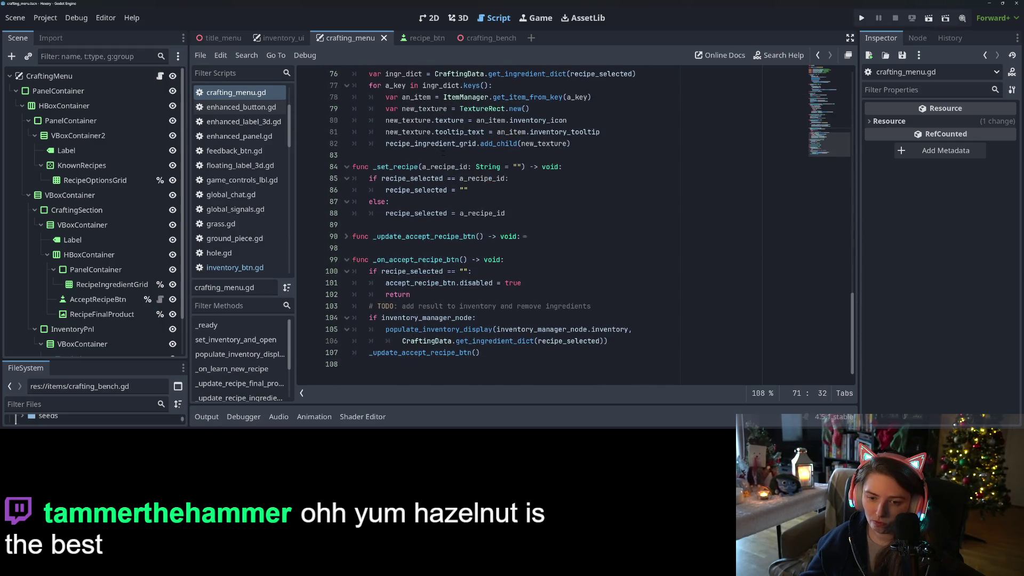
Expand _update_accept_recipe_btn and read its inventory manager null check and ingredient dictionary TODO.
left_click(345, 237)
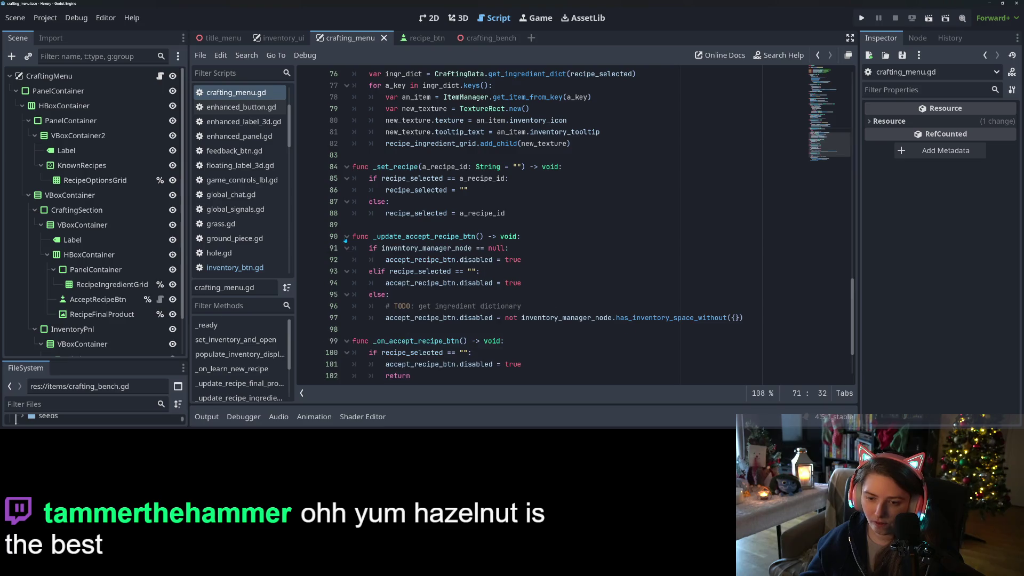
left_click(538, 251)
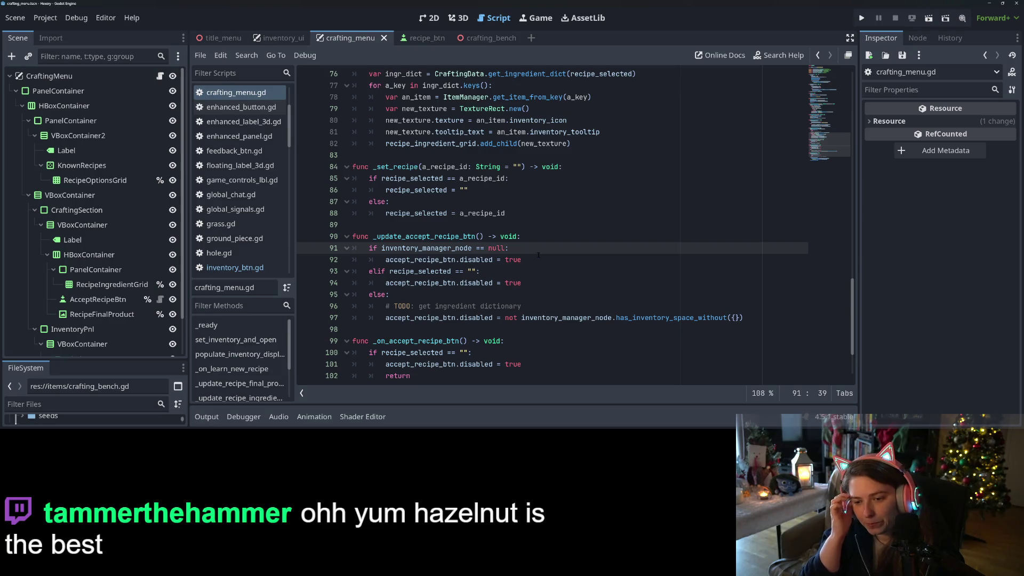
left_click(493, 306)
double_click(493, 306)
left_click(530, 305)
Inspect the accept button disabled assignment and the ingredient dictionary argument on lines 105–106.
scroll(530, 305, "down", 1)
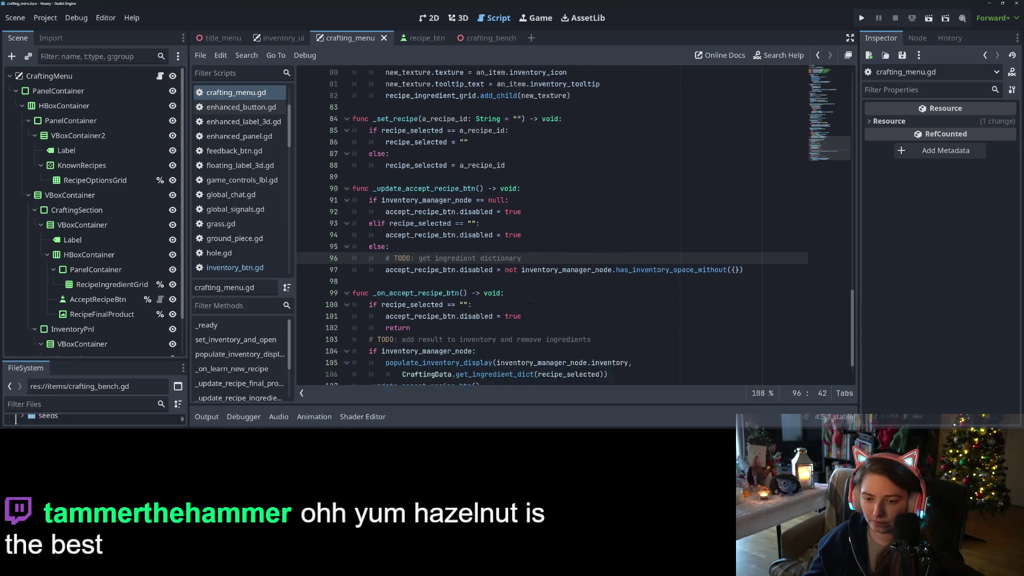
scroll(530, 305, "down", 1)
left_click(451, 236)
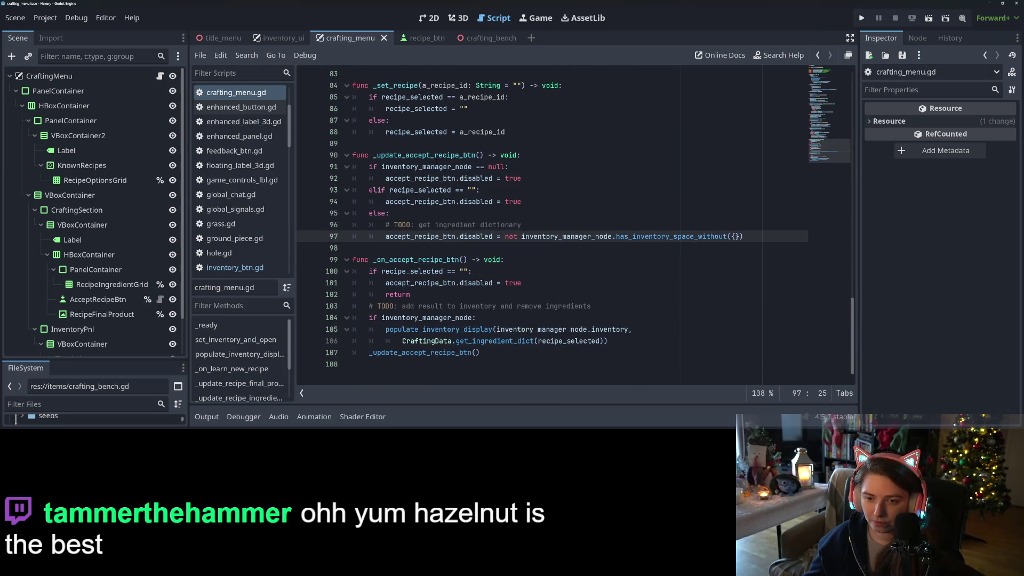
double_click(436, 155)
left_click(449, 341)
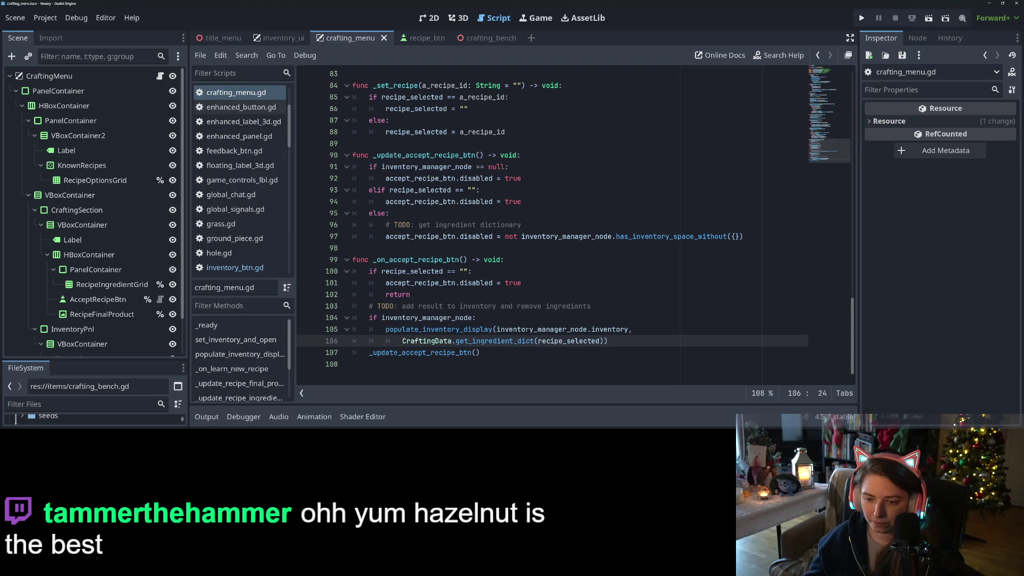
left_click(531, 329)
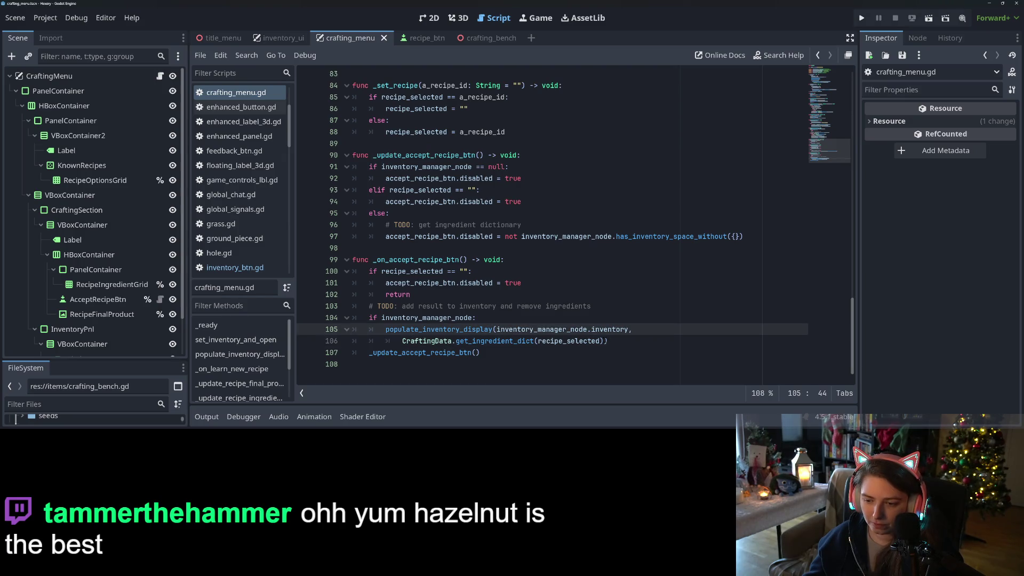
left_click_drag(603, 341, 629, 329)
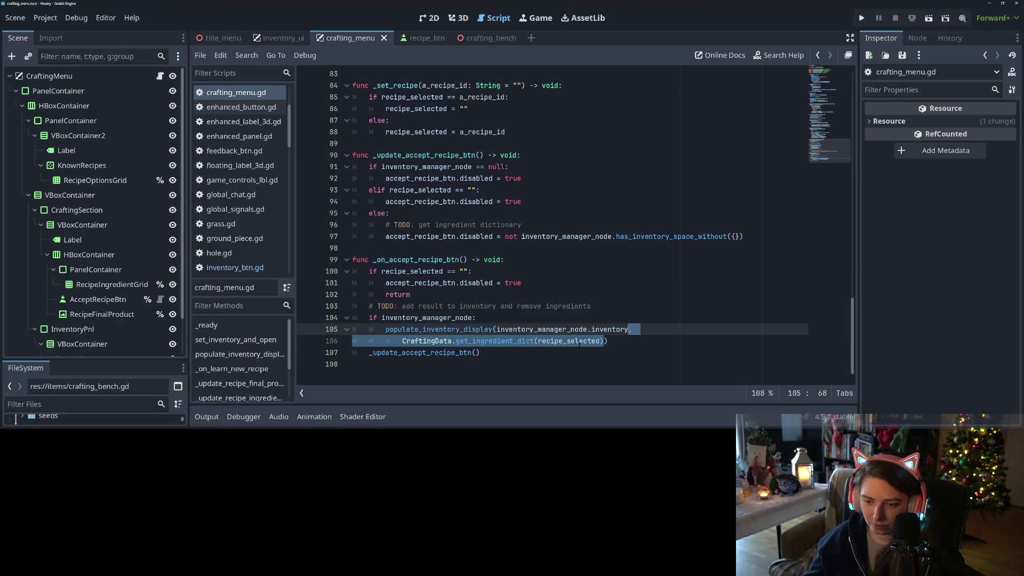
Paste CraftingData.get_ingredient_dict(recipe_selected) into the has_inventory_space_without() braces on line 97.
left_click(603, 341)
left_click_drag(603, 341, 402, 341)
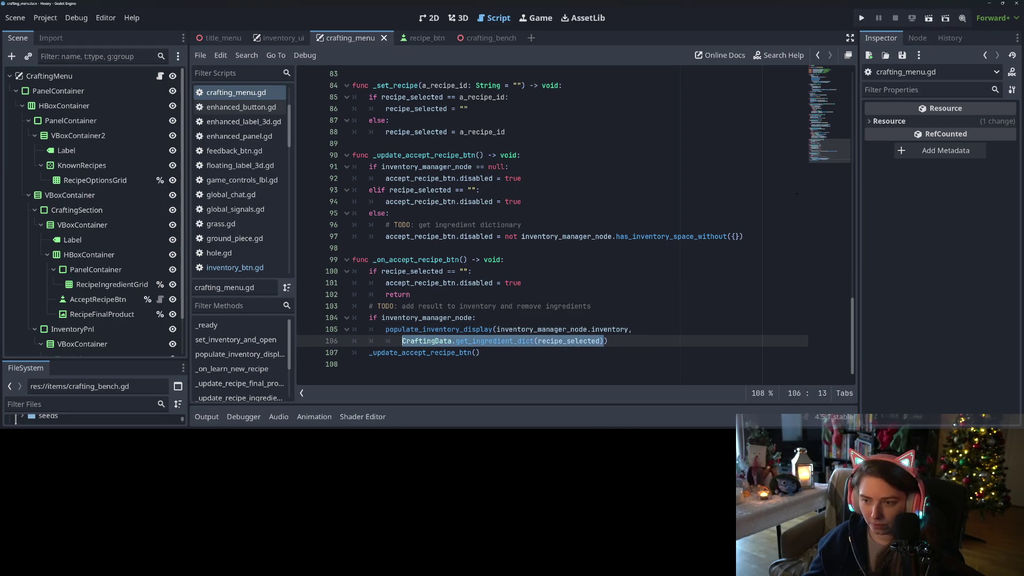
key("ctrl+c")
left_click(732, 236)
key("ctrl+v")
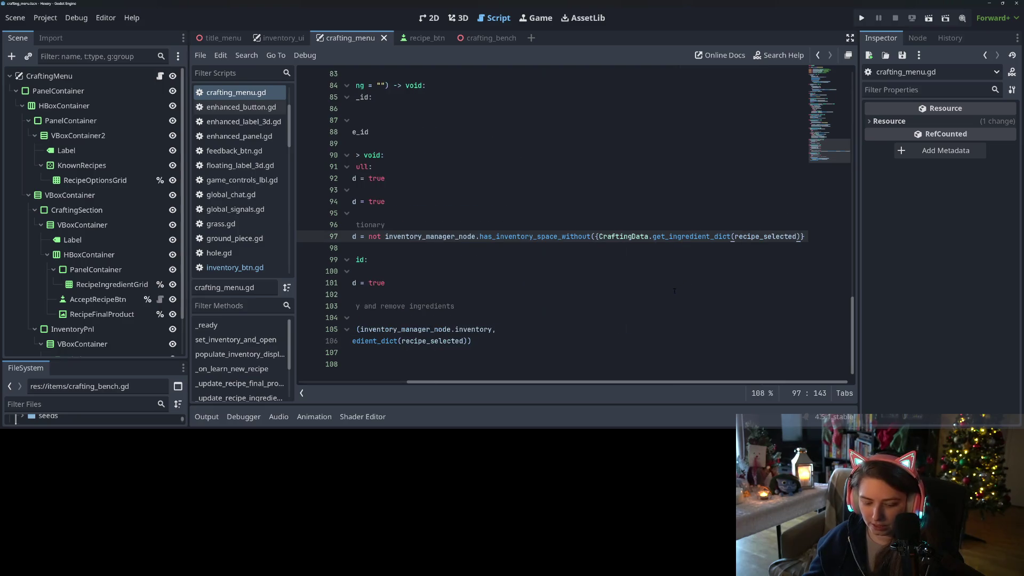
Split the long accept condition across lines with backslash continuations and save.
left_click_drag(631, 382, 522, 382)
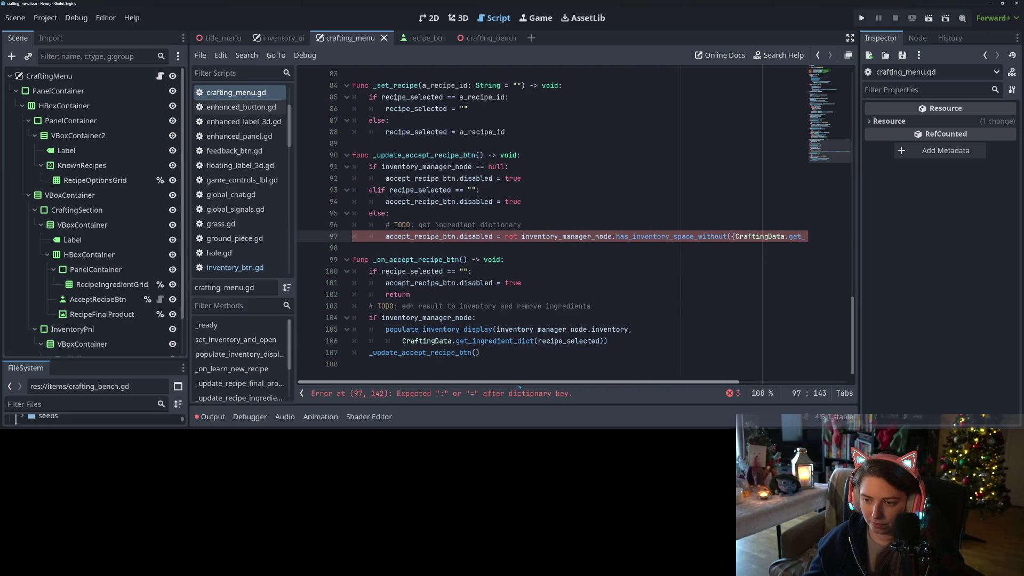
left_click(522, 237)
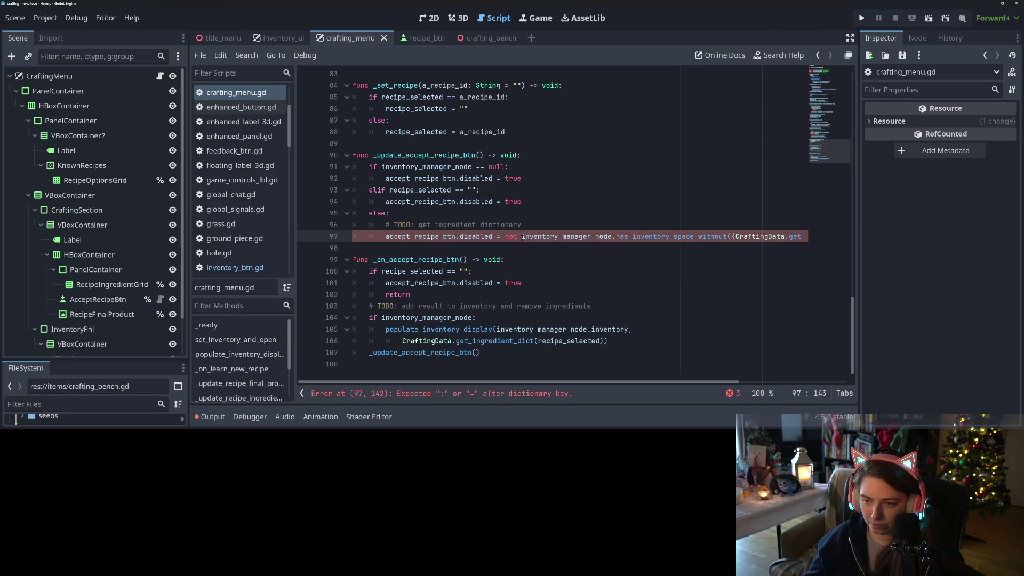
type("\\")
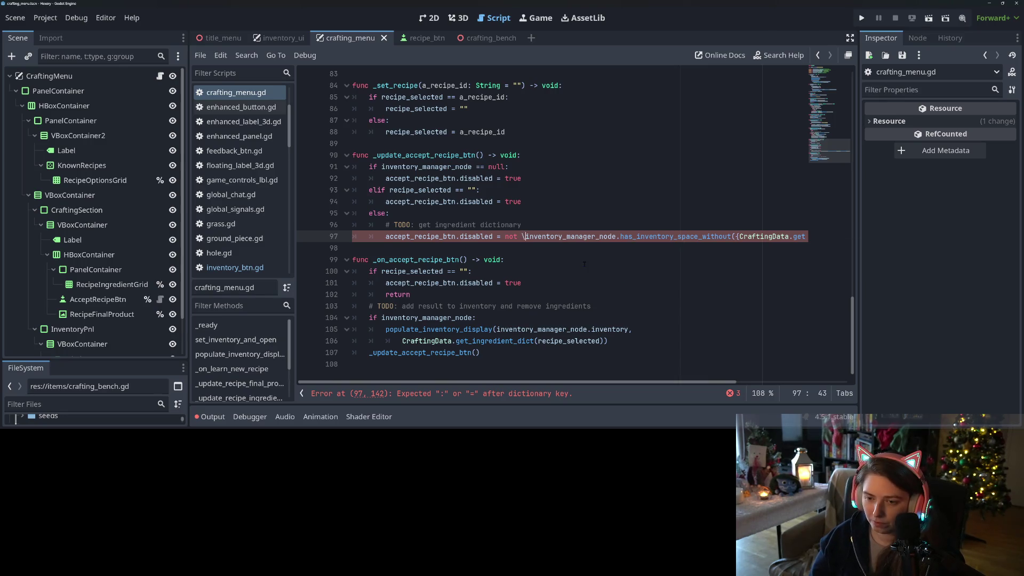
key("Return")
key("Tab")
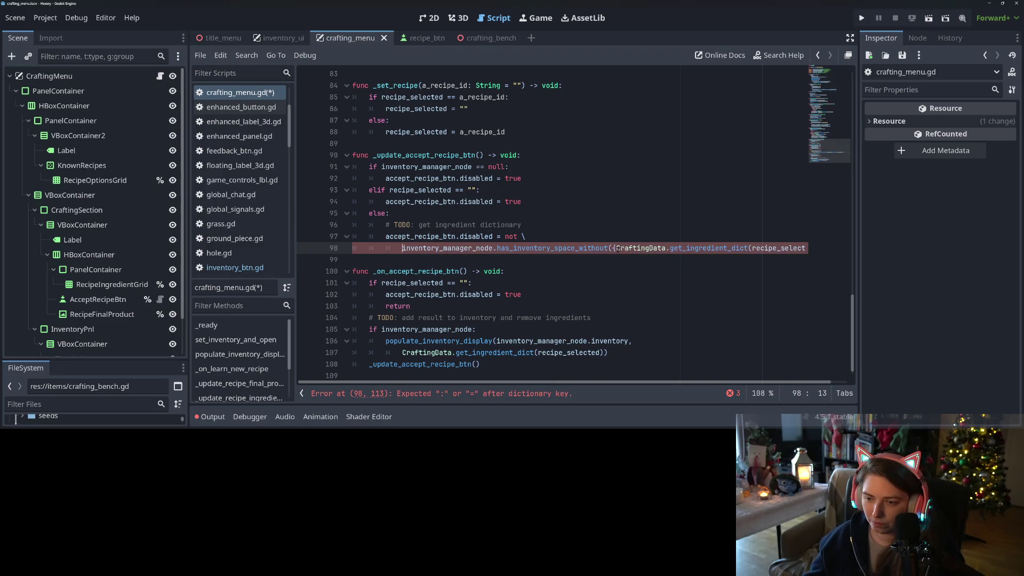
key("BackSpace")
key("BackSpace")
key("BackSpace")
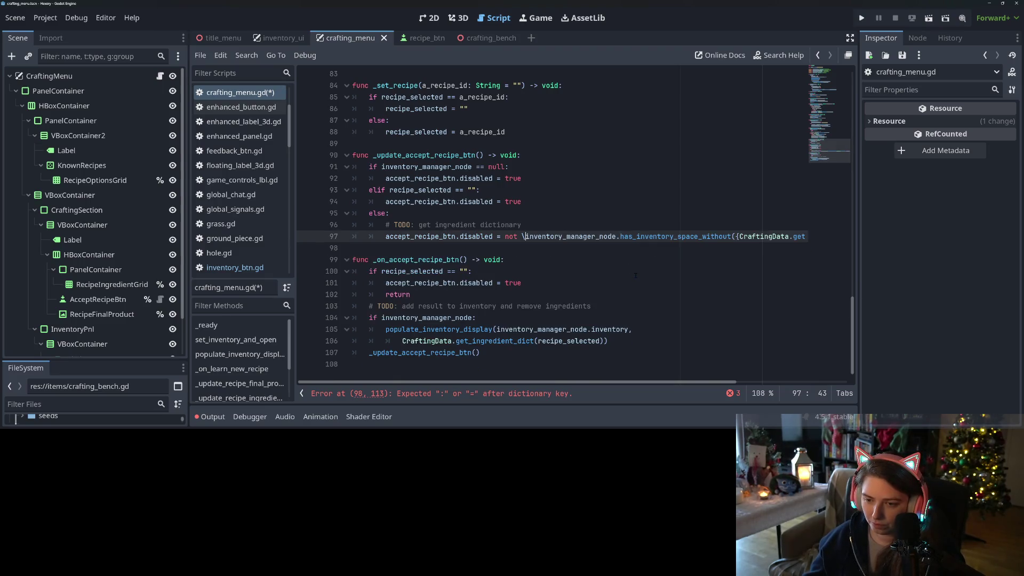
key("BackSpace")
left_click(732, 236)
key("Return")
key("Tab")
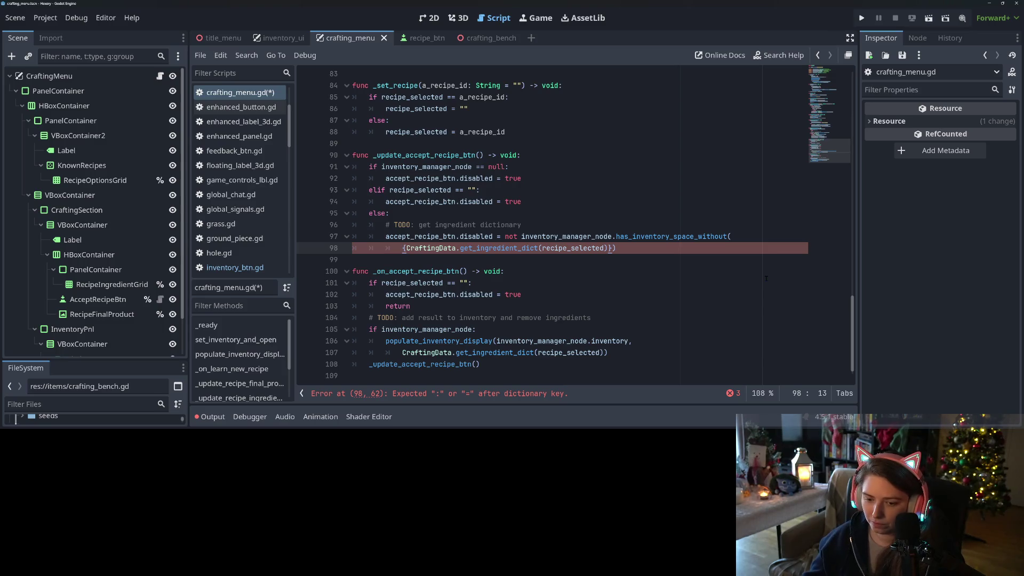
left_click(776, 240)
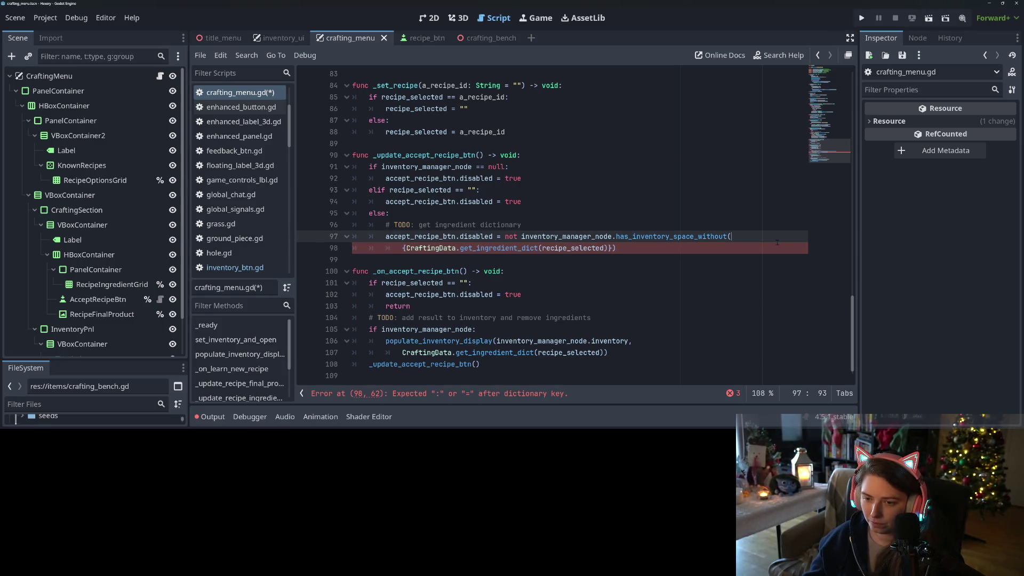
type(" \\")
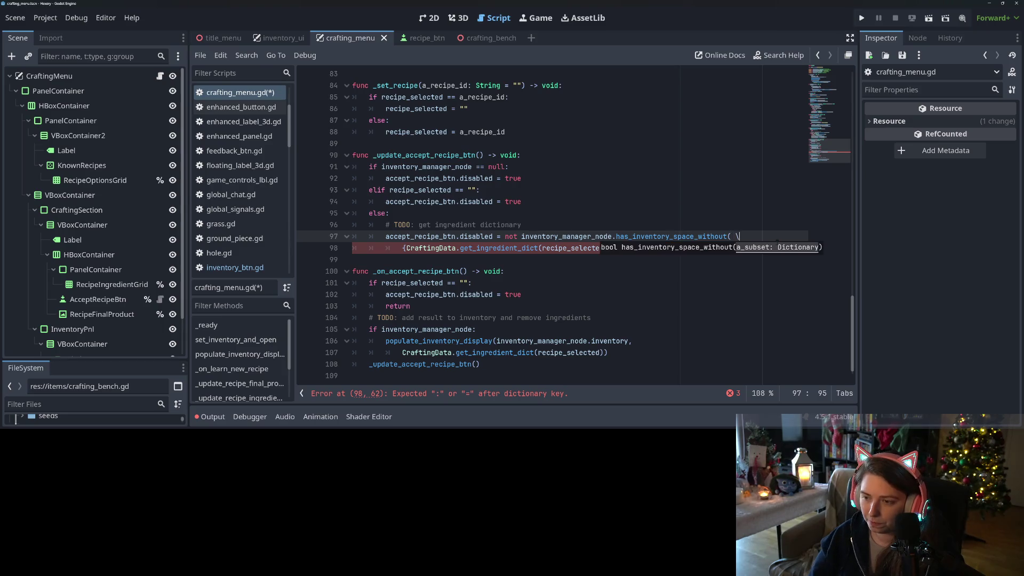
key("ctrl+s")
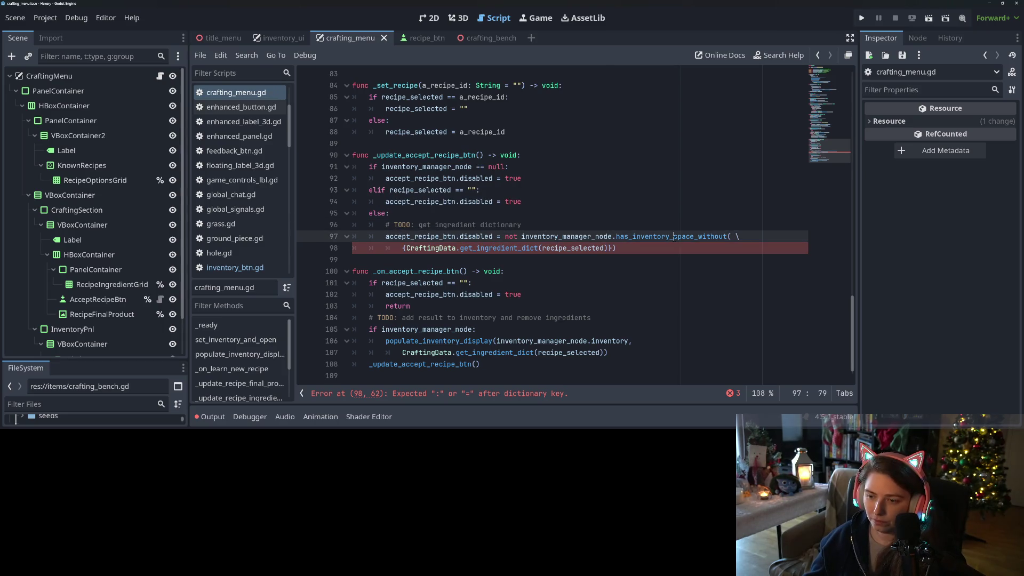
Remove the braces around the ingredient dictionary argument and save the script.
double_click(674, 236)
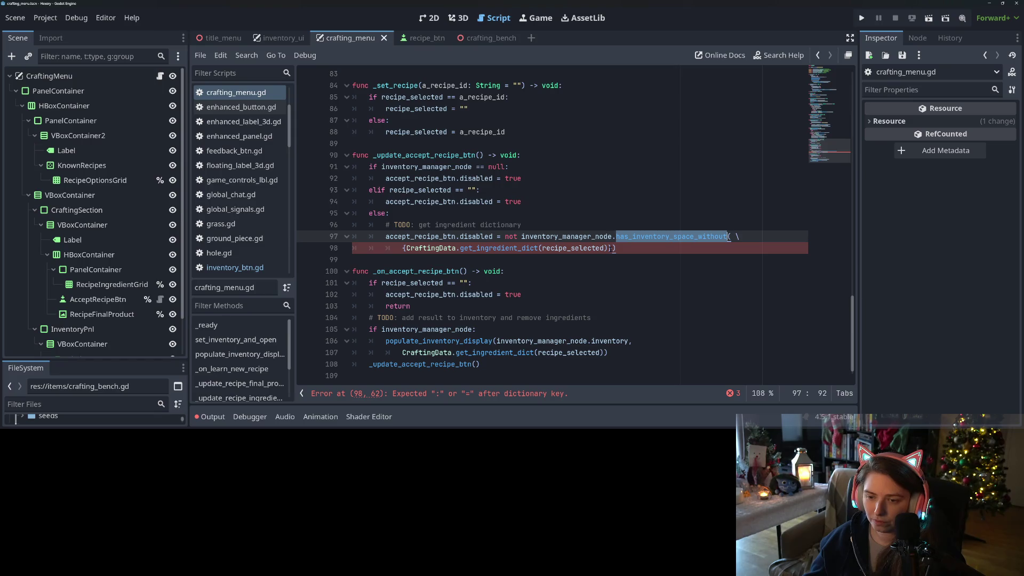
left_click(611, 249)
key("BackSpace")
left_click(405, 248)
key("BackSpace")
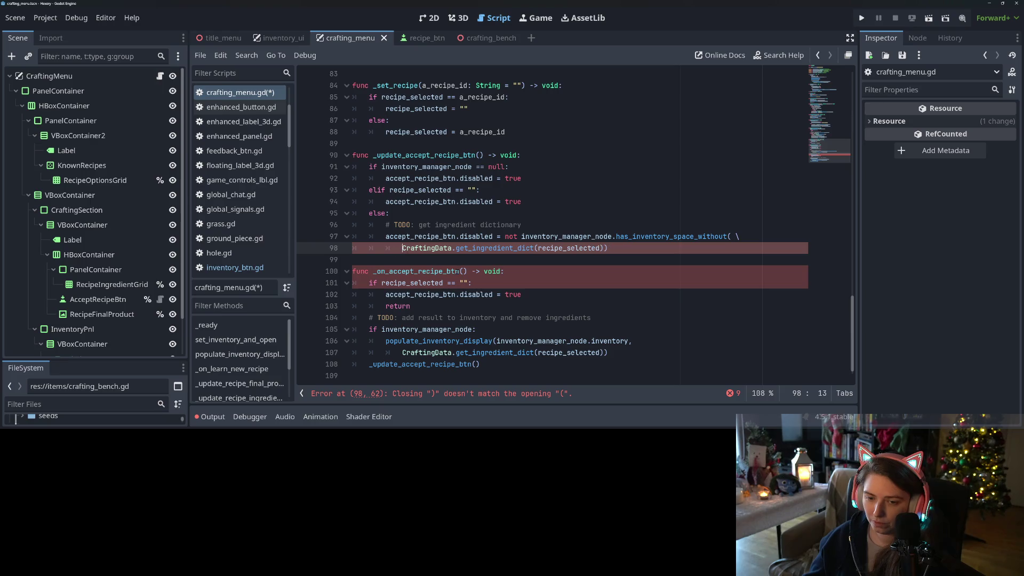
key("ctrl+s")
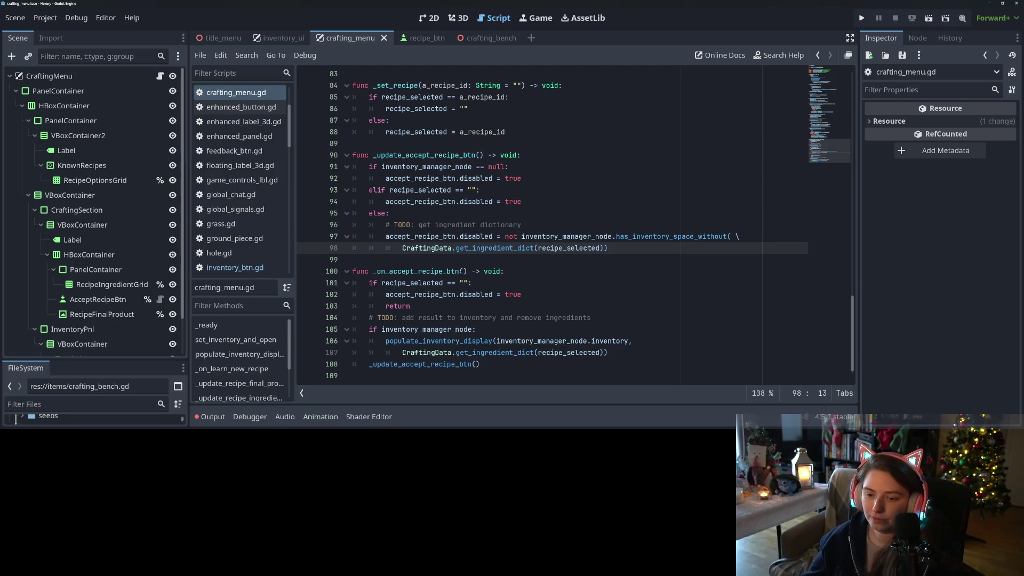
Delete the obsolete TODO ingredient dictionary comment line.
left_click_drag(549, 229, 352, 227)
key("BackSpace")
key("BackSpace")
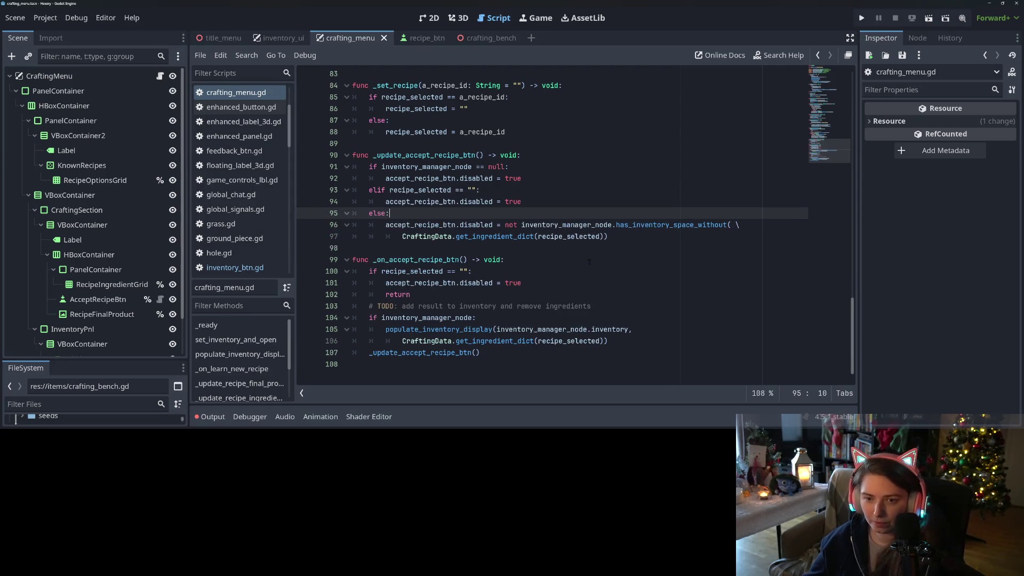
left_click(559, 260)
key("Down")
key("Down")
key("Down")
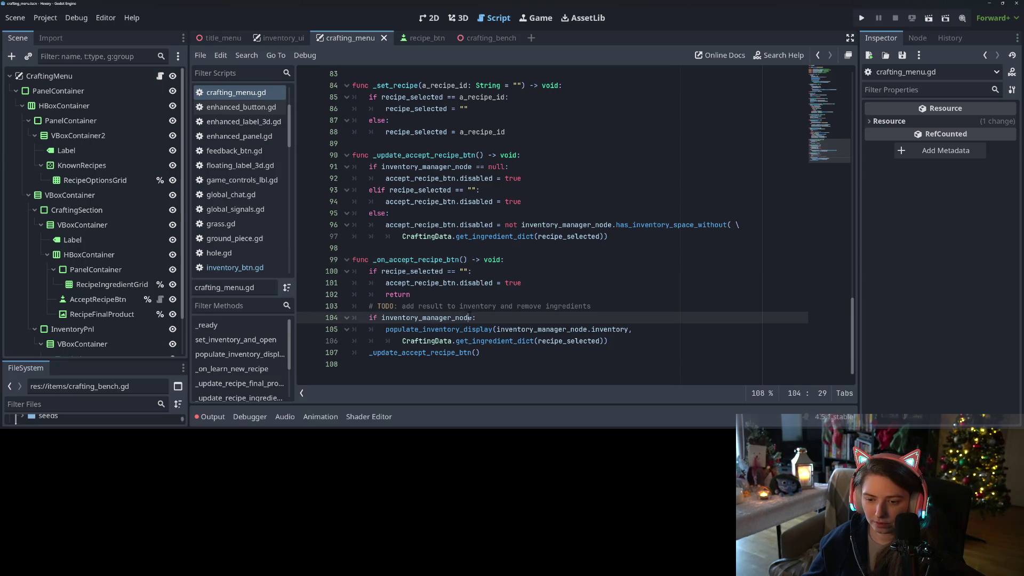
scroll(498, 329, "up", 1)
left_click(476, 319)
double_click(443, 317)
left_click(491, 319)
scroll(458, 325, "up", 7)
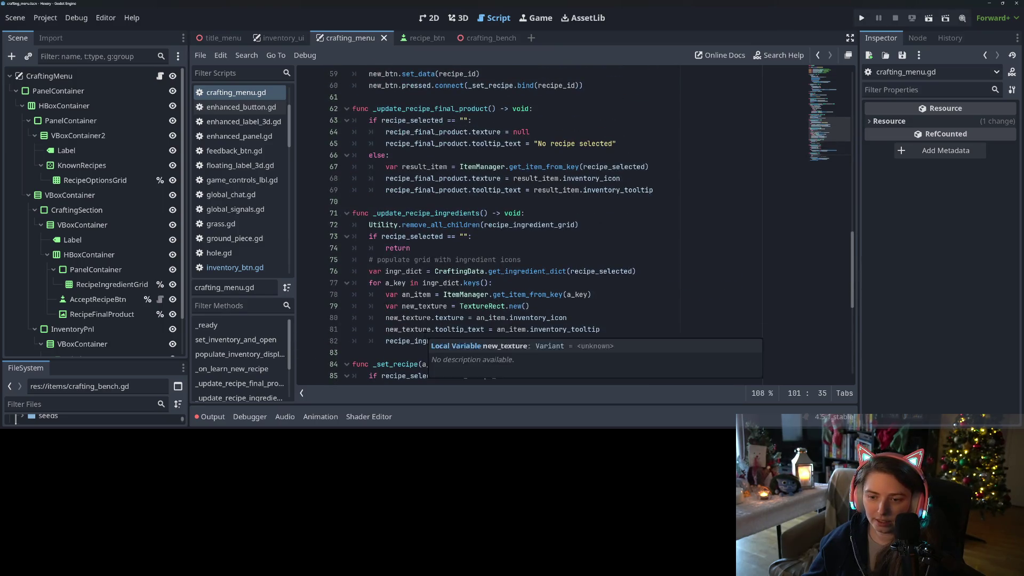
scroll(429, 334, "down", 1)
Extend the populate-grid comment to 'ingredient icons and counts' and save.
left_click(438, 224)
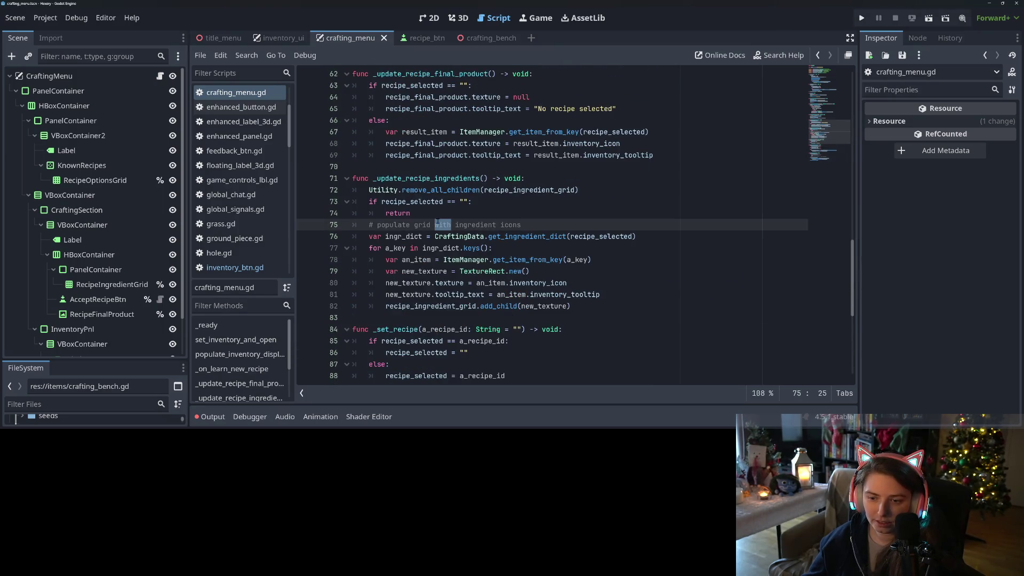
left_click(539, 224)
type("and counts")
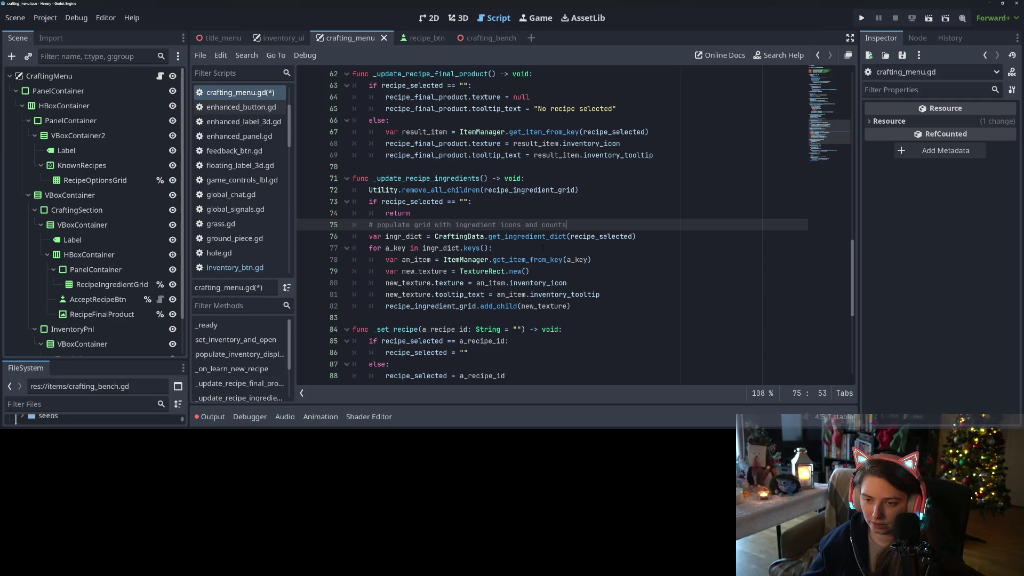
key("ctrl+s")
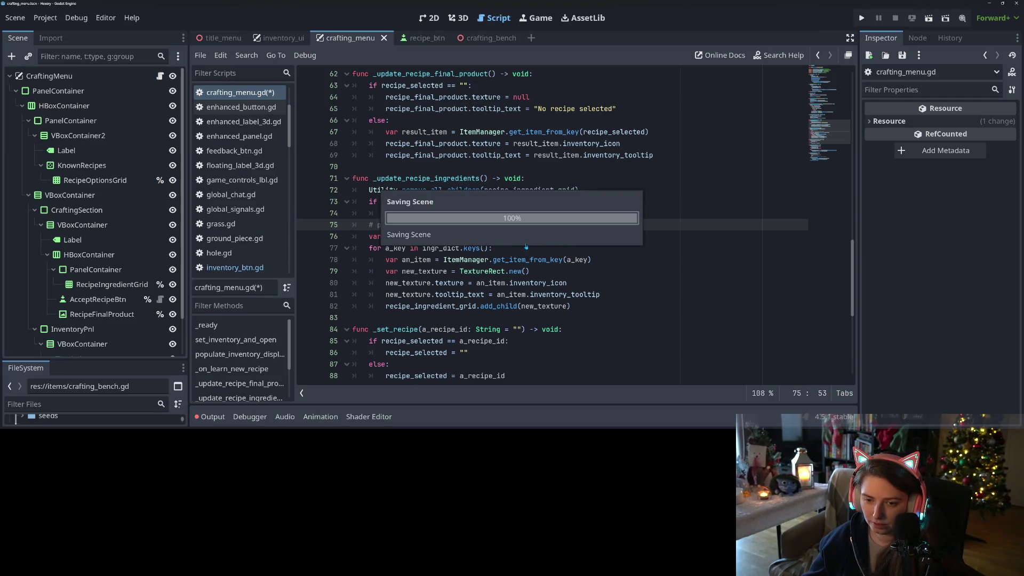
double_click(465, 260)
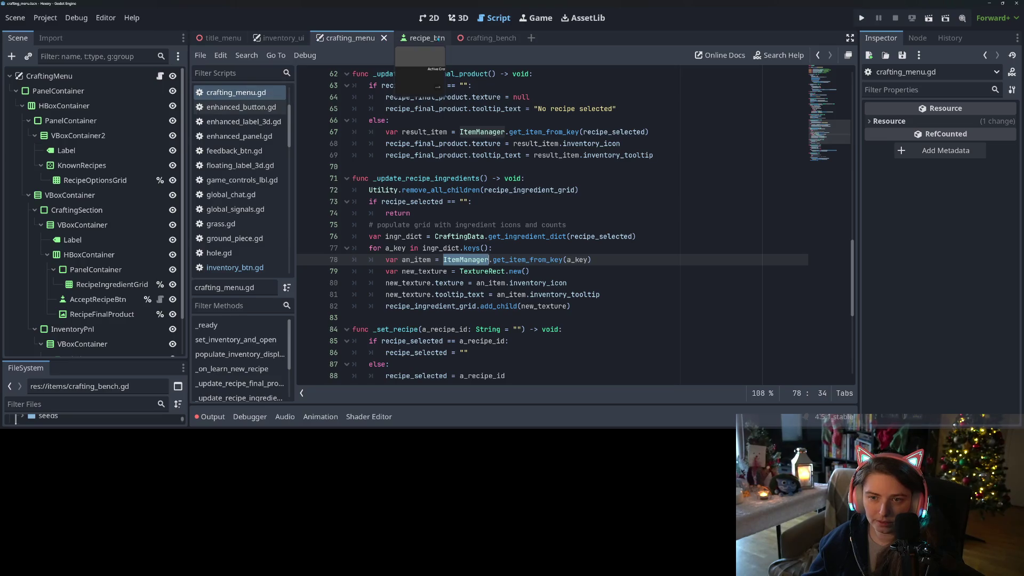
Save recipe_btn.gd, then return to crafting_menu.gd scrolled to the accept-recipe functions.
left_click(414, 38)
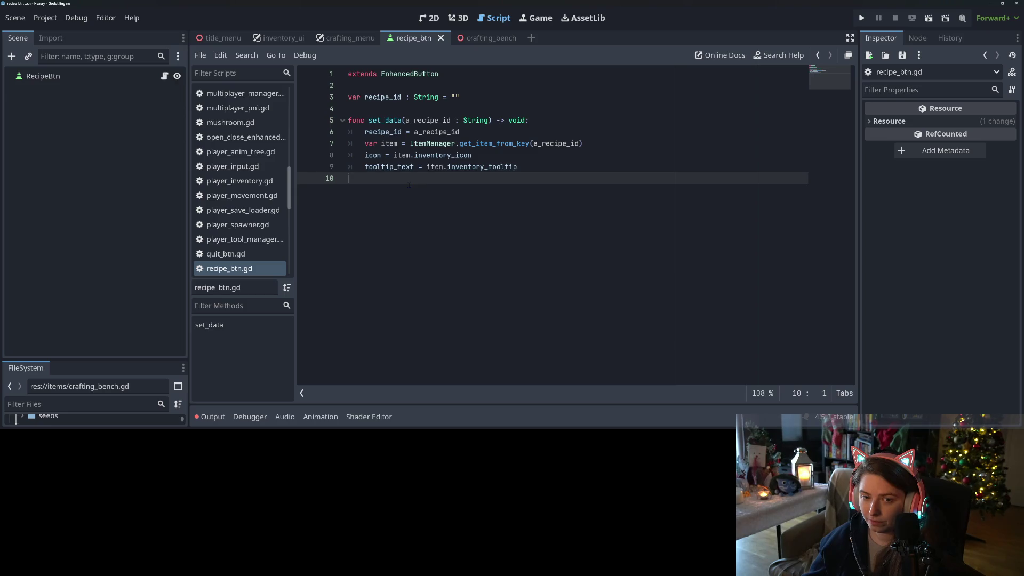
key("Left")
key("ctrl+s")
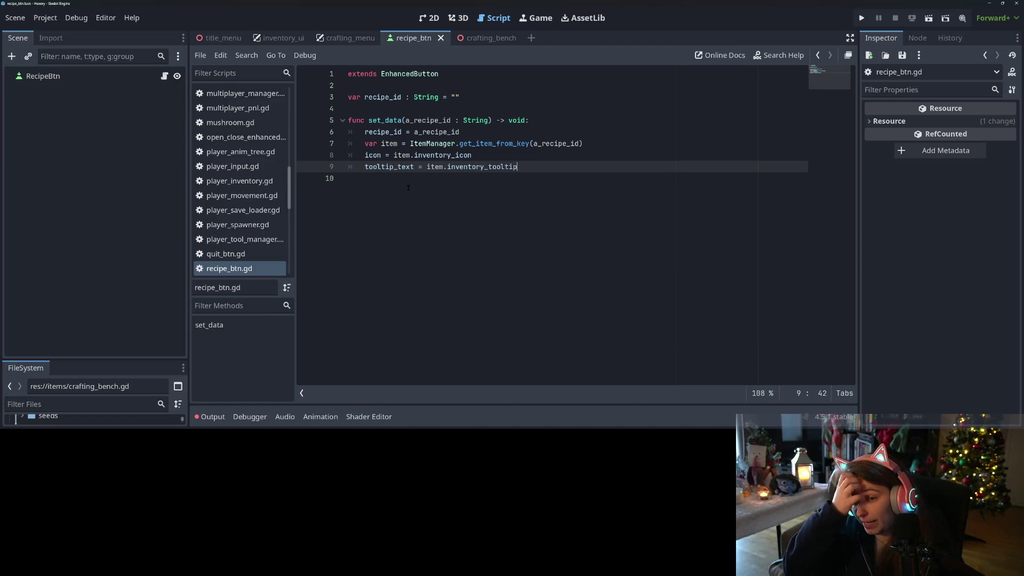
left_click(341, 40)
scroll(521, 268, "down", 4)
scroll(521, 268, "down", 3)
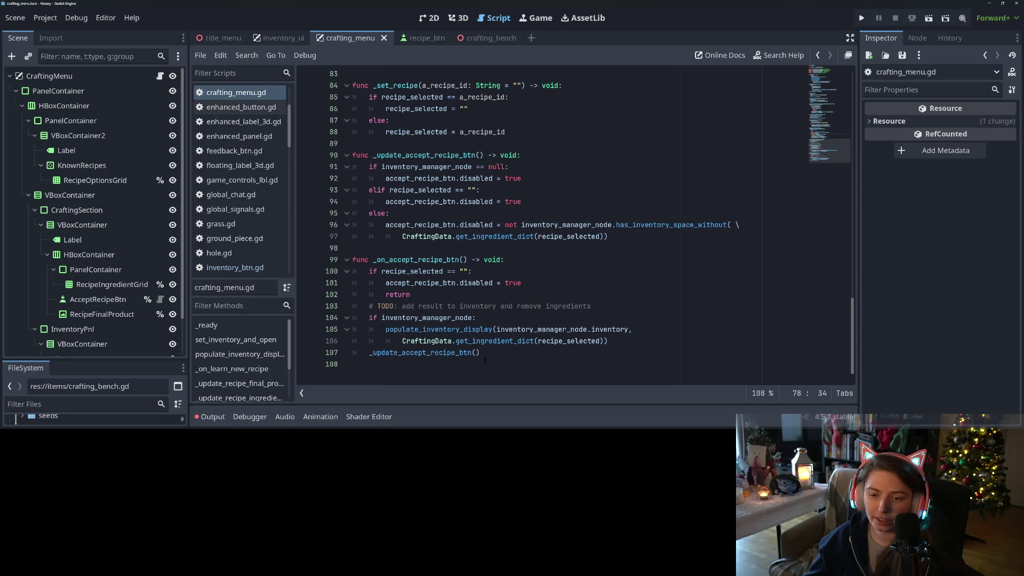
Add an empty 'func _update_recipe_available_btns() -> void:' below _update_accept_recipe_btn.
left_click(501, 341)
left_click(474, 247)
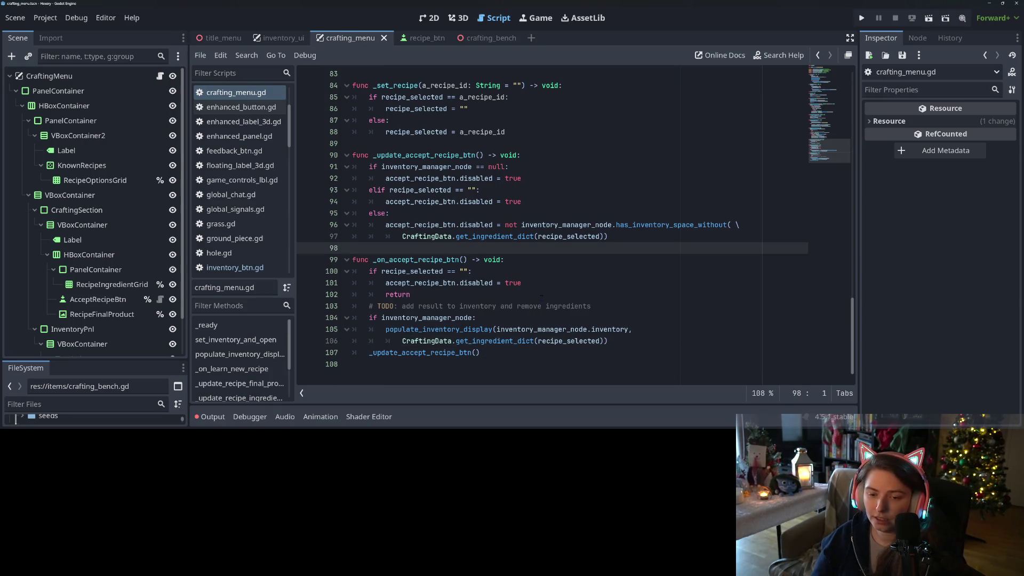
key("Return")
type("func _")
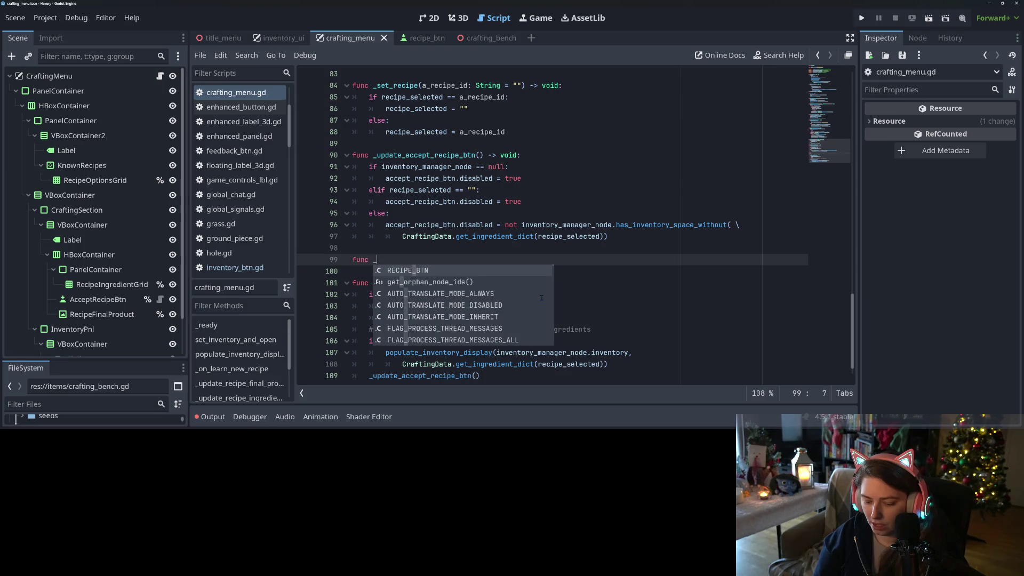
type("update_rec")
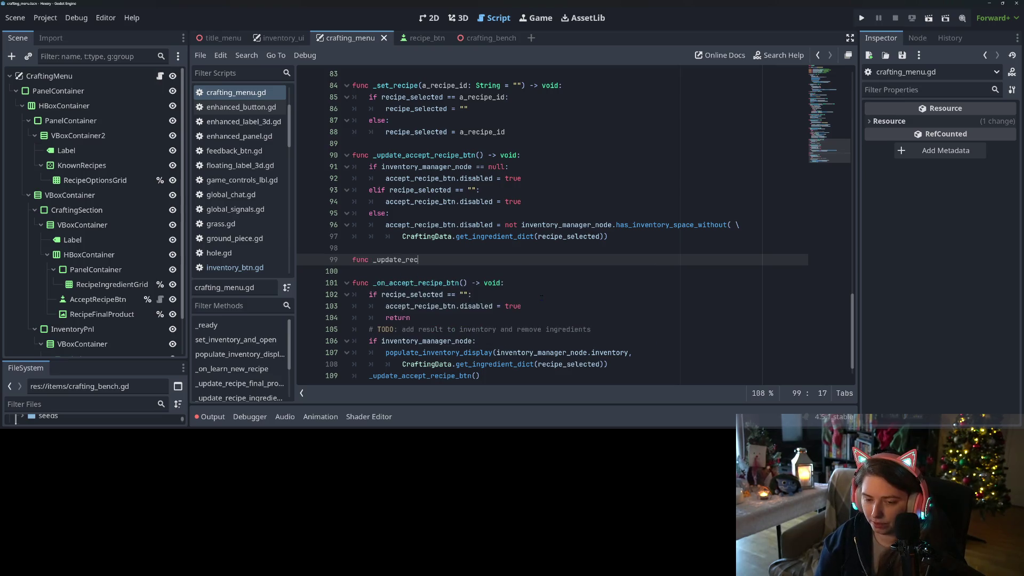
type("ipe_available")
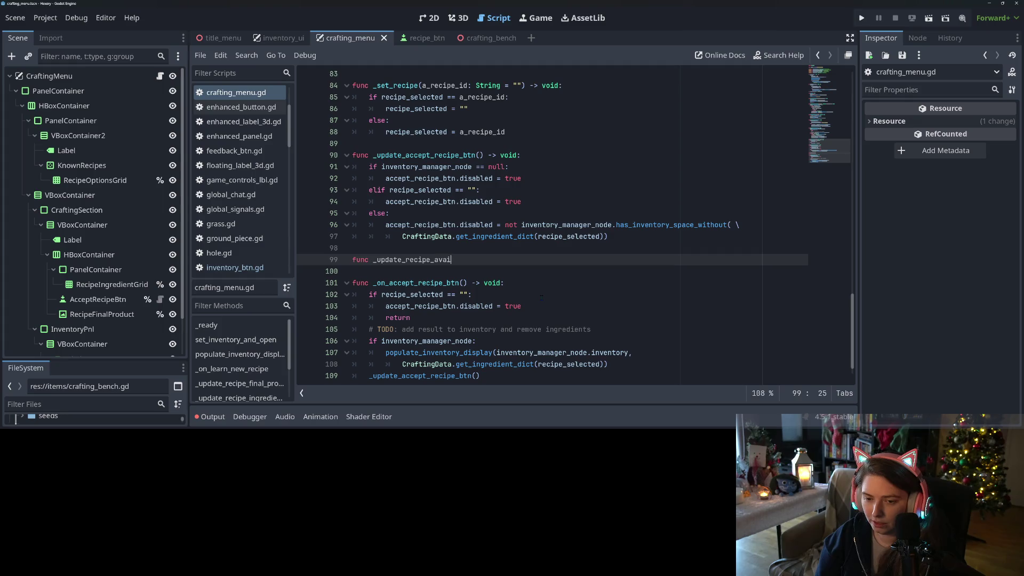
type("_btns() -")
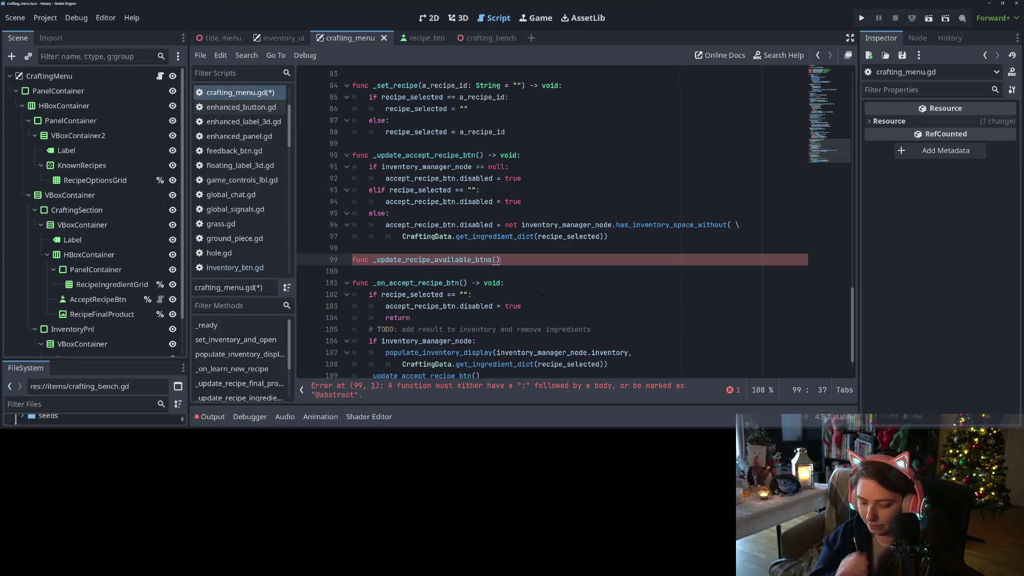
type("> void:")
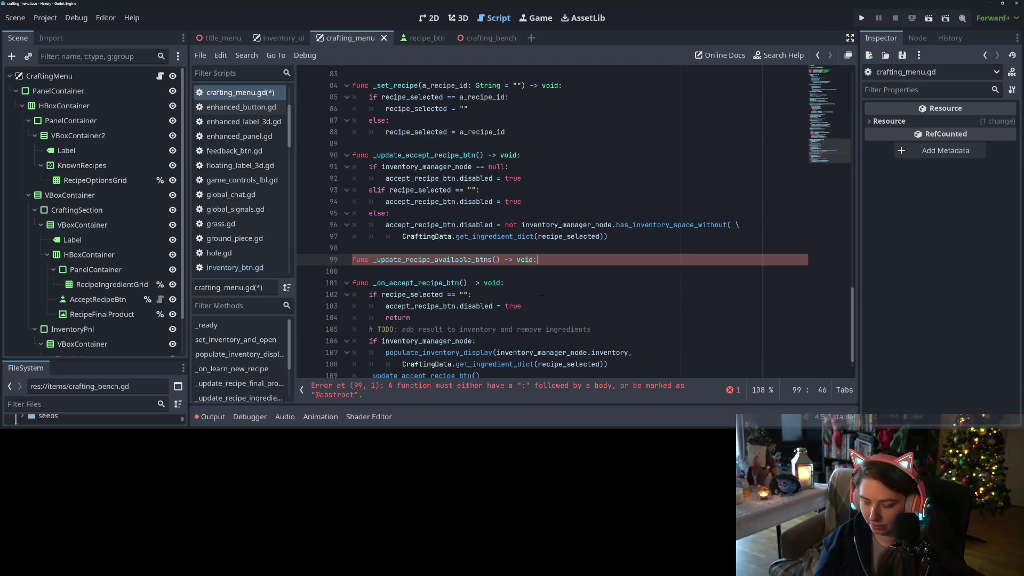
key("Return")
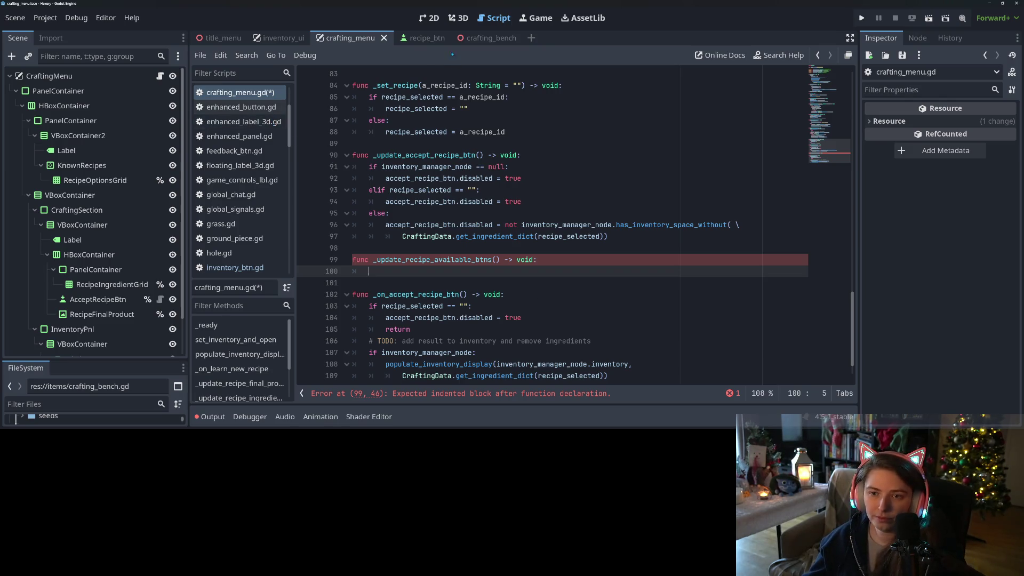
left_click(388, 41)
Append 'func check_ingredients(an_inventory : Dictionary) -> void:' to the end of recipe_btn.gd.
left_click(453, 265)
key("Return")
type("func ")
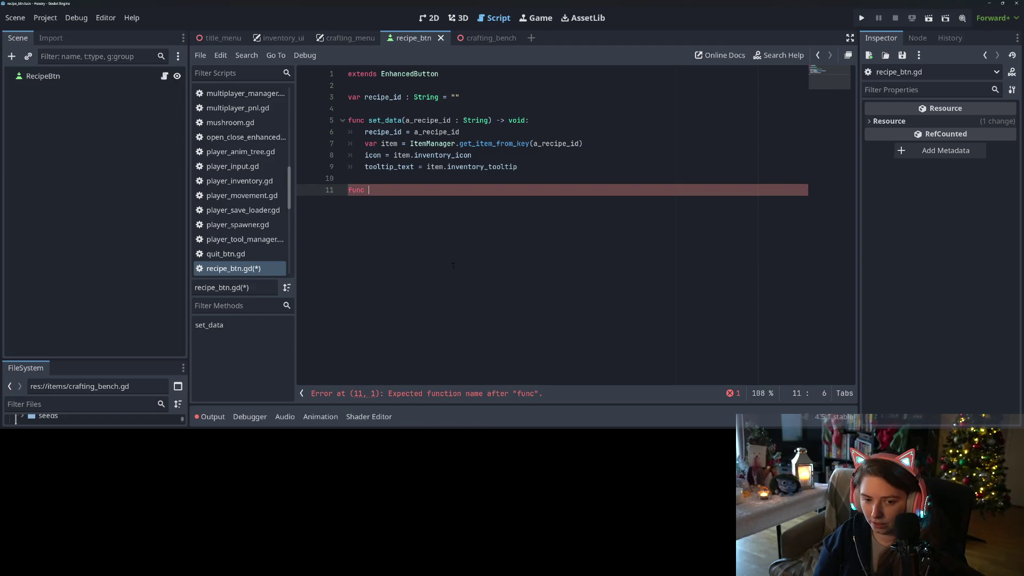
type("check")
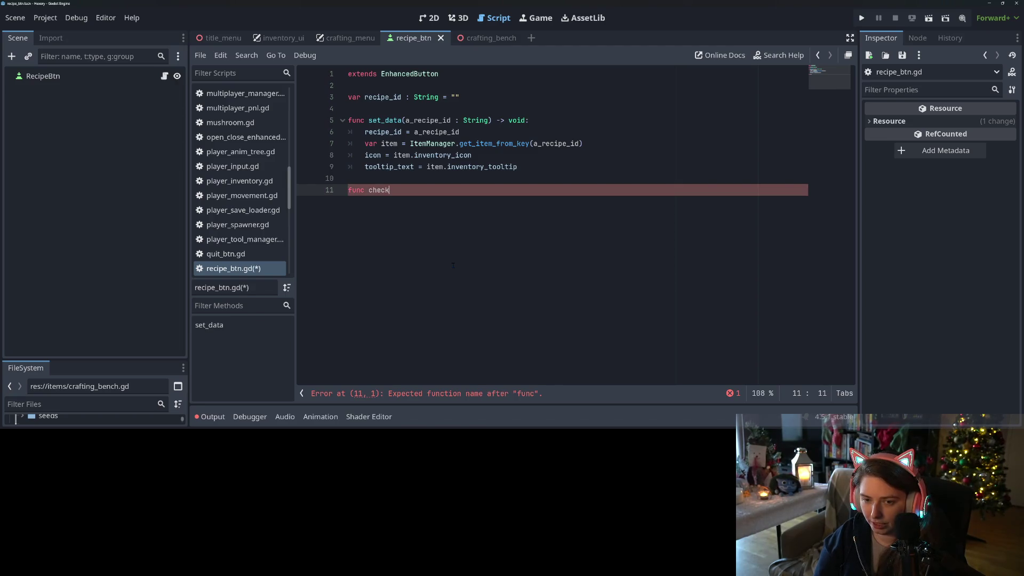
type("_ingredie")
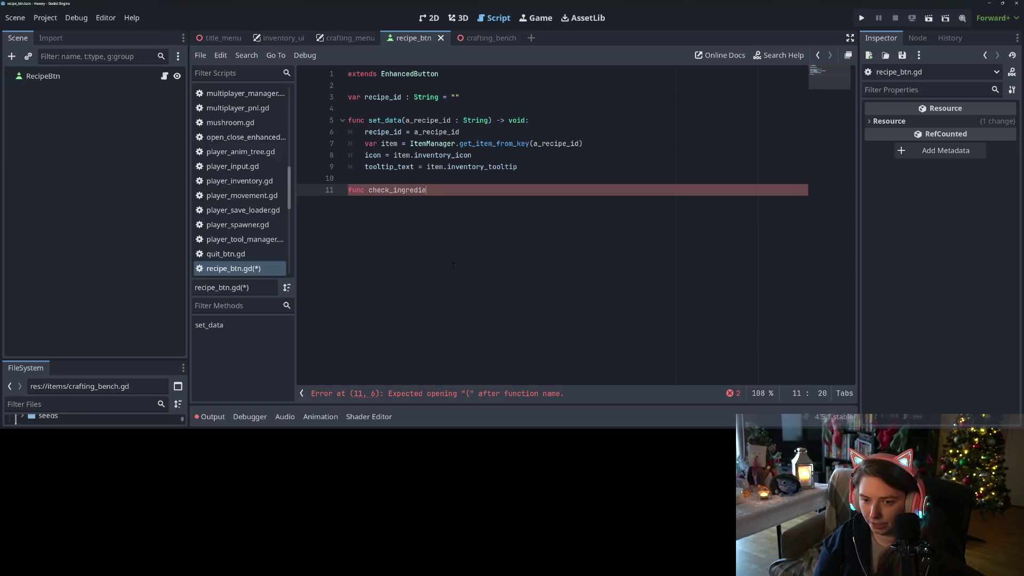
type("nts(an_inve")
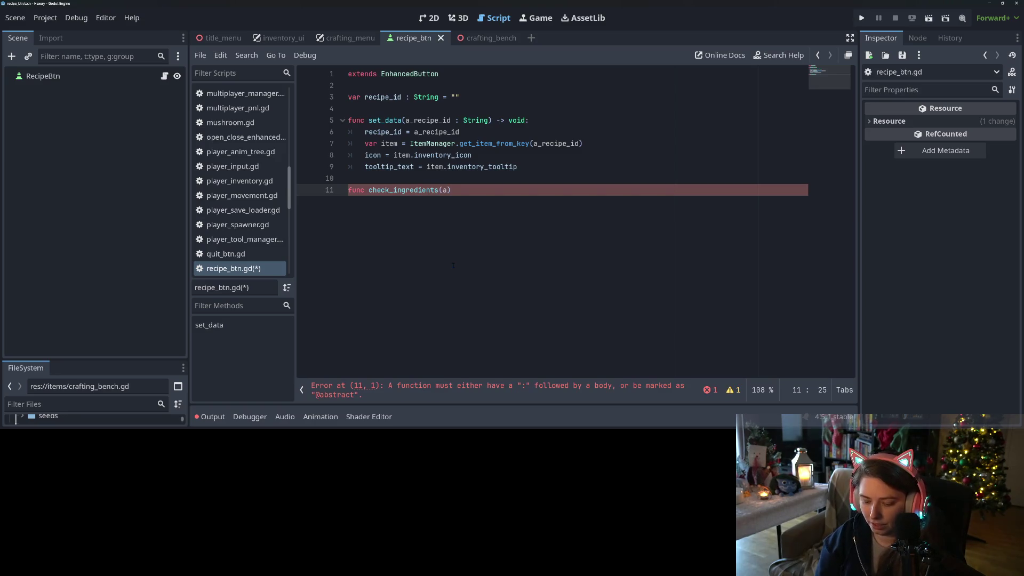
type("ntory : D")
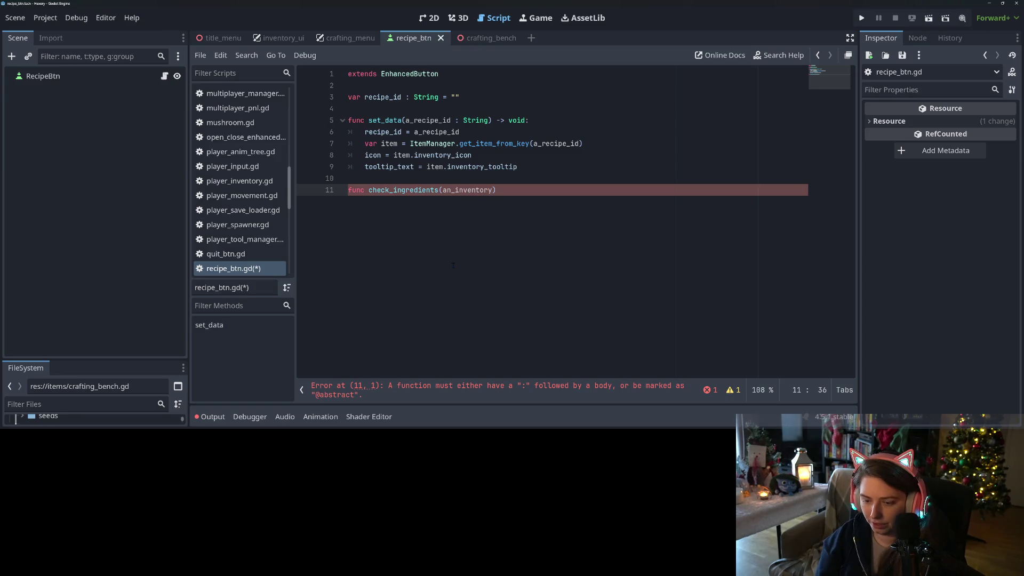
type("ictionary) ")
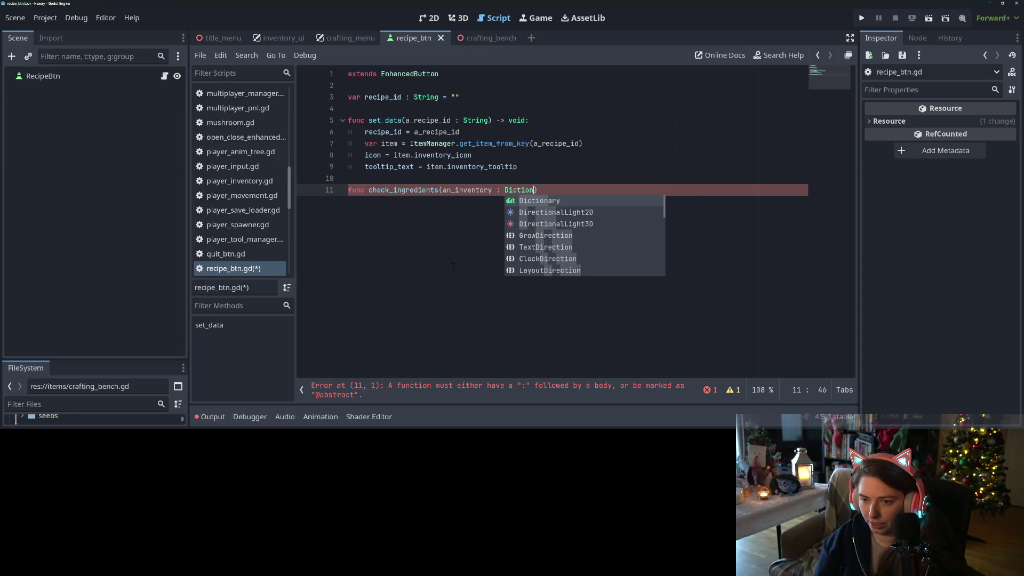
type("-> void:")
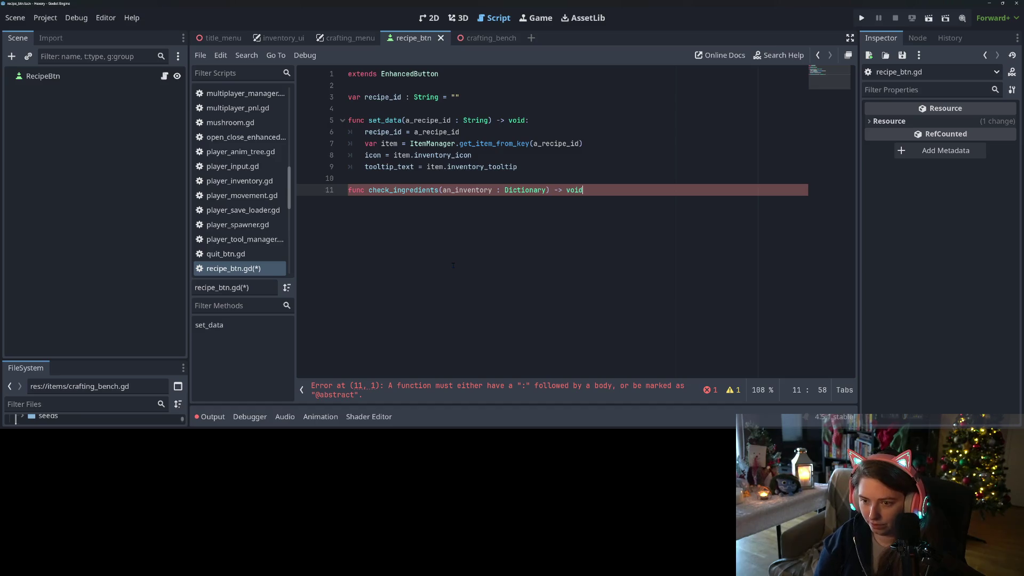
key("Return")
type("for")
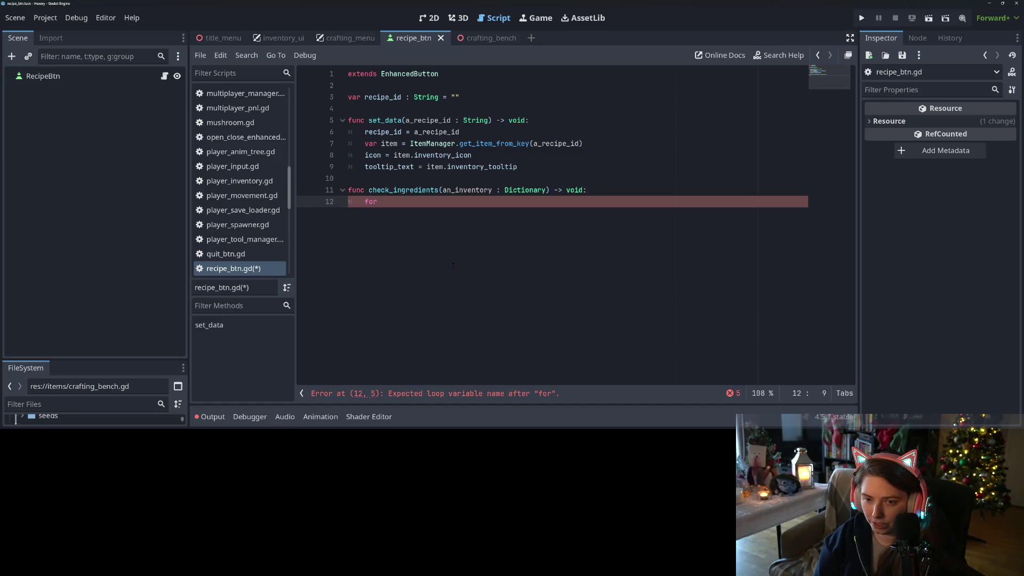
key("BackSpace")
key("BackSpace")
key("BackSpace")
type("var has")
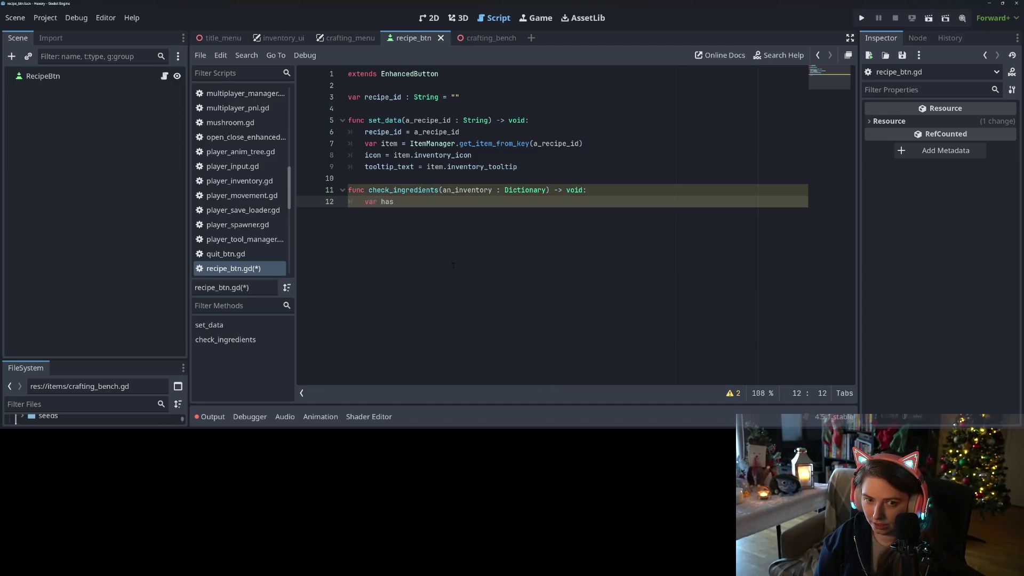
key("BackSpace")
key("BackSpace")
key("BackSpace")
type("fo")
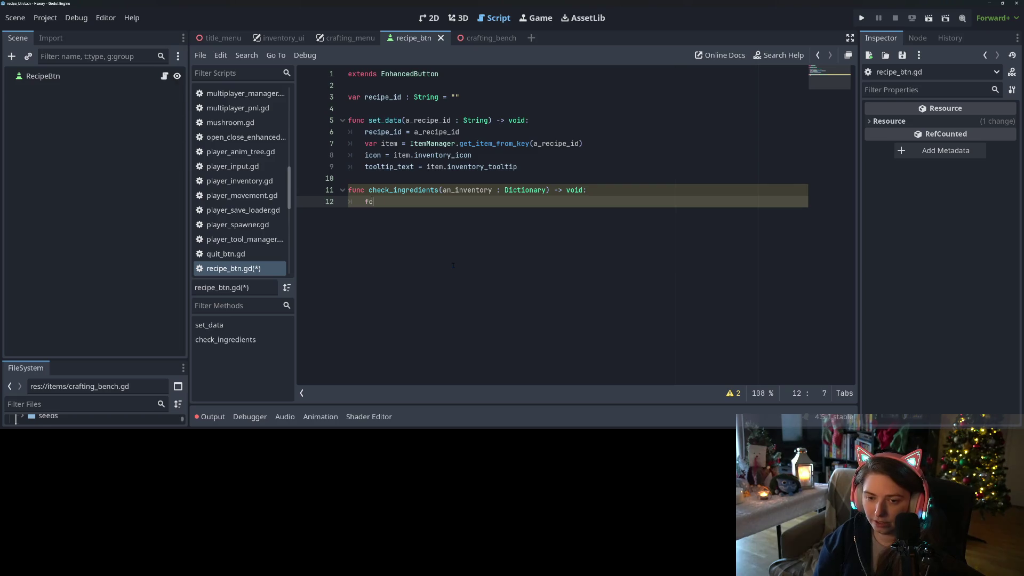
type("r a_key in")
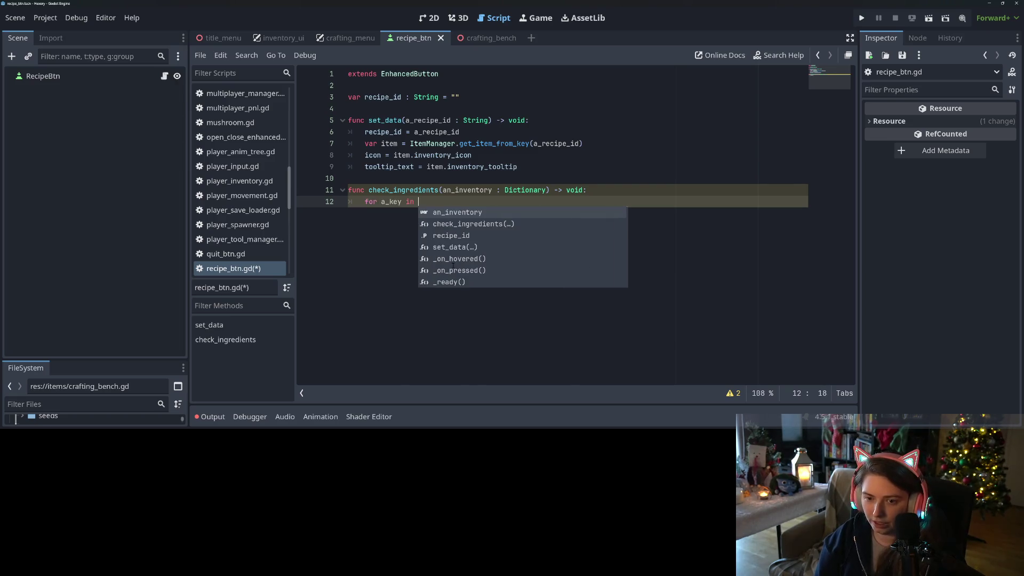
key("BackSpace")
key("BackSpace")
key("BackSpace")
Give check_ingredients the line 'var ingr = CraftingData.get_ingredient_dict(recipe_id)'.
type("var")
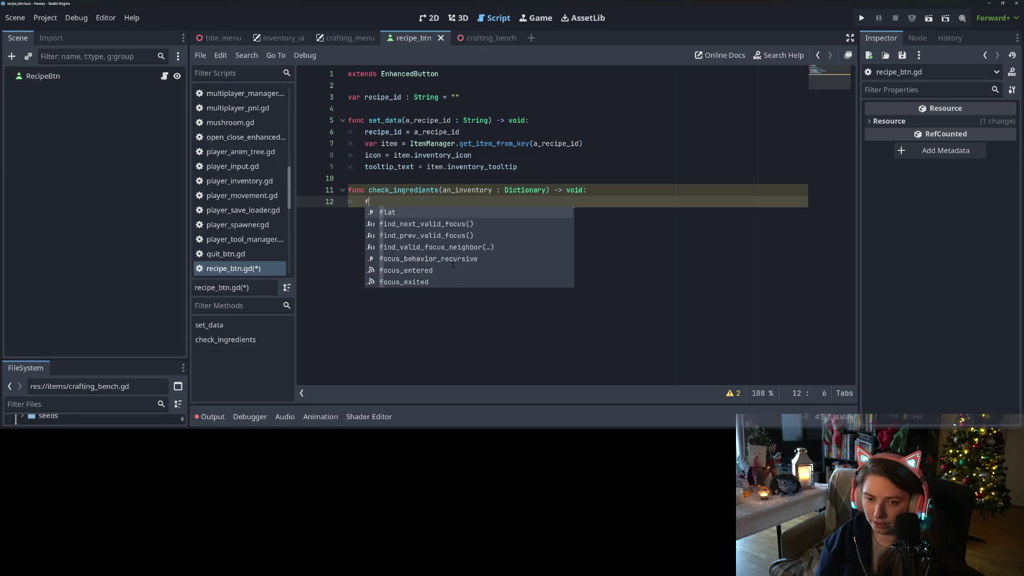
type(" ingr = ")
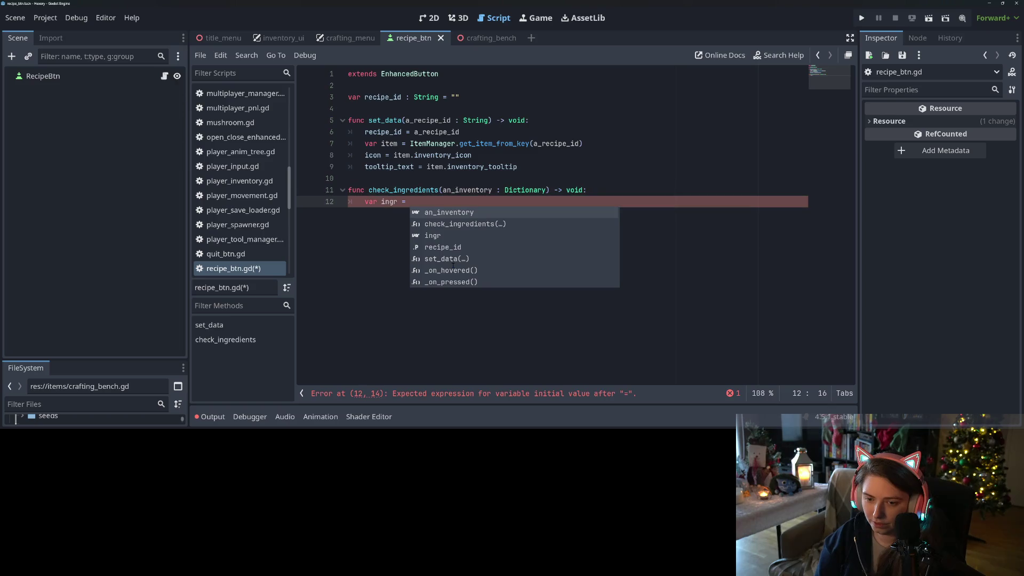
type("CraftingData.get")
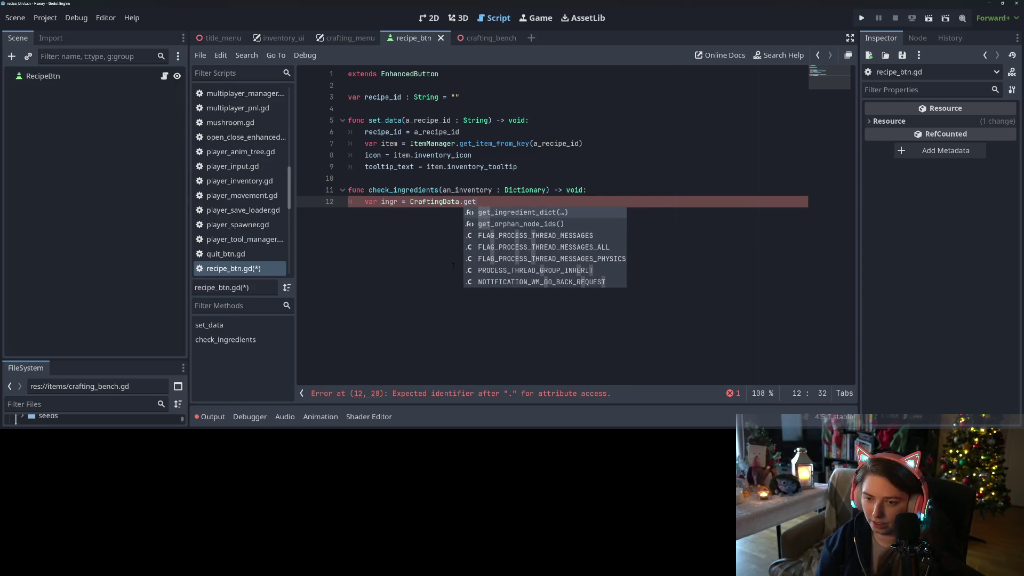
key("Return")
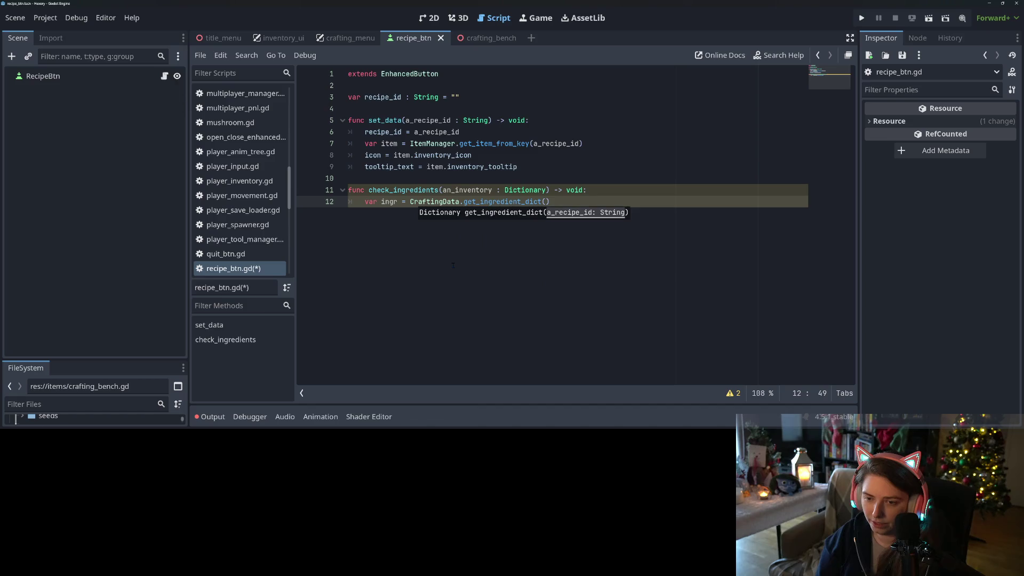
type("reci")
key("Return")
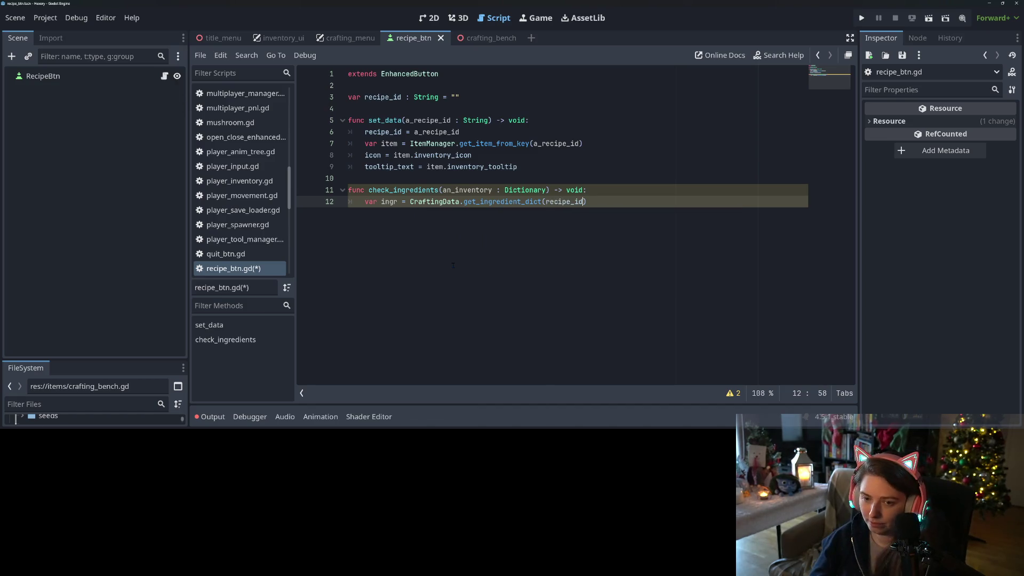
key("End")
key("Return")
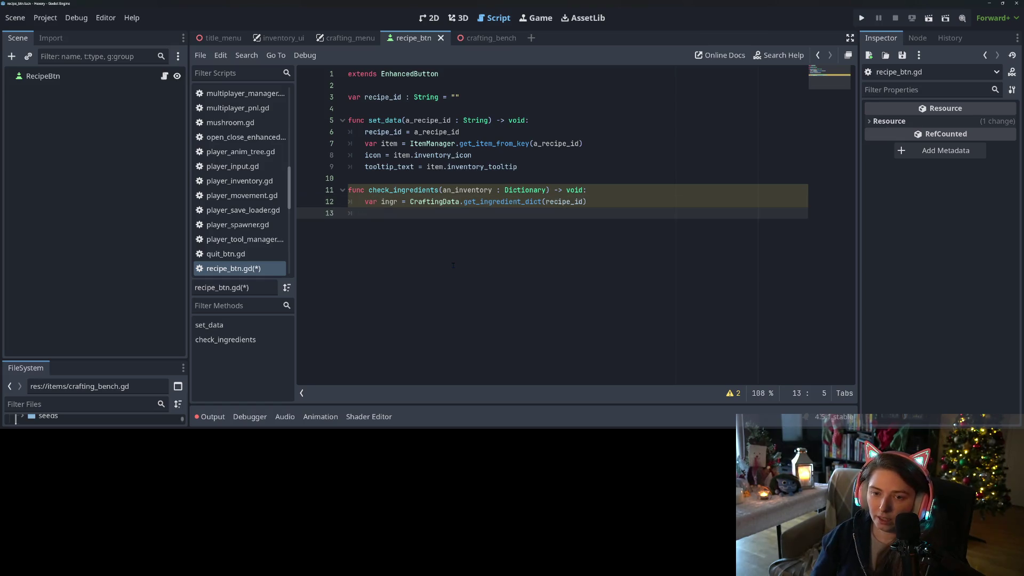
left_click(381, 193)
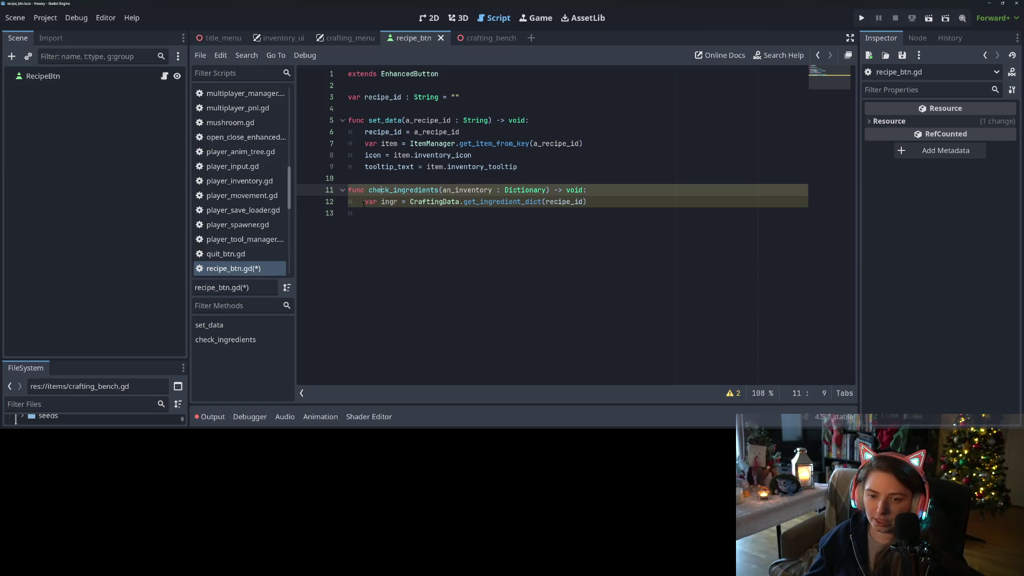
left_click(364, 202)
left_click_drag(366, 202, 397, 203)
key("ctrl+c")
left_click(477, 98)
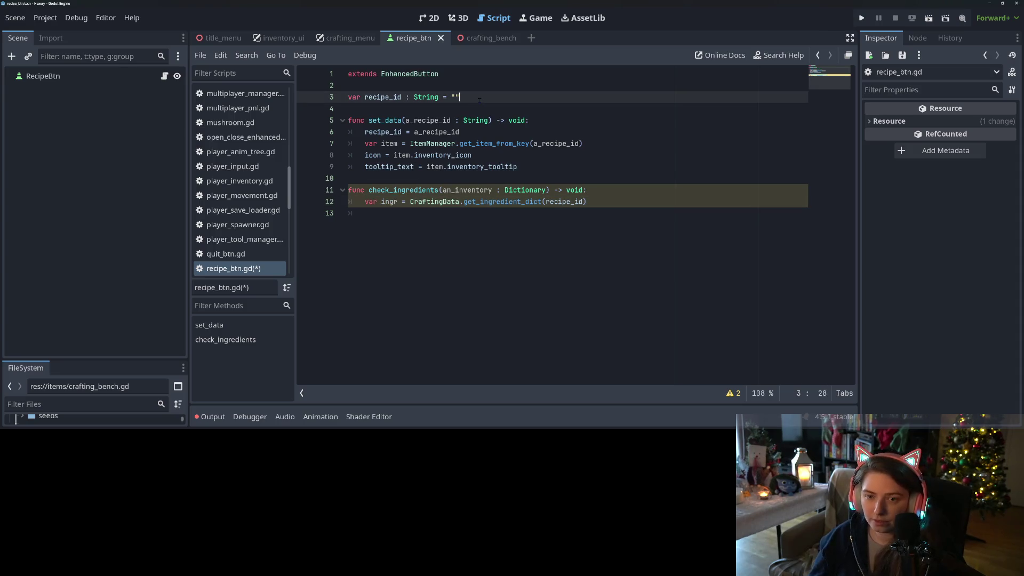
Declare a member variable ingr_dict under recipe_id and cut the lookup from check_ingredients.
key("Return")
key("ctrl+v")
type("_dict")
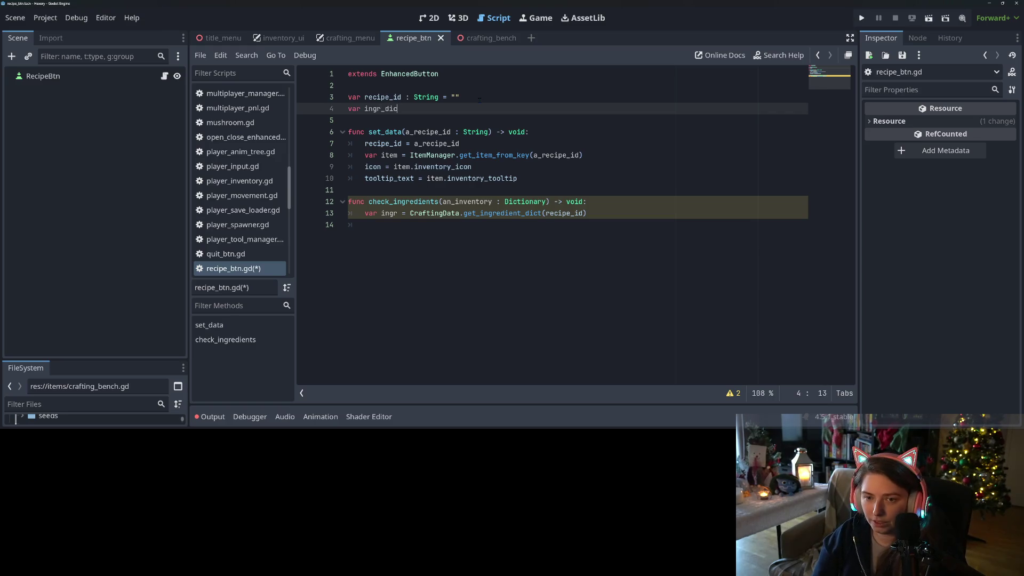
left_click(397, 213)
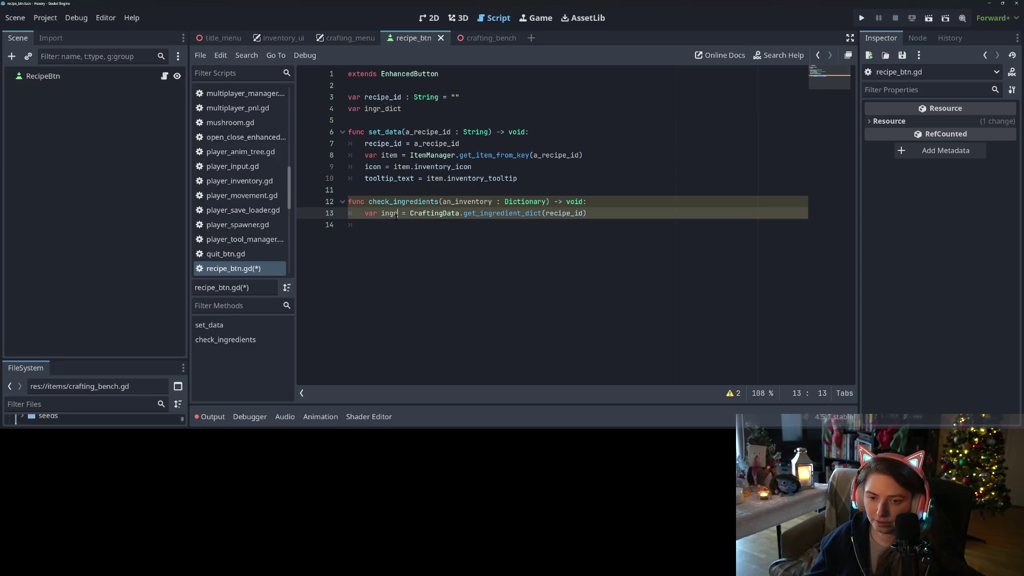
left_click_drag(380, 212, 600, 212)
key("BackSpace")
key("BackSpace")
key("BackSpace")
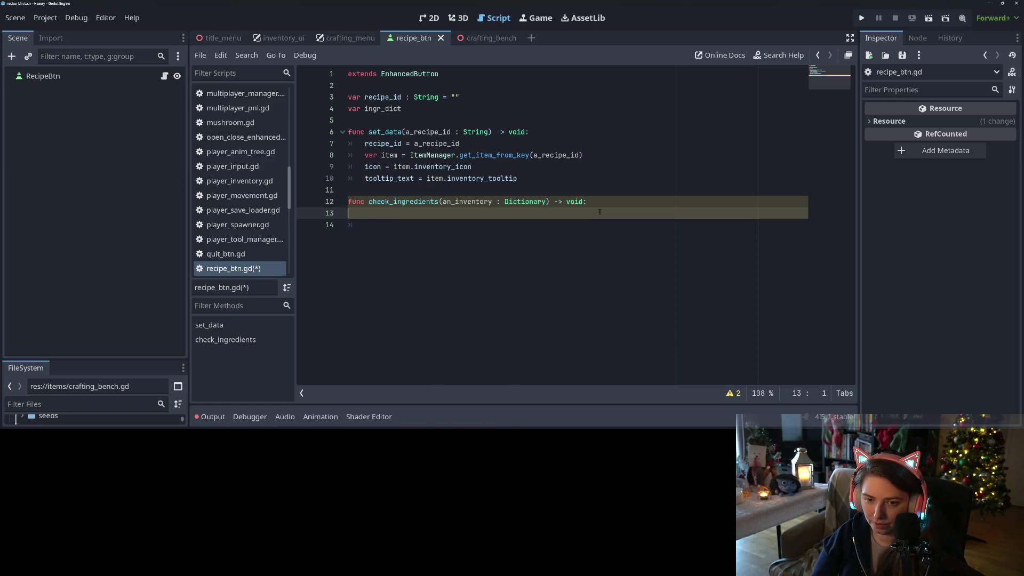
Assign the ingredient lookup to ingr_dict at the end of set_data and save.
key("Up")
key("Up")
key("Return")
key("ctrl+v")
key("ctrl+s")
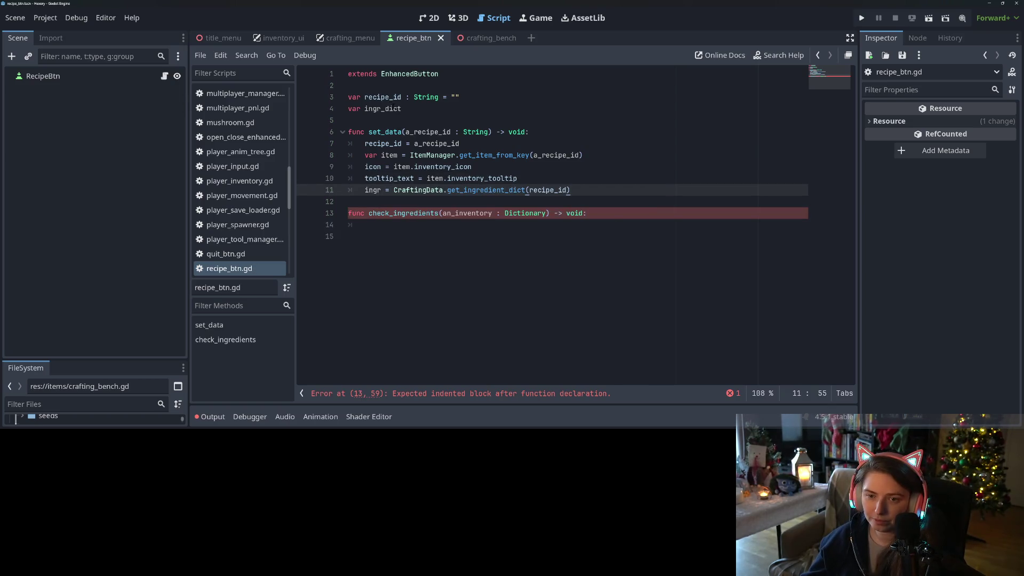
double_click(383, 108)
double_click(373, 189)
key("ctrl+v")
left_click(488, 230)
Loop over ingr_dict.keys(), setting disabled = true and returning when an_inventory lacks the key.
type("for a_key ")
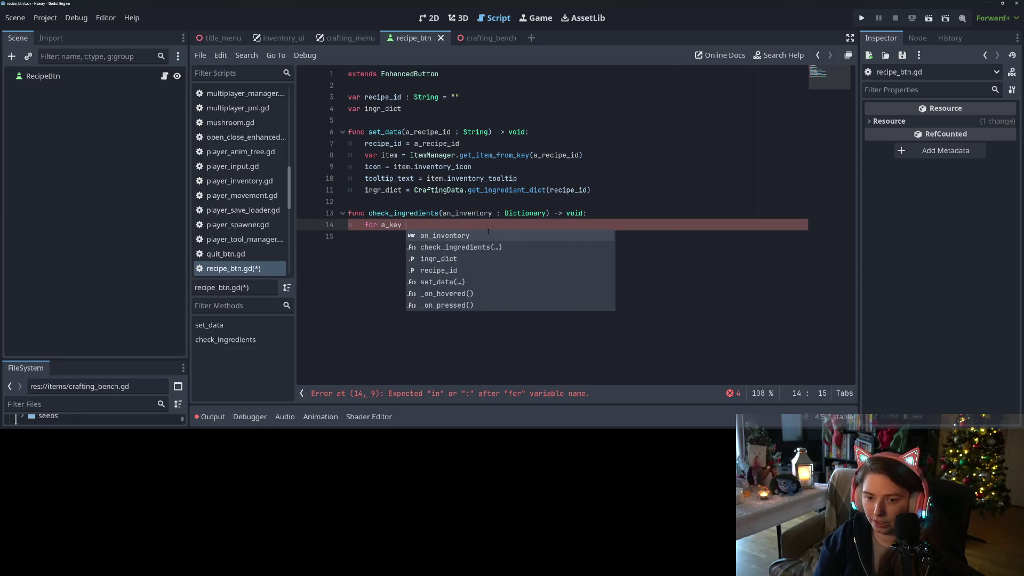
type("in ingr_dict")
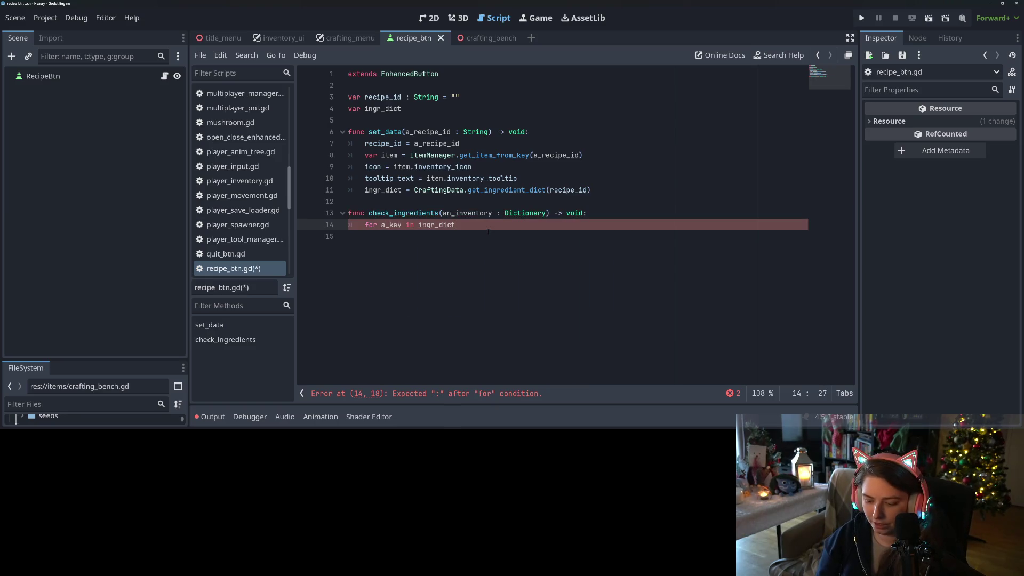
type(".keys")
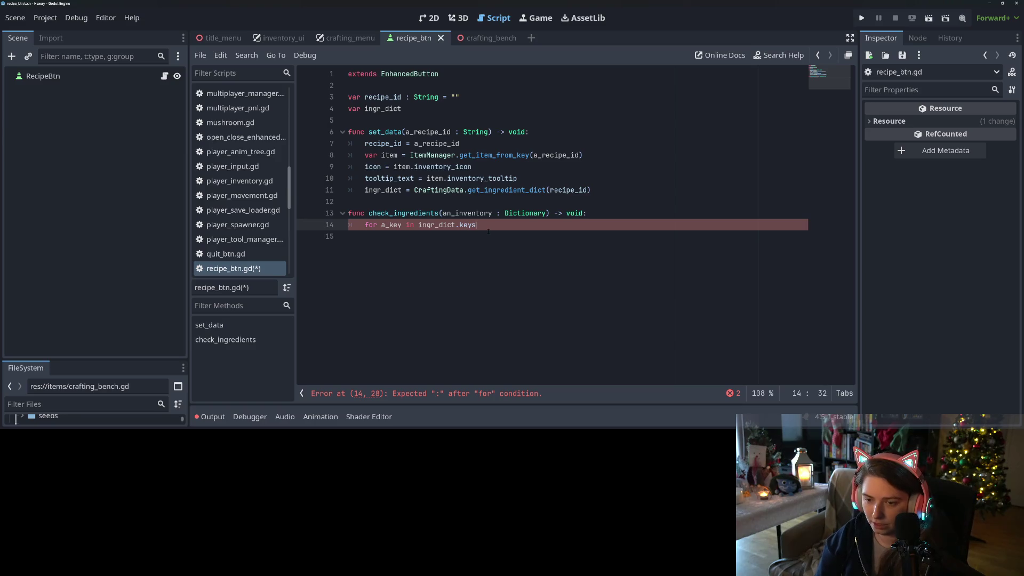
type("():")
key("Return")
type("if ")
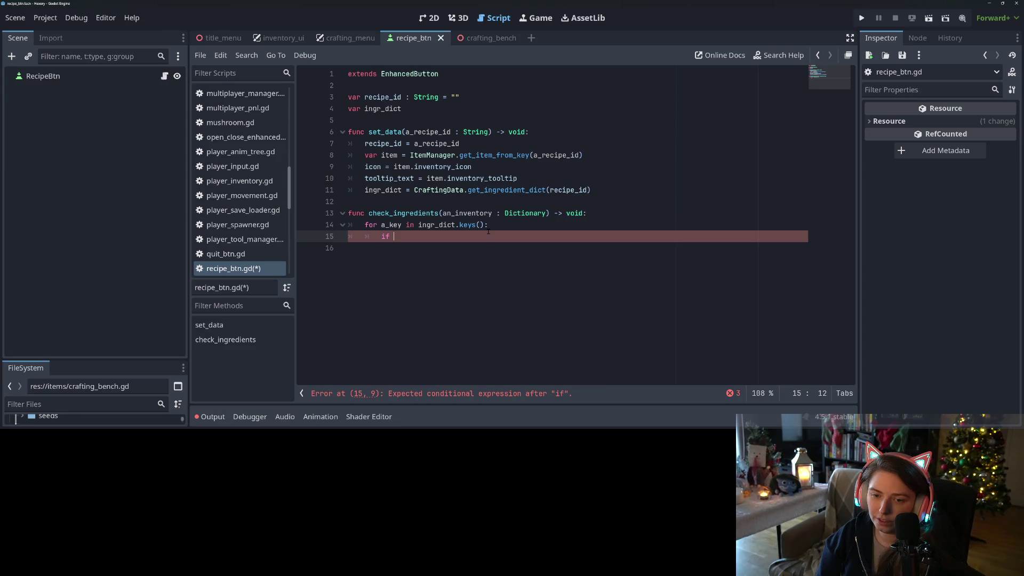
type("not a")
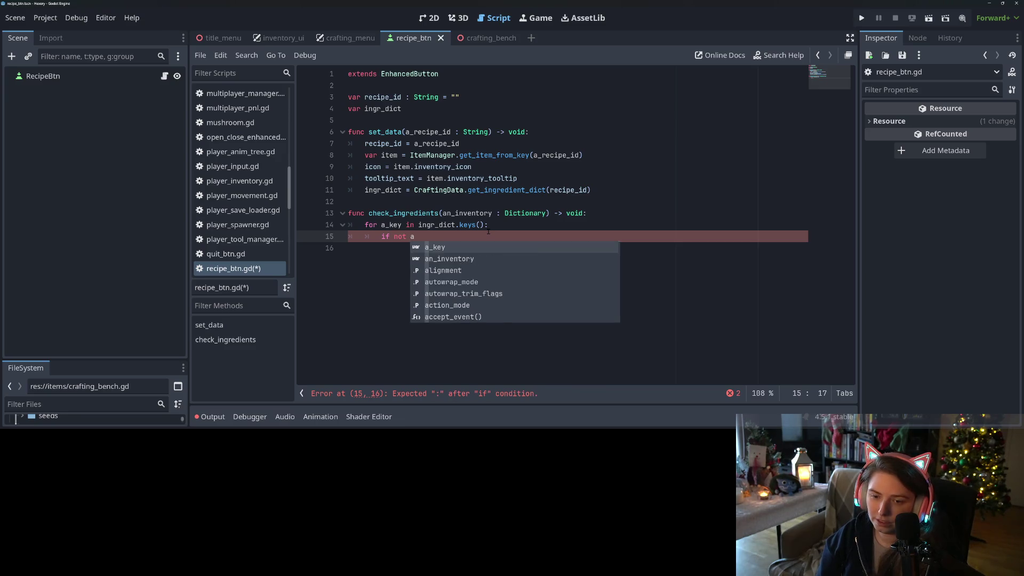
type("n")
key("Return")
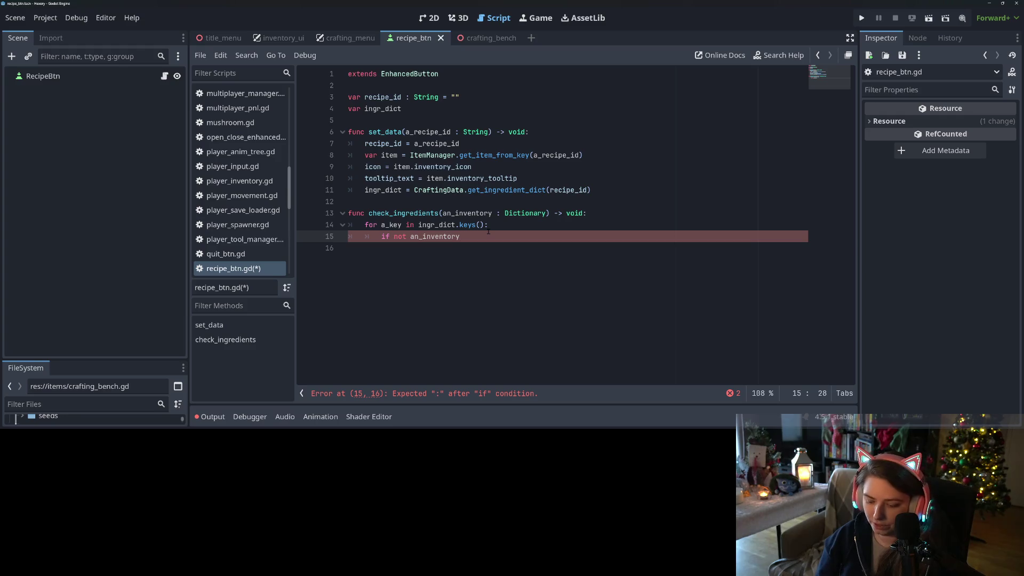
type("has(")
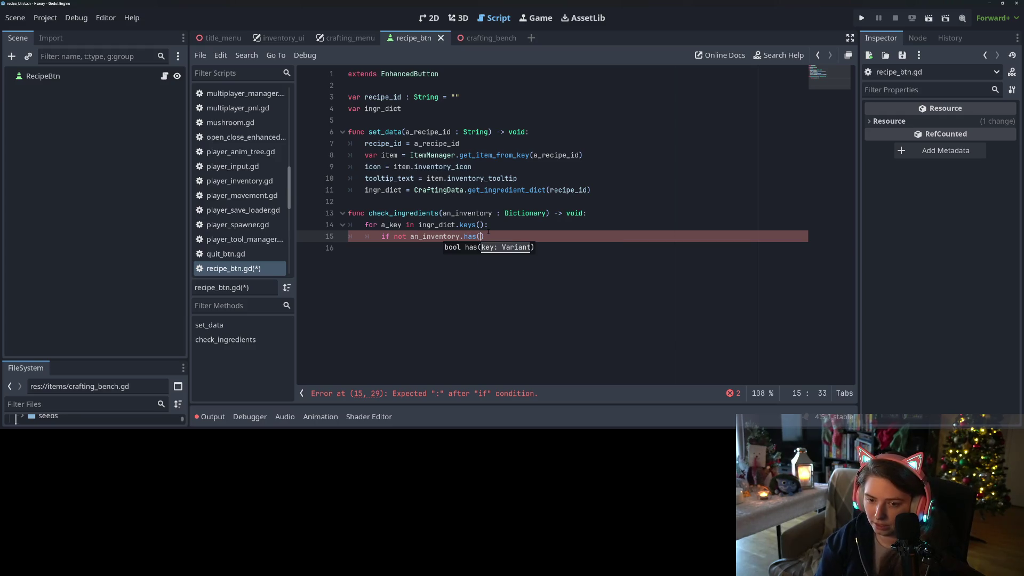
type("a_key):")
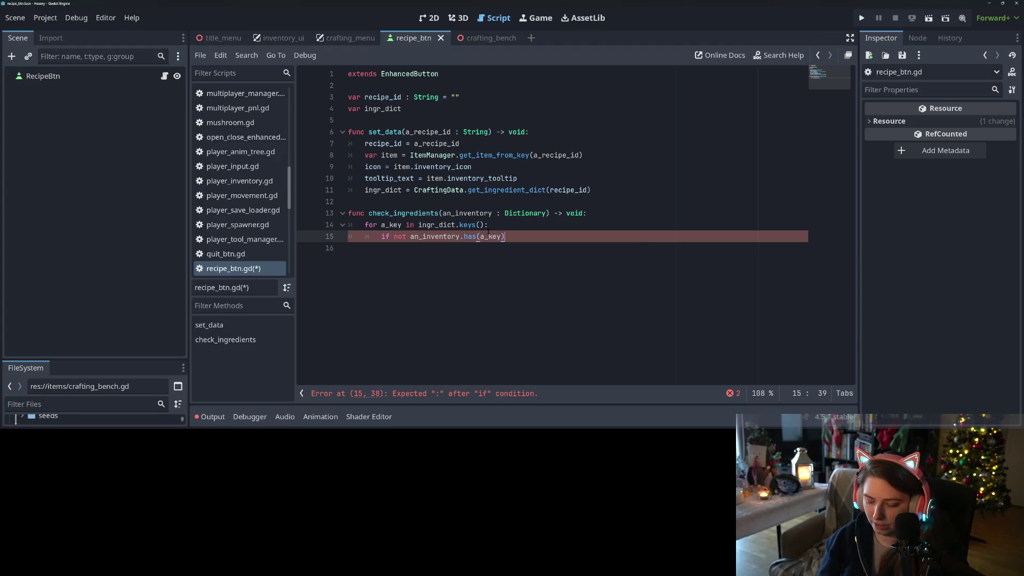
key("Return")
type("r")
key("BackSpace")
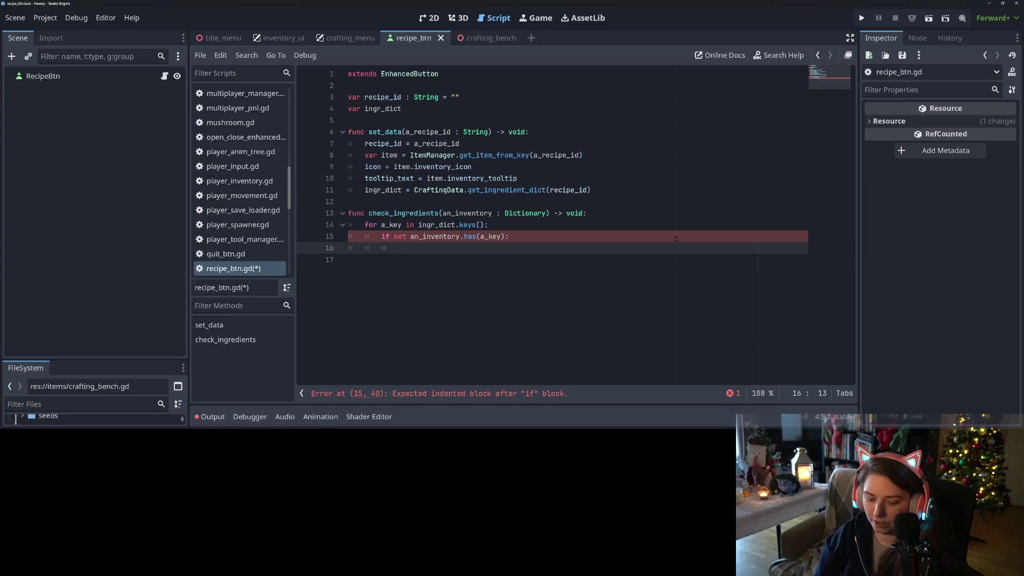
type("dis")
key("Return")
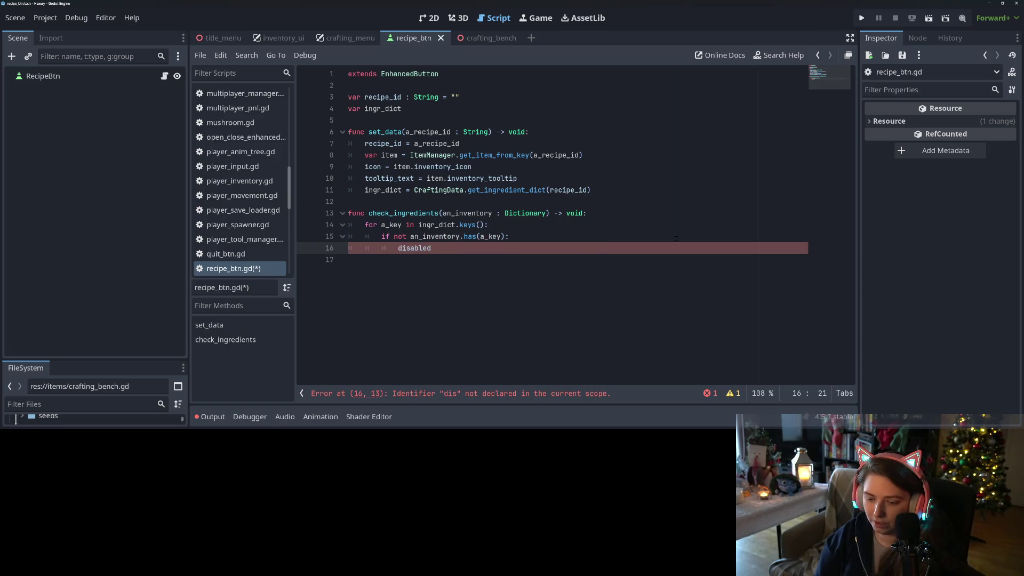
type(" = true")
key("Return")
type("return")
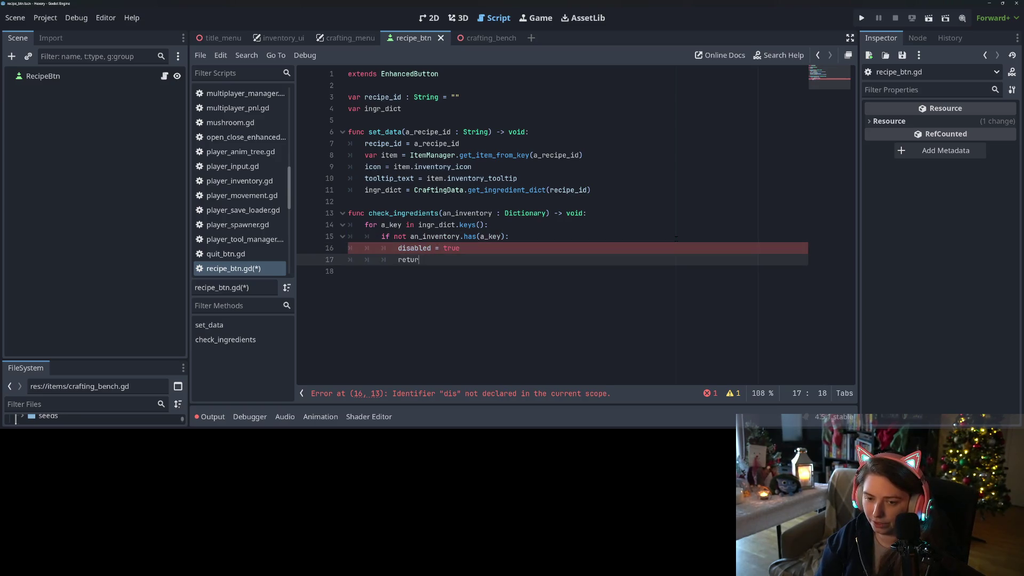
key("Return")
key("BackSpace")
Disable and return when an_inventory[a_key] < ingr_dict[a_key].
type("if ")
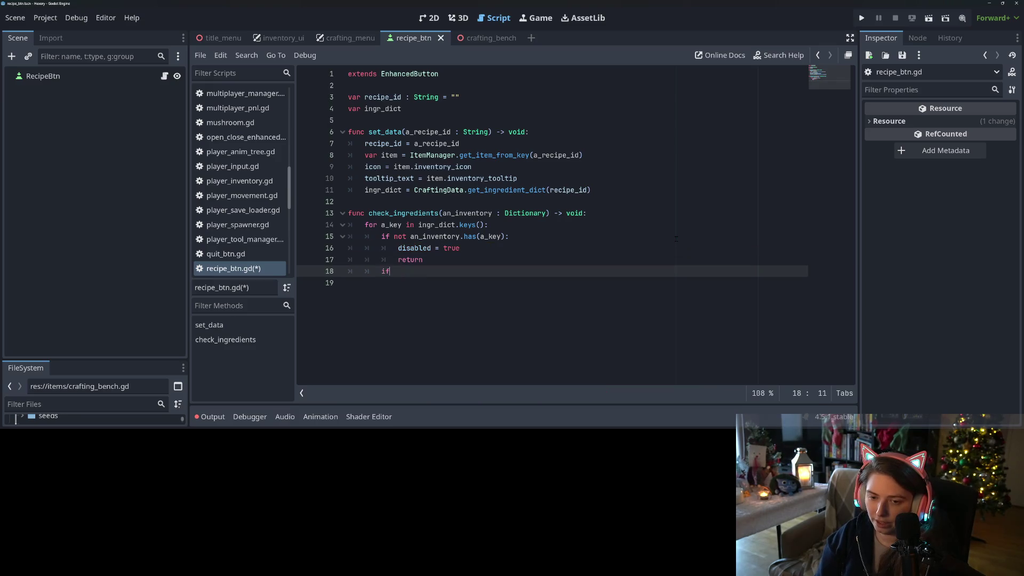
type("not")
key("BackSpace")
key("BackSpace")
key("BackSpace")
type("an")
key("Return")
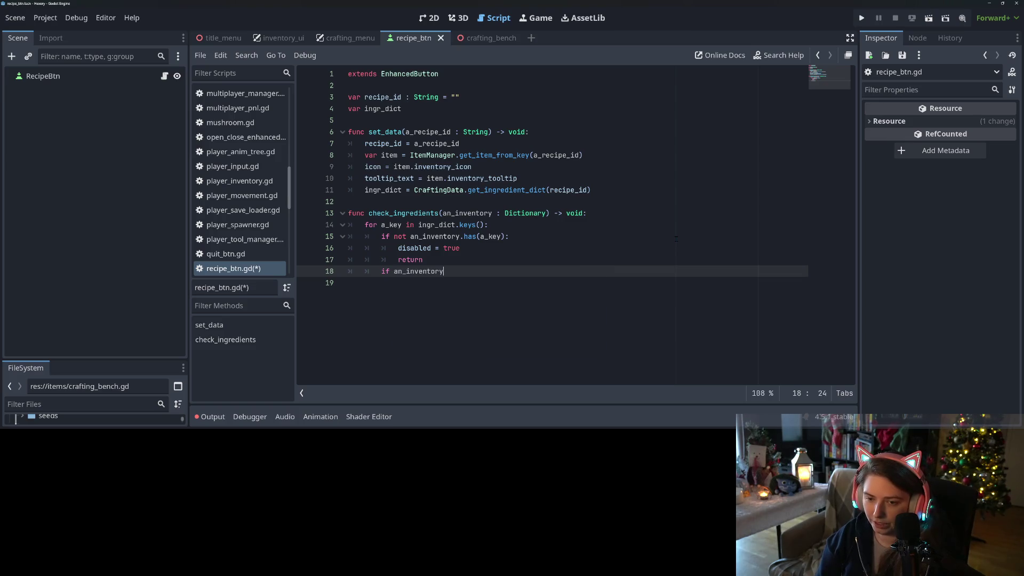
type("[a_key] < ")
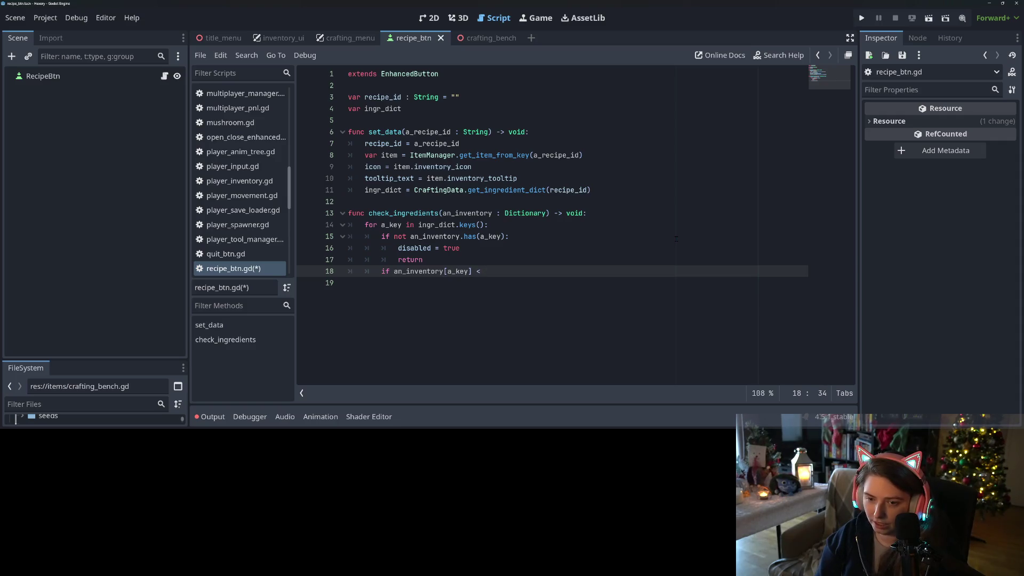
type("ingr_dict[a_key")
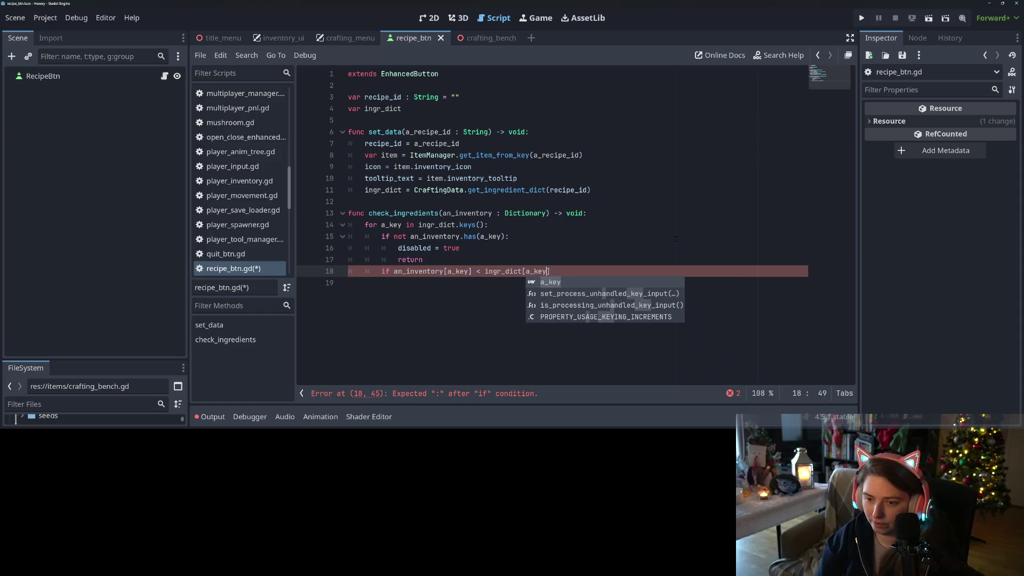
type("]")
type(":")
key("Return")
type("dis")
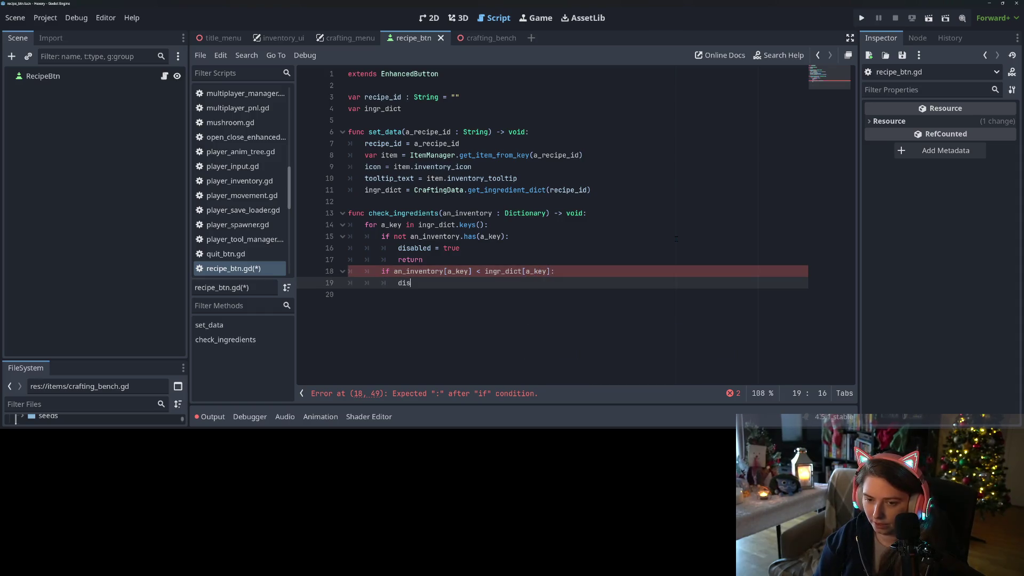
type("able = true")
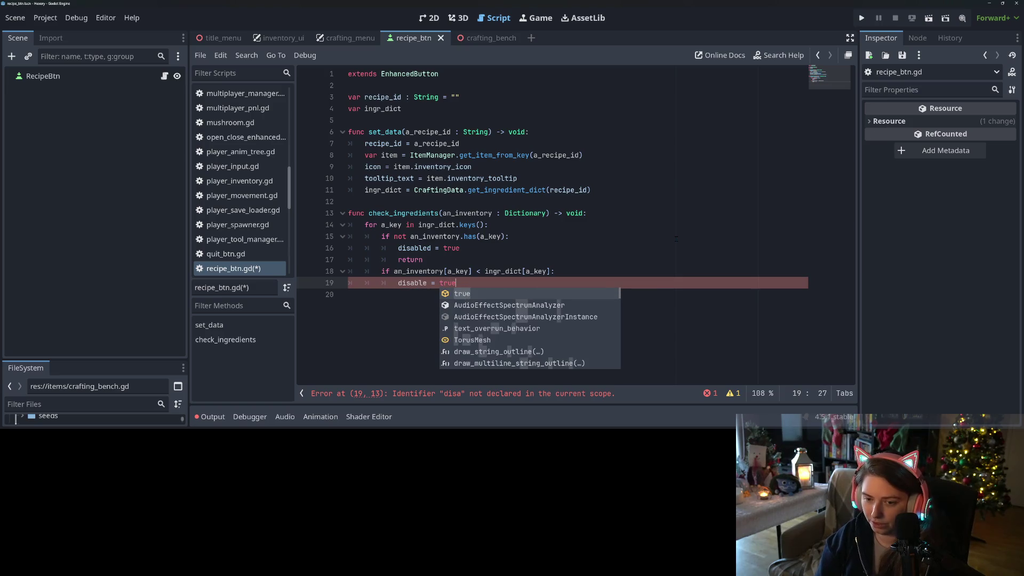
key("Return")
type("return")
key("Return")
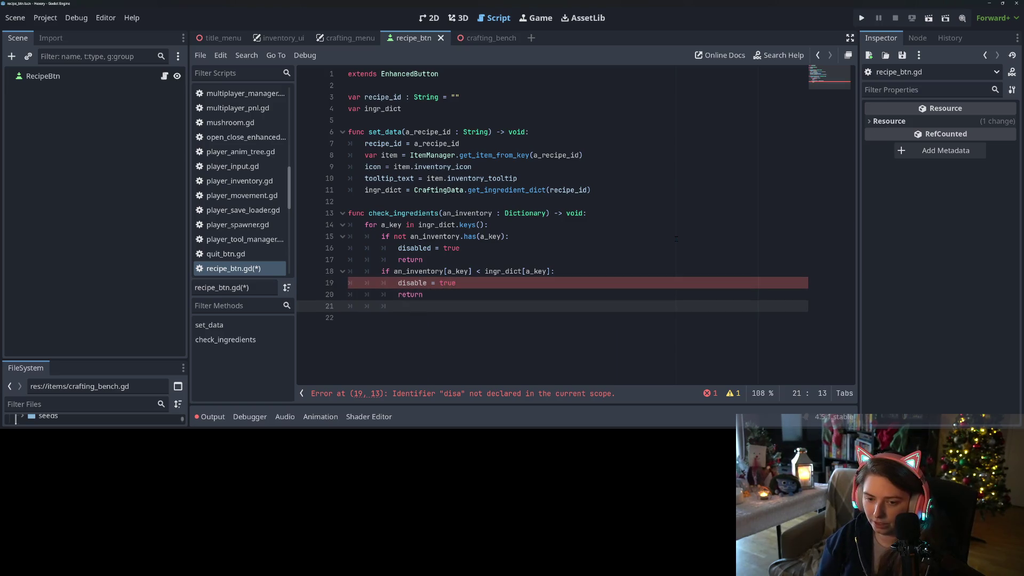
Set disabled = false after the loop and fix the misspelled 'disable' on line 19.
type("dis")
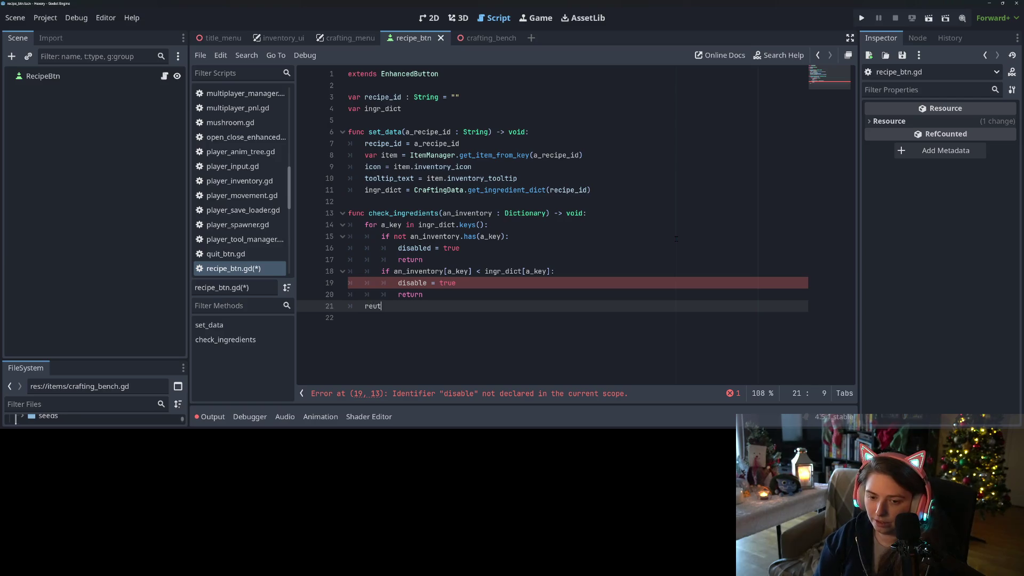
key("Escape")
type("a")
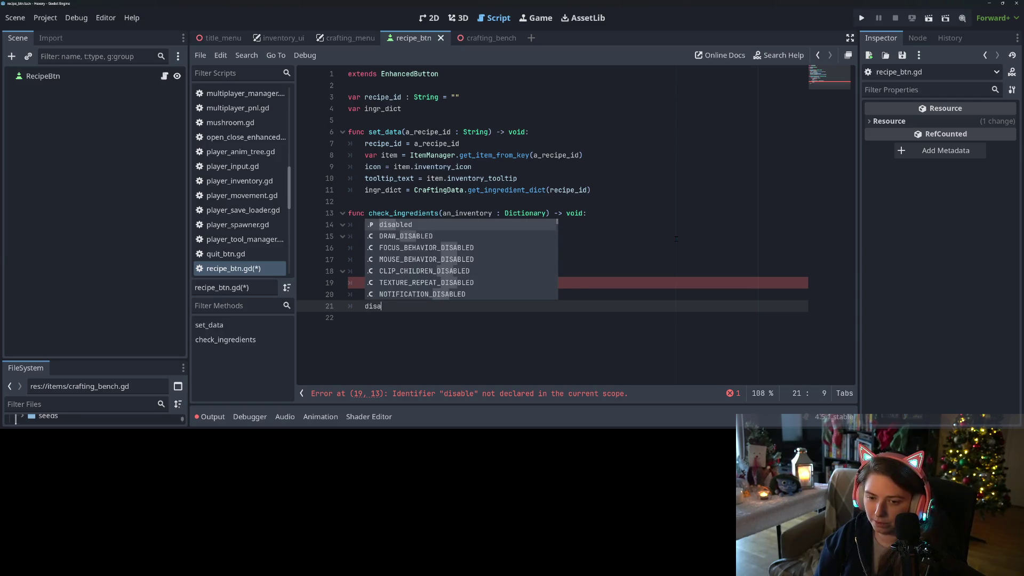
type("bled = false")
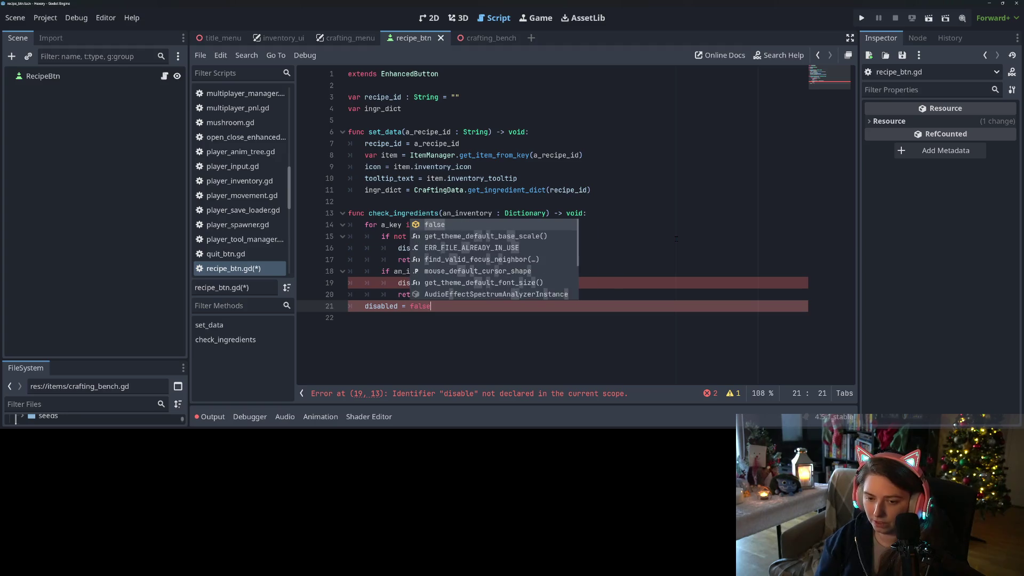
left_click(513, 279)
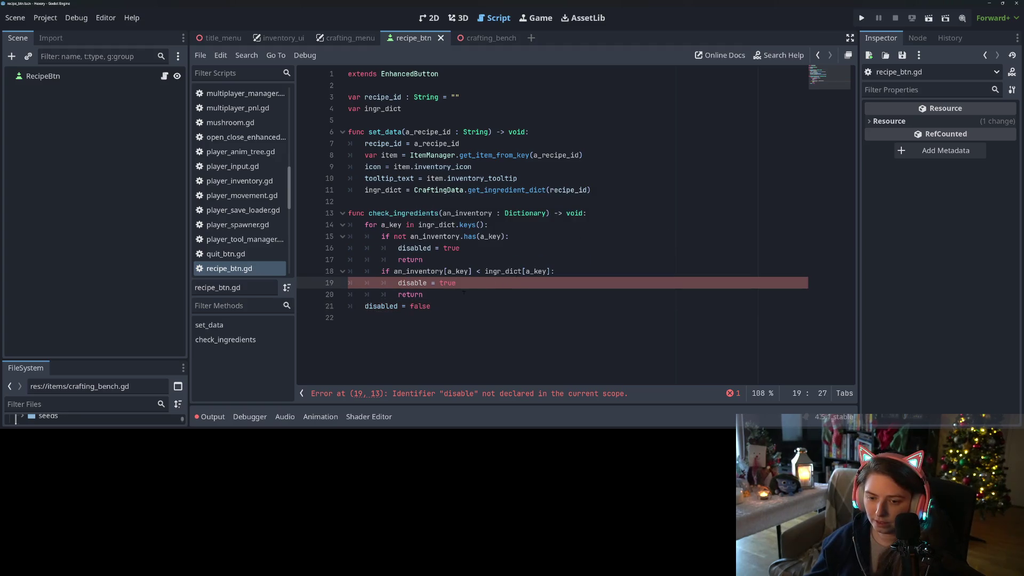
type("d")
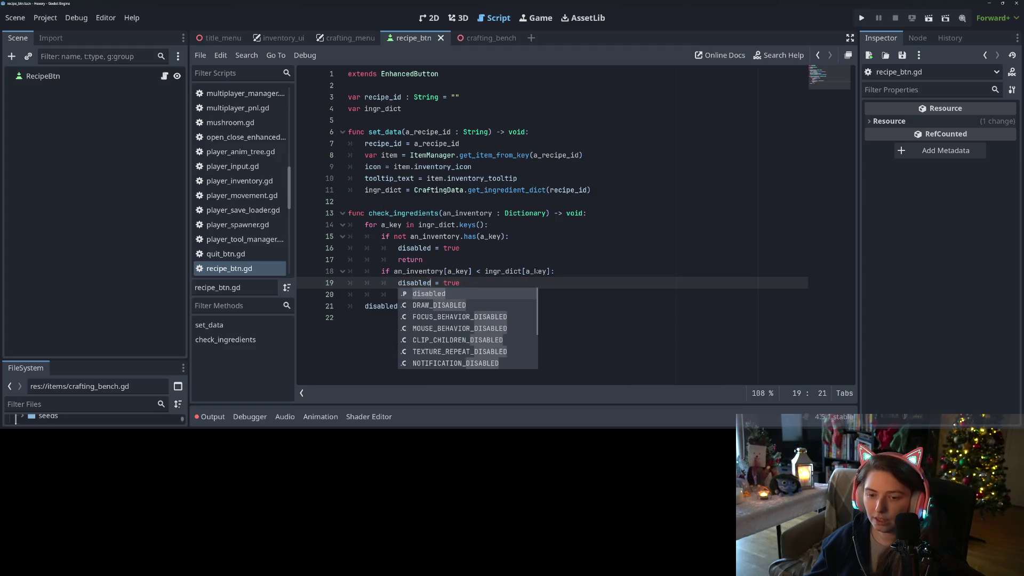
left_click(573, 282)
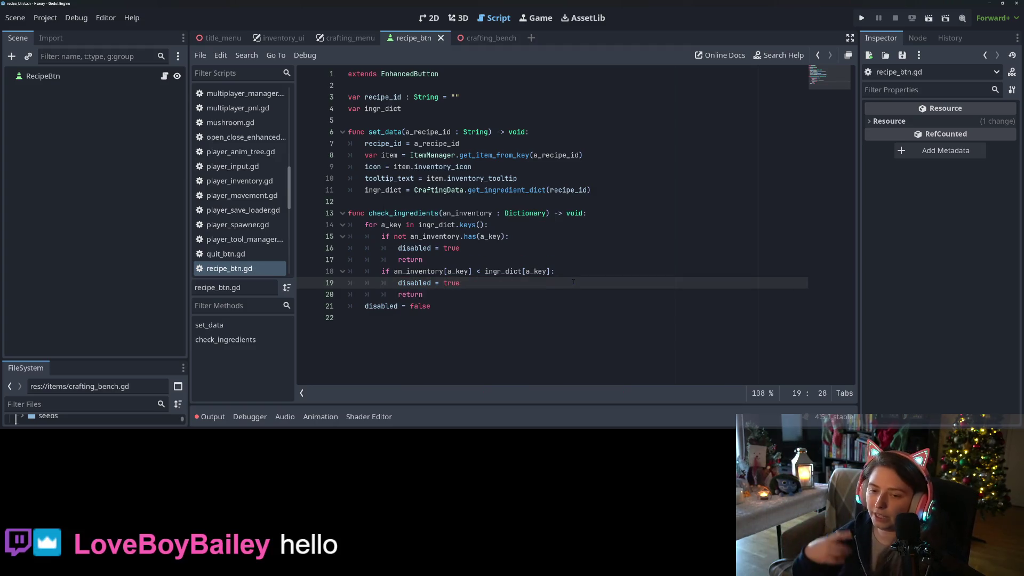
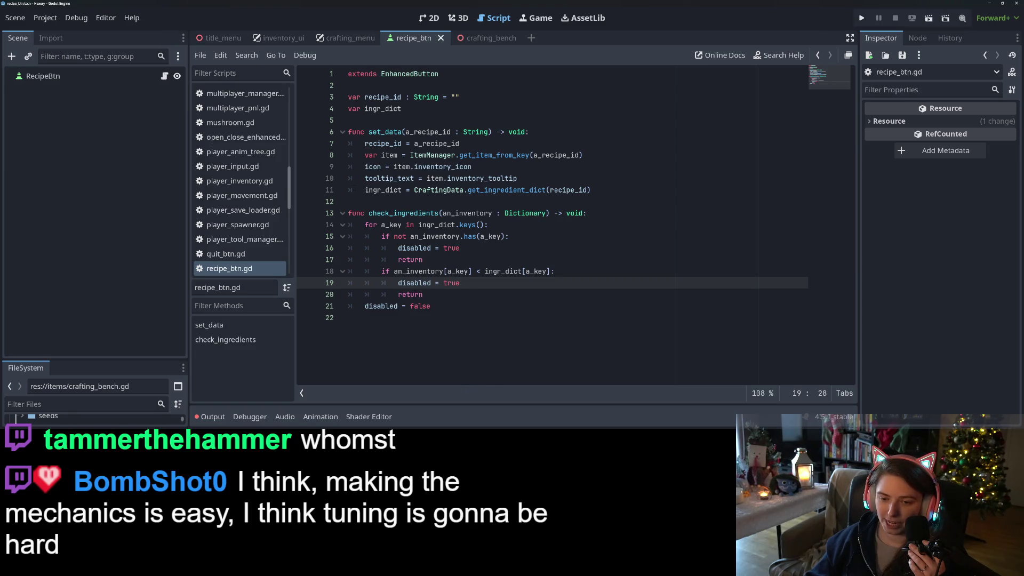
Review check_ingredients in recipe_btn.gd, then move to the crafting_menu scene.
left_click(470, 304)
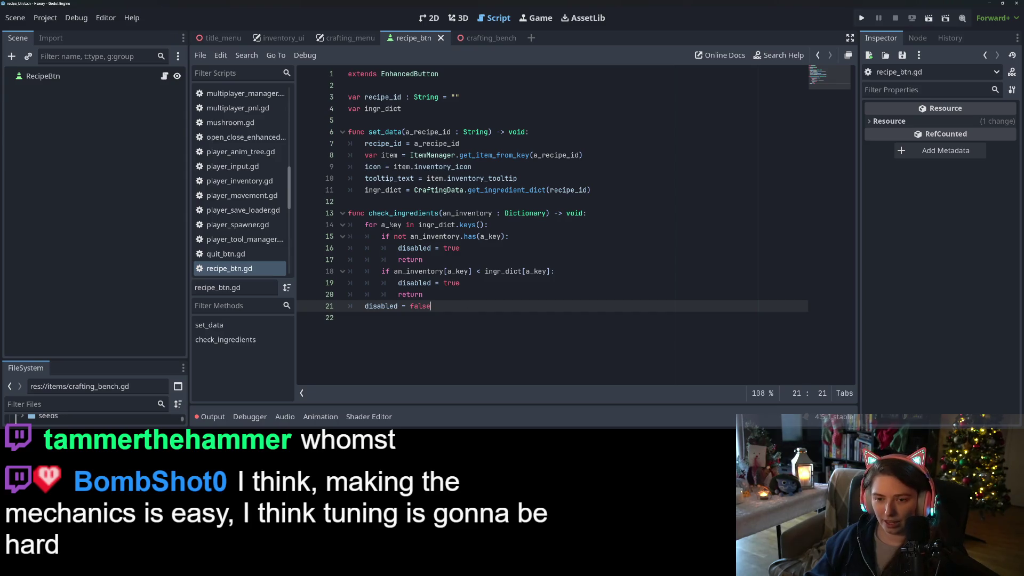
double_click(399, 213)
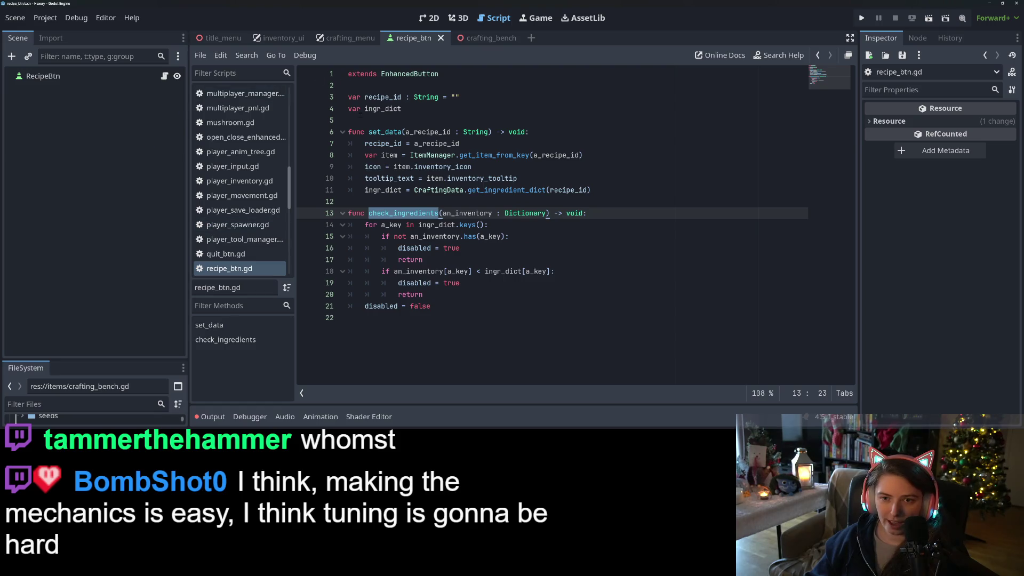
left_click(346, 37)
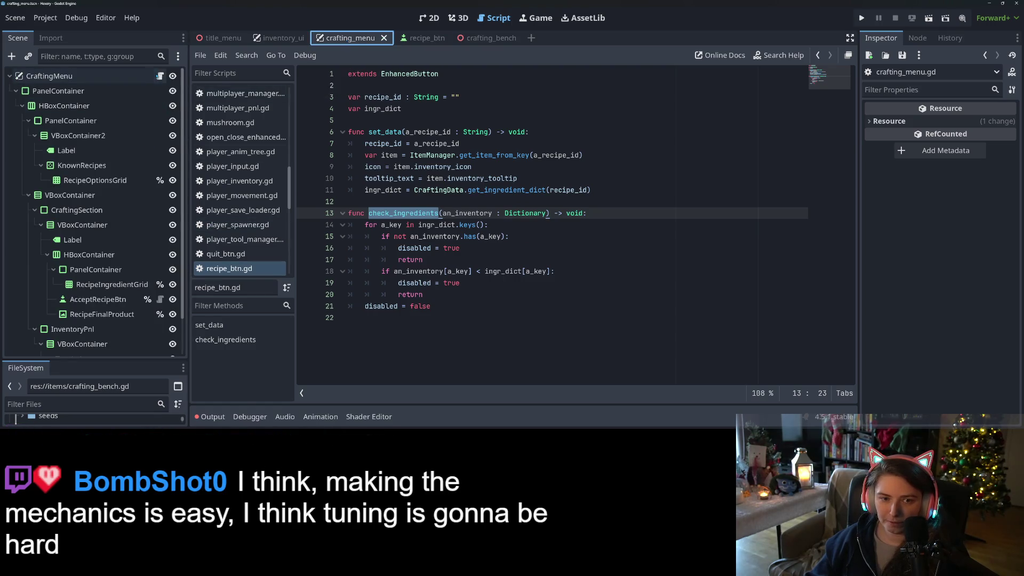
Write the loop header 'for a_btn in recipe_options_grid.get_children():' in _update_recipe_available_btns.
type("for a_bt")
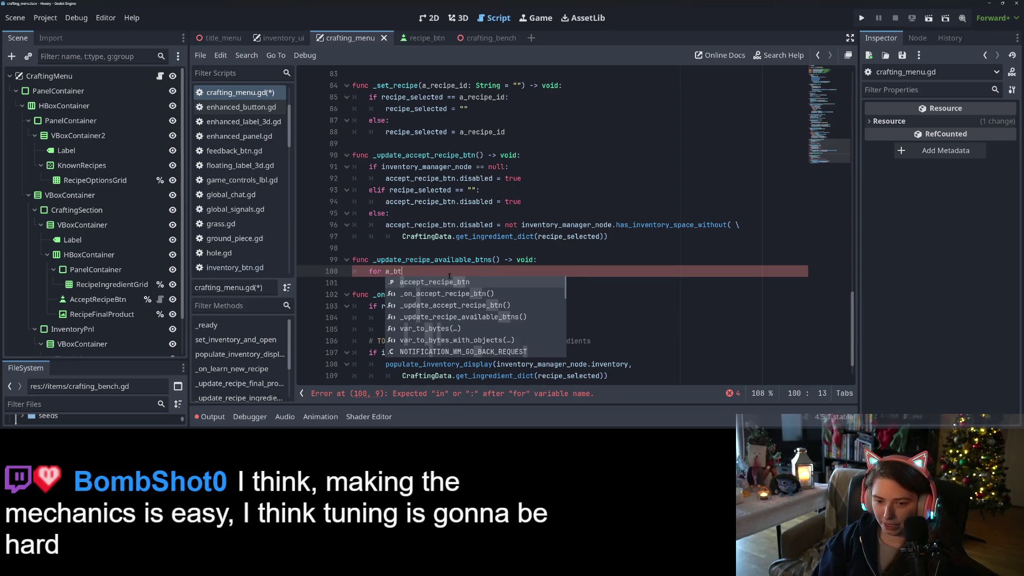
type("n in ")
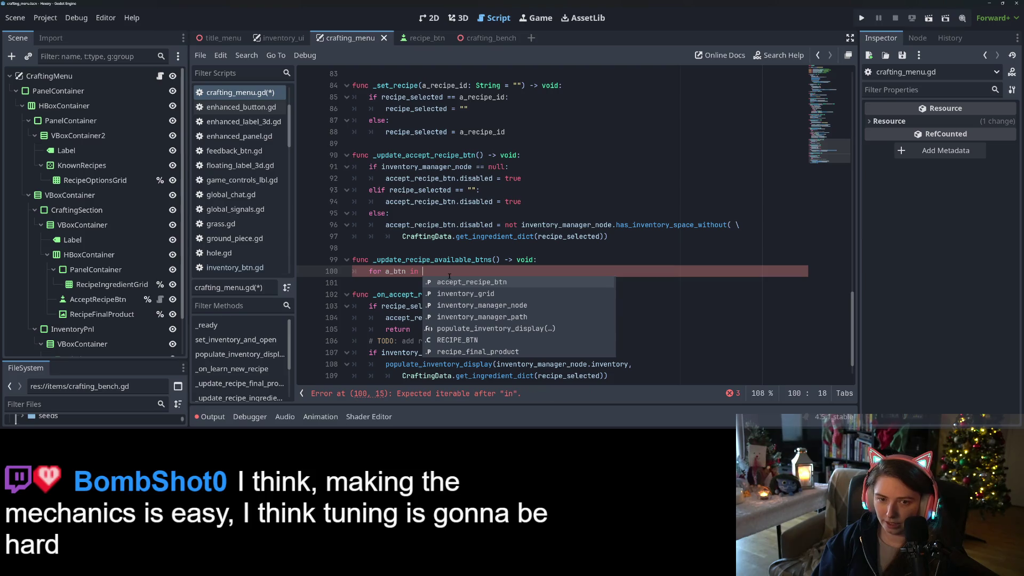
type("reci")
key("Down")
key("Down")
key("Return")
type(".get_chi")
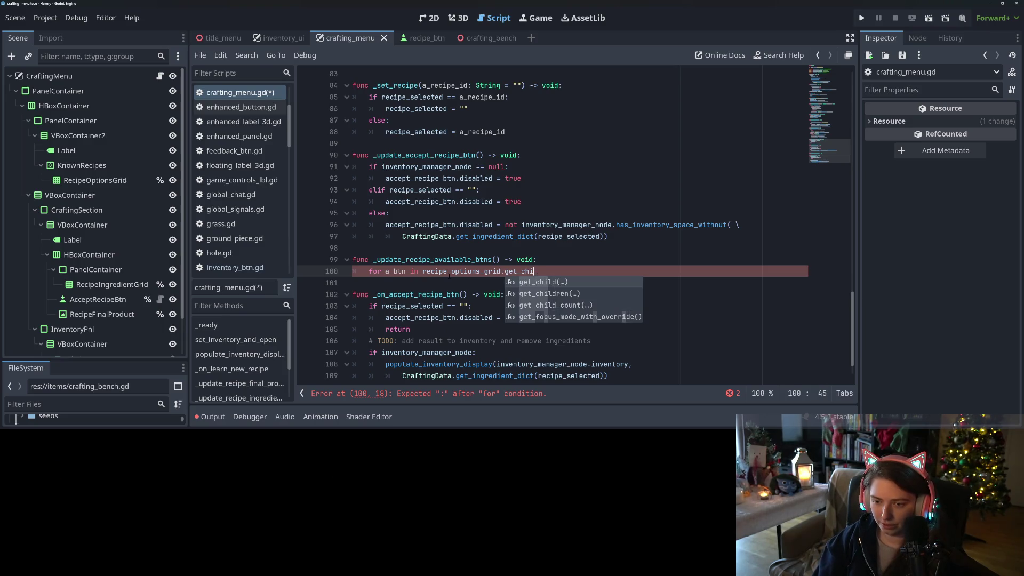
type("ldr")
key("Return")
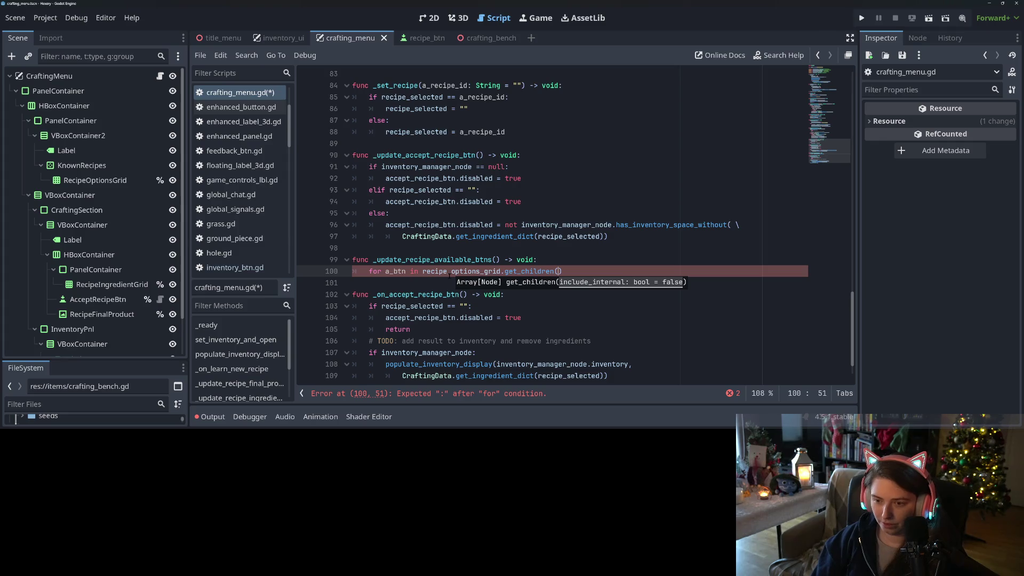
type(":")
key("Return")
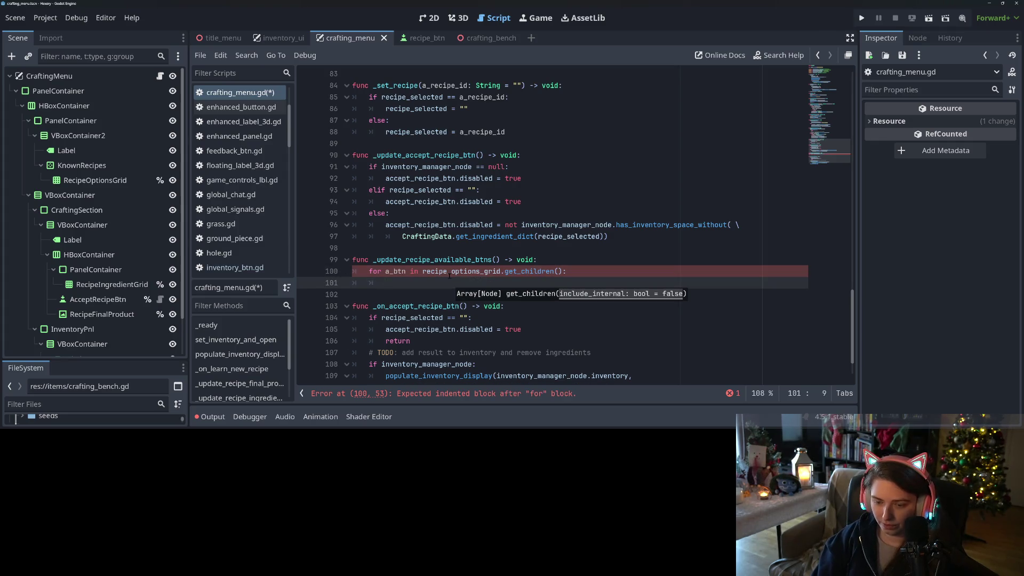
Call a_btn.check_ingredients() inside the loop body.
type("a_btn.check_ingredients(")
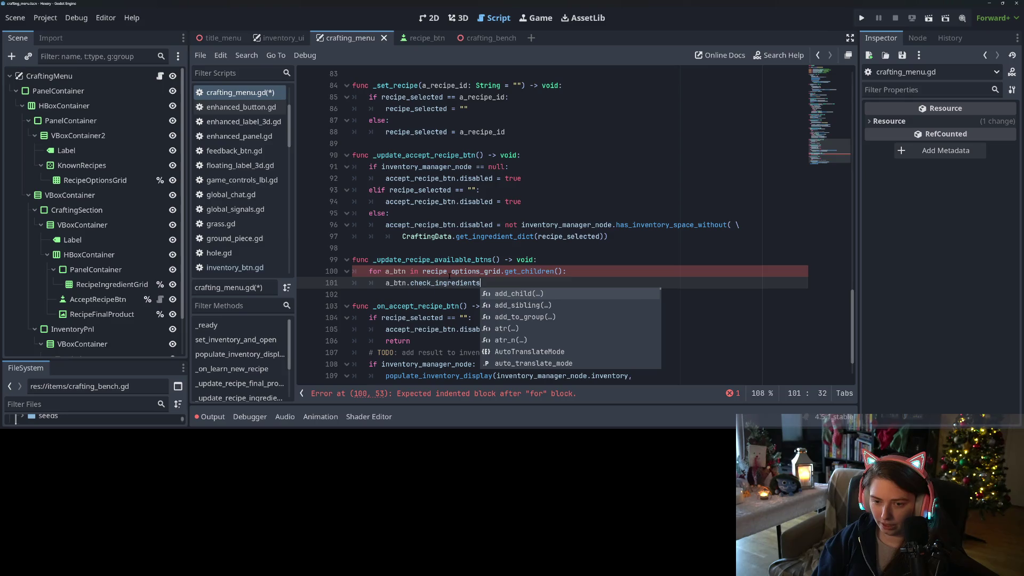
key("Escape")
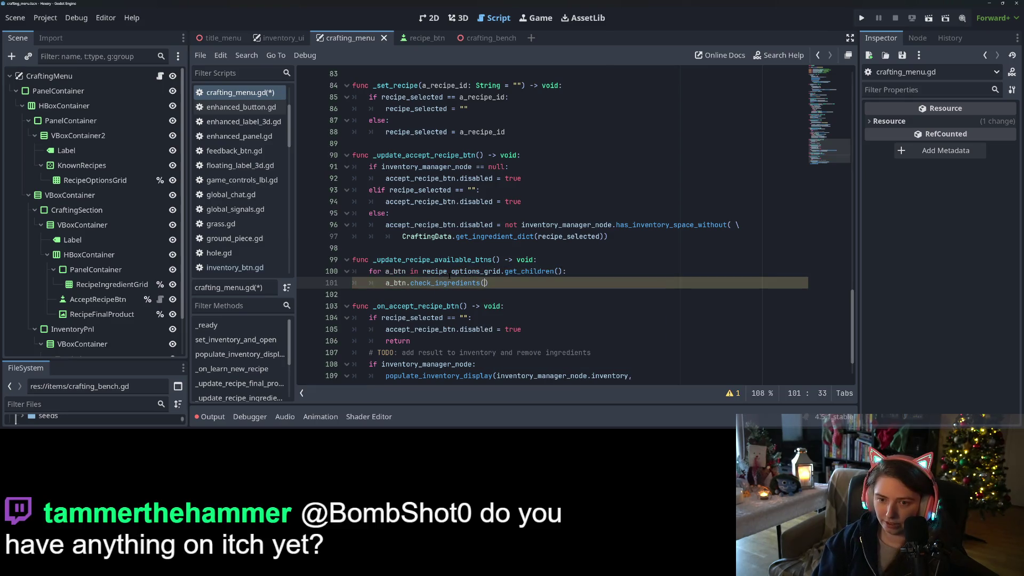
scroll(449, 274, "up", 10)
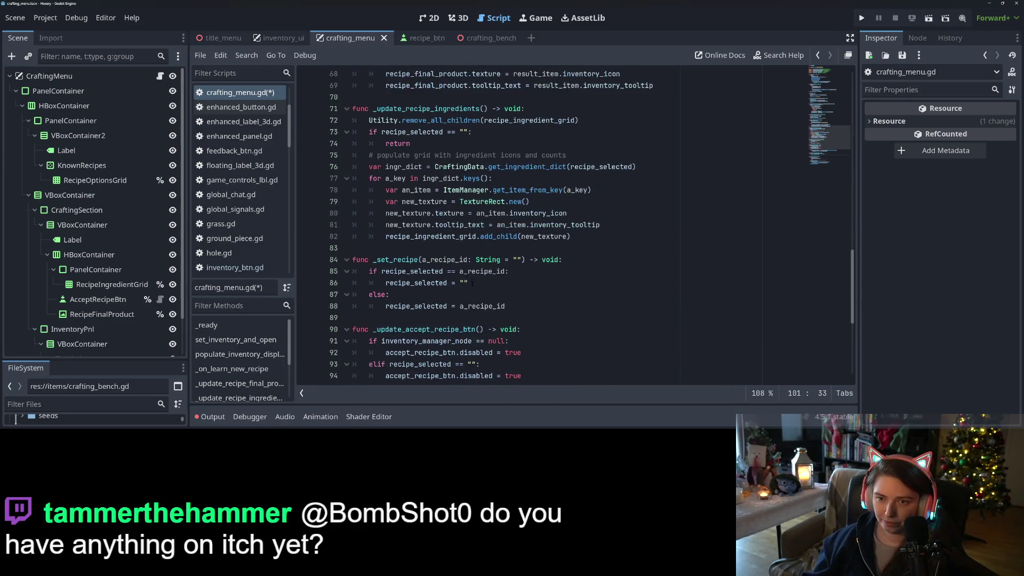
scroll(473, 283, "up", 14)
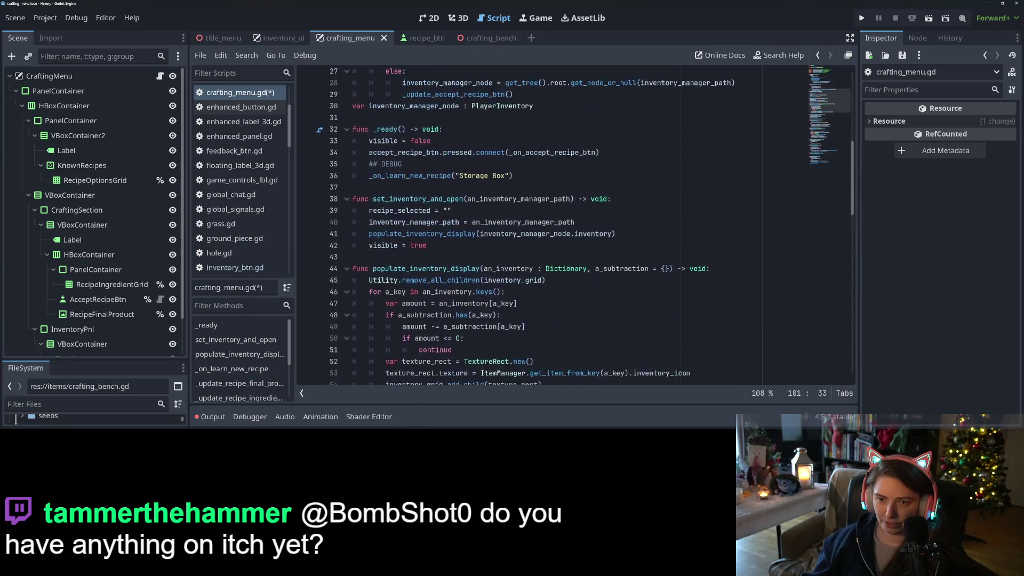
scroll(458, 239, "up", 3)
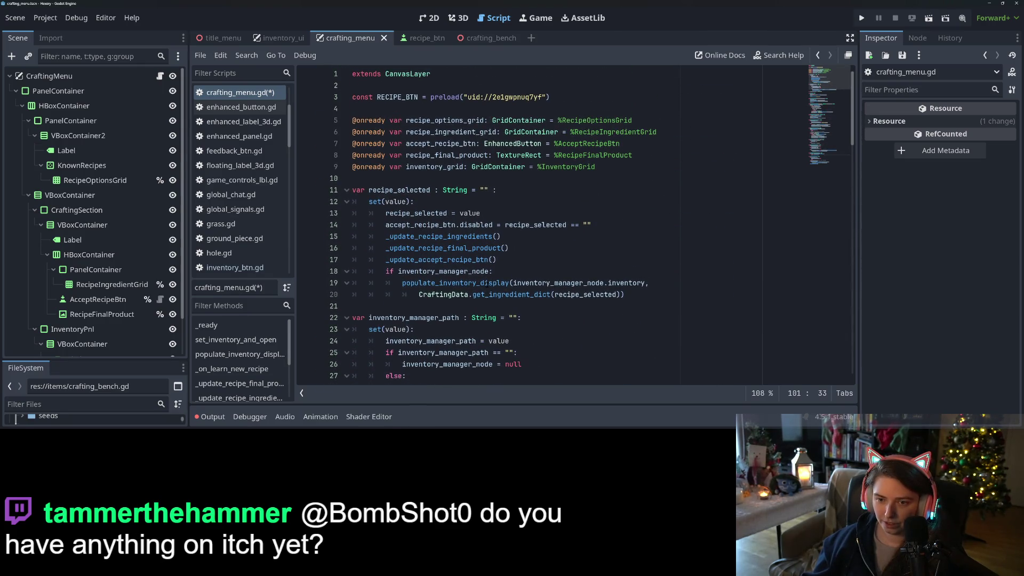
scroll(454, 243, "down", 20)
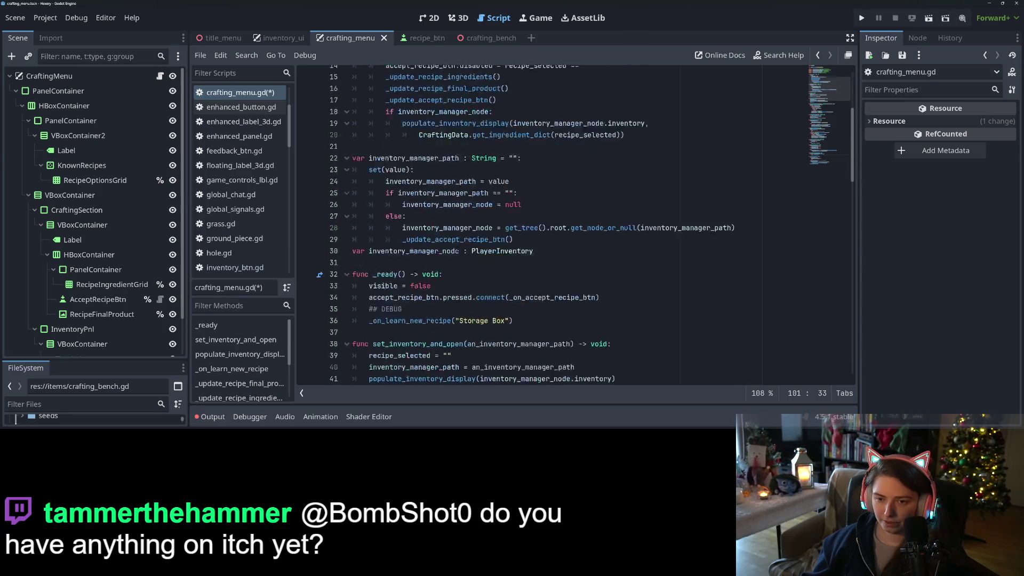
Declare 'var inventory = {}' followed by an inventory_manager_node.inventory assignment line.
left_click(557, 214)
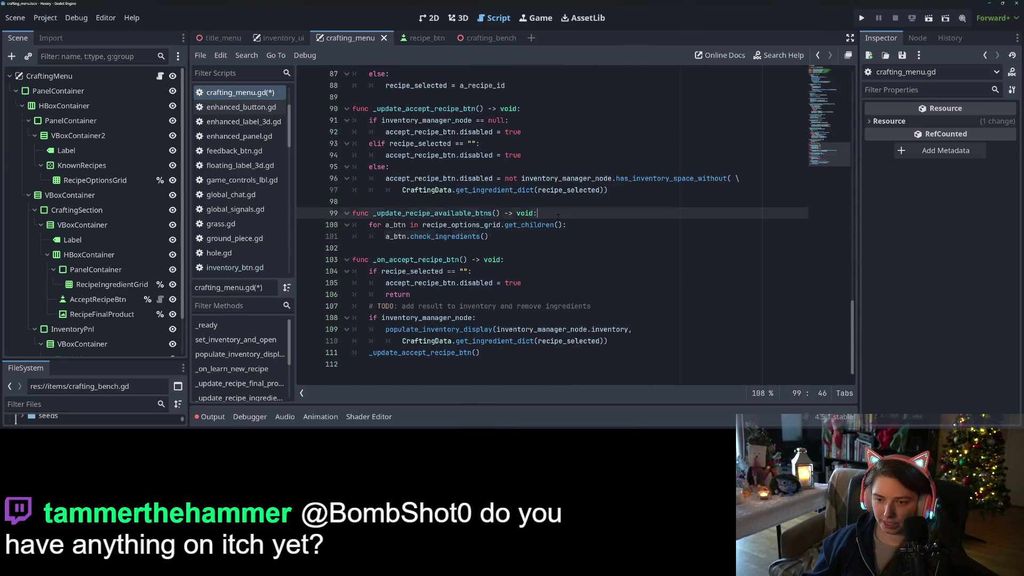
key("Return")
type("var inventory")
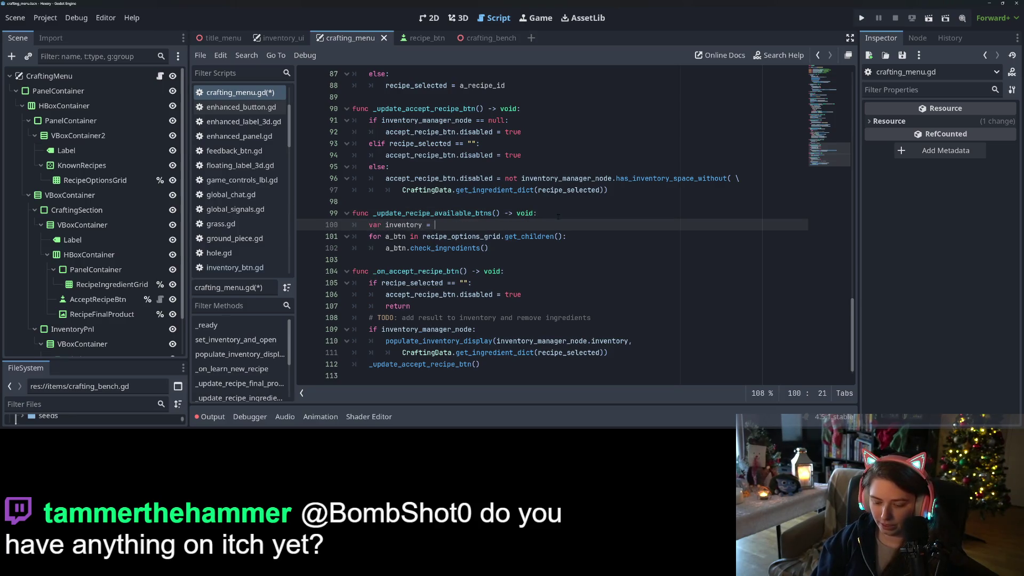
type(" = in")
key("Down")
key("Down")
key("Return")
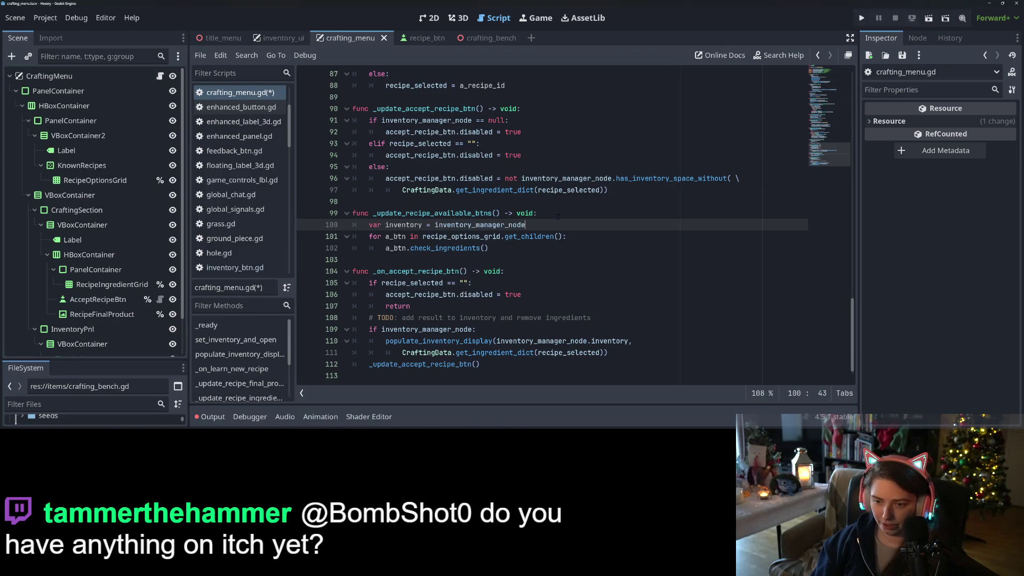
type(".in")
key("Return")
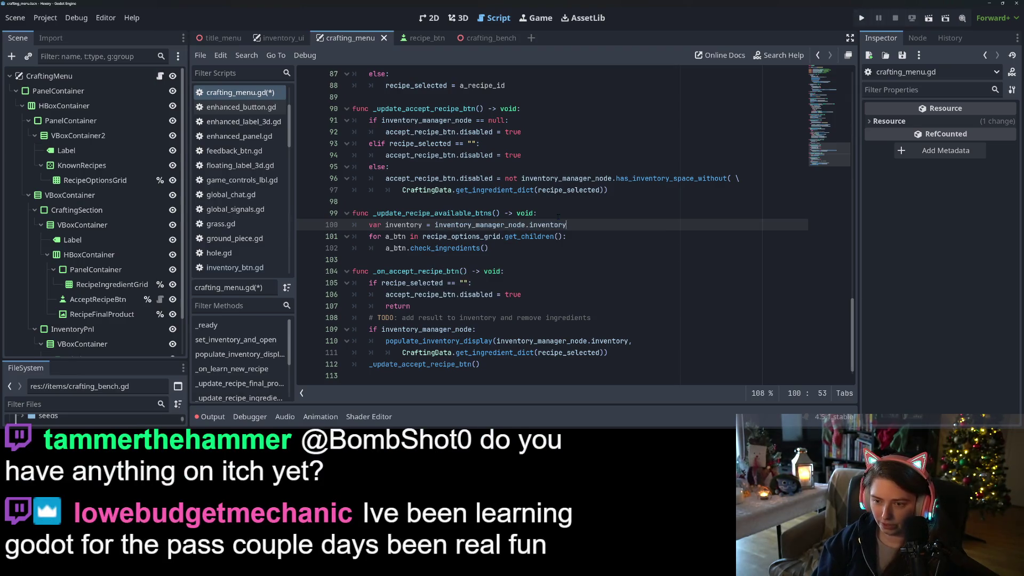
key("ctrl+shift+Return")
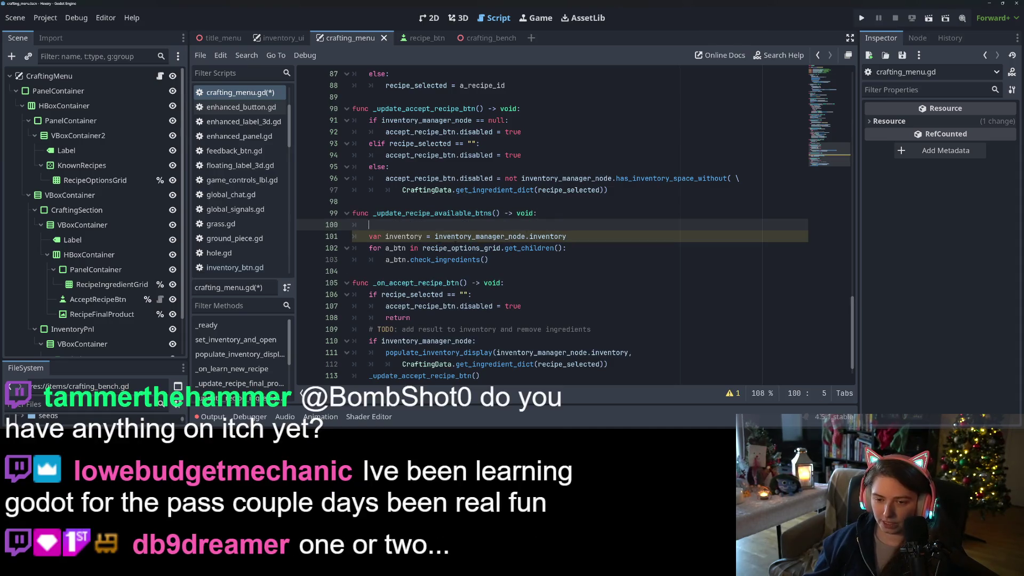
left_click(422, 236)
type("= {}")
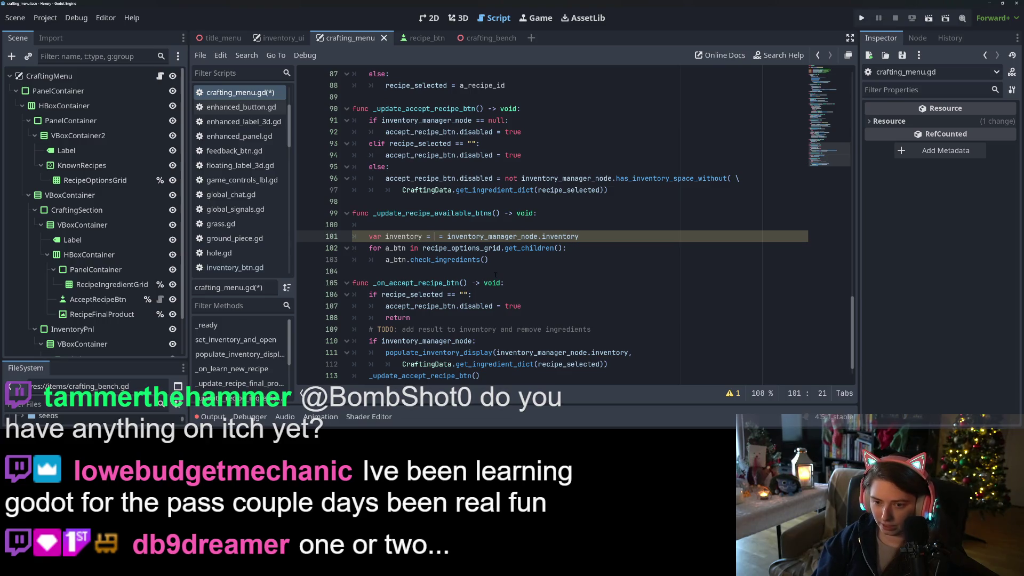
key("Return")
Guard the assignment with 'if inventory_manager_node:' so inventory = inventory_manager_node.inventory.
type("if inve")
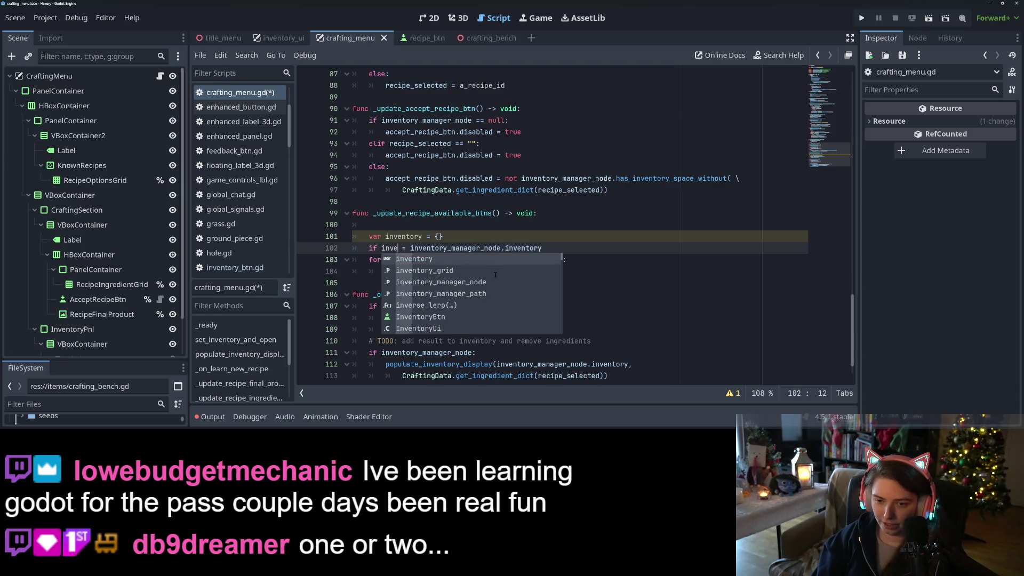
key("Down")
key("Down")
key("Return")
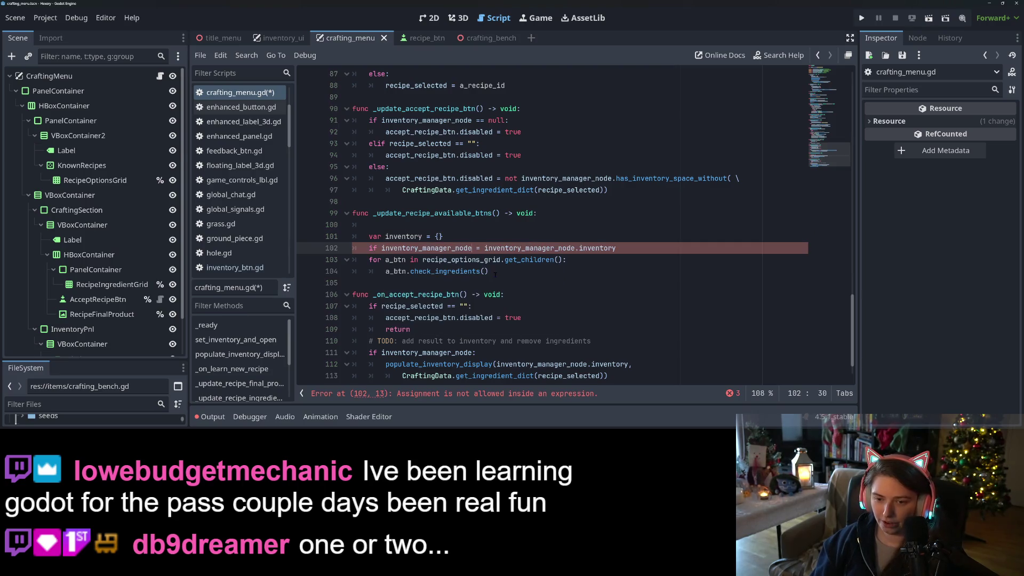
type(":")
key("Return")
type("inventory_manager_node.inventory")
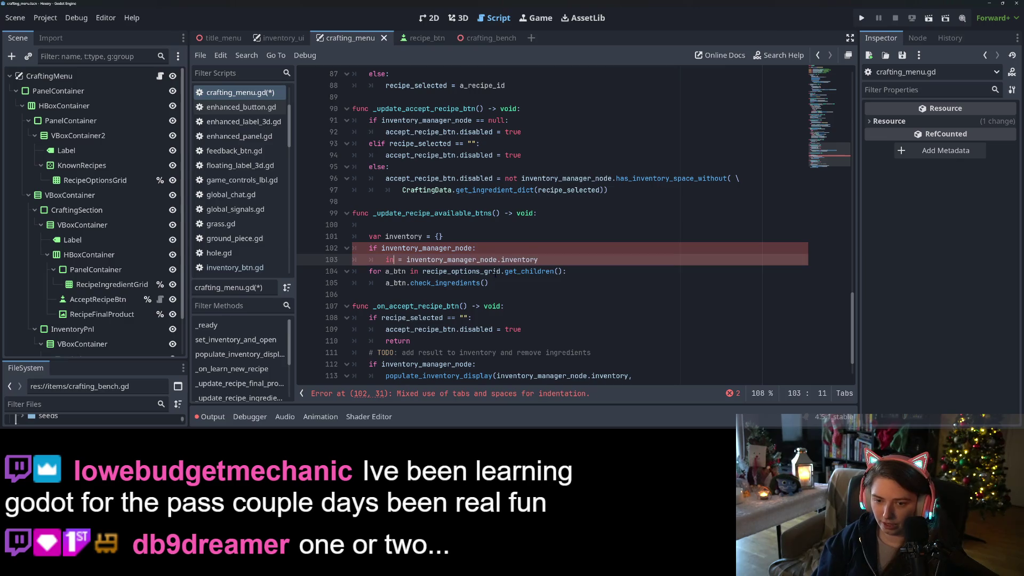
key("Down")
key("Down")
key("Down")
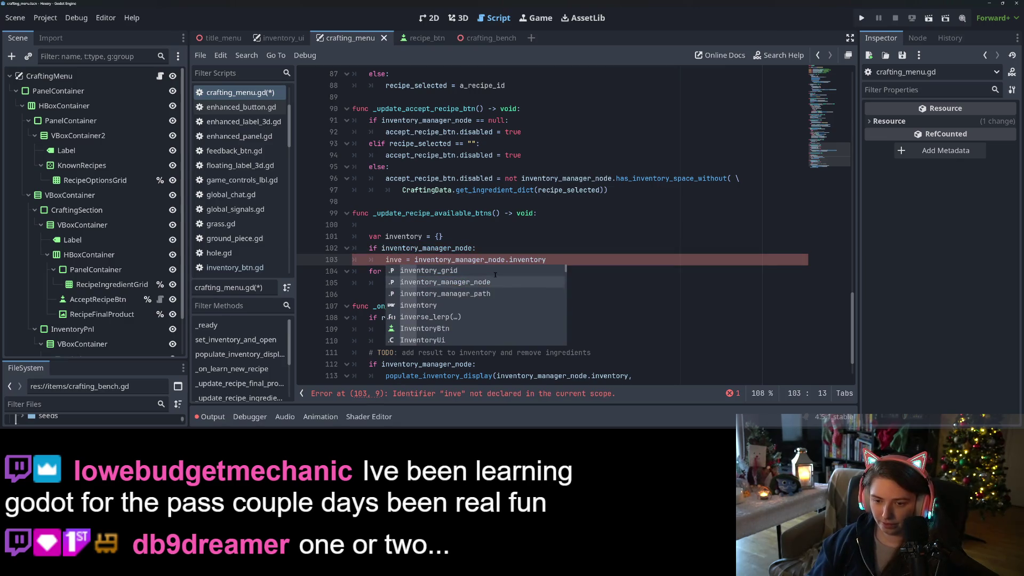
key("Return")
Pass inventory as the argument to check_ingredients(inventory) and save the script.
double_click(392, 261)
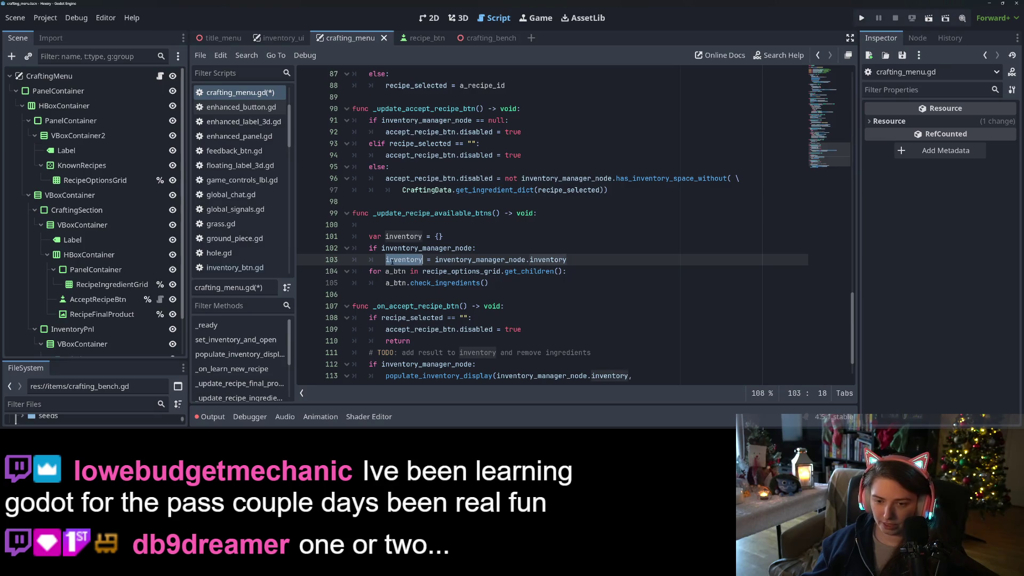
key("ctrl+c")
left_click(484, 282)
key("ctrl+v")
key("ctrl+s")
Review the inventory_manager_node declaration and the updated function body.
double_click(442, 247)
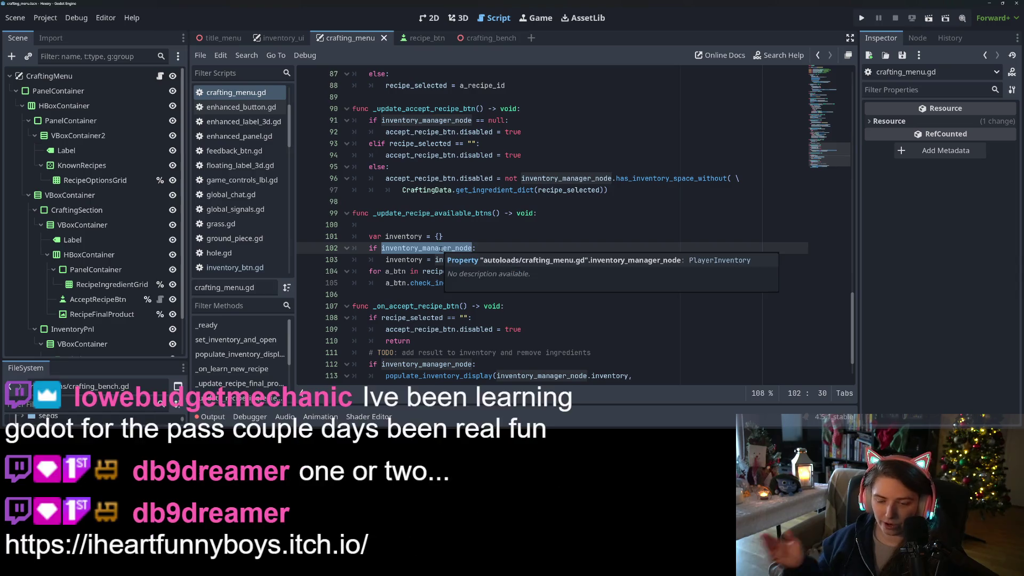
scroll(442, 249, "up", 1)
left_click(442, 248)
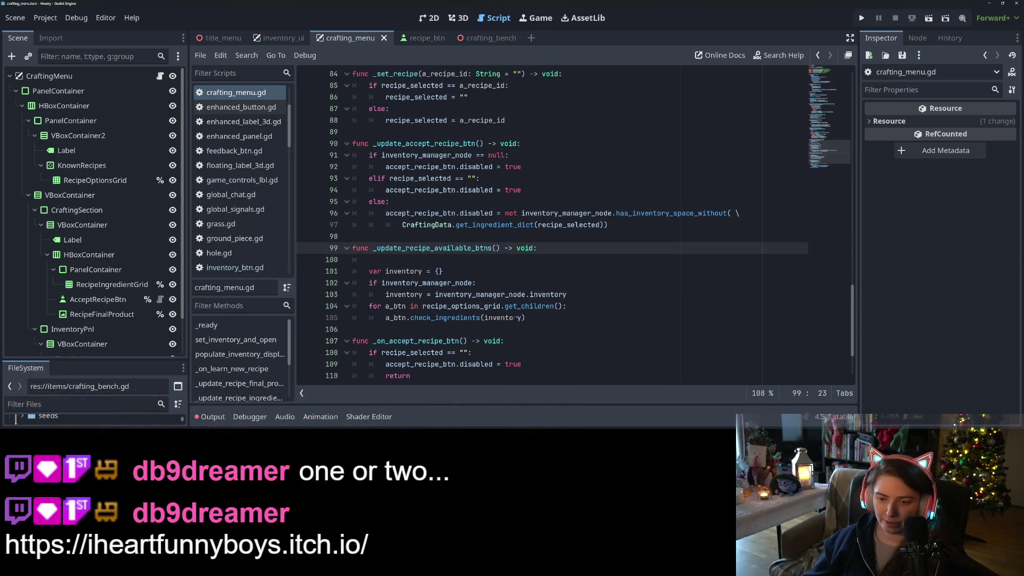
left_click(561, 320)
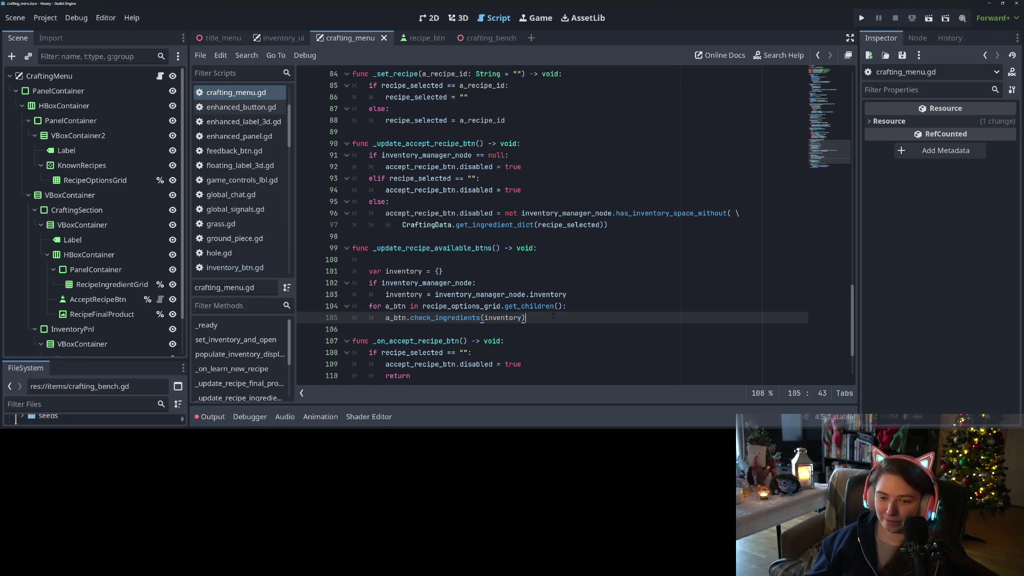
left_click(475, 261)
key("BackSpace")
key("BackSpace")
key("ctrl+s")
left_click(534, 294)
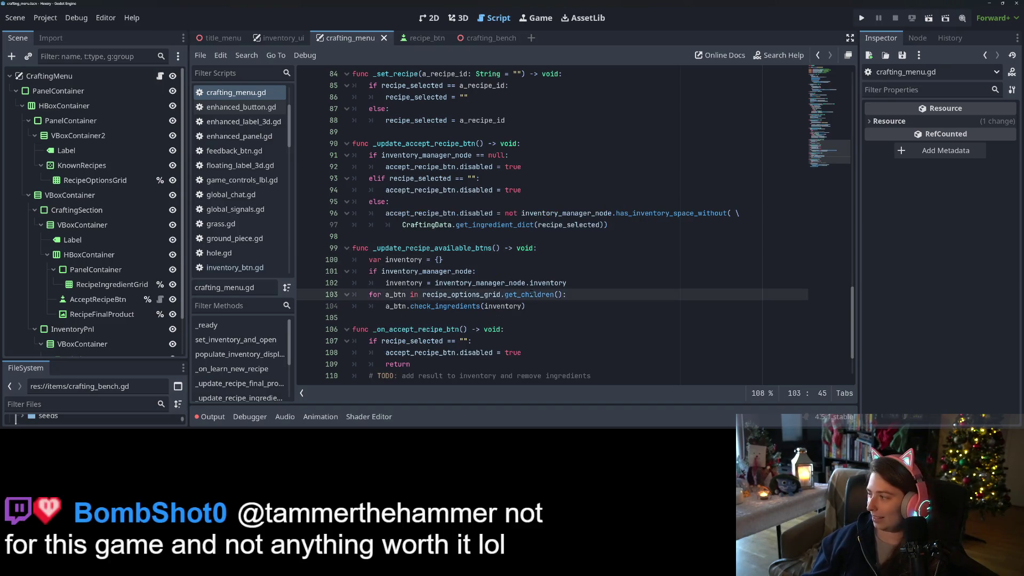
mouse_move(534, 295)
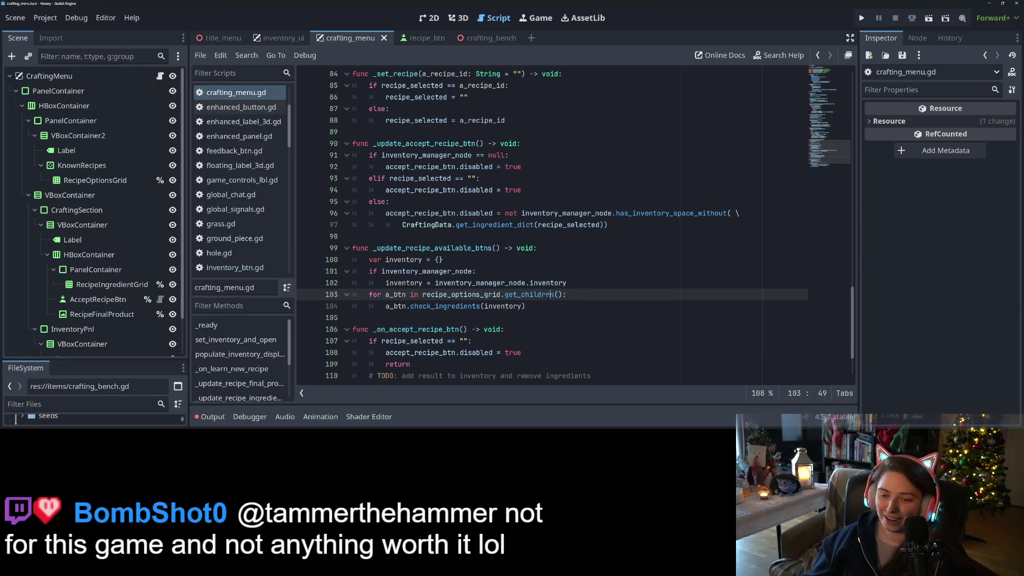
left_click(571, 305)
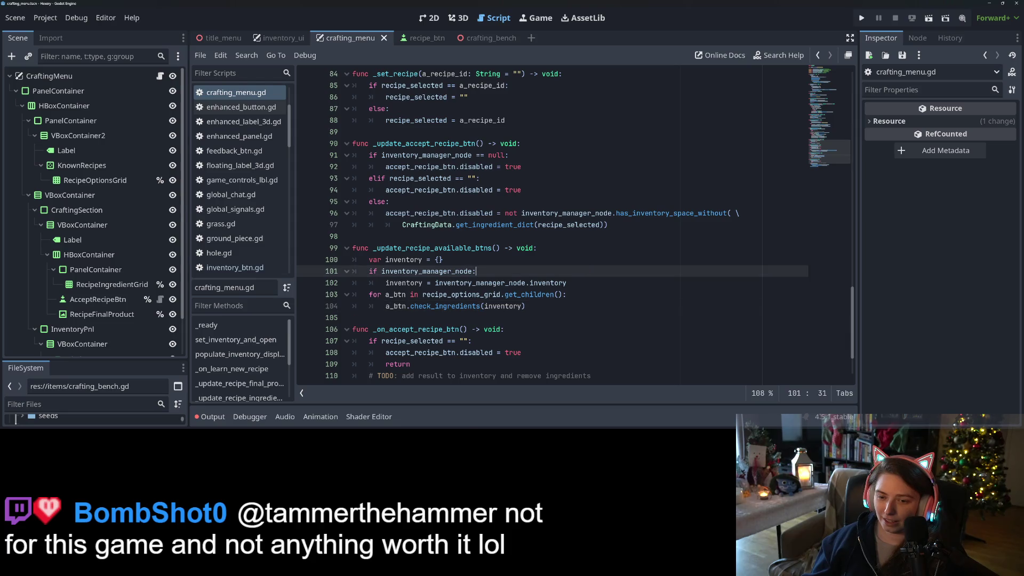
double_click(432, 248)
scroll(560, 281, "down", 2)
scroll(559, 281, "up", 2)
left_click(404, 260)
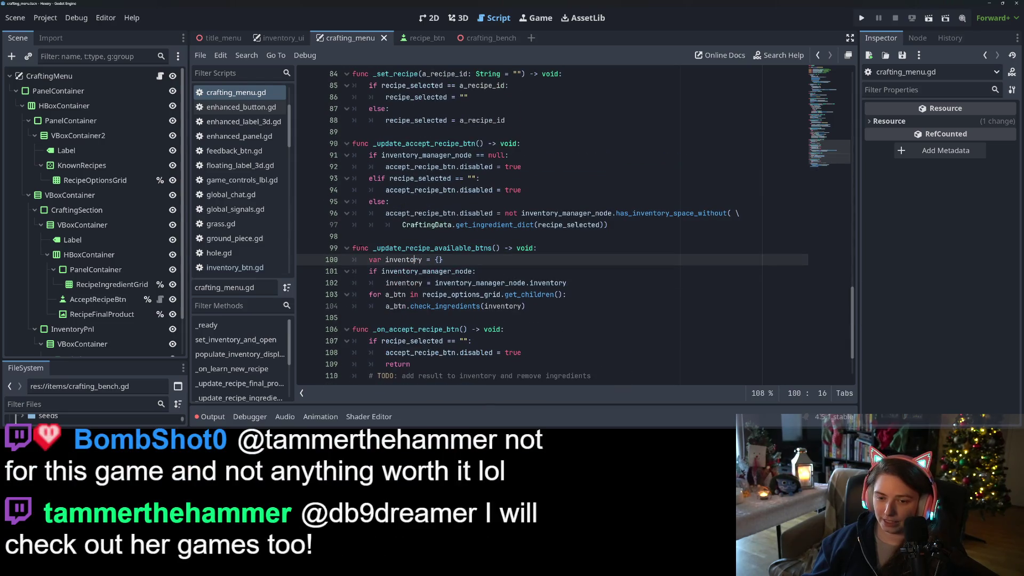
mouse_move(373, 248)
left_mouse_down()
mouse_move(516, 248)
mouse_move(500, 247)
left_mouse_up()
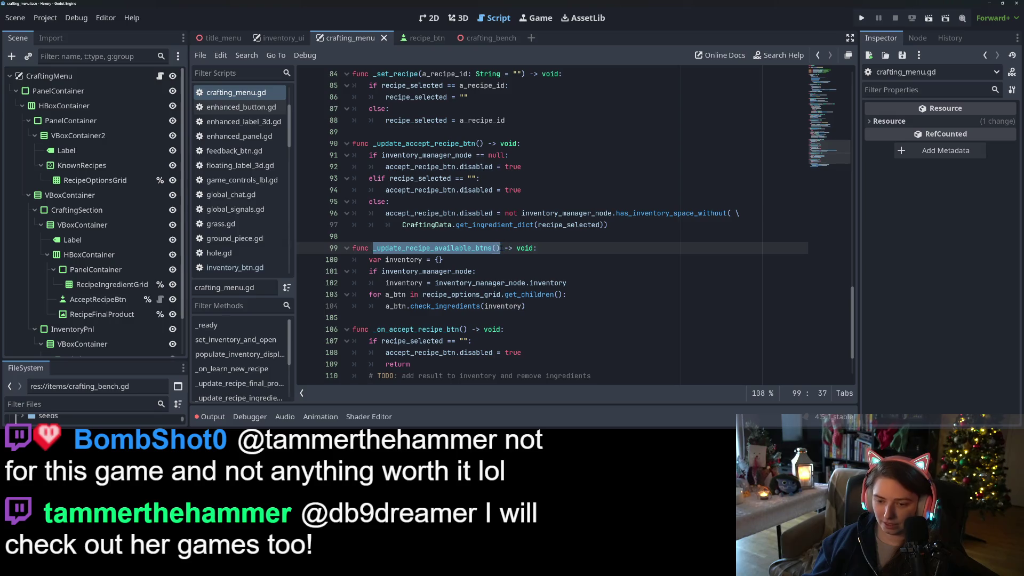
key("Down")
key("Down")
key("Down")
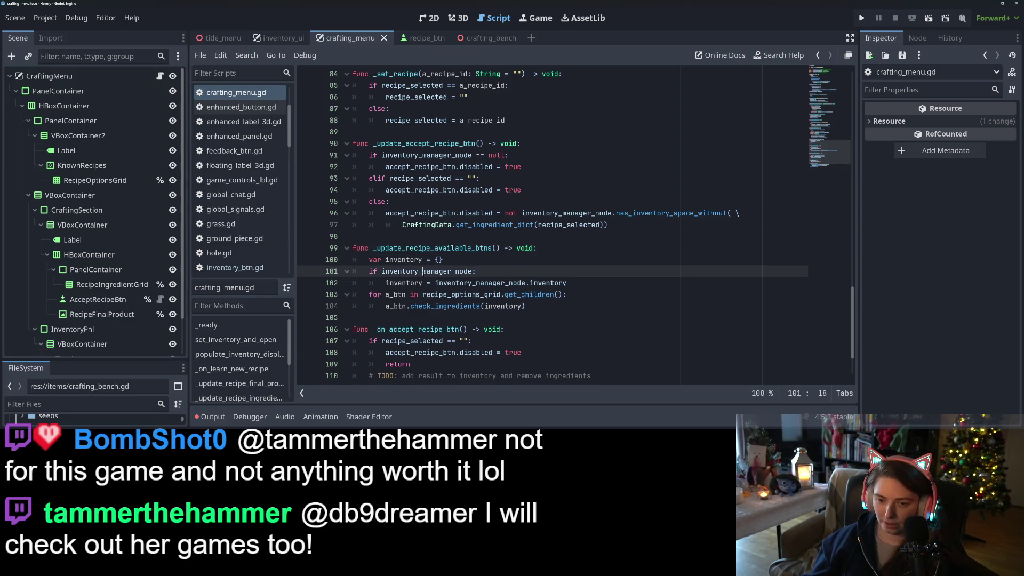
double_click(483, 283)
scroll(483, 285, "up", 2)
scroll(484, 285, "up", 19)
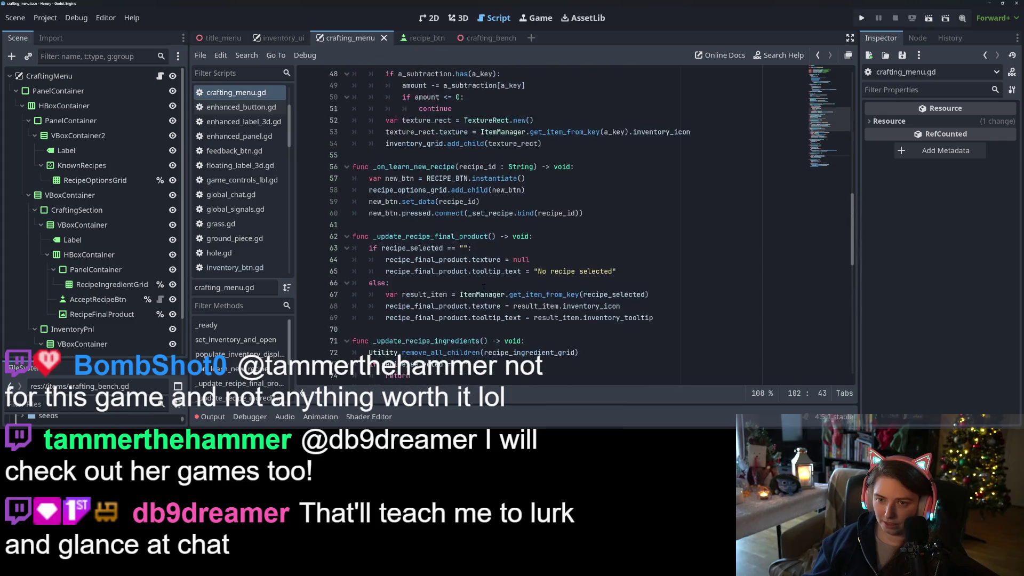
scroll(483, 286, "up", 4)
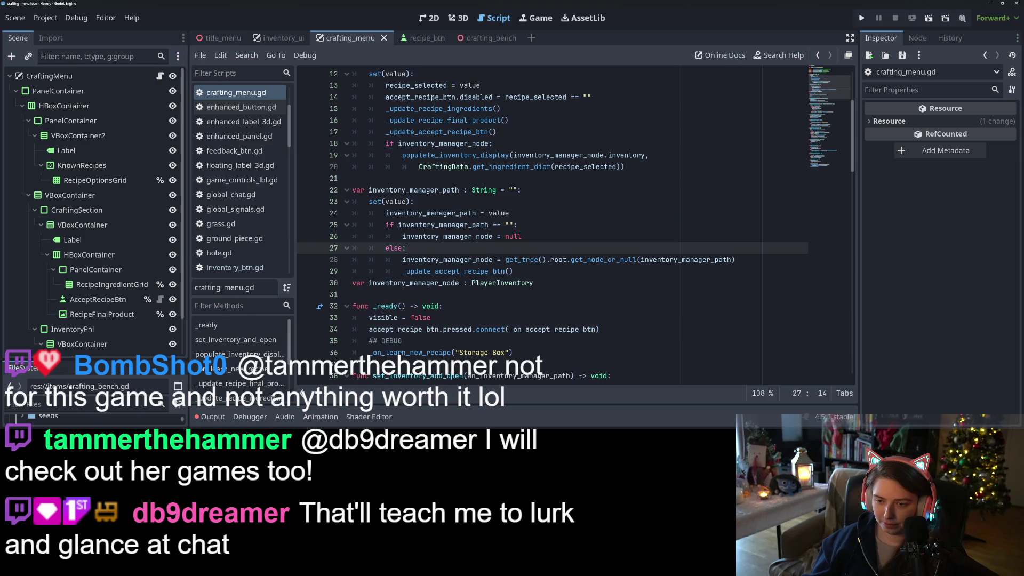
left_click(531, 271)
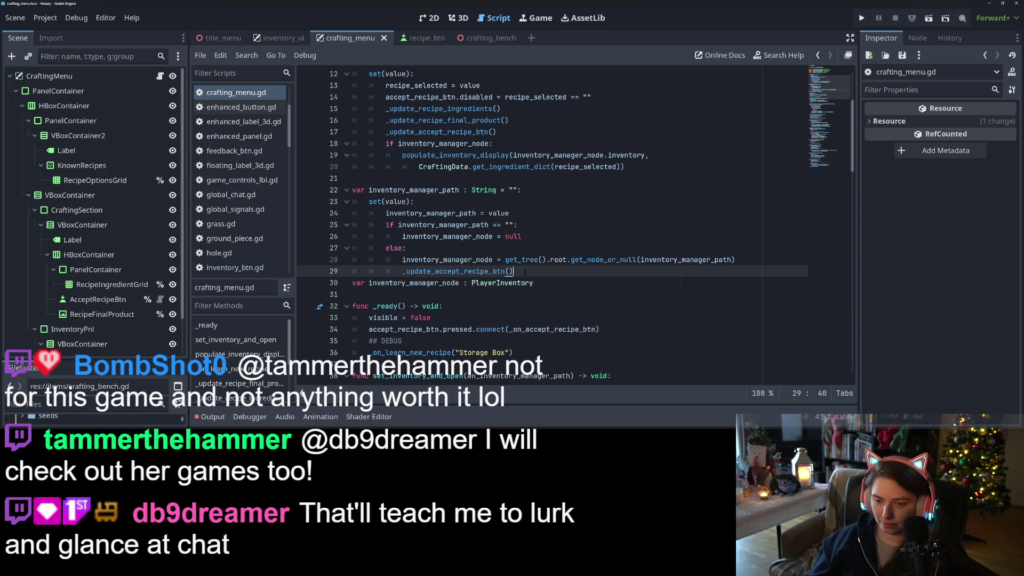
Add _update_recipe_available_btns() after the accept-button update in the inventory_manager_path setter.
key("Return")
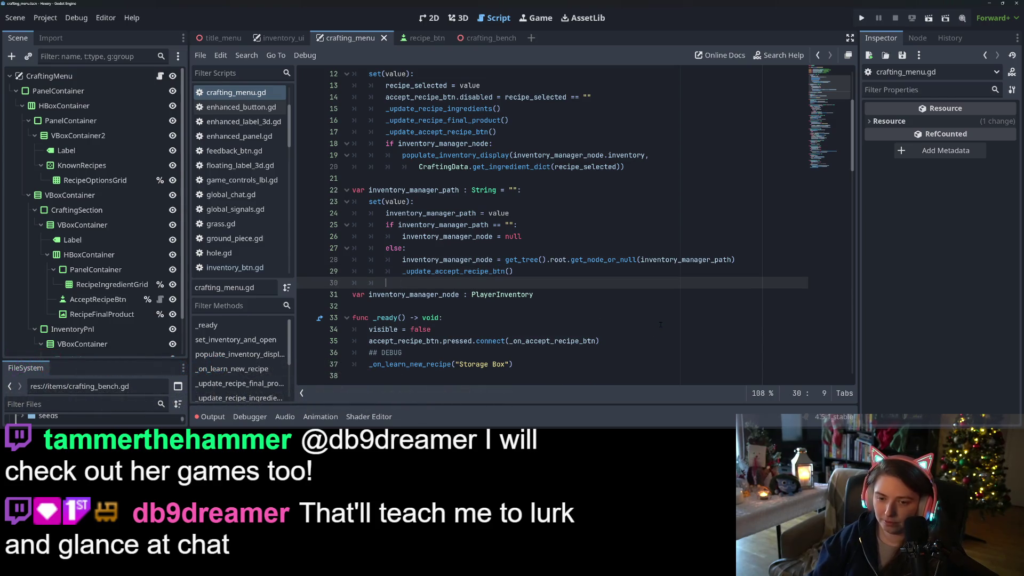
key("ctrl+v")
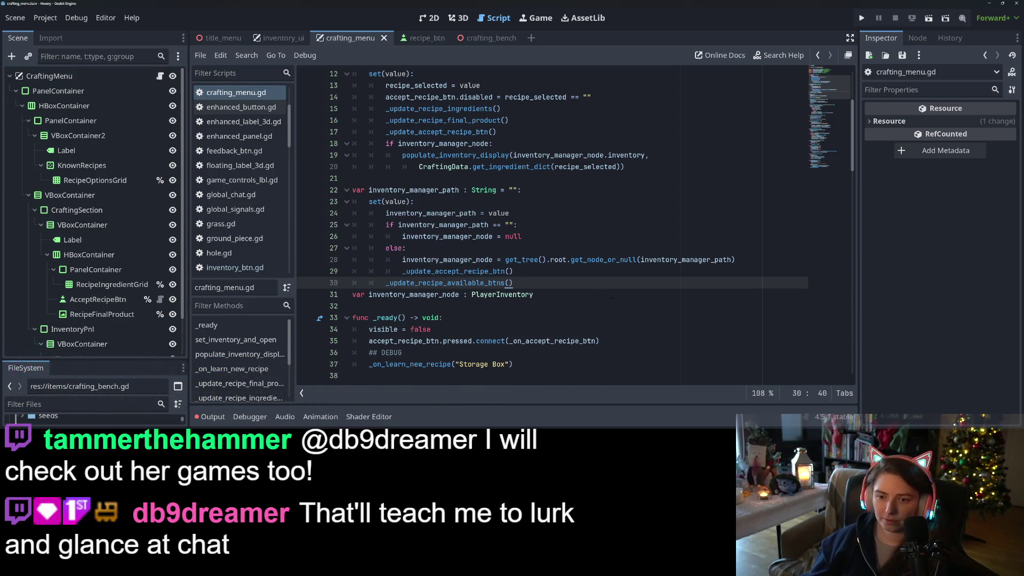
scroll(454, 253, "up", 3)
left_click(491, 271)
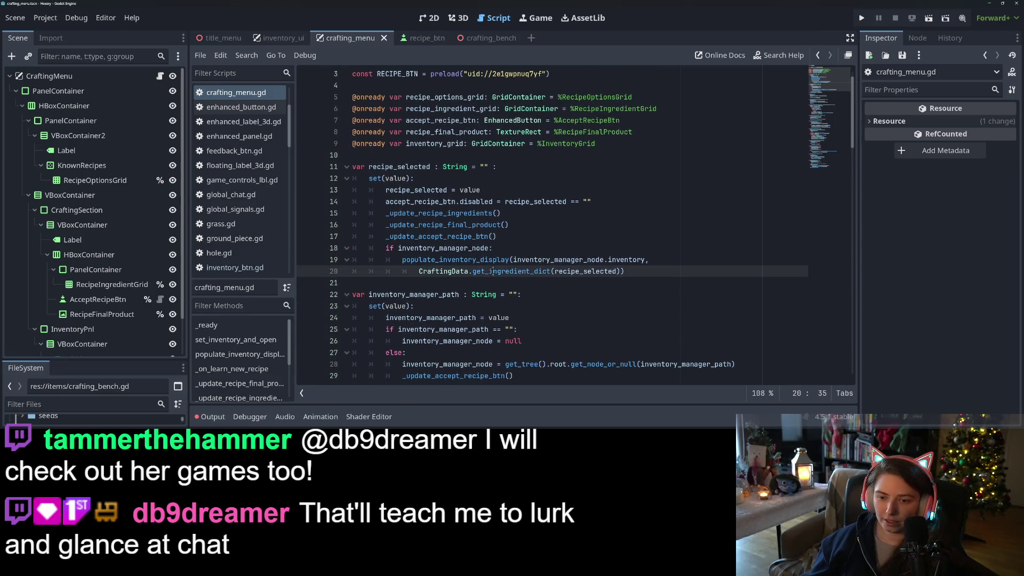
scroll(445, 271, "down", 3)
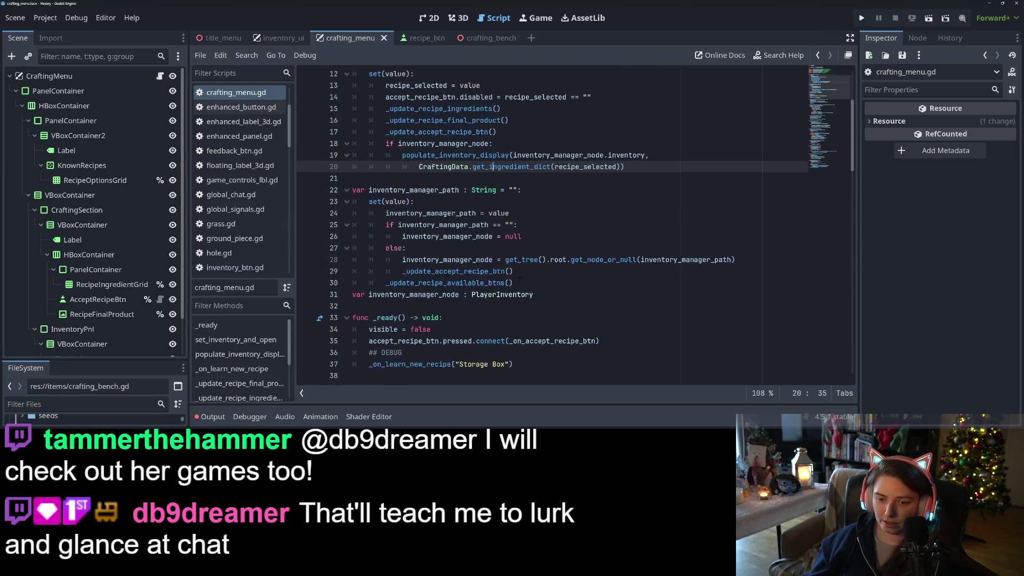
double_click(445, 283)
Review recipe_selected, inventory_manager_path, set_inventory_and_open and populate_inventory_display in the script.
scroll(445, 283, "down", 3)
scroll(499, 279, "down", 3)
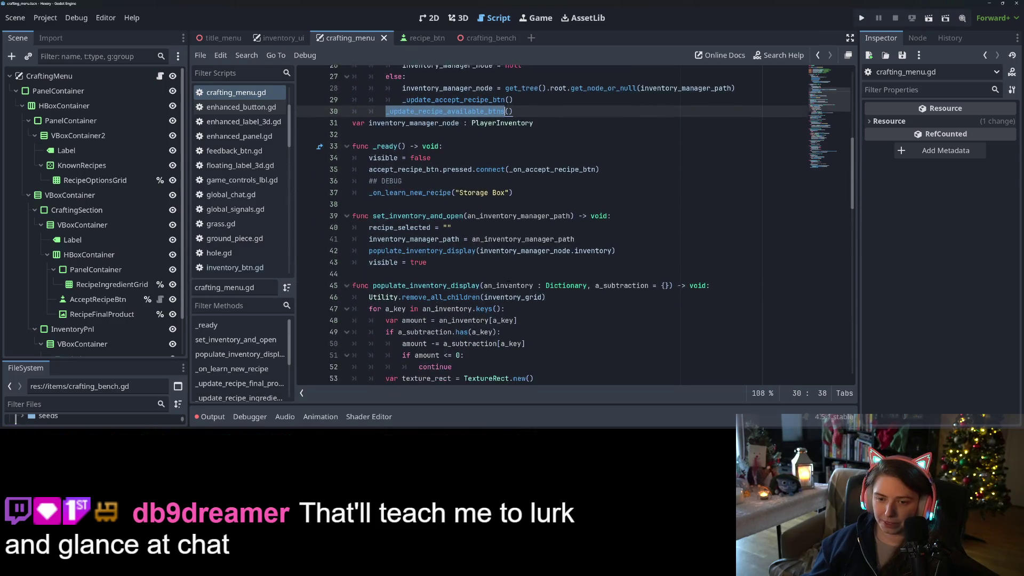
double_click(427, 213)
double_click(400, 190)
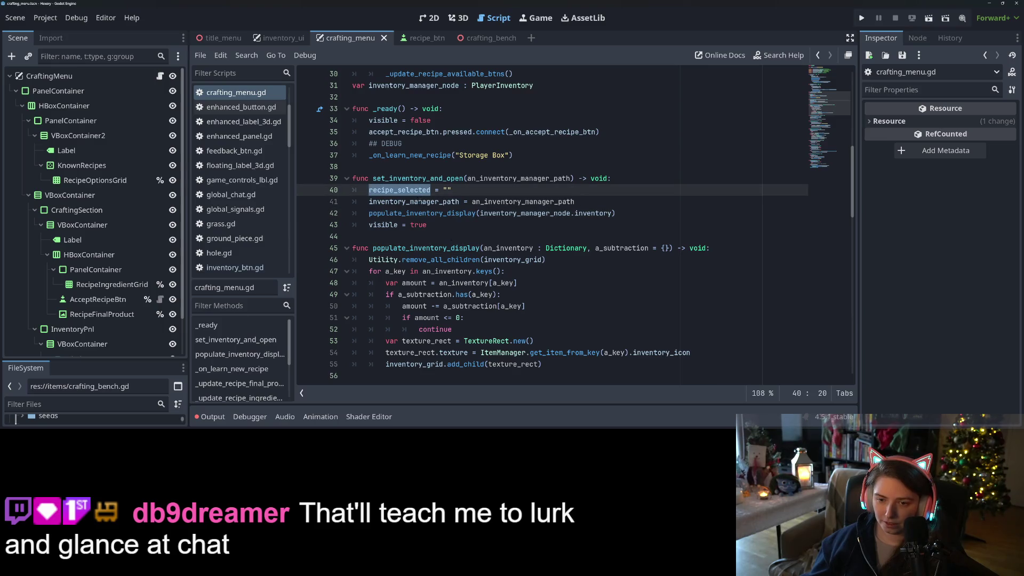
double_click(420, 202)
scroll(451, 233, "up", 3)
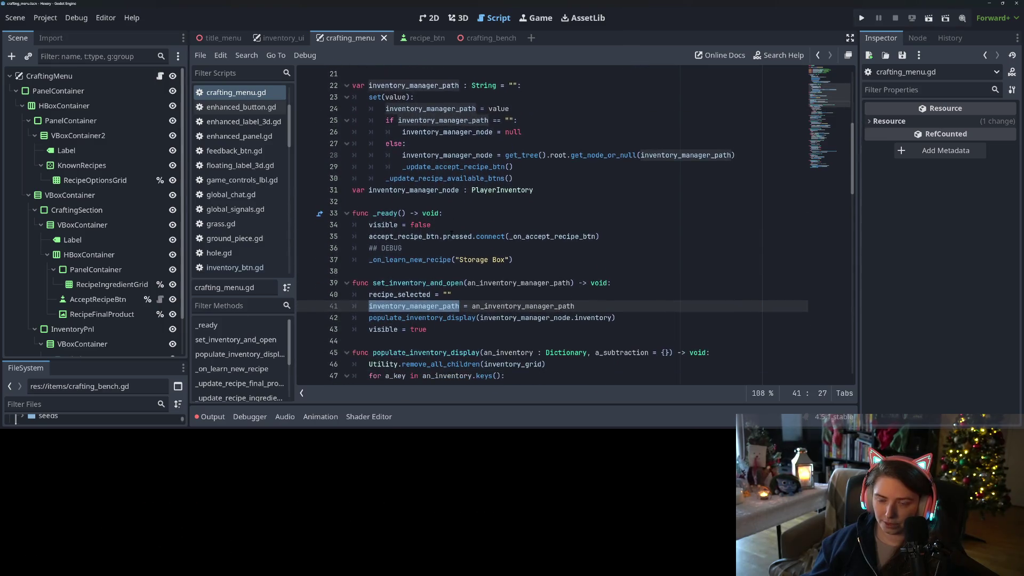
scroll(451, 233, "down", 4)
double_click(464, 143)
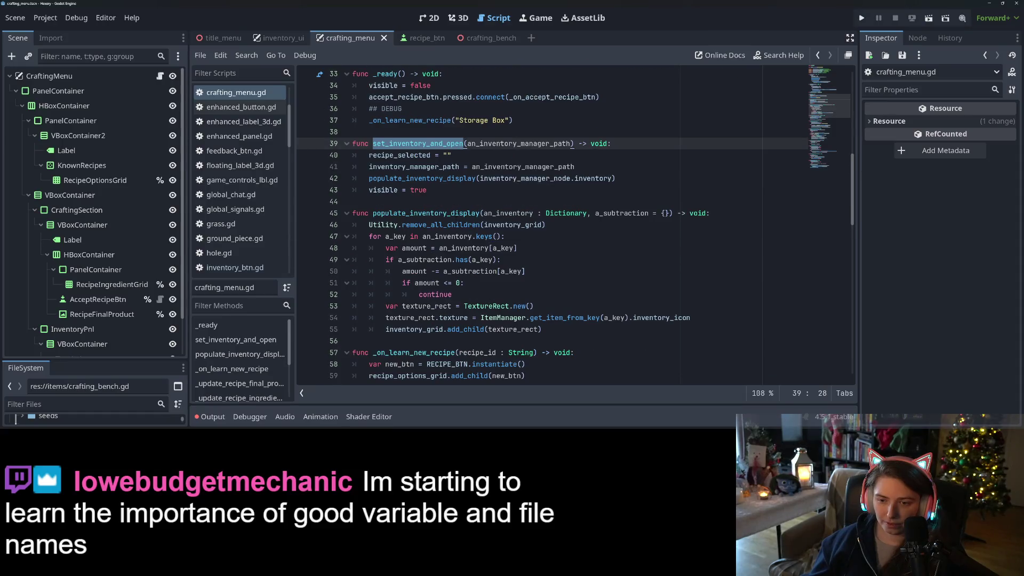
double_click(456, 214)
scroll(473, 227, "down", 1)
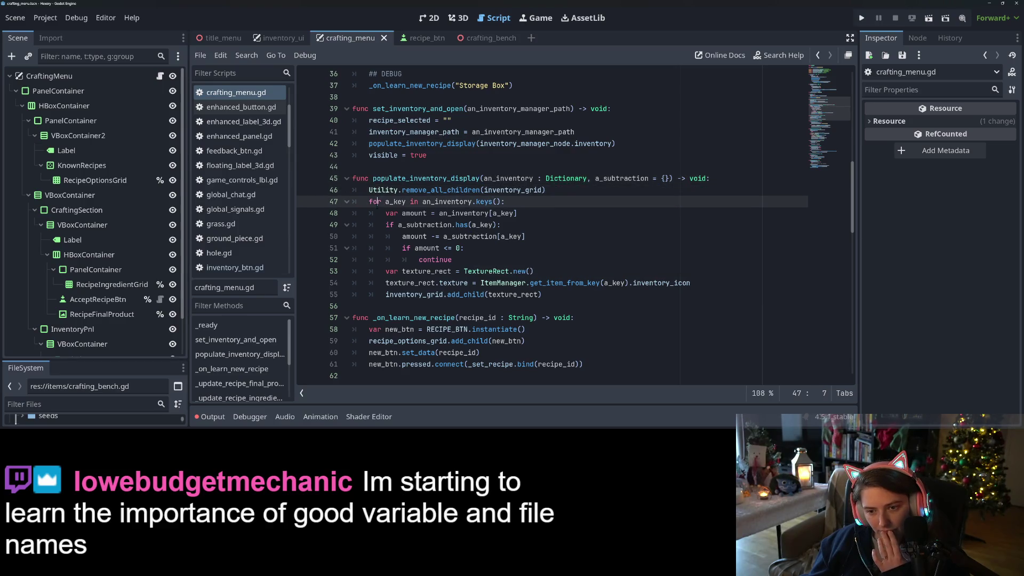
double_click(414, 190)
double_click(419, 179)
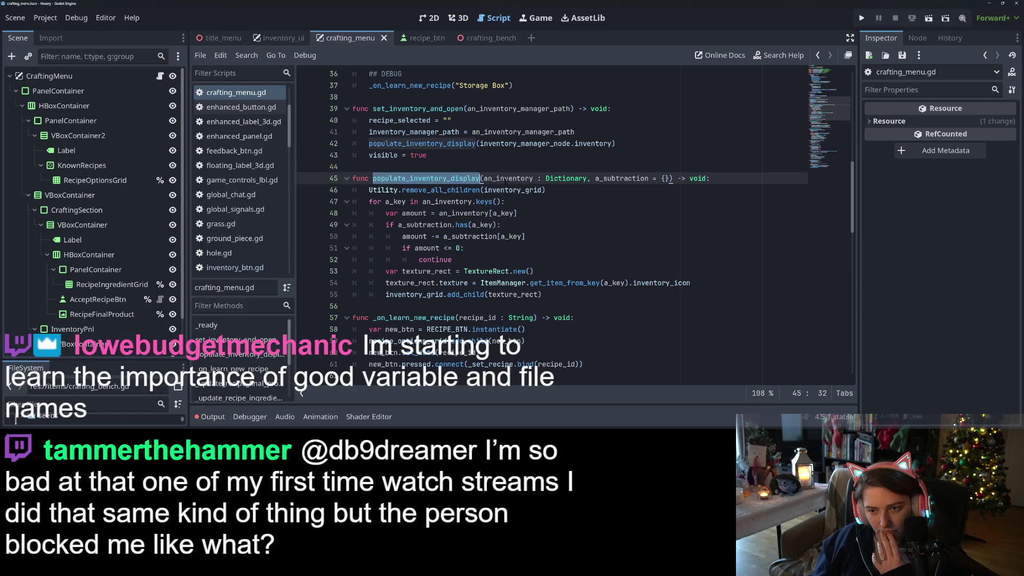
Wrap the populate_inventory_display call in set_inventory_and_open under 'if inventory_manager_node:'.
scroll(485, 187, "up", 1)
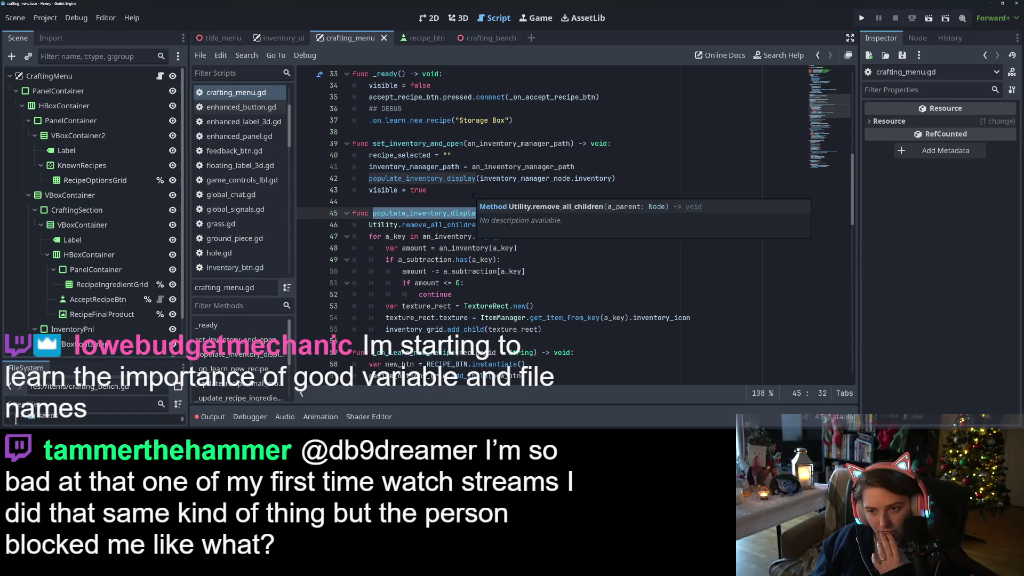
double_click(521, 178)
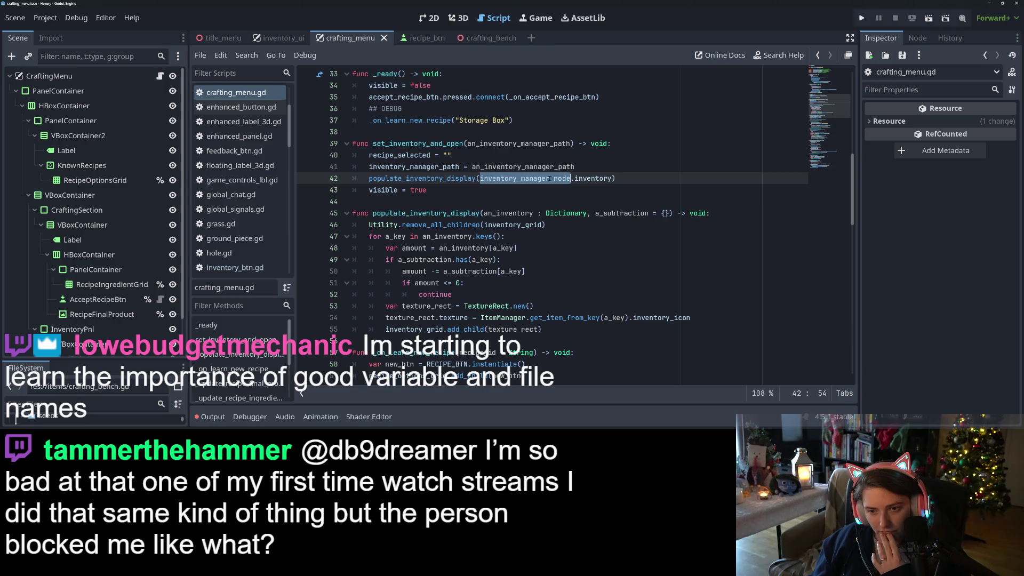
left_click(589, 168)
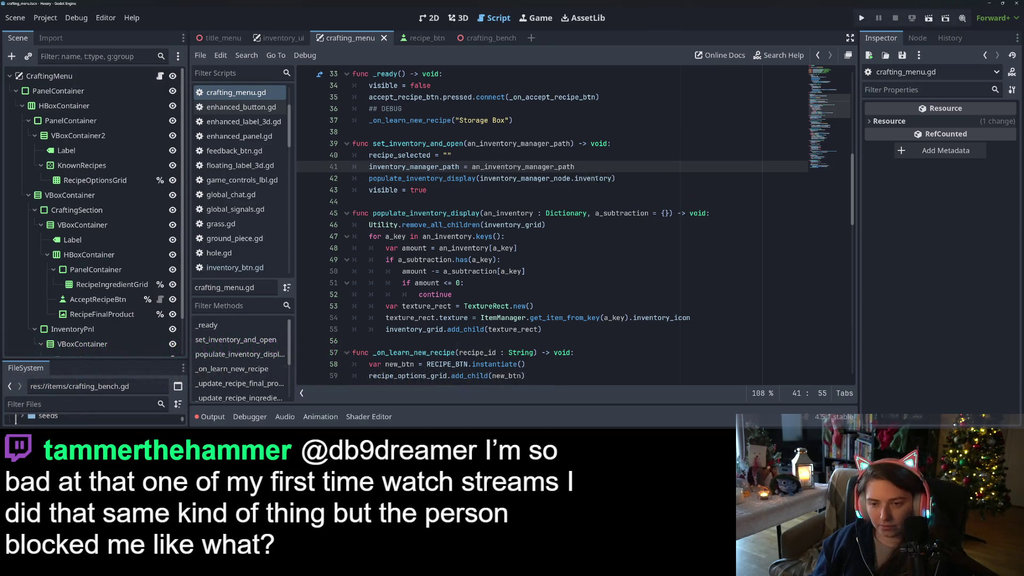
key("Return")
type("if i")
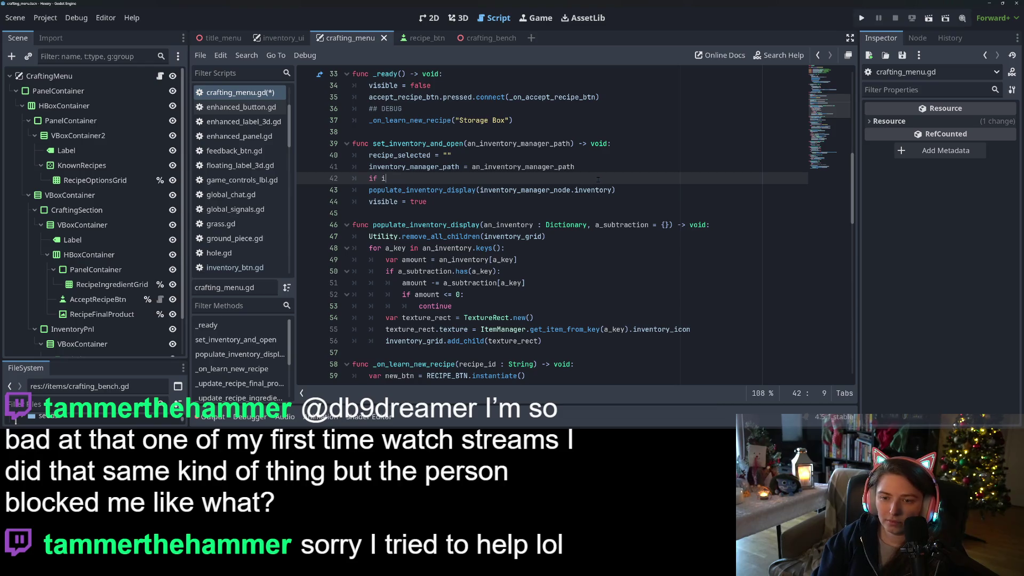
type("nv")
key("Down")
key("Return")
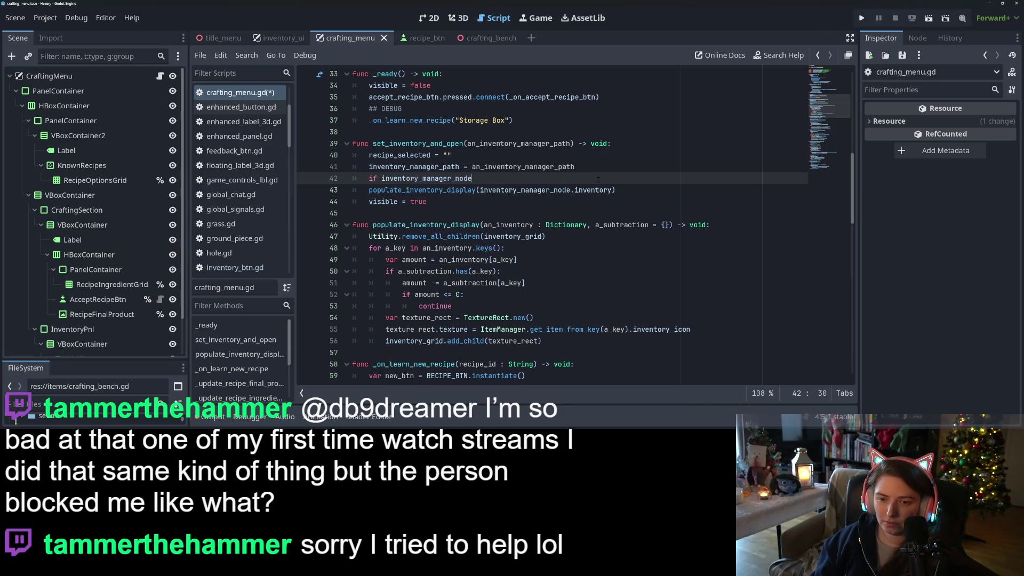
type(":")
key("Down")
key("Home")
key("Tab")
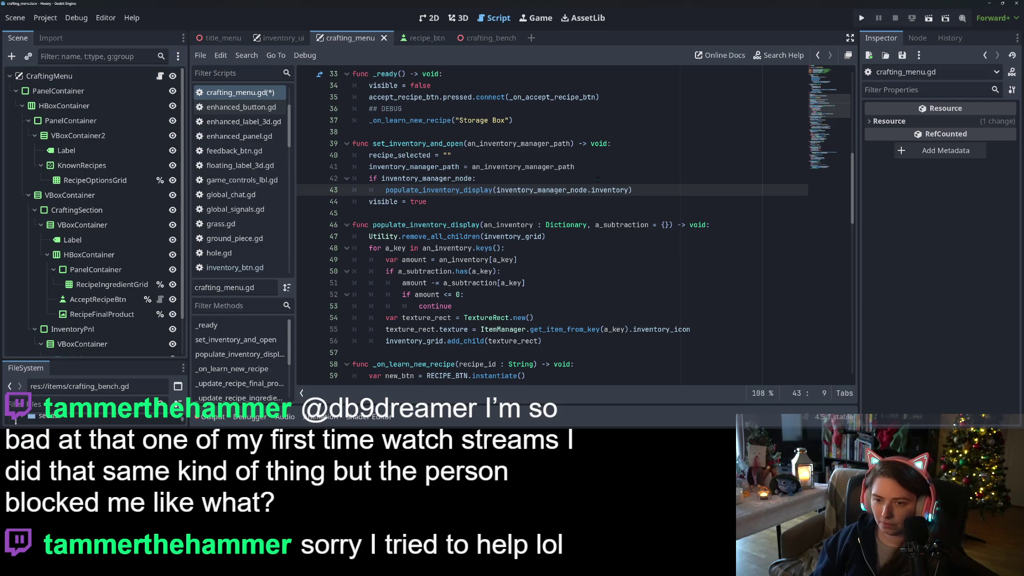
Add an else branch calling populate_inventory_display({}).
key("Return")
key("BackSpace")
type("else:")
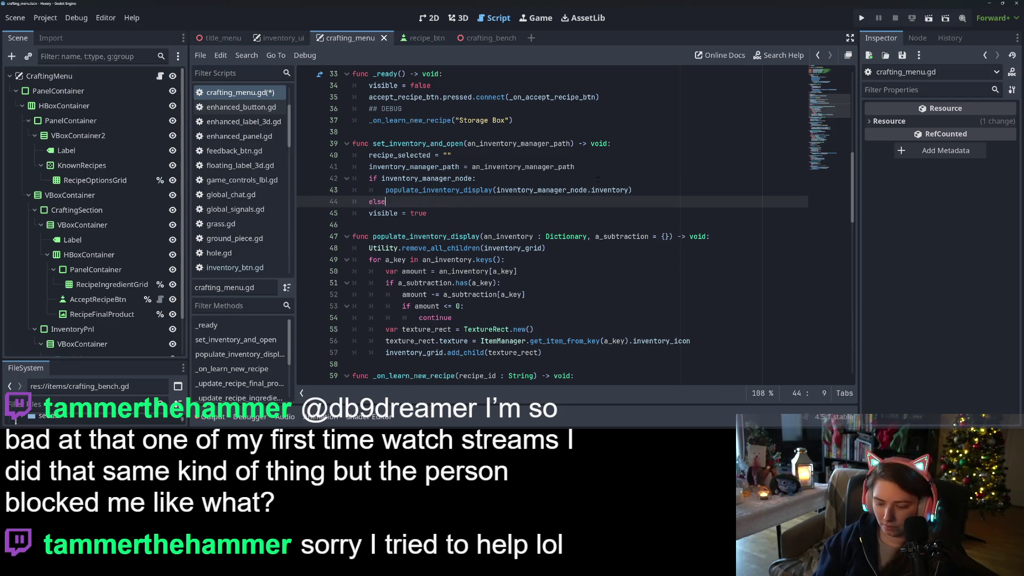
key("Return")
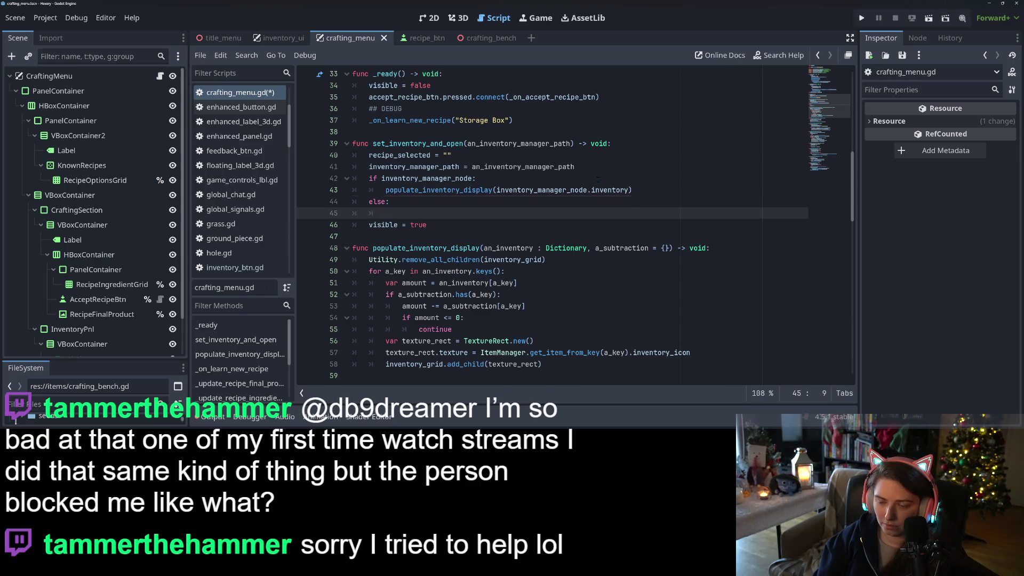
type("pop")
key("Return")
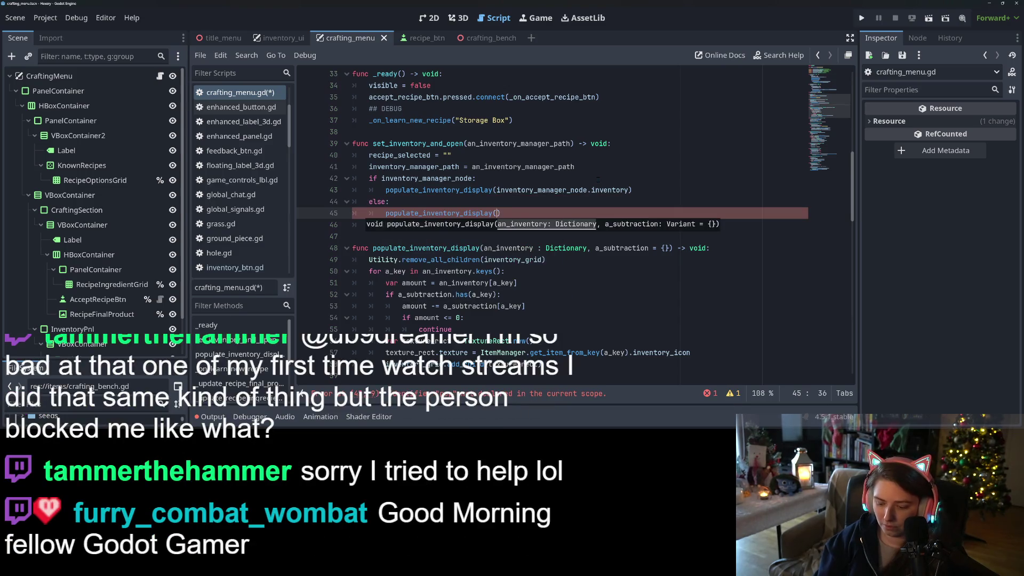
type("{}")
double_click(472, 214)
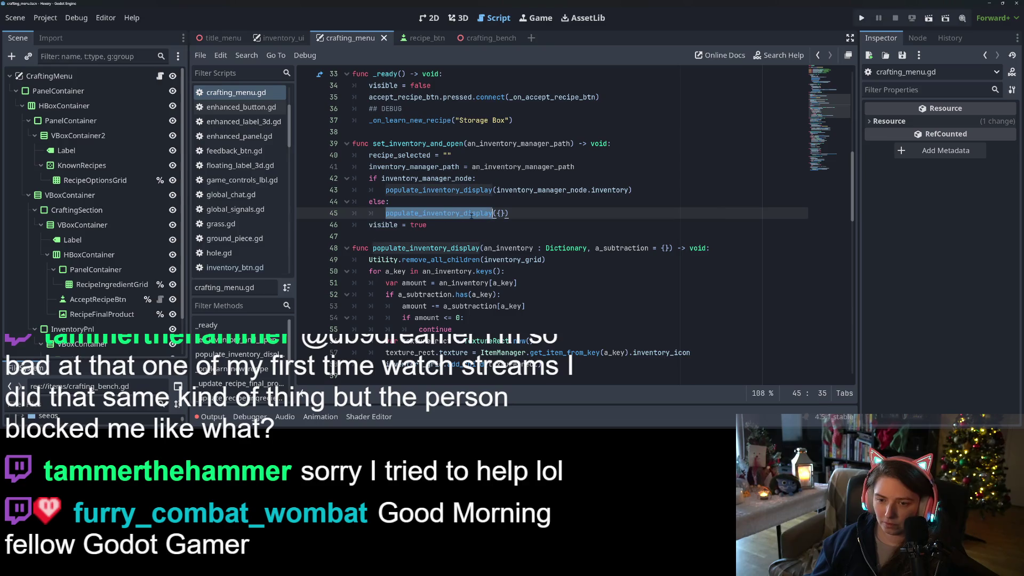
scroll(493, 233, "down", 20)
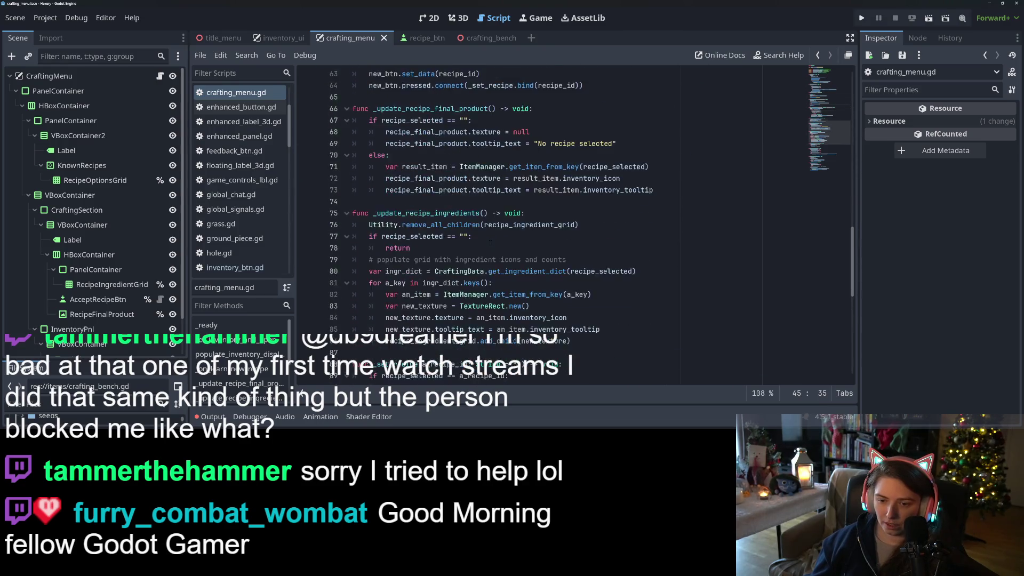
Start an inventory_manager_node.add_to_inventory() call inside the if block of _on_accept_recipe_btn.
scroll(495, 243, "down", 1)
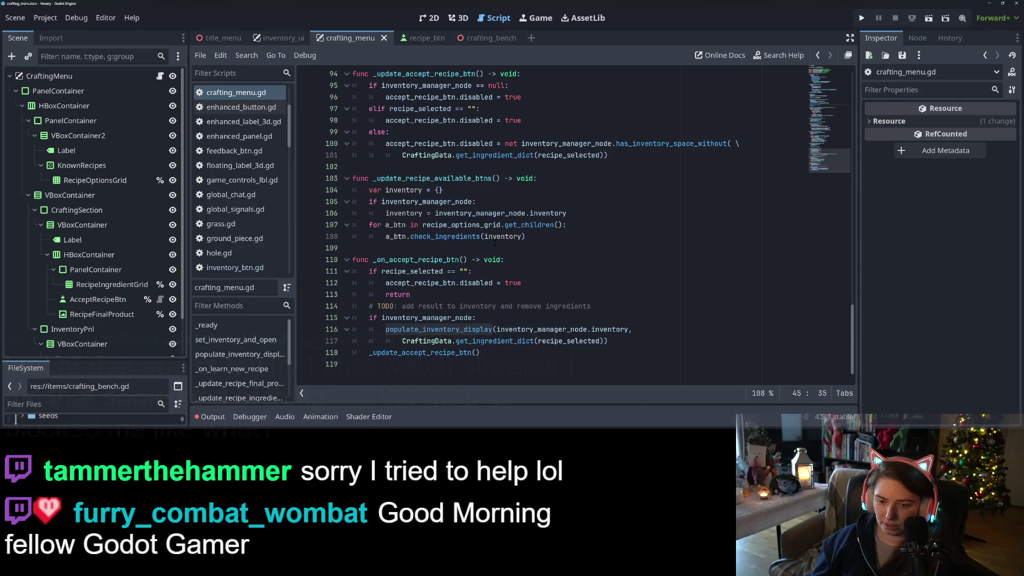
mouse_move(615, 329)
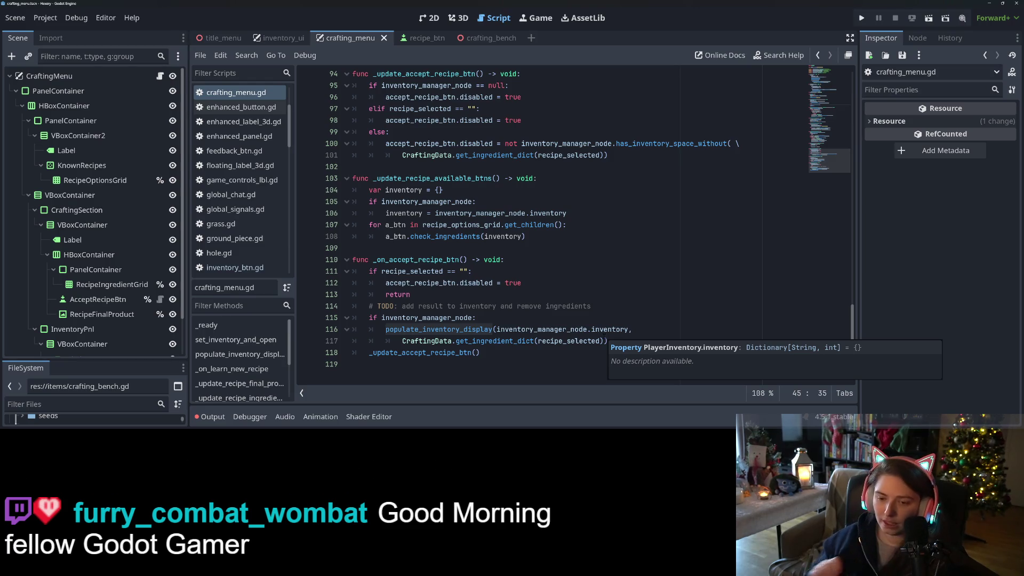
left_click(558, 305)
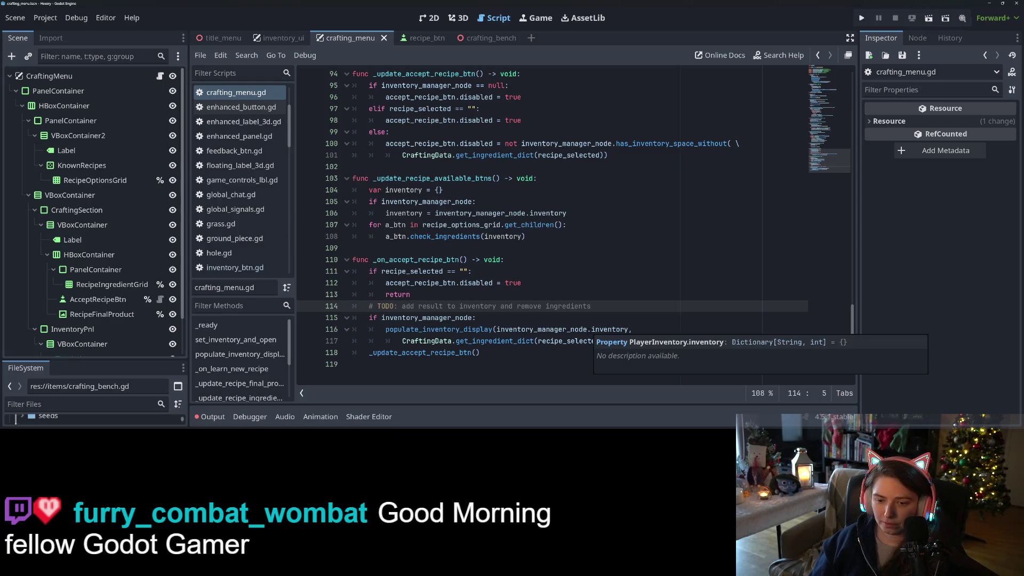
key("Down")
key("Down")
key("Return")
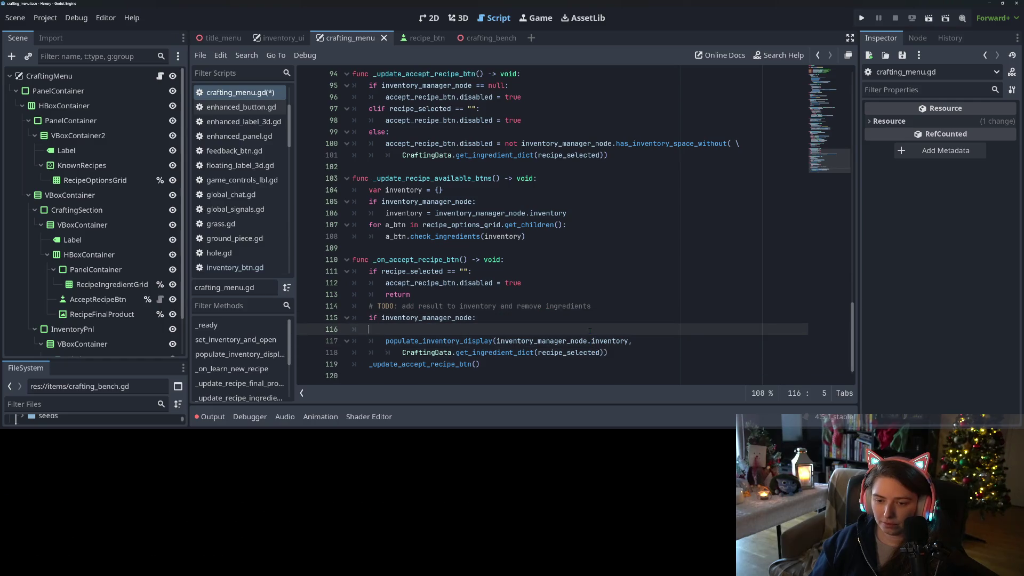
key("Tab")
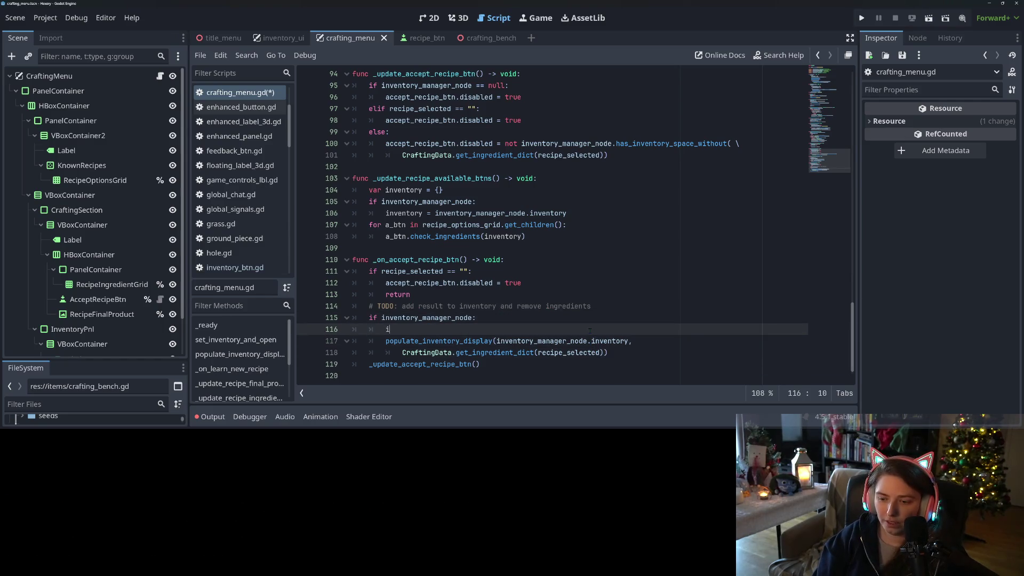
type("n")
key("Down")
key("Return")
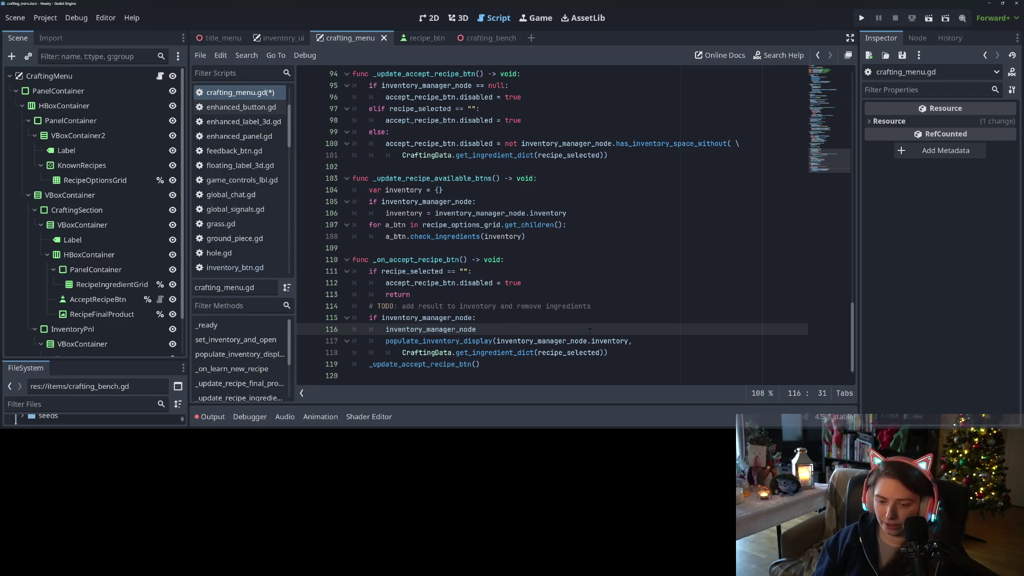
type(".add")
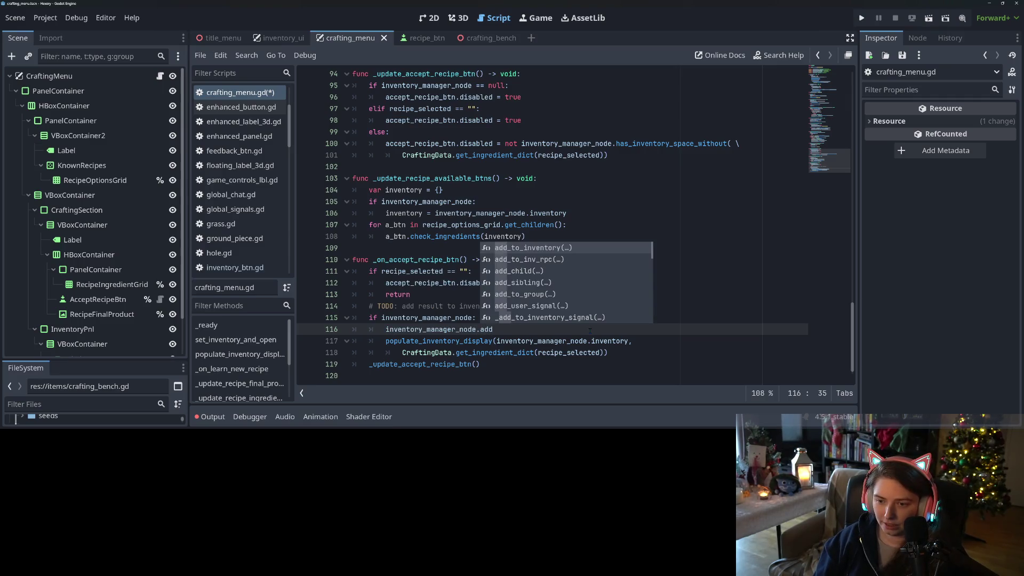
key("Return")
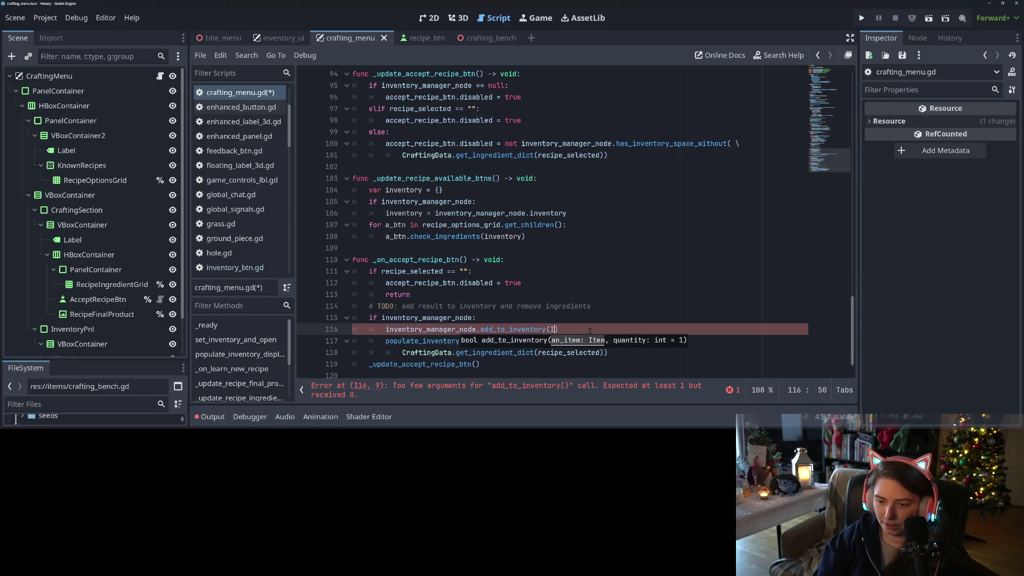
Pass ItemManager.get_item_from_key(recipe_selected) as the add_to_inventory argument.
type("temManager.")
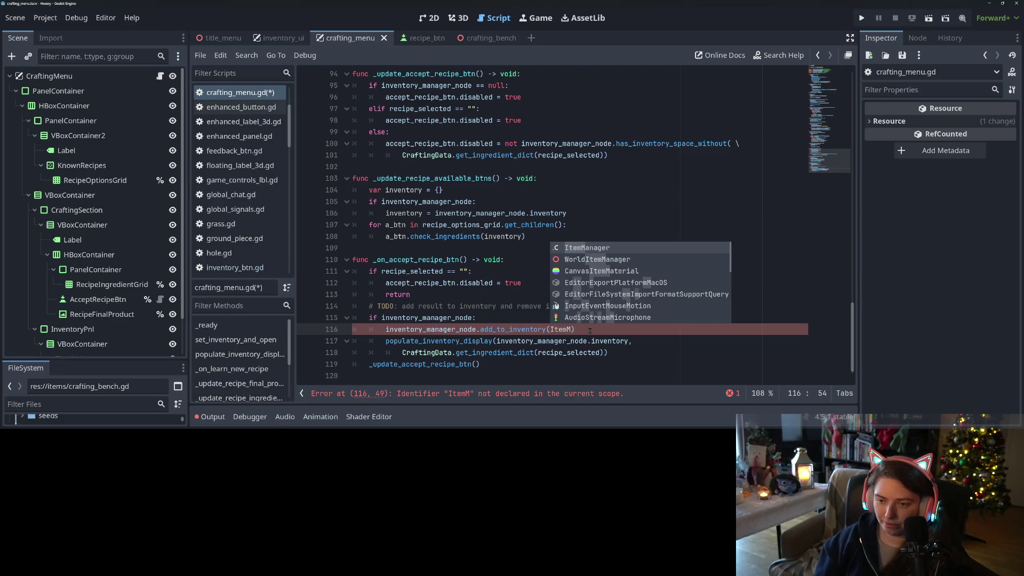
key("Return")
type(".")
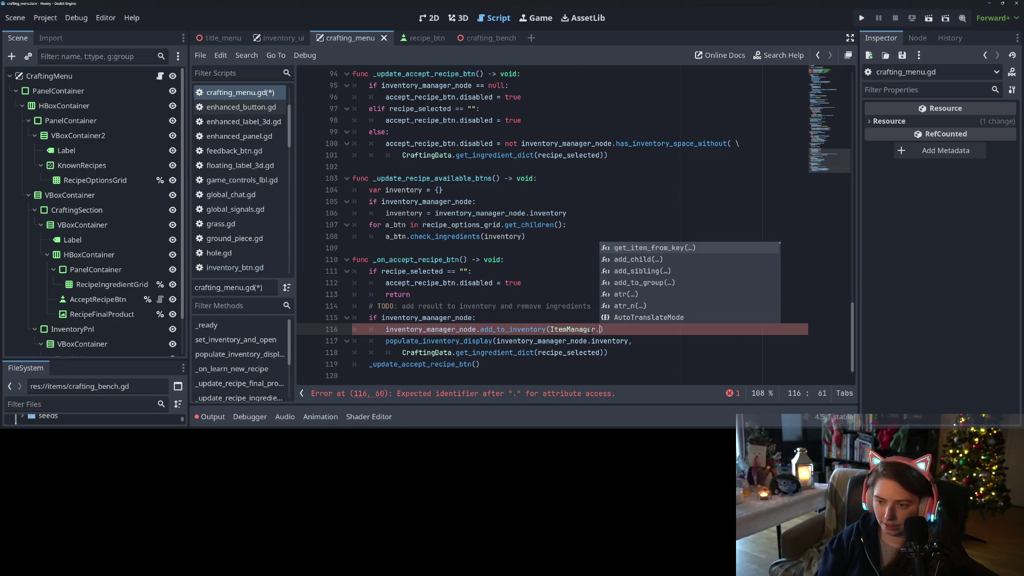
key("Return")
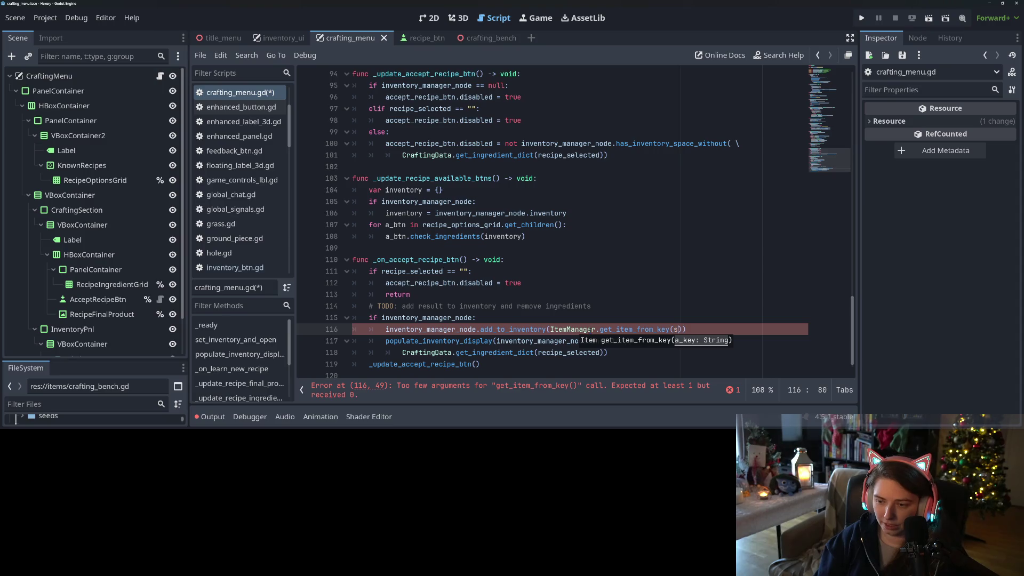
type("ele")
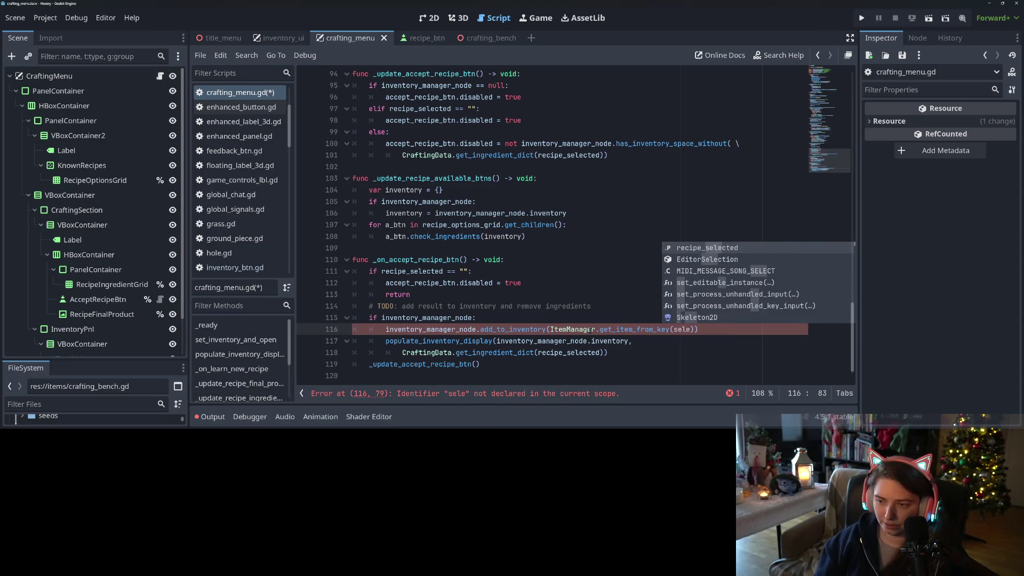
key("Return")
key("End")
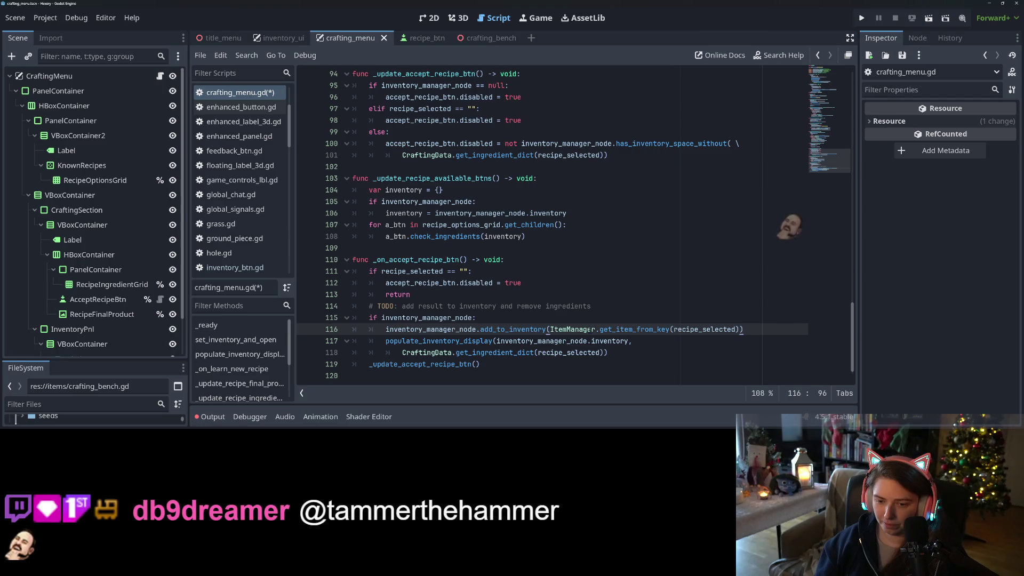
Insert an inventory_manager_node.remove_from_inventory() line above the add call and begin an ingredient loop.
key("Return")
type("inve")
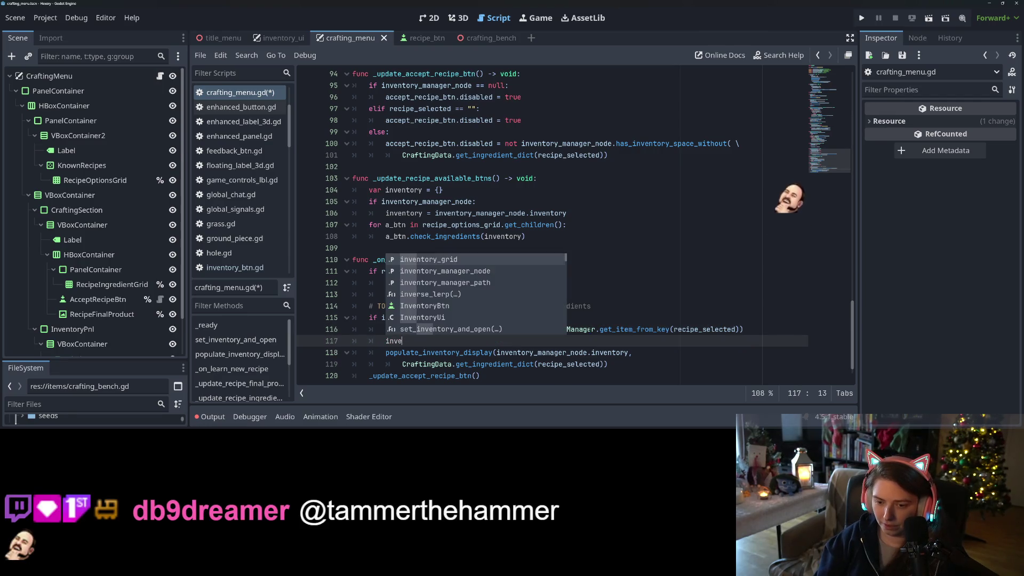
key("BackSpace")
key("BackSpace")
key("BackSpace")
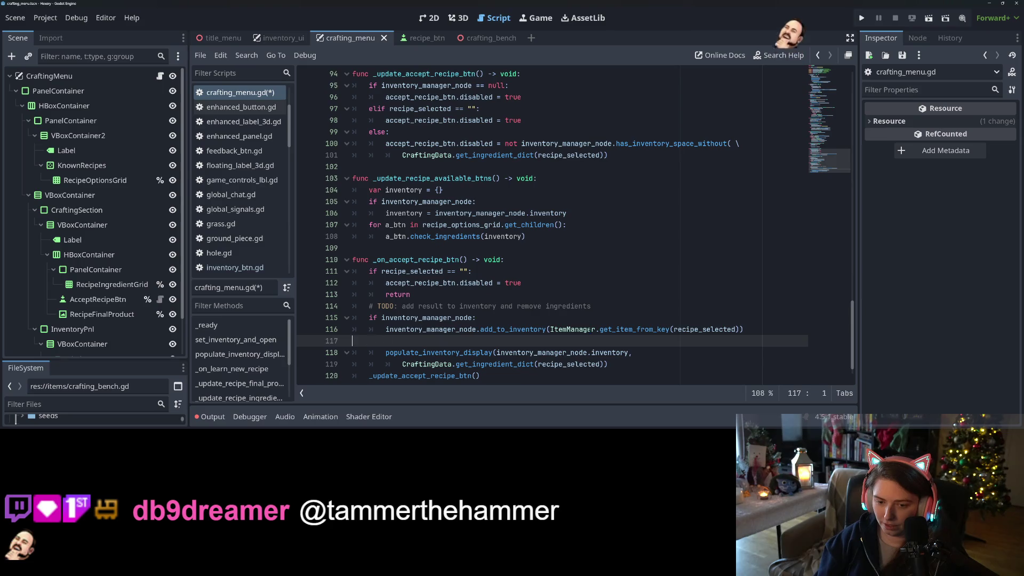
key("BackSpace")
key("Up")
key("Return")
type("inv")
key("Down")
key("Return")
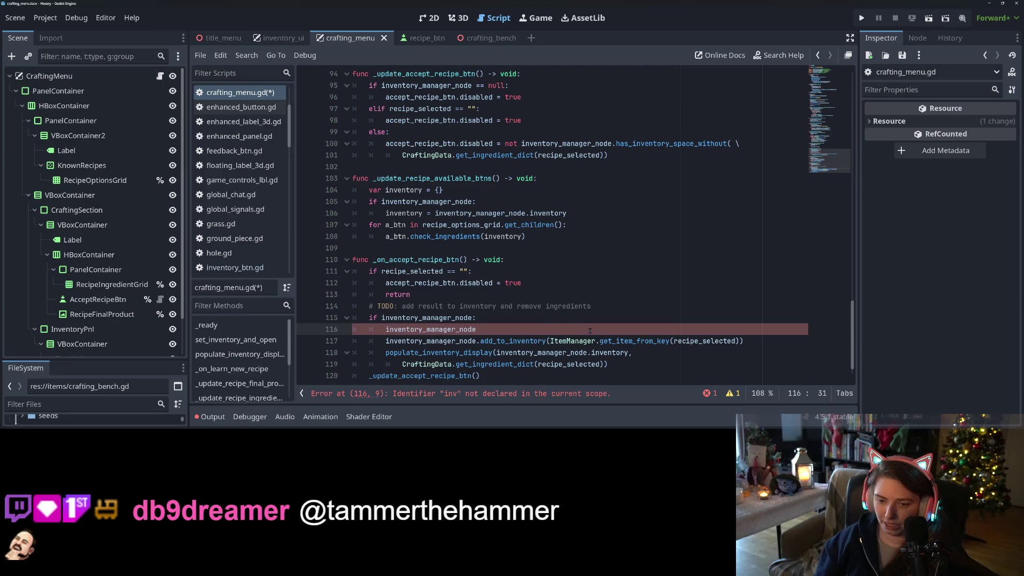
type(".rem")
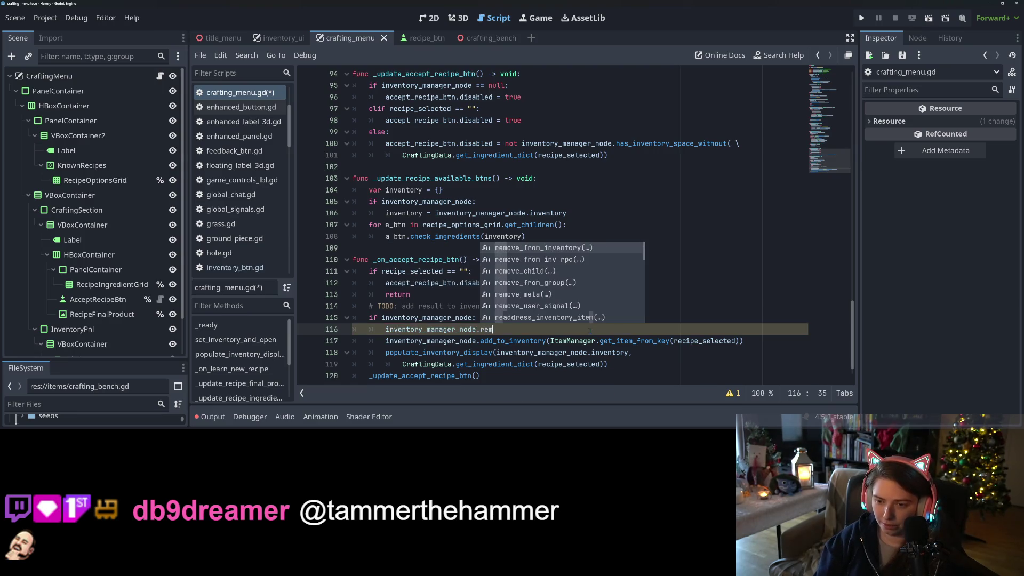
key("Return")
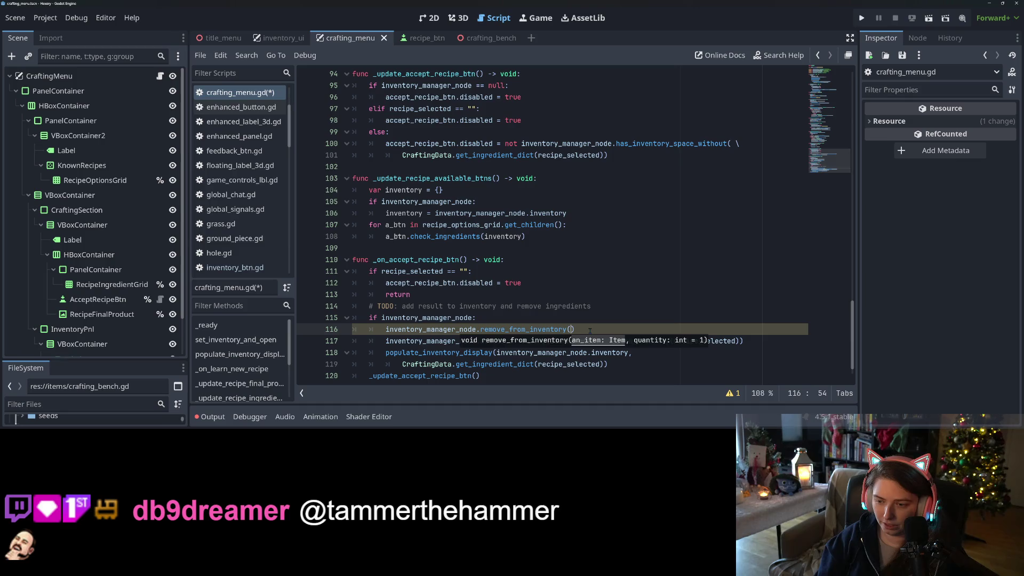
key("ctrl+shift+Return")
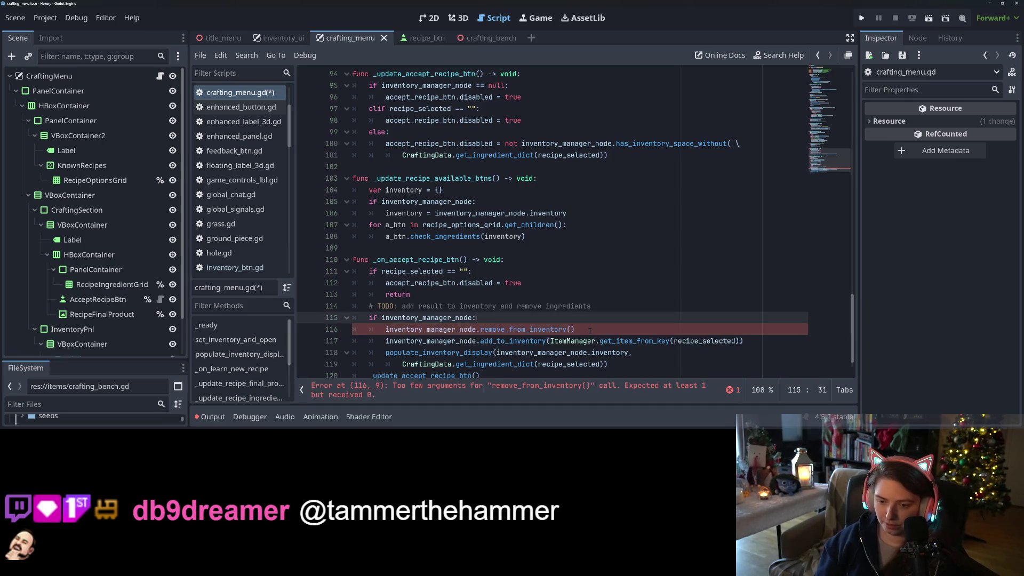
type("for a_key in ")
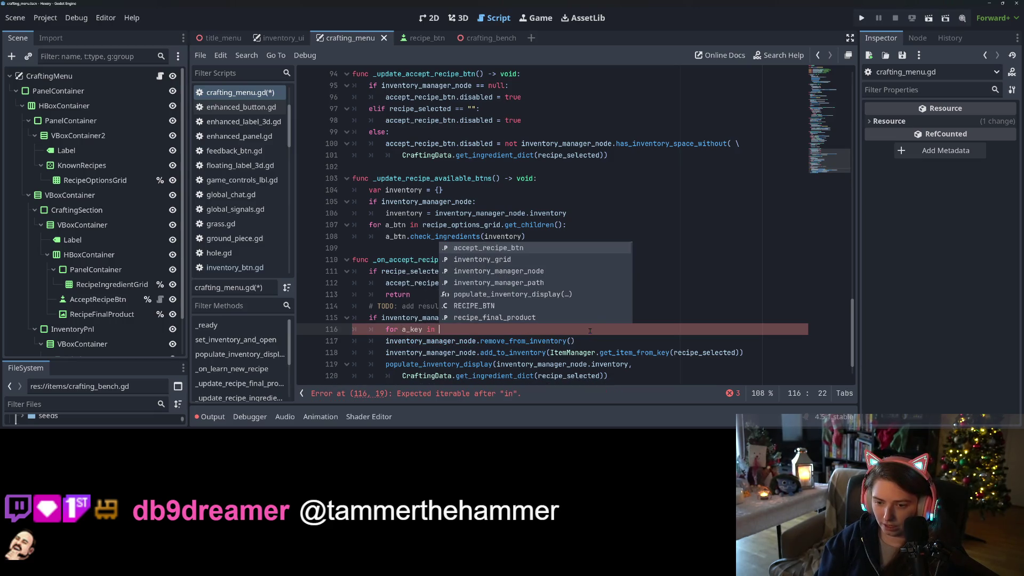
type("recp")
Loop over CraftingData.get_ingredient_dict(recipe_selected).keys() and indent the remove call inside the loop.
key("BackSpace")
key("BackSpace")
key("BackSpace")
type("crea")
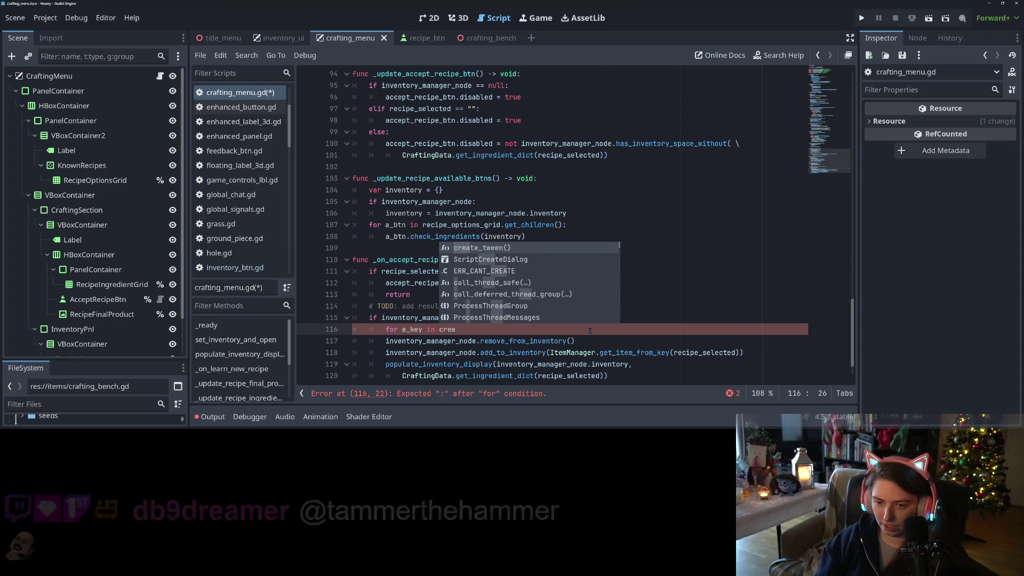
key("BackSpace")
key("BackSpace")
type("af")
key("Return")
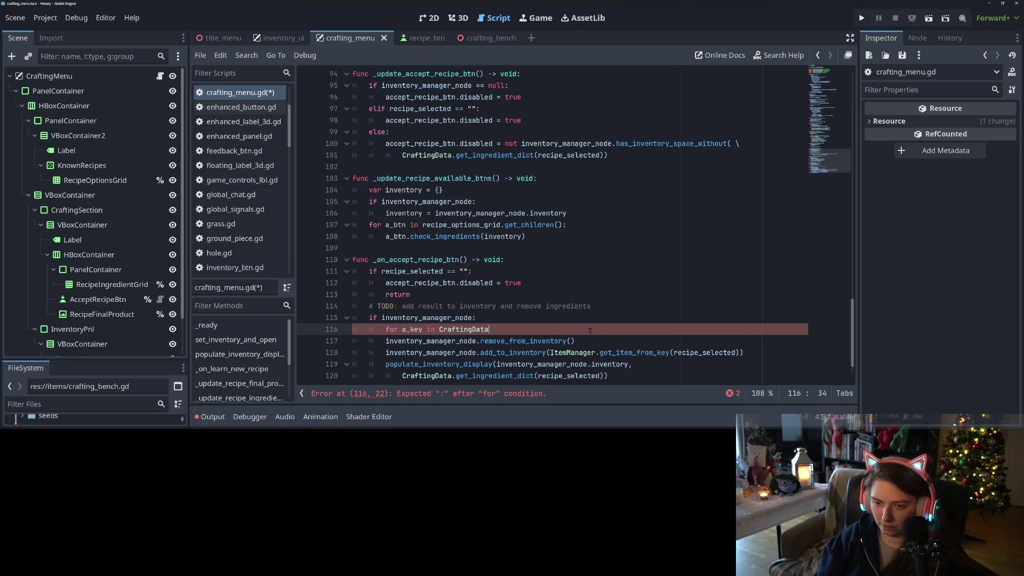
key("Down")
key("Down")
key("Return")
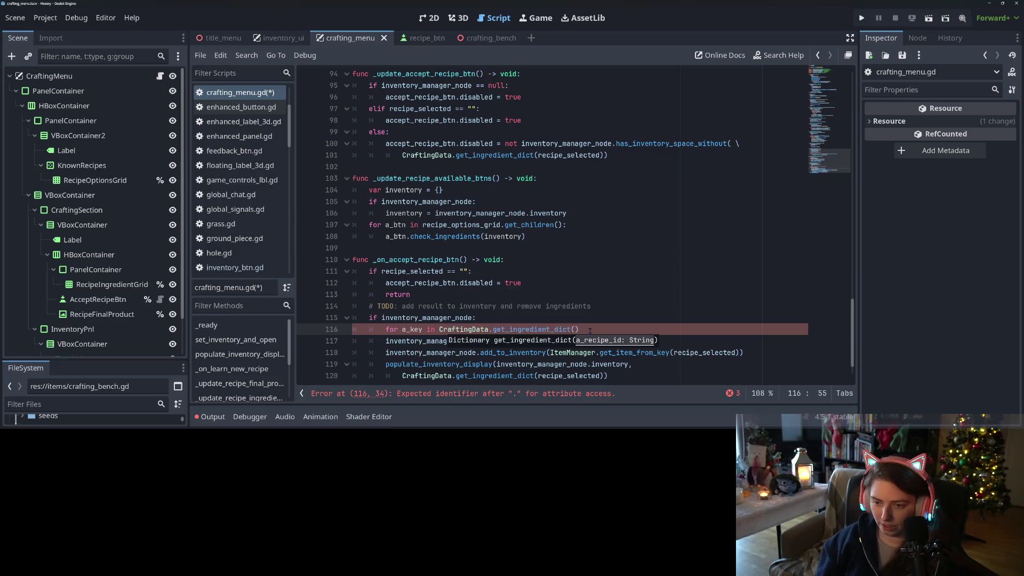
type("sele")
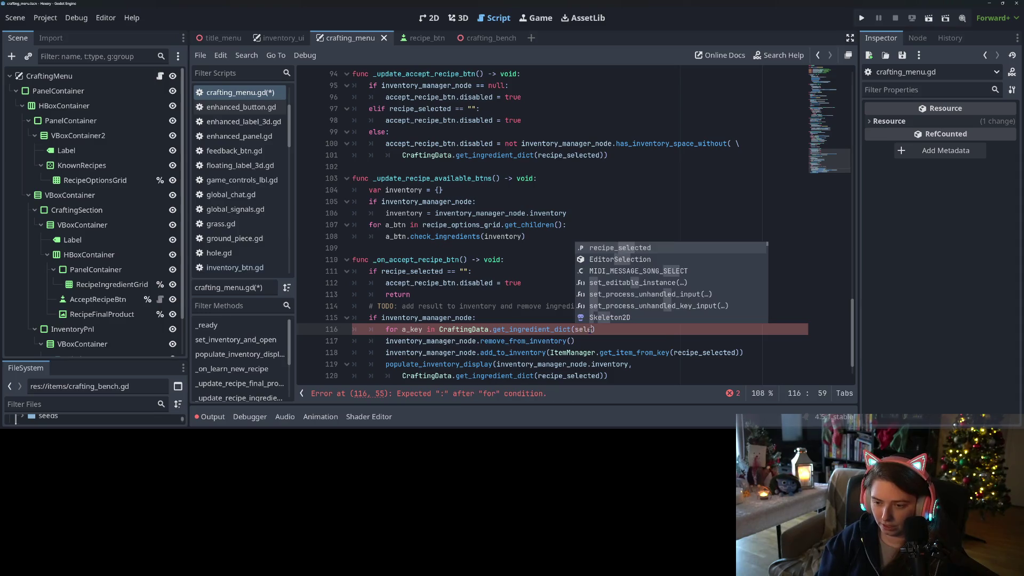
key("Return")
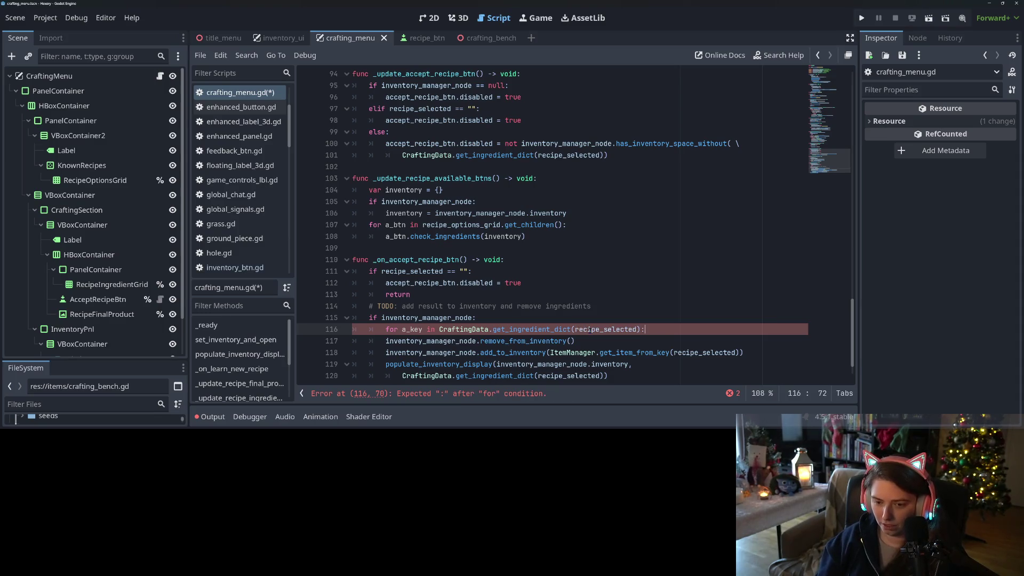
type(".keys(")
key("Return")
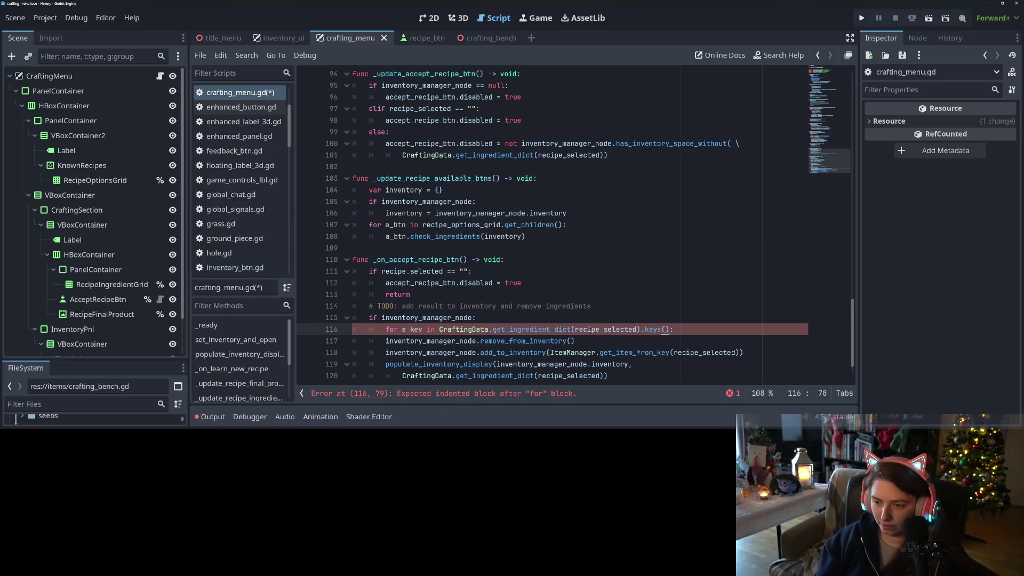
left_click(402, 341)
key("Tab")
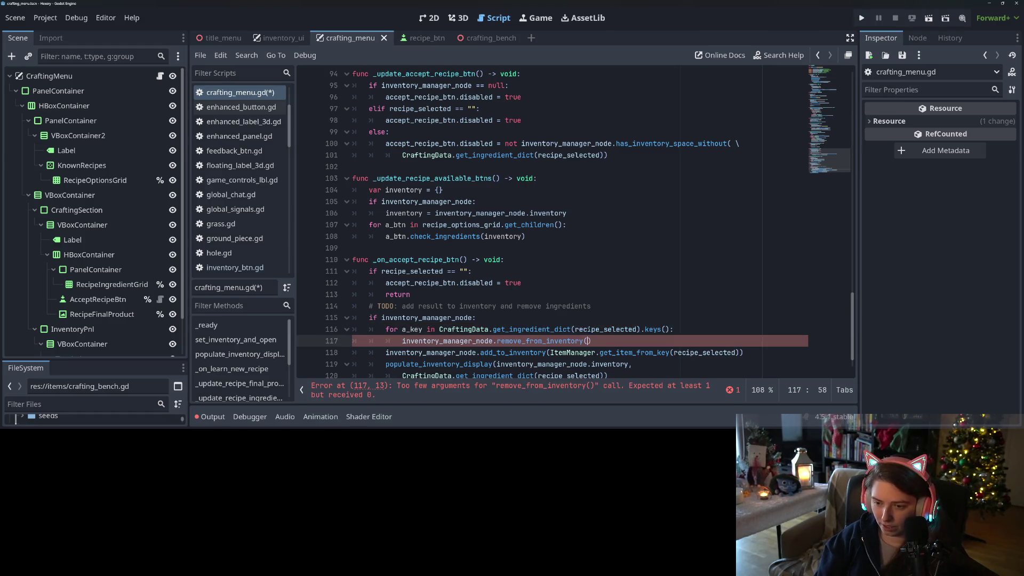
type("a_key,")
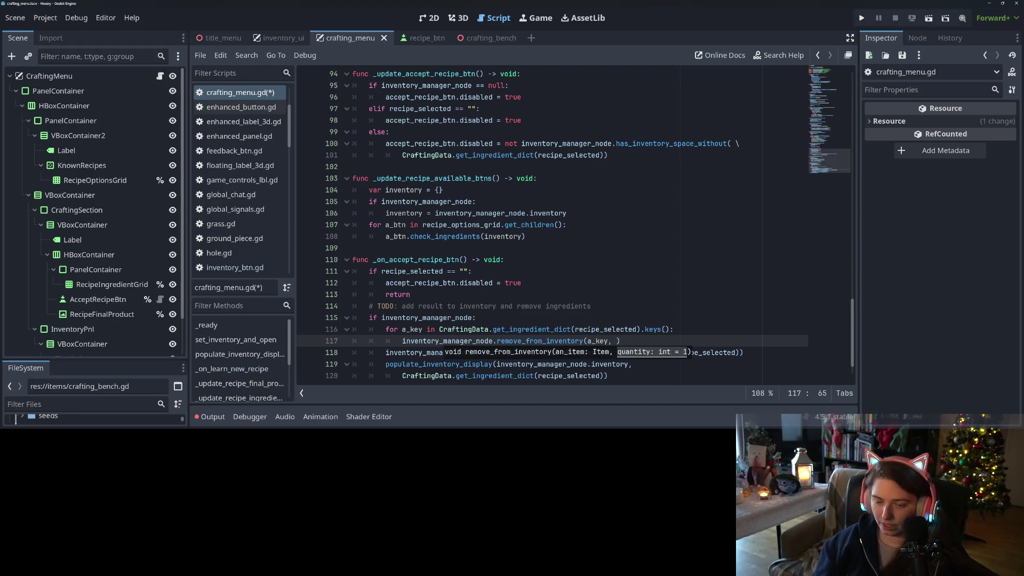
Store the ingredient lookup in an ingr variable, loop over its keys, and save the script.
left_click(507, 318)
key("Return")
key("BackSpace")
type("var ingr =")
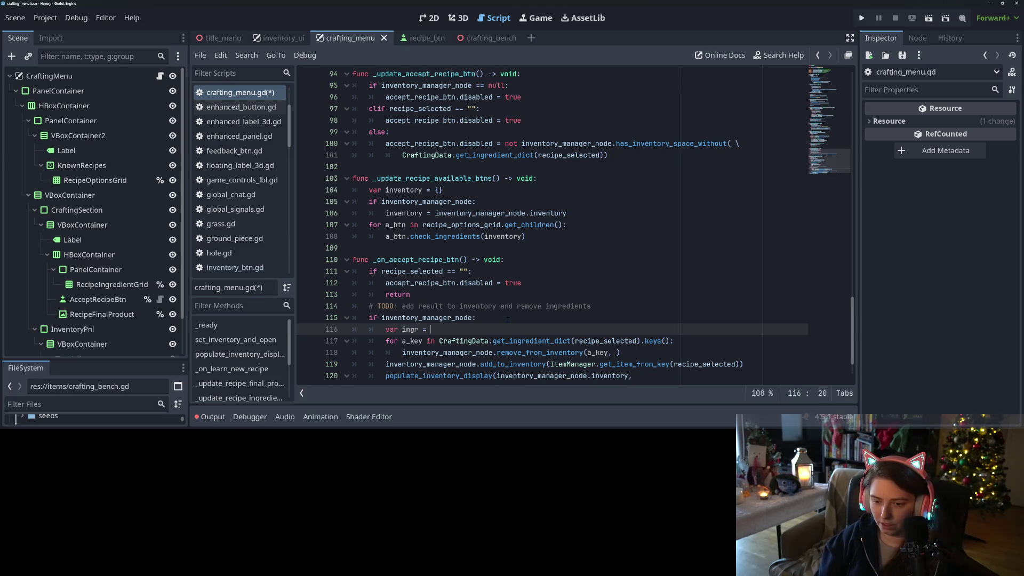
key("ctrl+space")
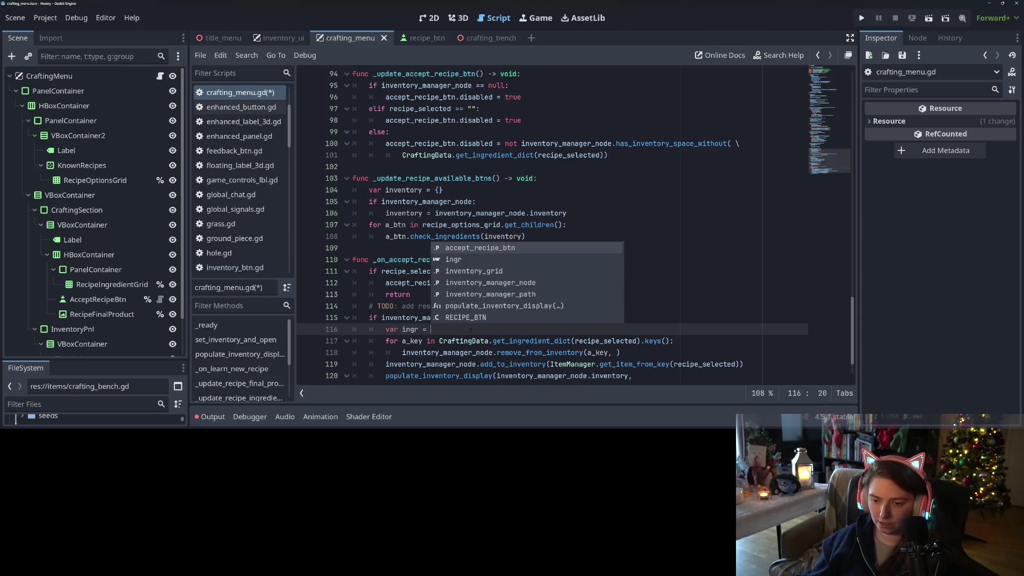
left_click_drag(440, 340, 640, 341)
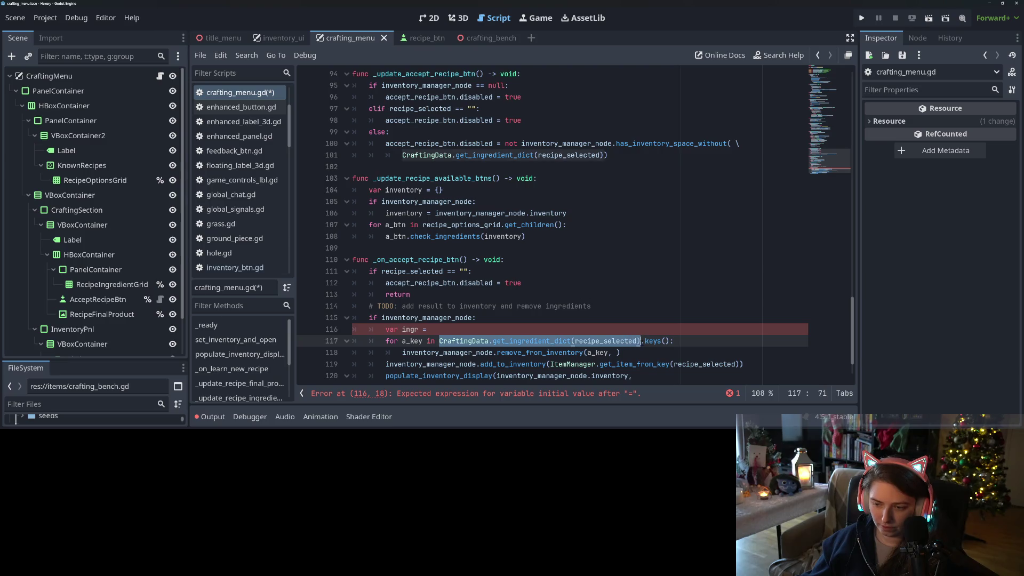
key("ctrl+c")
key("Up")
key("ctrl+v")
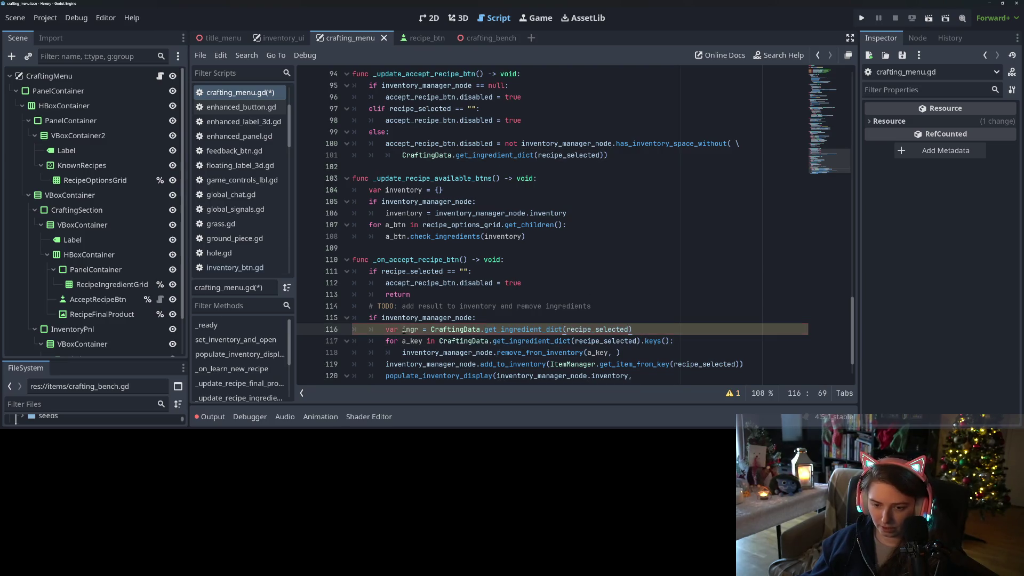
mouse_move(441, 341)
left_mouse_down()
mouse_move(673, 340)
mouse_move(640, 341)
left_mouse_up()
type("ingr")
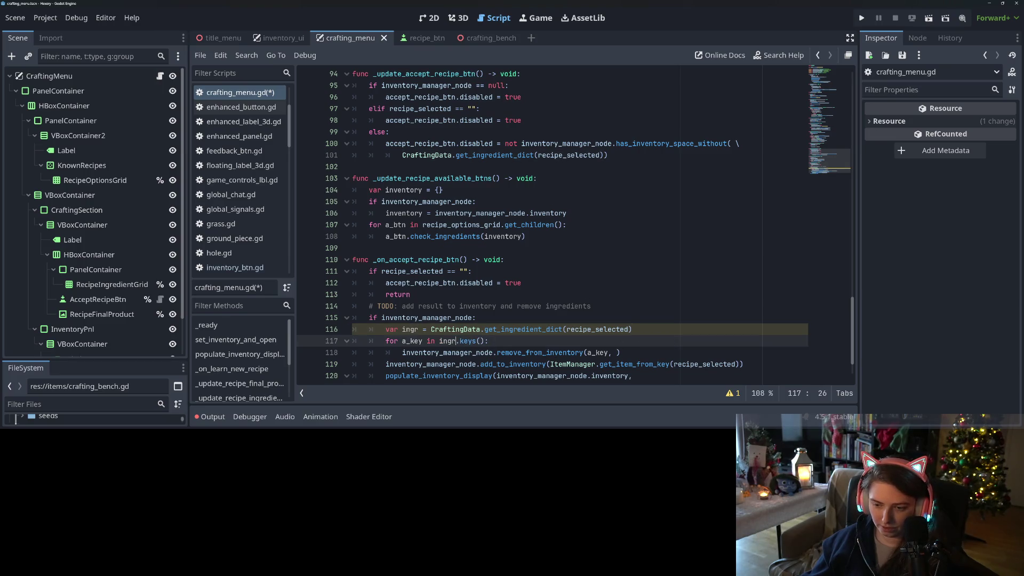
left_click(542, 352)
type("ingr")
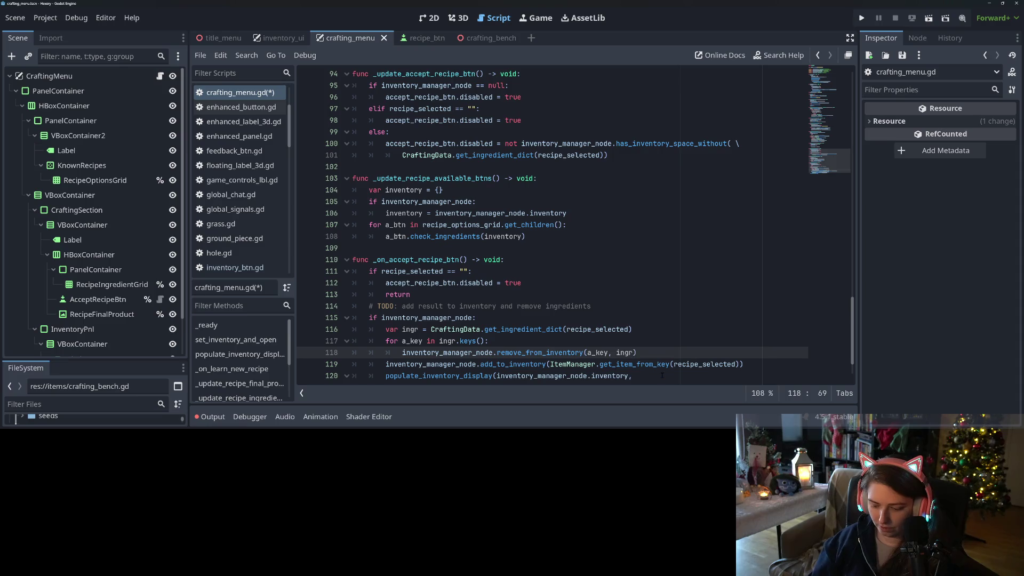
type("a_kley")
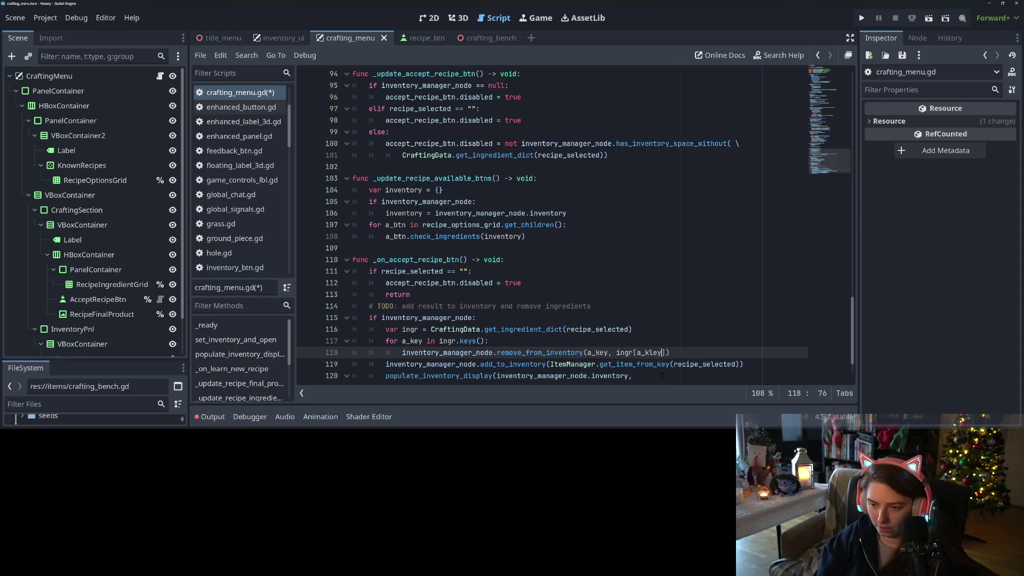
type("ey")
key("ctrl+s")
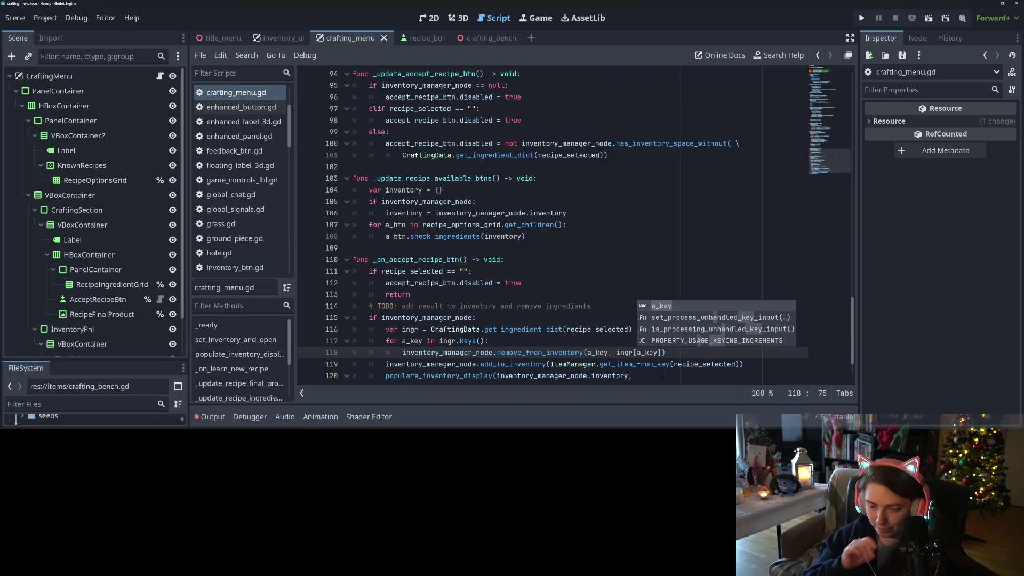
Delete the '# TODO: add result to inventory' comment line, keeping the add_to_inventory call.
left_click(459, 294)
key("Down")
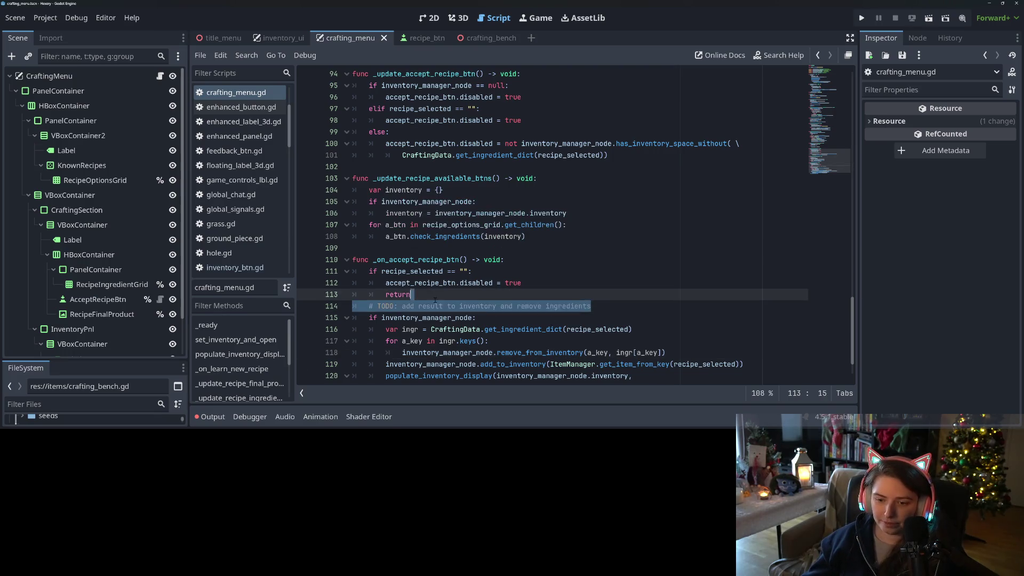
key("Home")
key("shift+End")
key("BackSpace")
key("BackSpace")
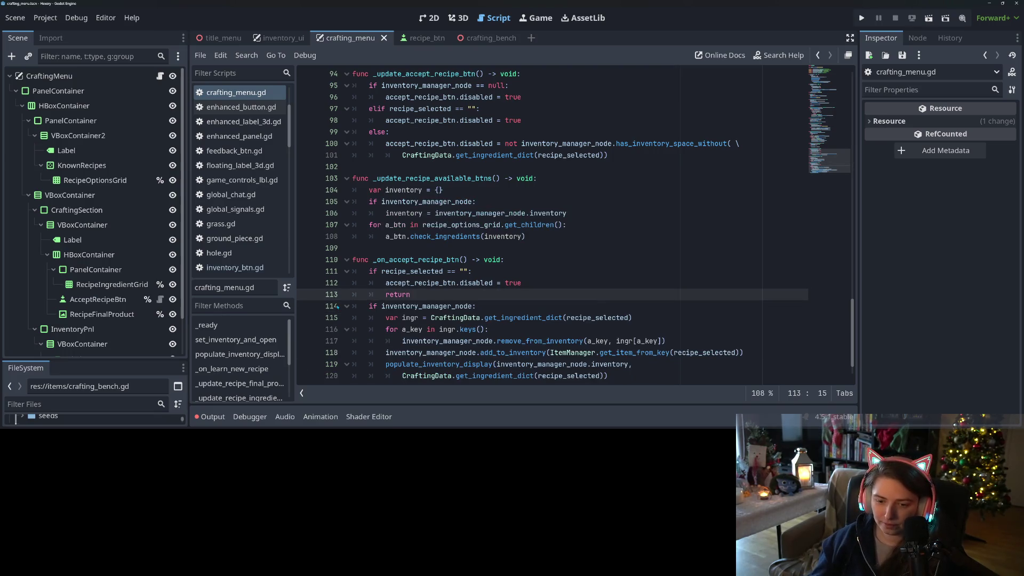
scroll(437, 327, "down", 1)
left_click(427, 317)
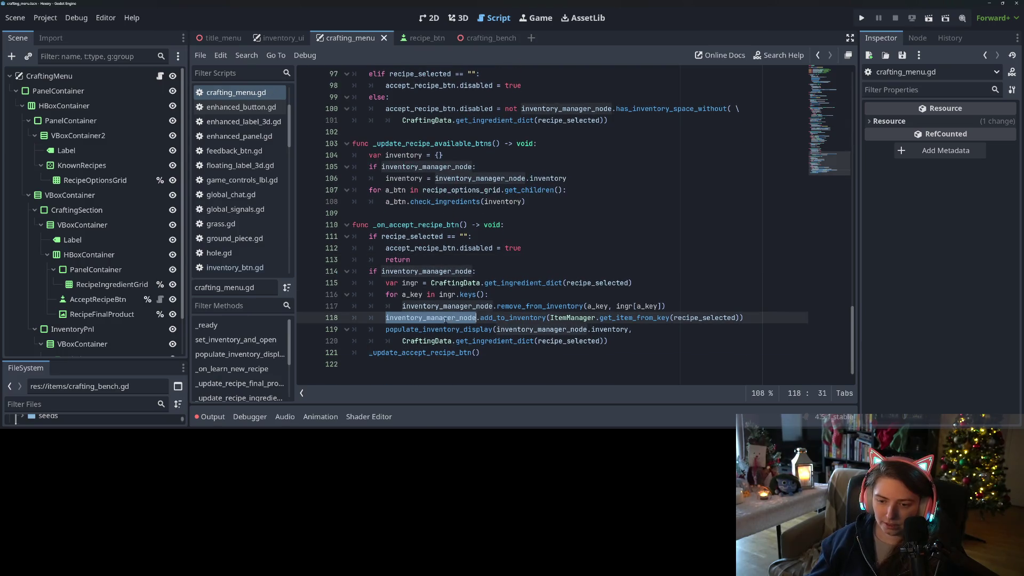
Insert 'TODO' before 'and counts' in the populate-grid comment on line 79 and save.
double_click(440, 329)
scroll(470, 341, "up", 4)
scroll(471, 341, "up", 1)
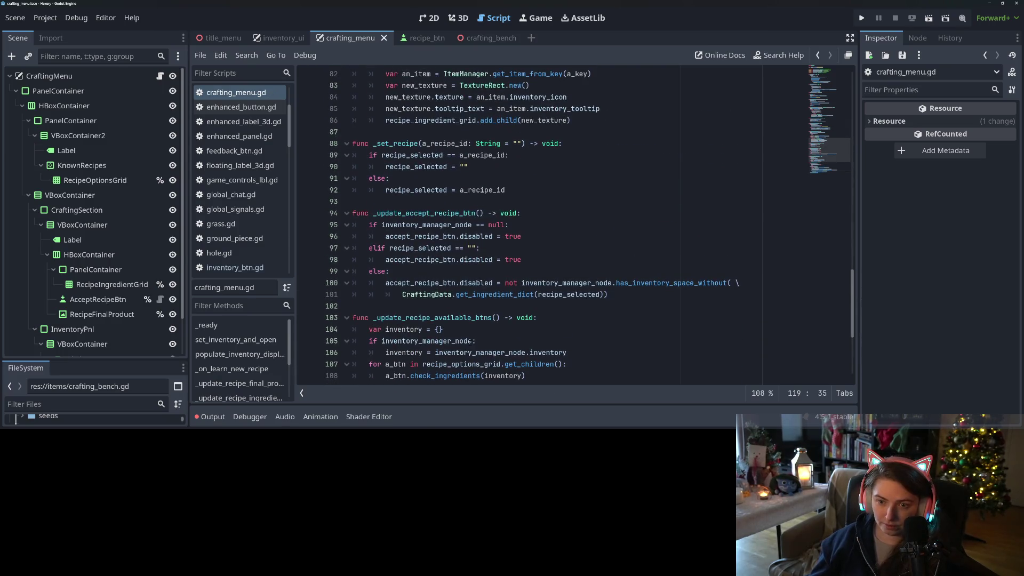
scroll(471, 341, "up", 1)
scroll(470, 341, "up", 6)
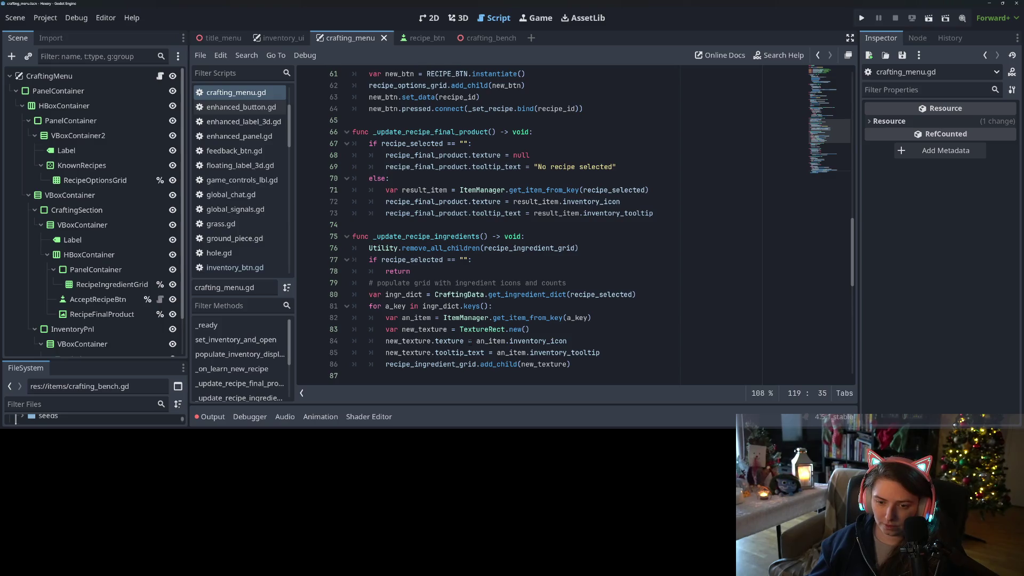
scroll(470, 341, "up", 12)
scroll(470, 341, "up", 6)
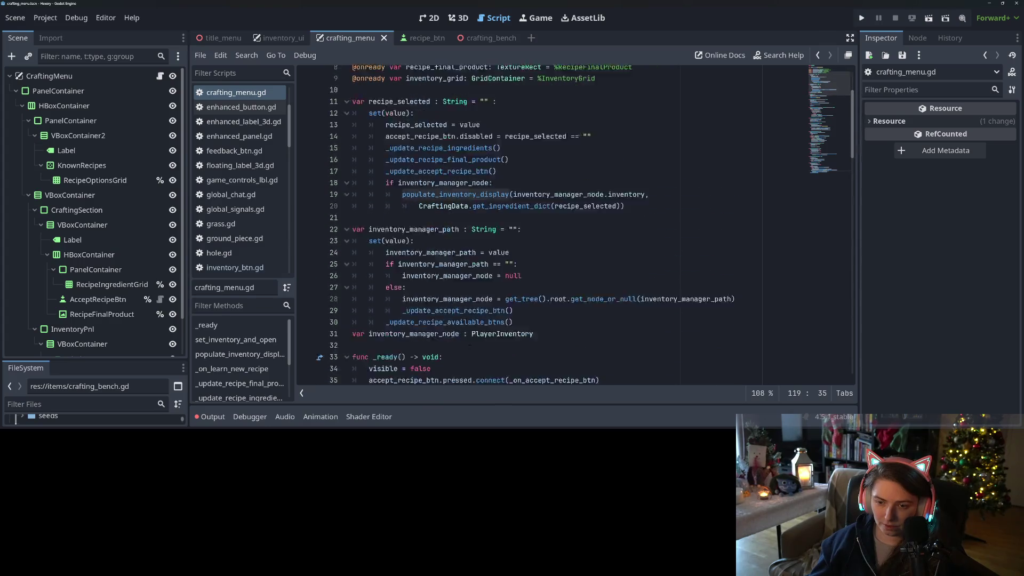
scroll(470, 342, "down", 20)
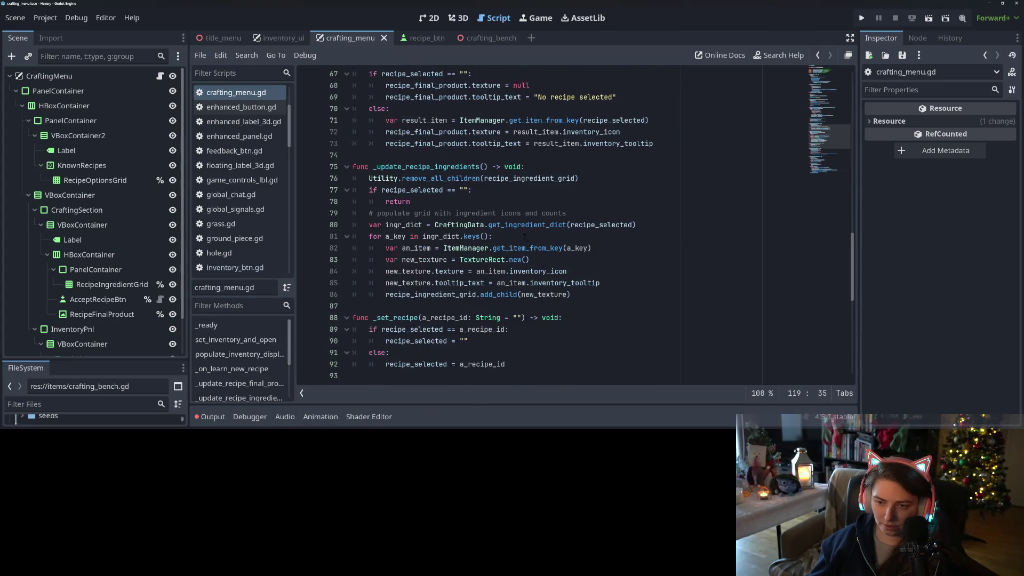
left_click(525, 212)
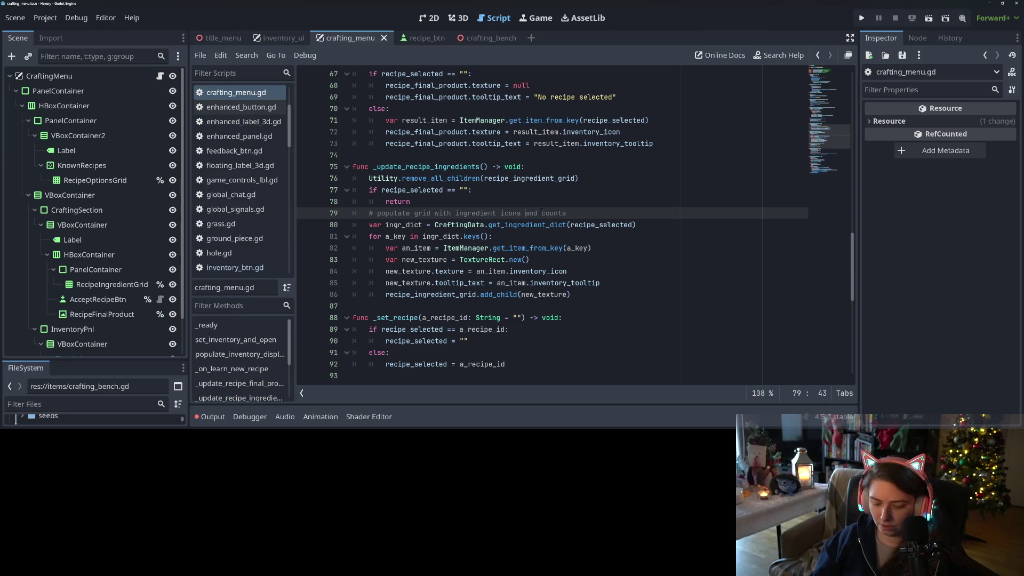
type("TWname")
key("ctrl+s")
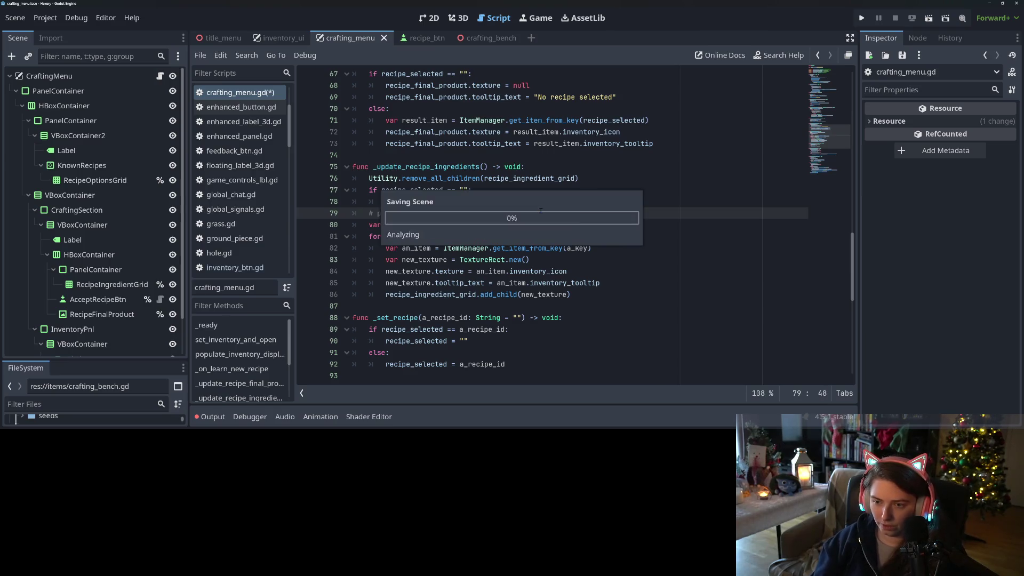
left_click(504, 212)
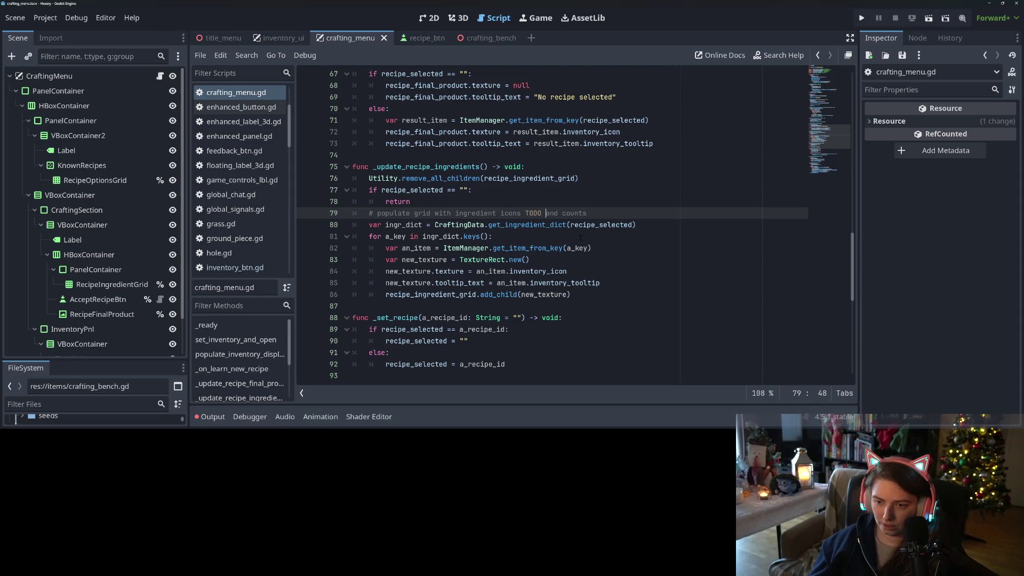
type(":")
key("ctrl+s")
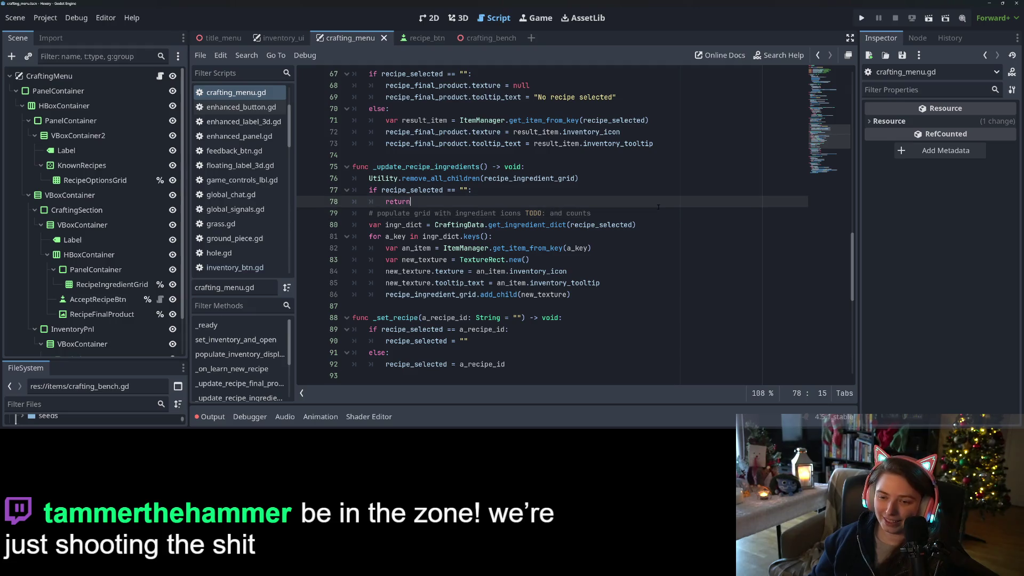
Add a new line after the tooltip_text line in the ingredient loop and begin an 'if' check.
left_click(660, 236)
left_click(618, 295)
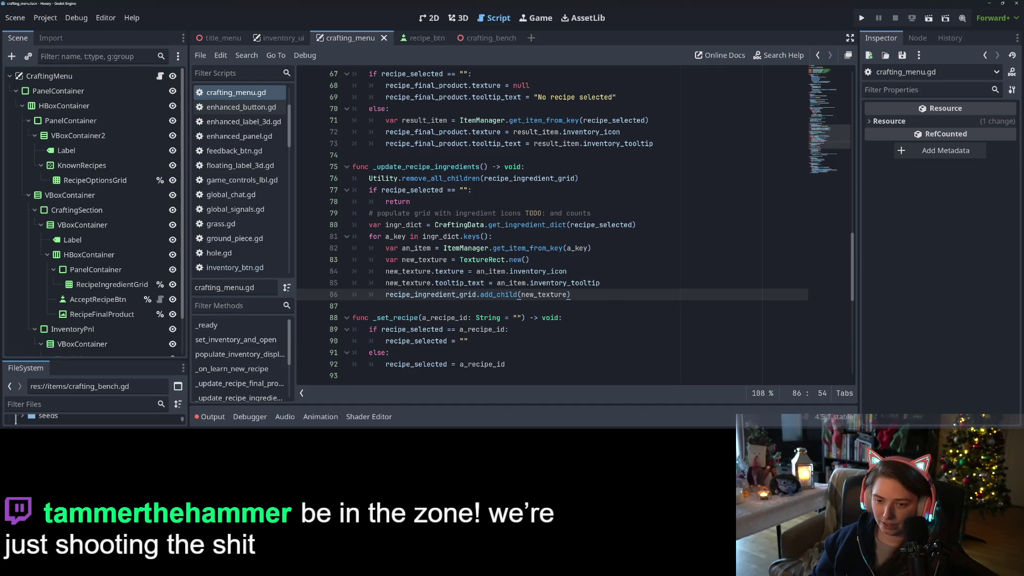
left_click(396, 236)
left_click(611, 282)
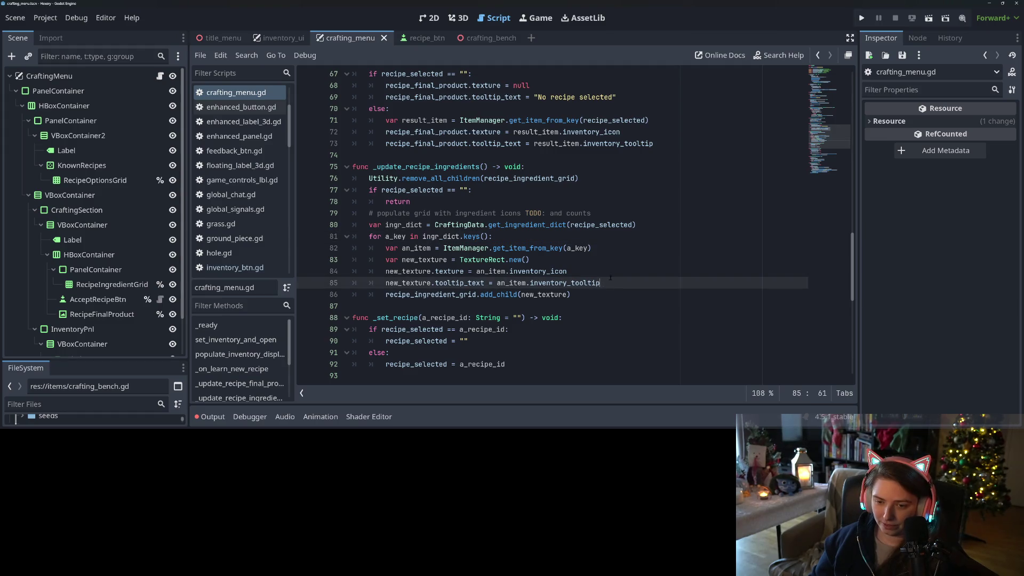
left_click(611, 276)
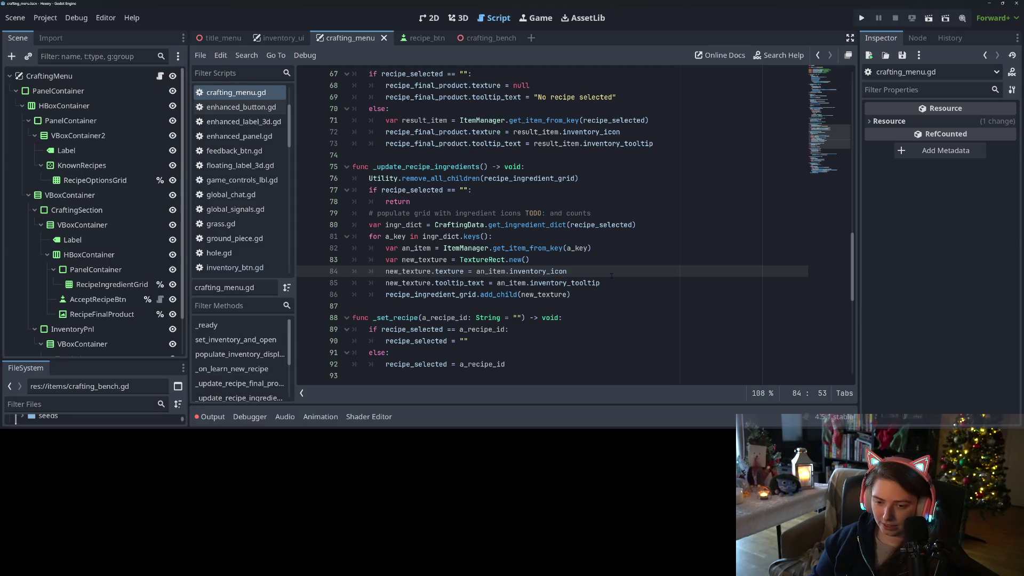
key("Down")
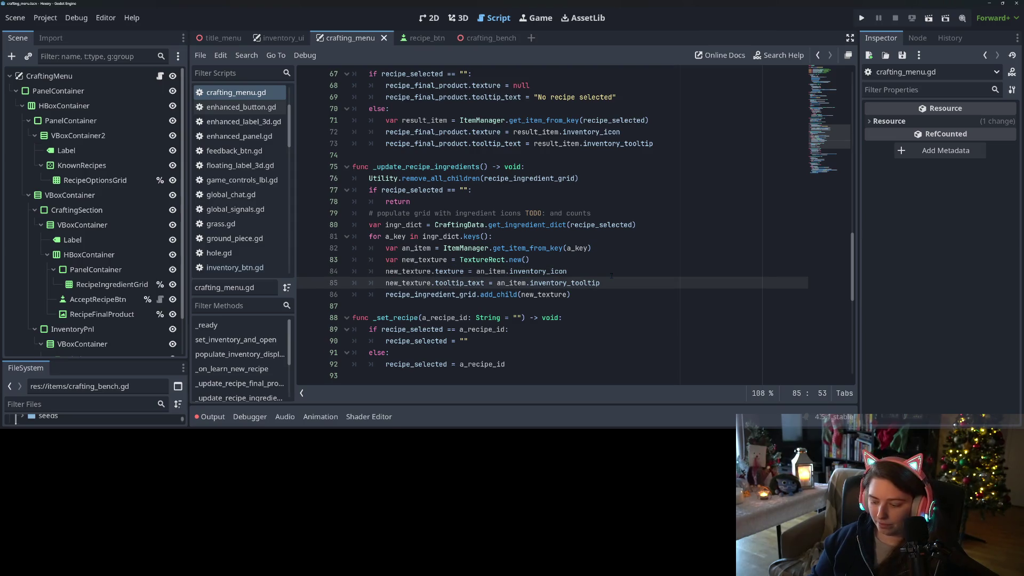
key("Return")
type("if in")
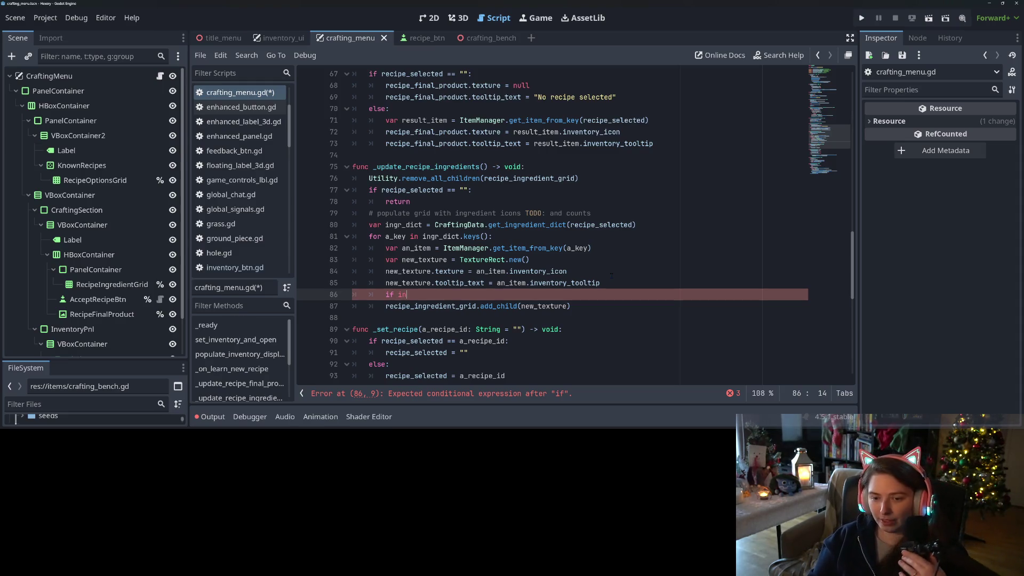
Move the check below add_child as 'if ingr_dict[a_key] > 1:'.
key("Down")
key("Down")
key("Down")
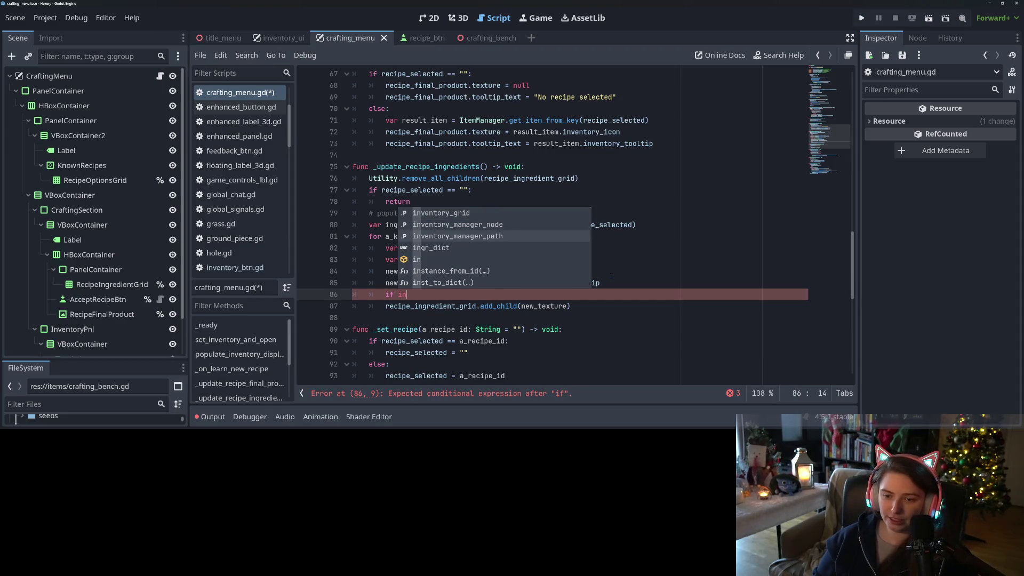
key("Return")
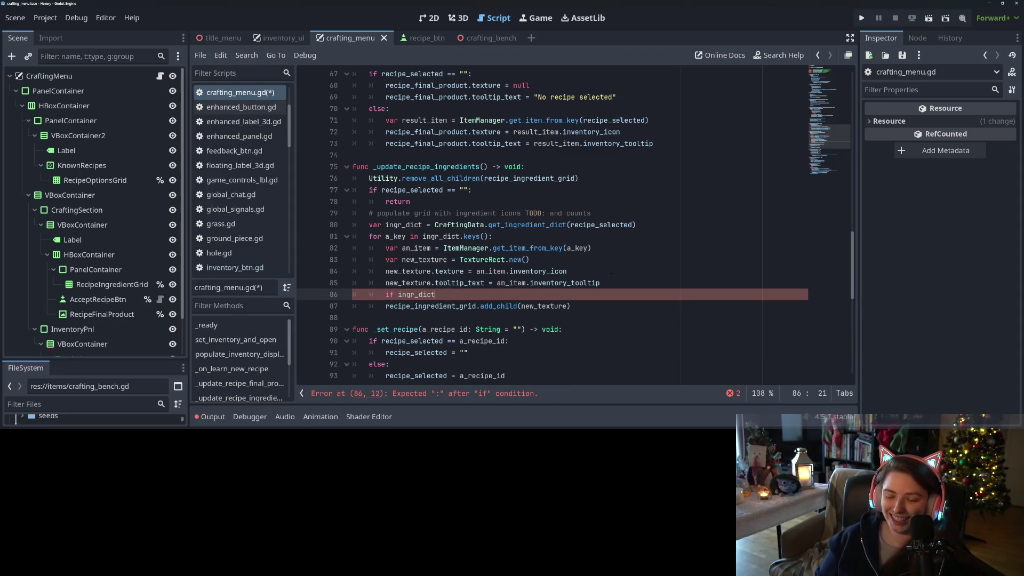
left_click_drag(386, 294, 434, 294)
key("ctrl+c")
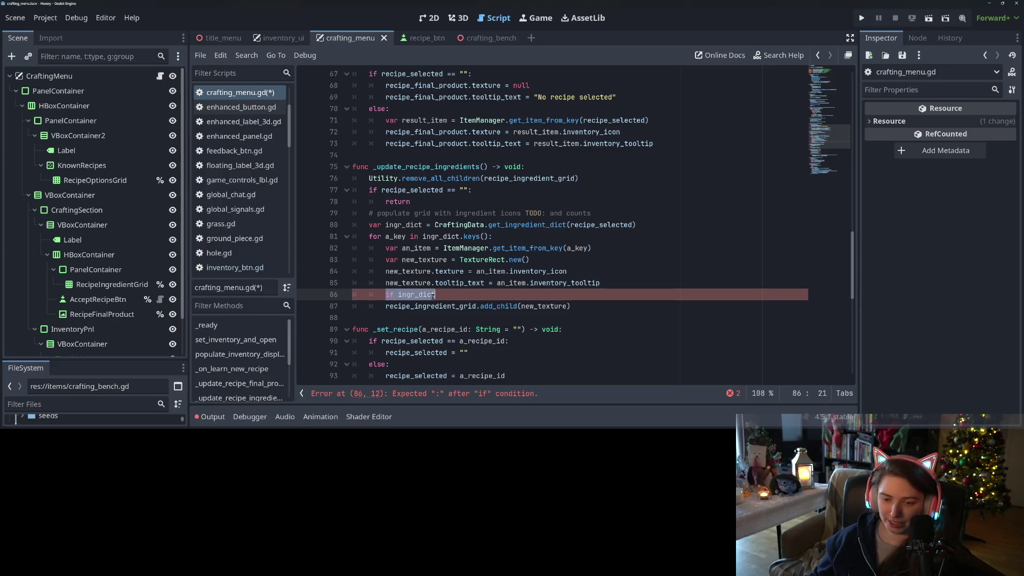
key("BackSpace")
key("Delete")
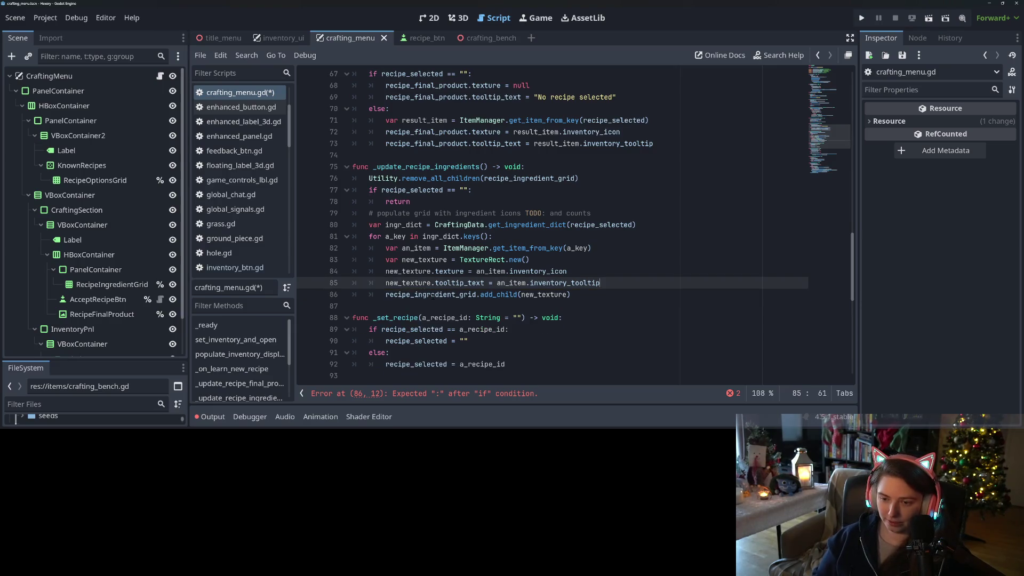
key("End")
key("Return")
key("ctrl+v")
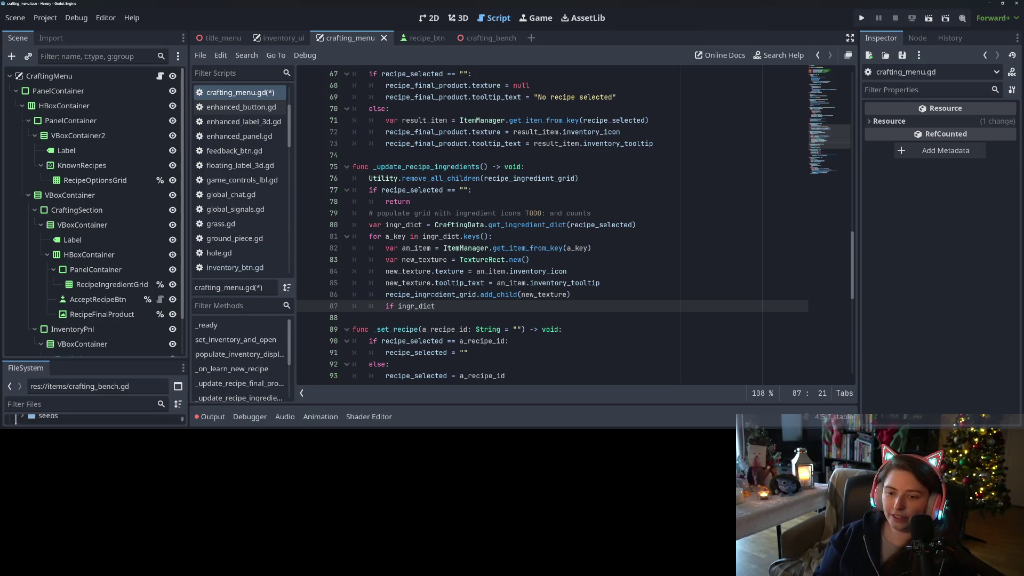
key("BackSpace")
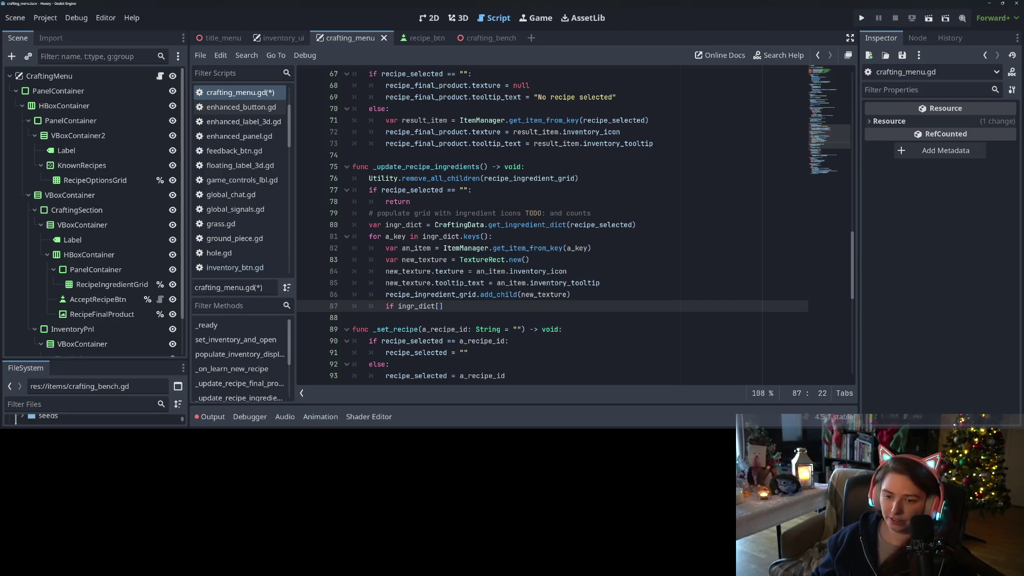
type("a_key] > 1")
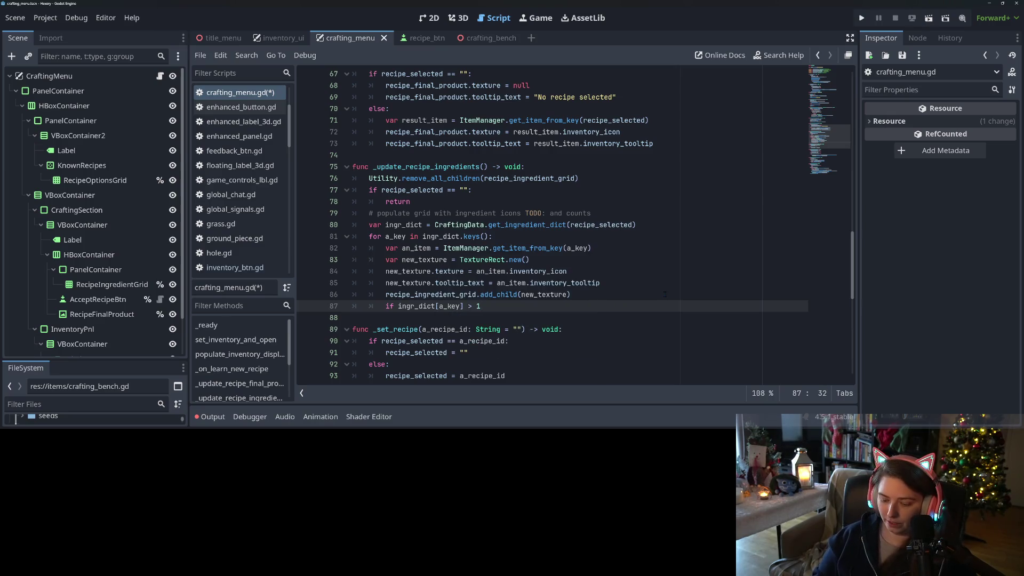
type(":")
key("Return")
type("var lbl =")
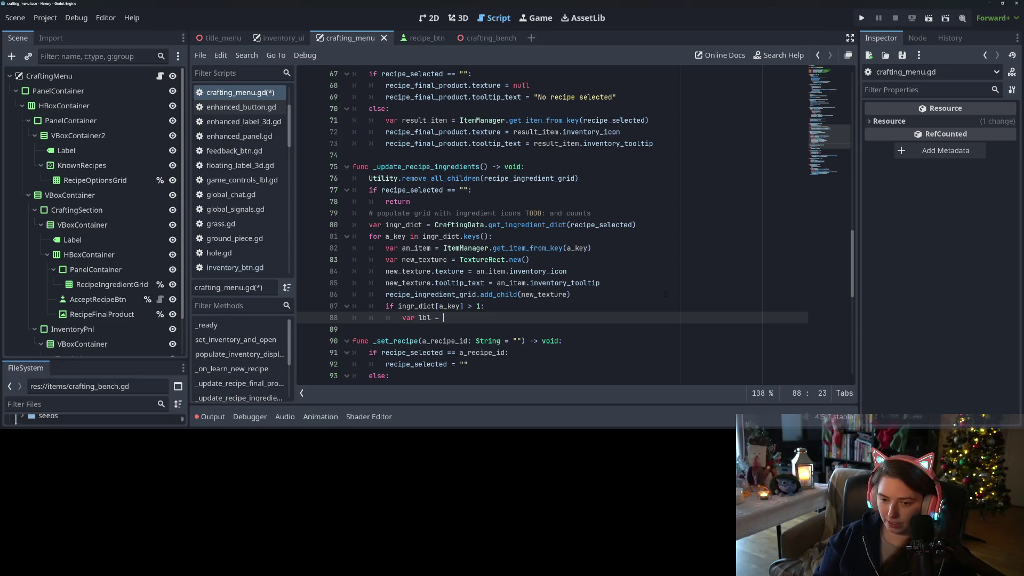
Inside it, create a Label with text str(ingr_dict[a_key]) and add it to new_texture.
type("L")
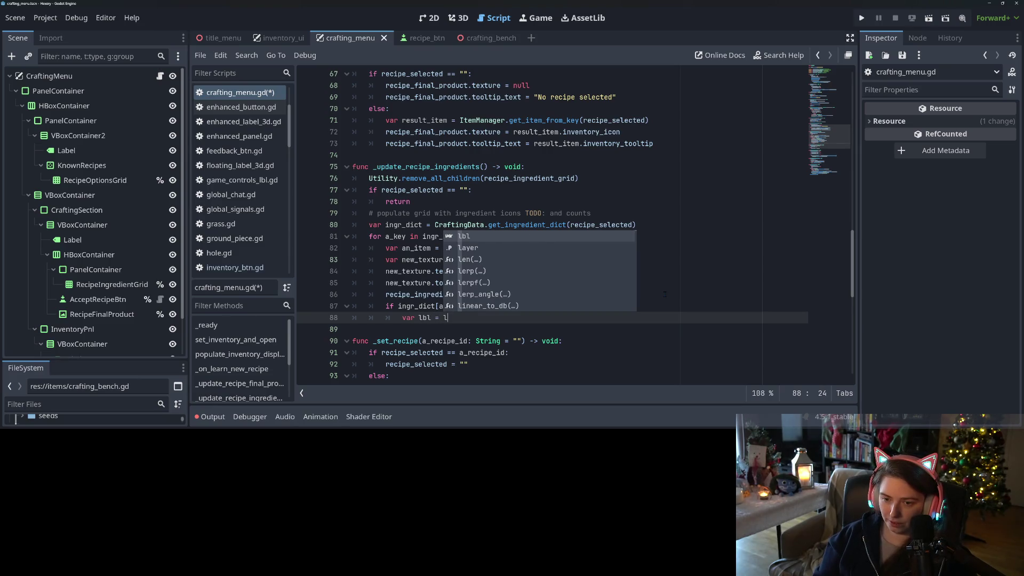
type("abel.new()")
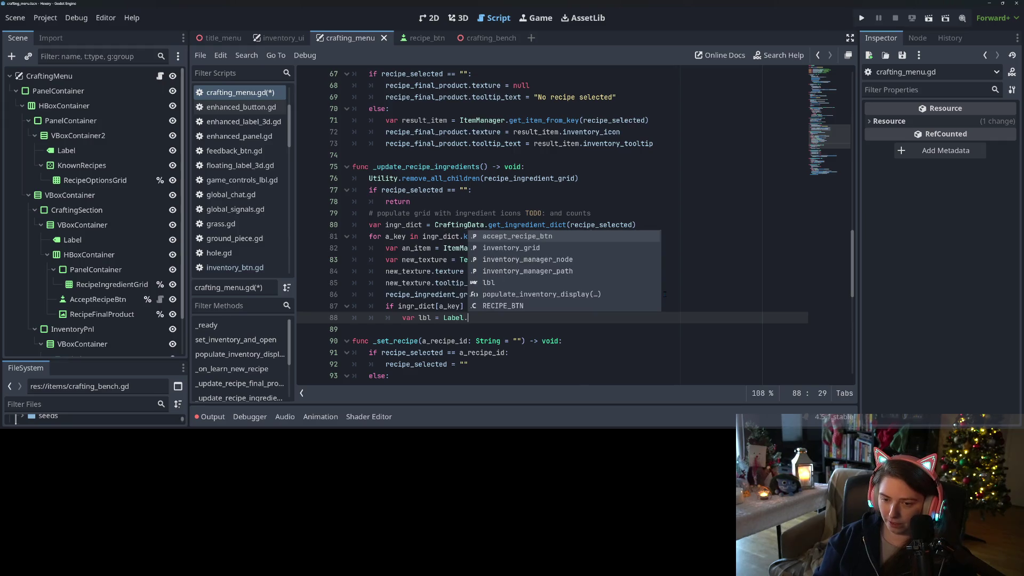
key("Return")
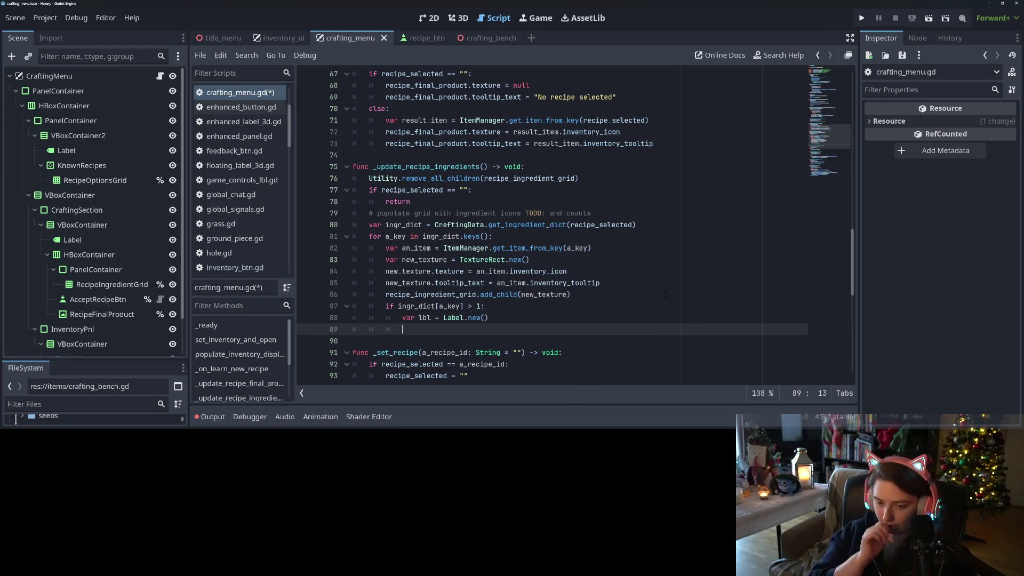
type("lbl.text = str")
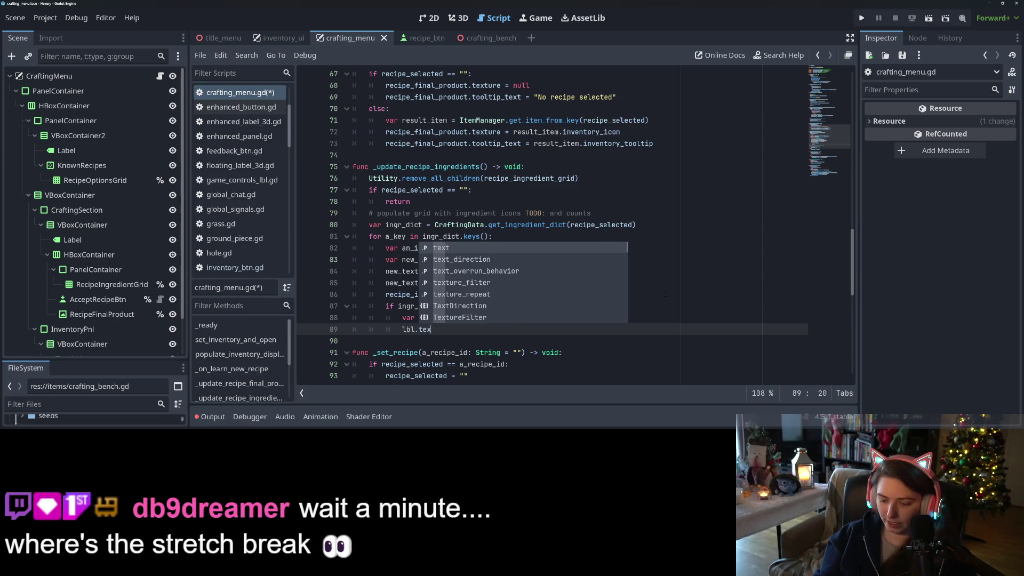
type("(in")
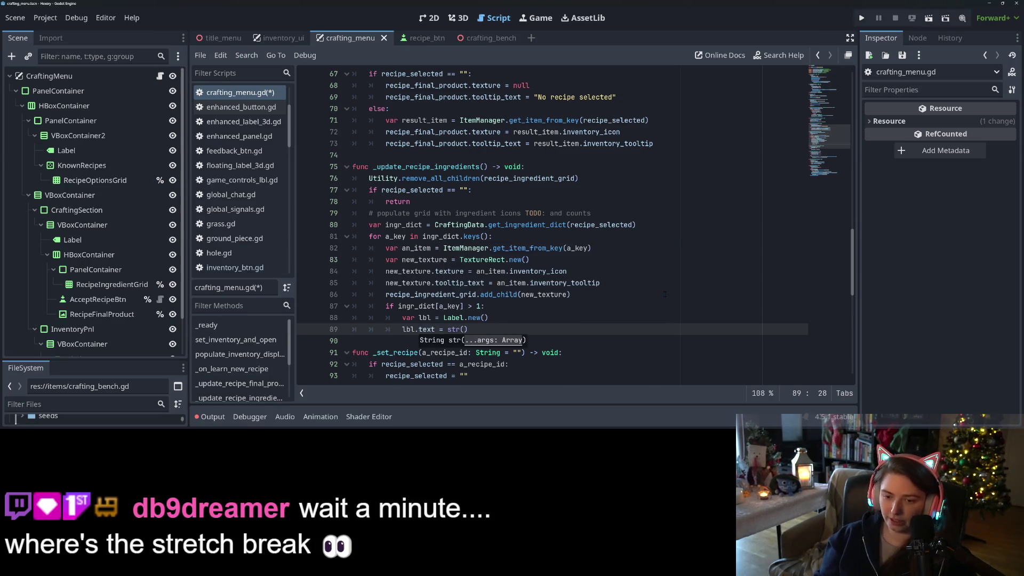
type("gr")
key("Return")
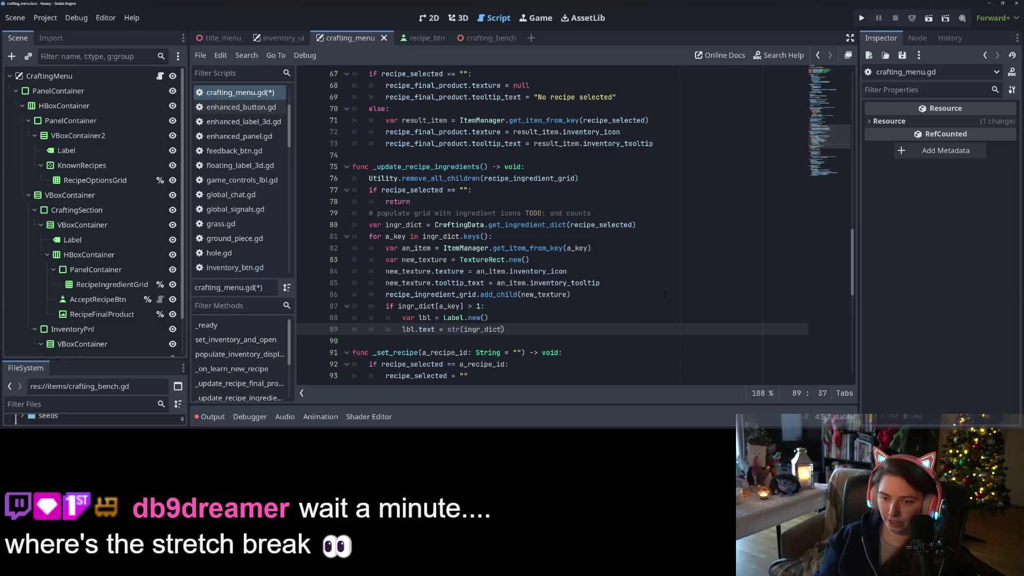
type("[a_")
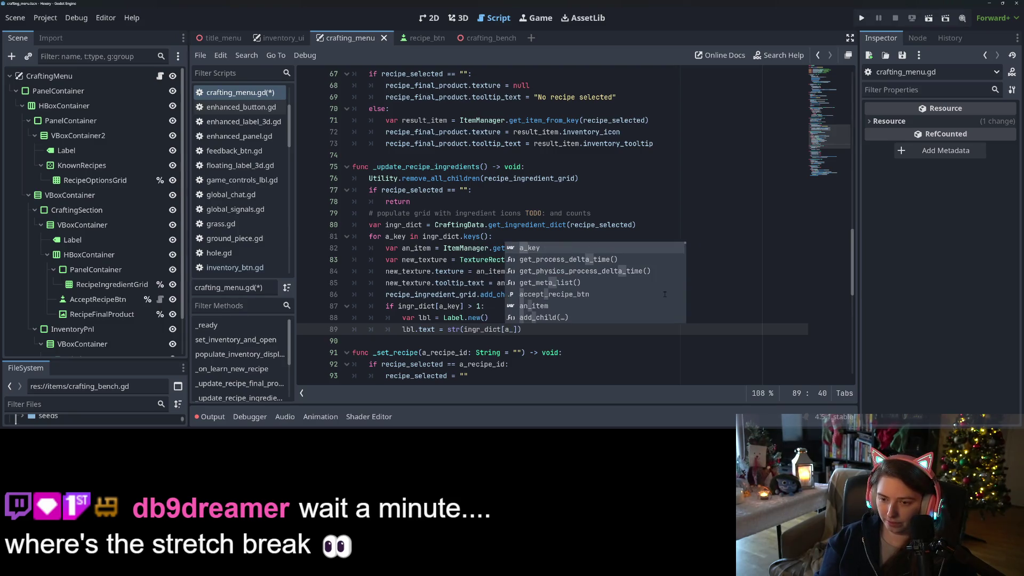
key("Return")
key("Return")
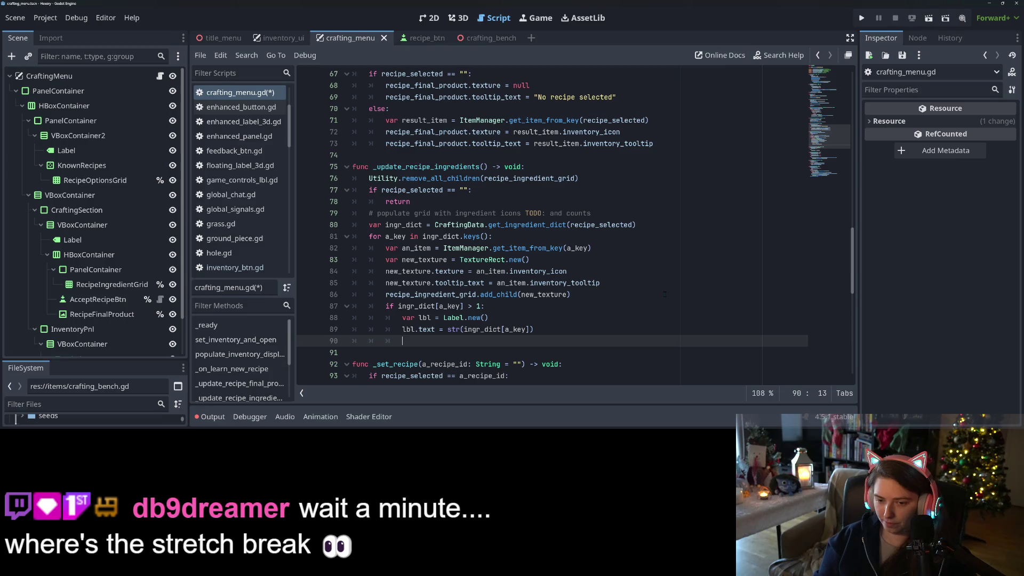
type("new")
key("Return")
type(".")
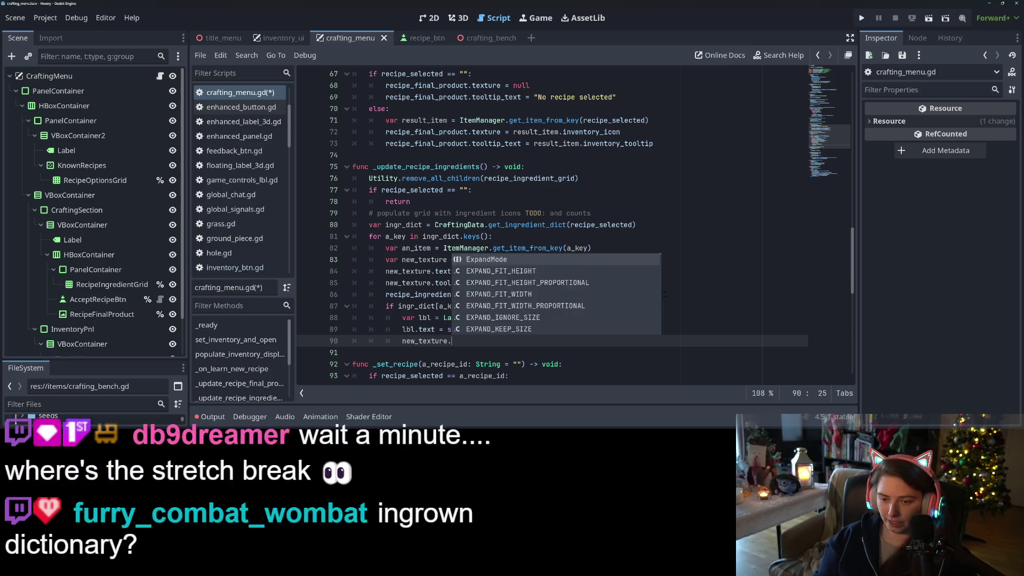
type("add_ch")
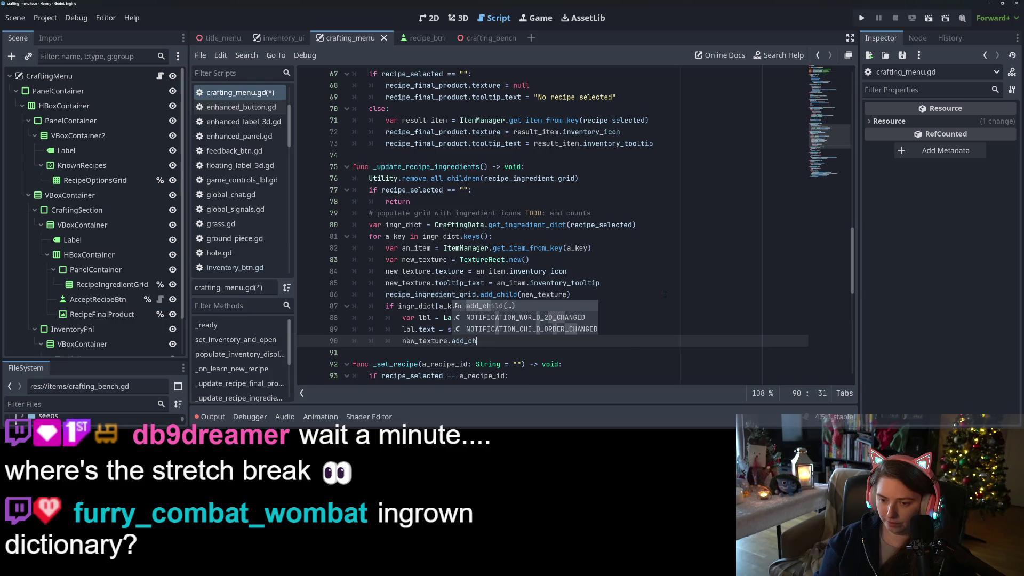
key("Return")
type("lbl")
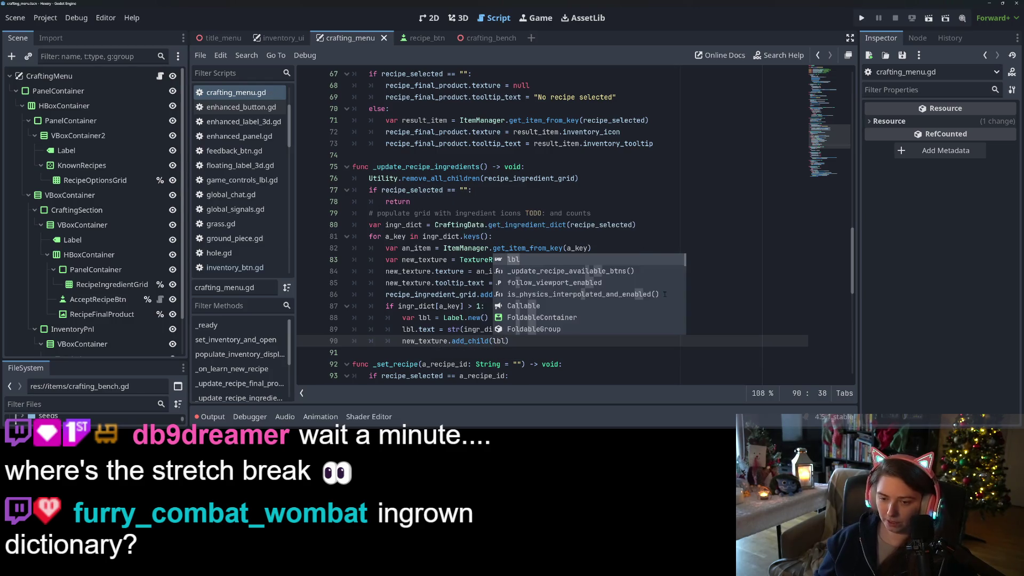
left_click(451, 328)
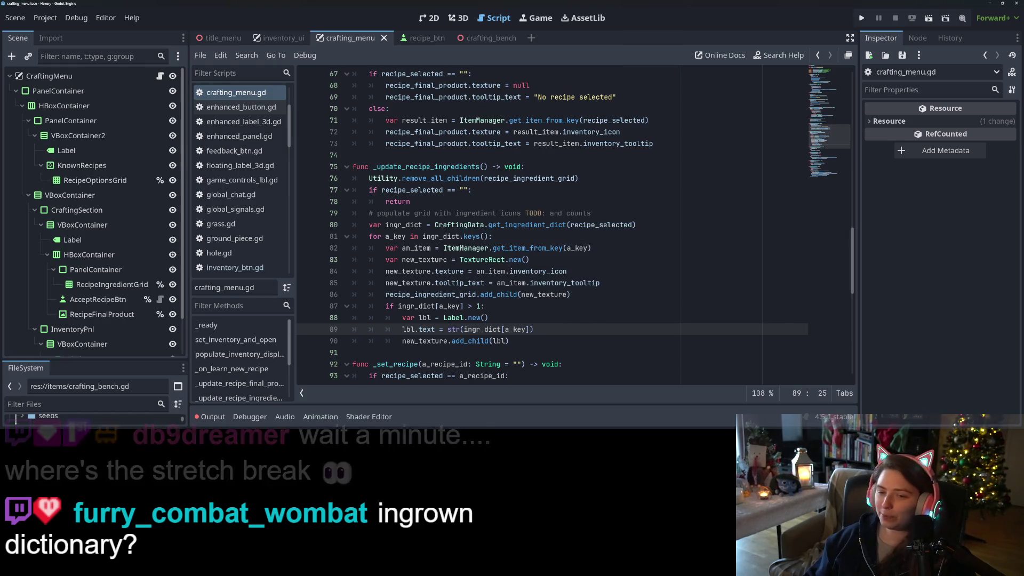
left_click(436, 225)
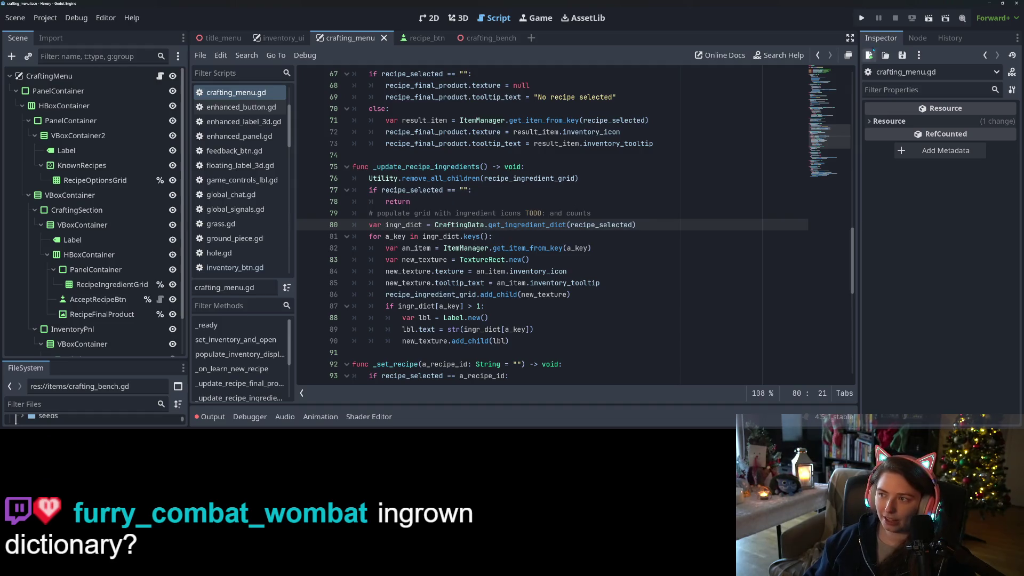
Launch the game, load the debug save, and look through the player inventory.
left_click(860, 17)
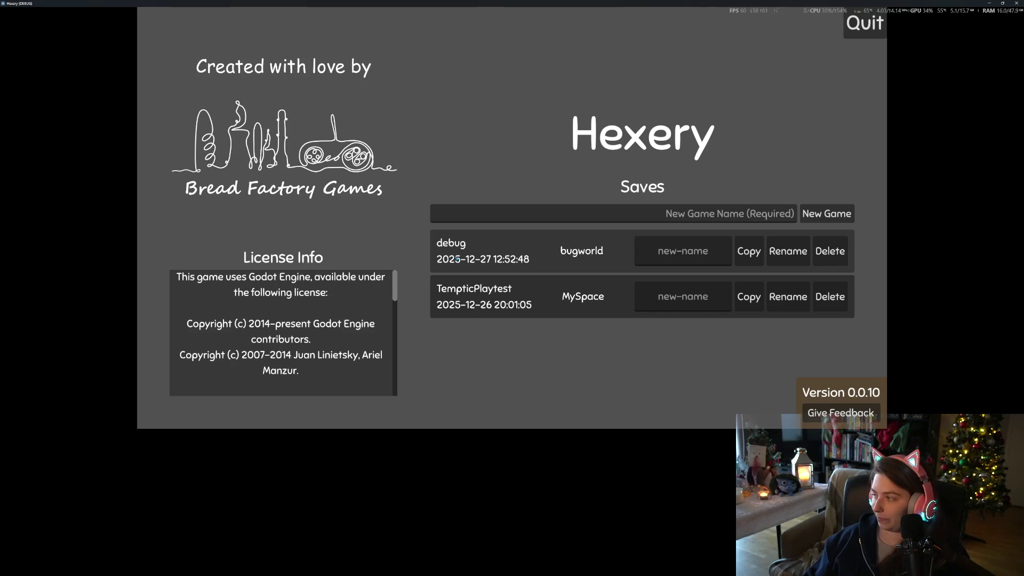
left_click(467, 257)
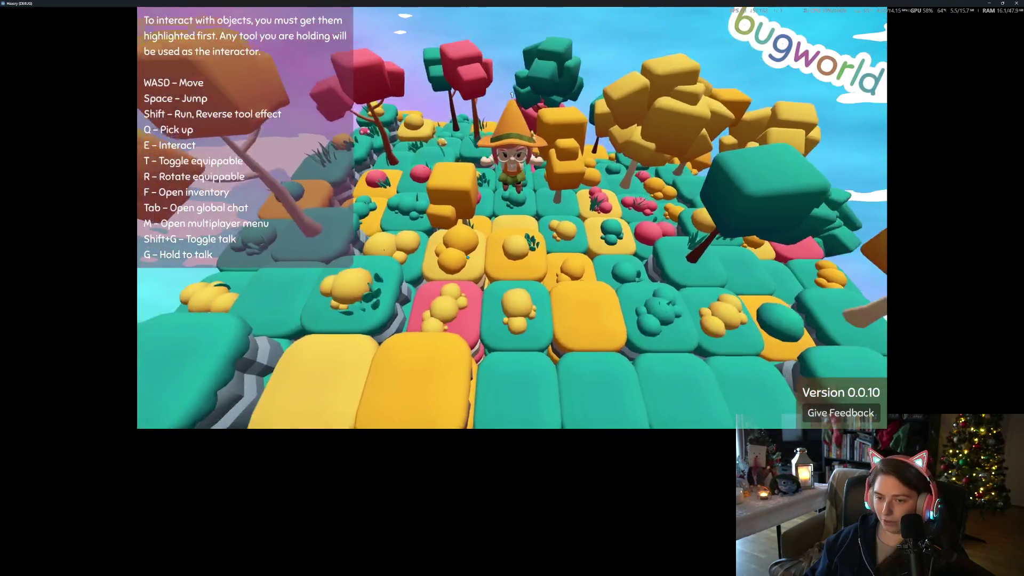
key("f")
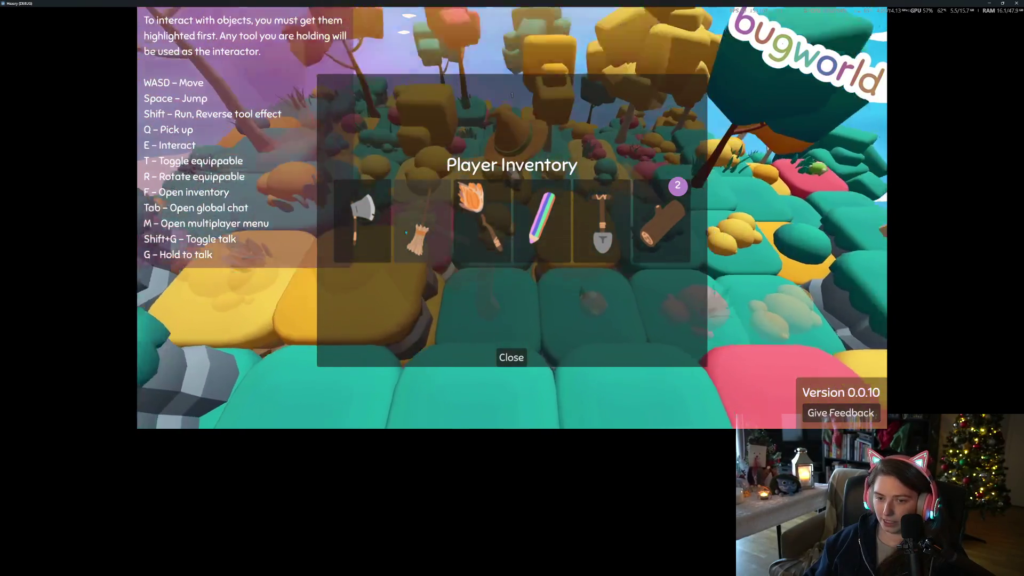
left_click(406, 232)
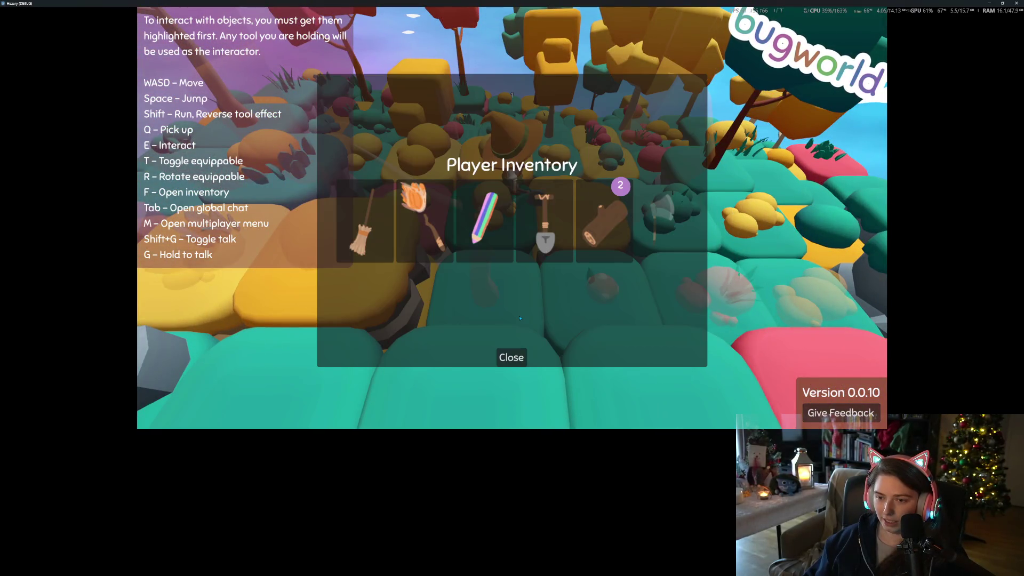
key("f")
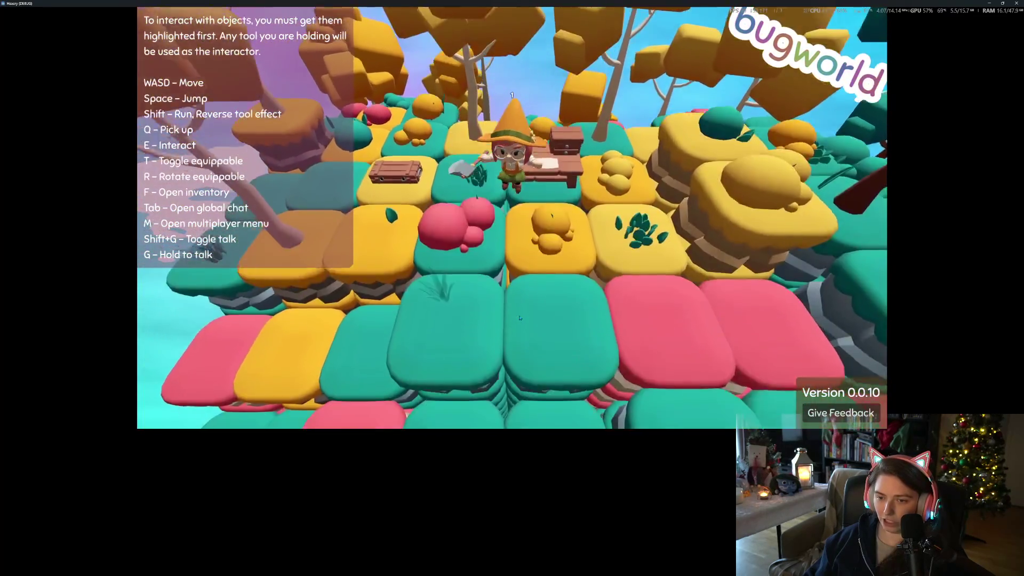
Walk the character to the crafting bench and check the log count in the inventory.
key("w")
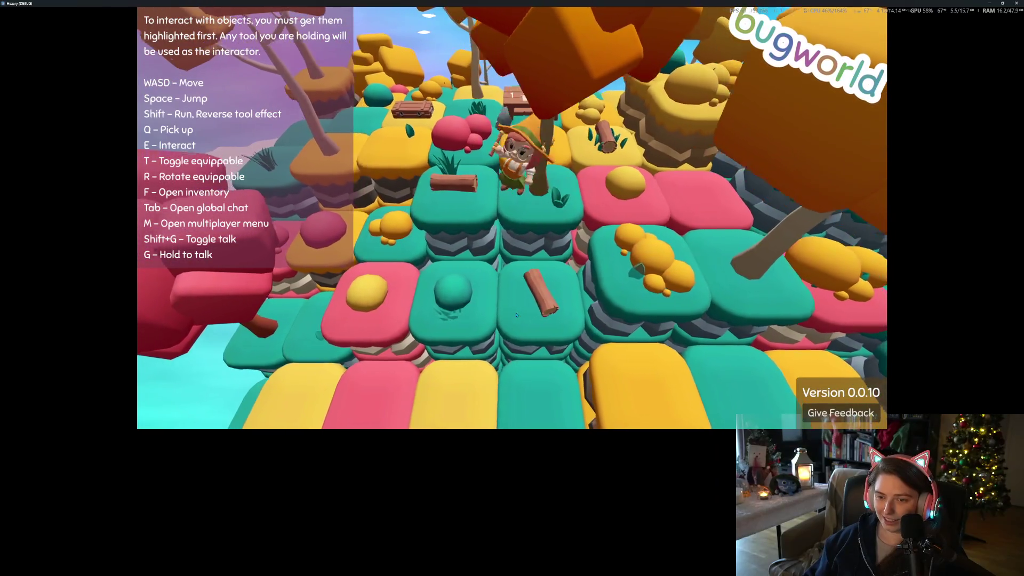
key("w")
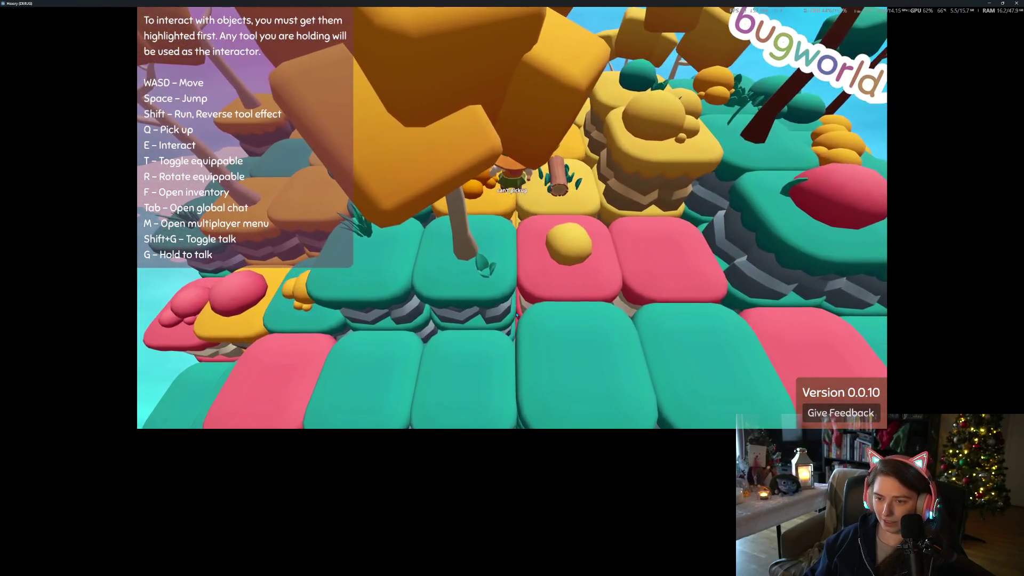
key("w")
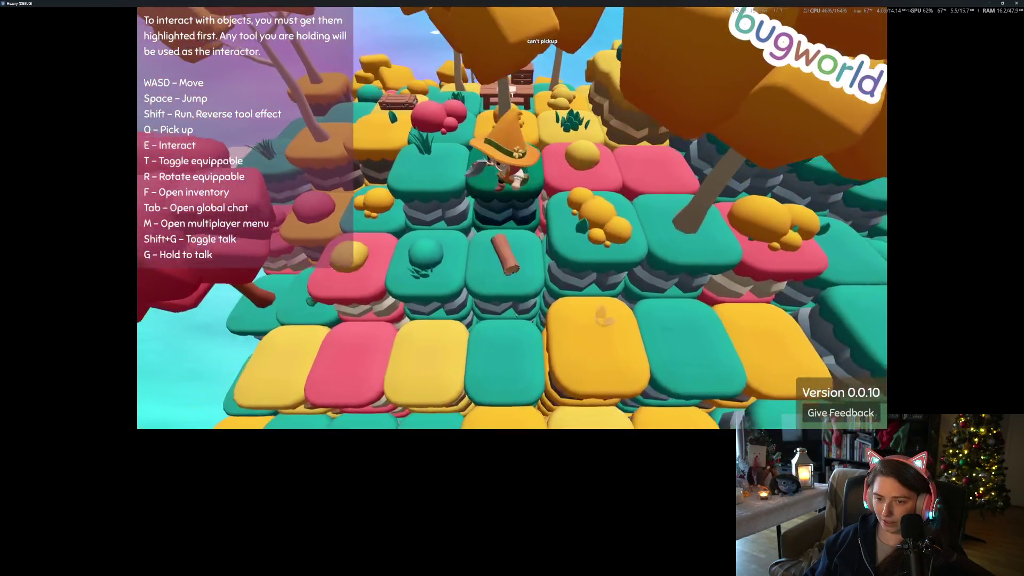
key("w")
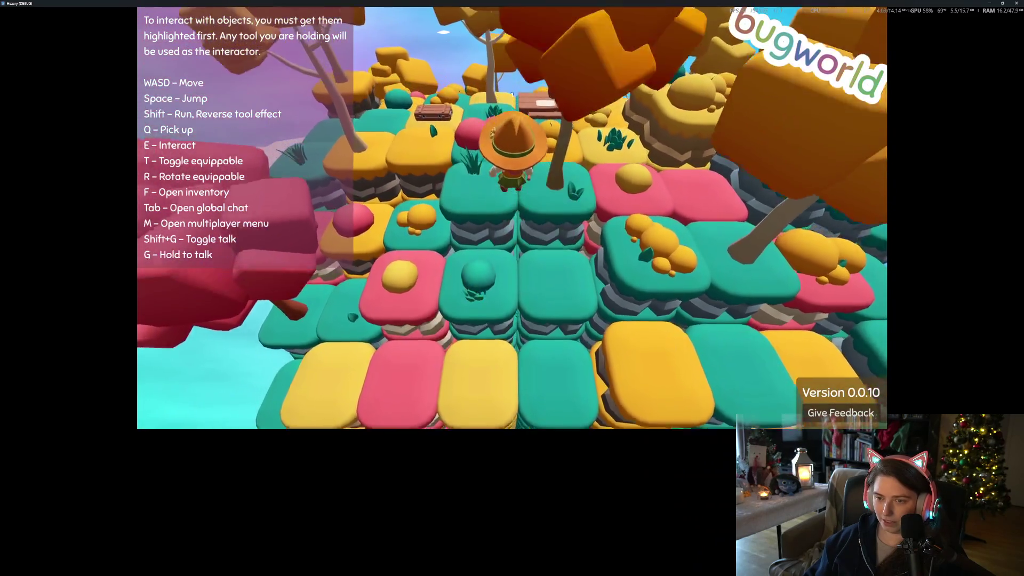
key("w")
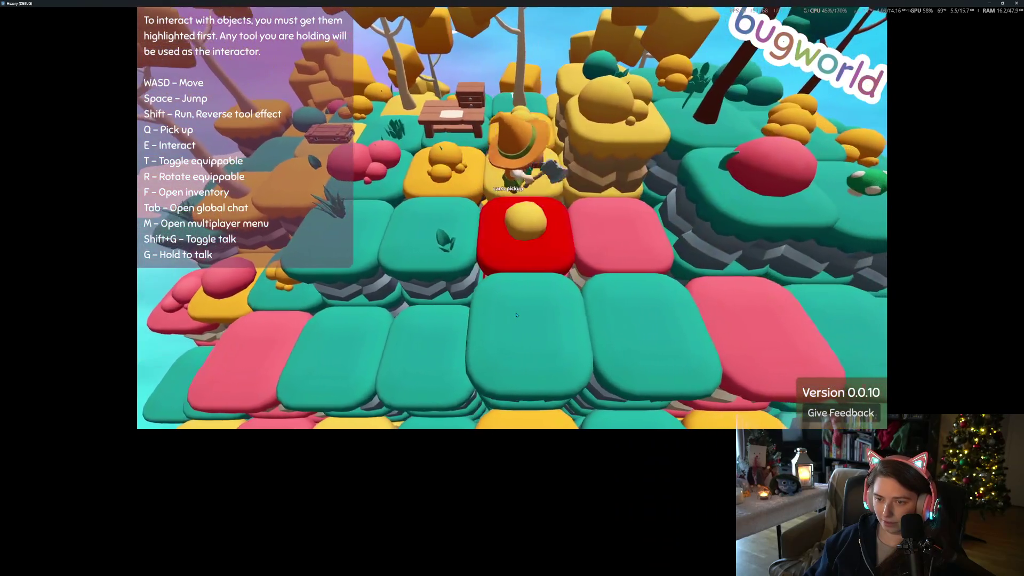
key("a")
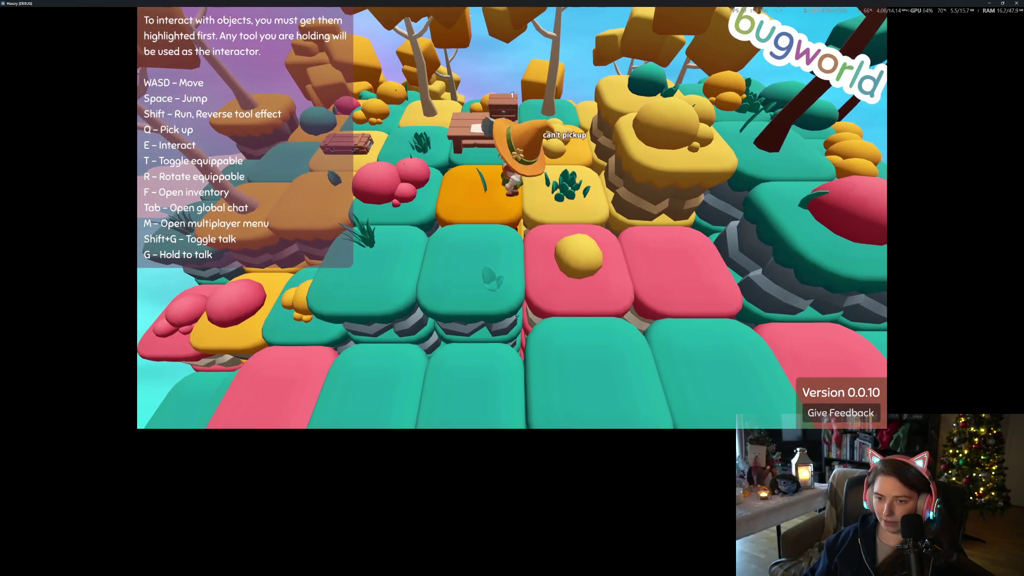
key("f")
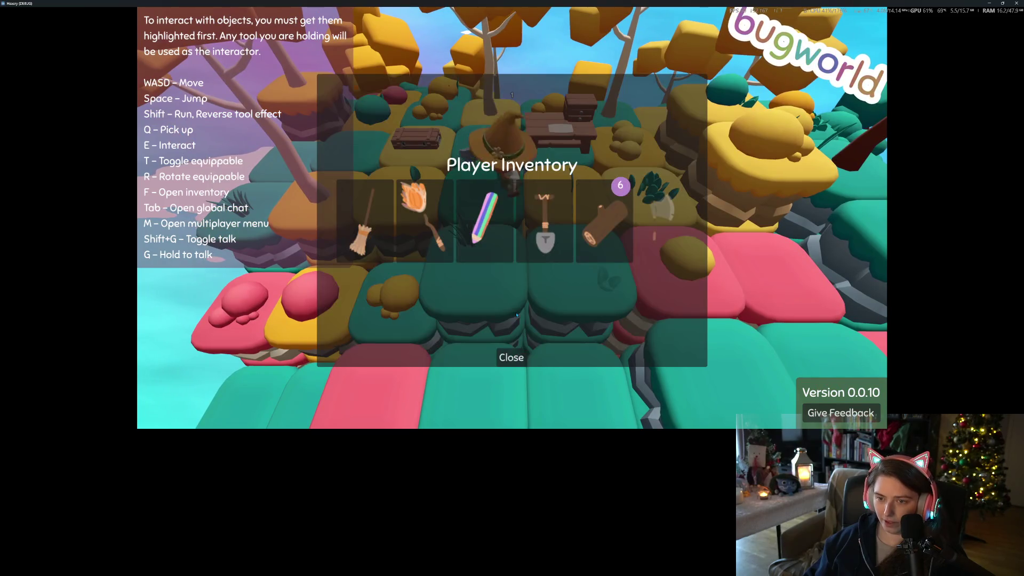
left_click(512, 359)
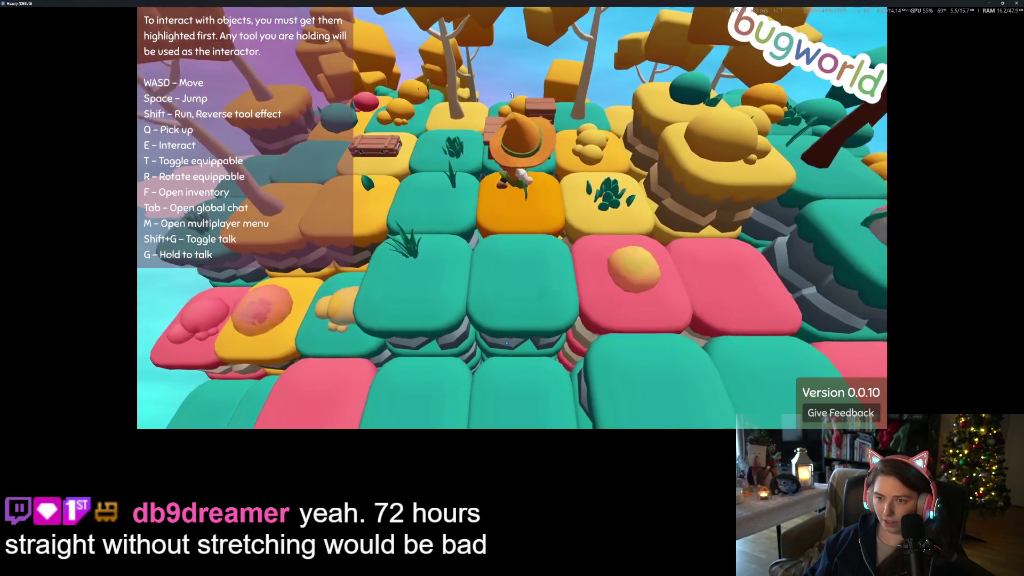
At the crafting bench, select the chest recipe needing 4 logs and craft it.
key("e")
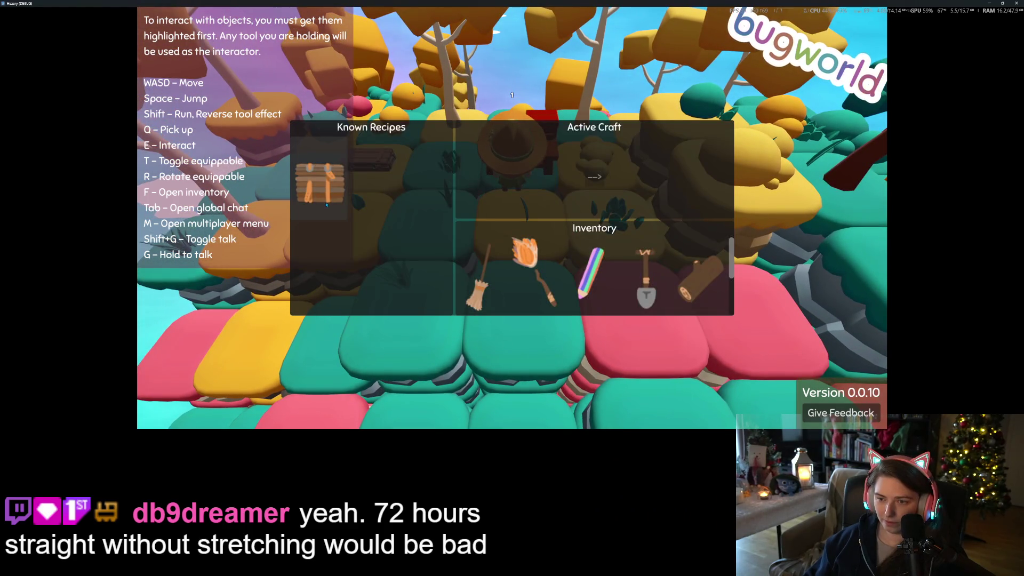
left_click(327, 204)
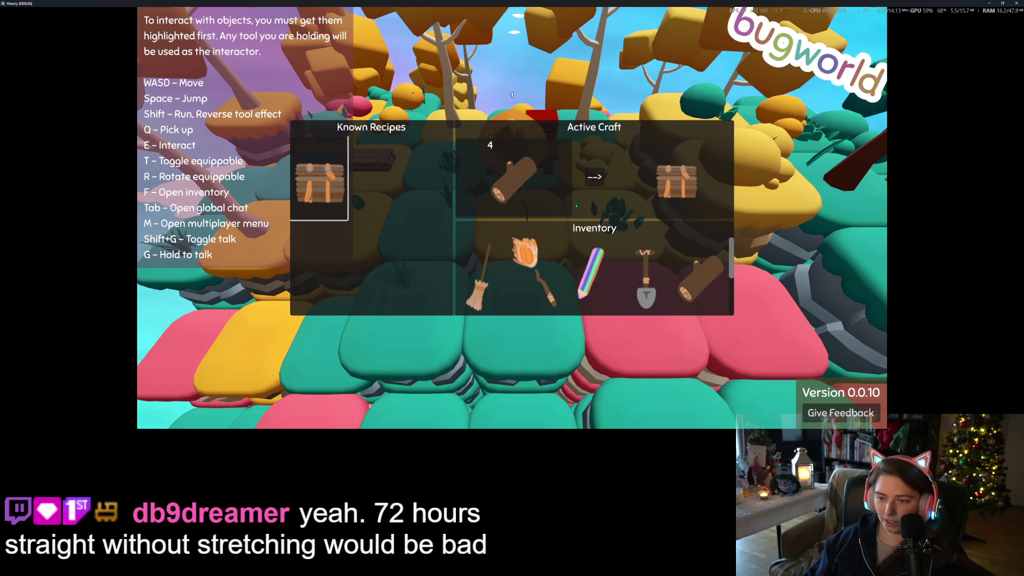
scroll(689, 276, "down", 3)
scroll(687, 278, "up", 2)
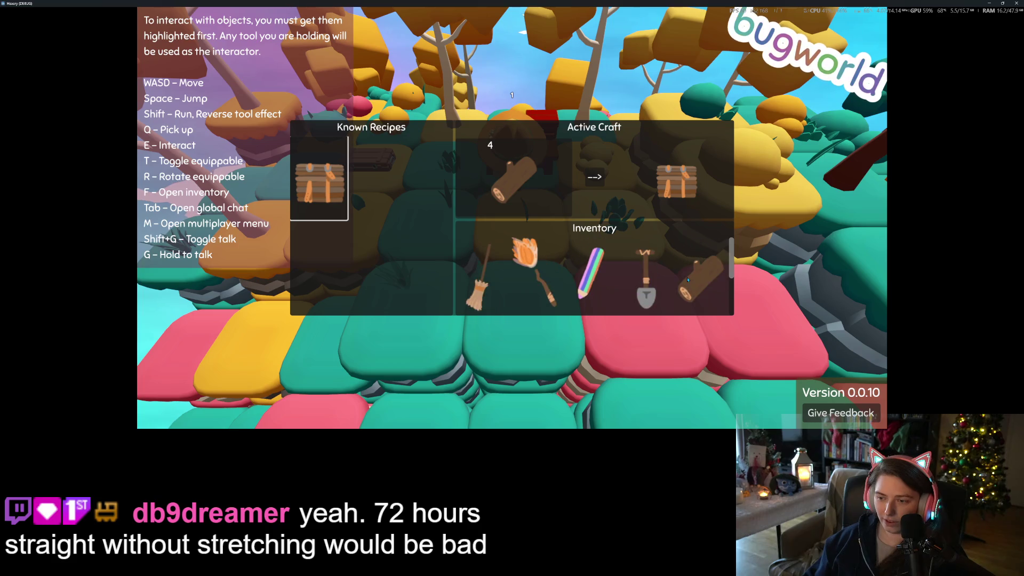
left_click(588, 182)
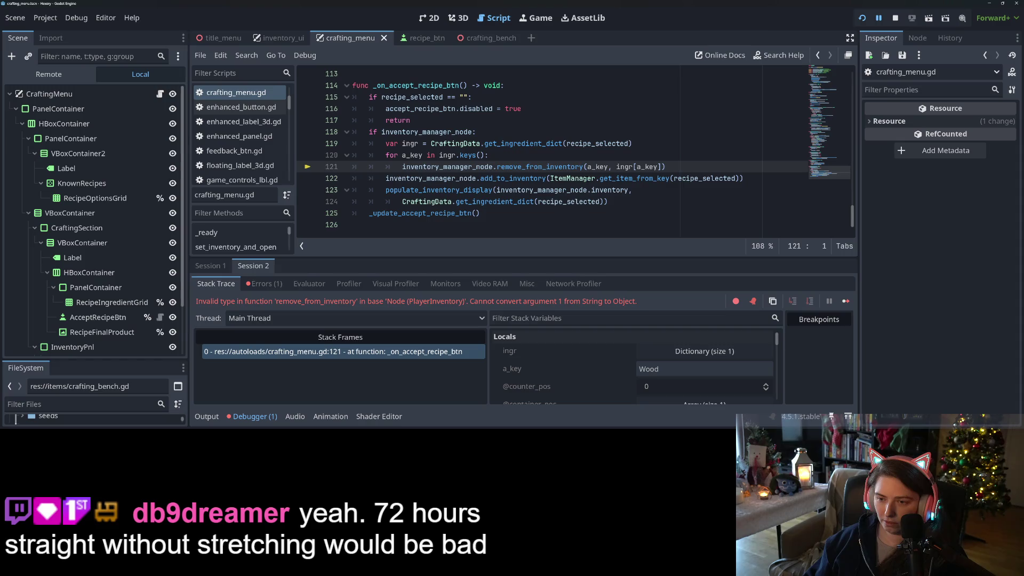
Check remove_from_inventory's expected arguments on line 121, then stop the crashed game run.
mouse_move(578, 166)
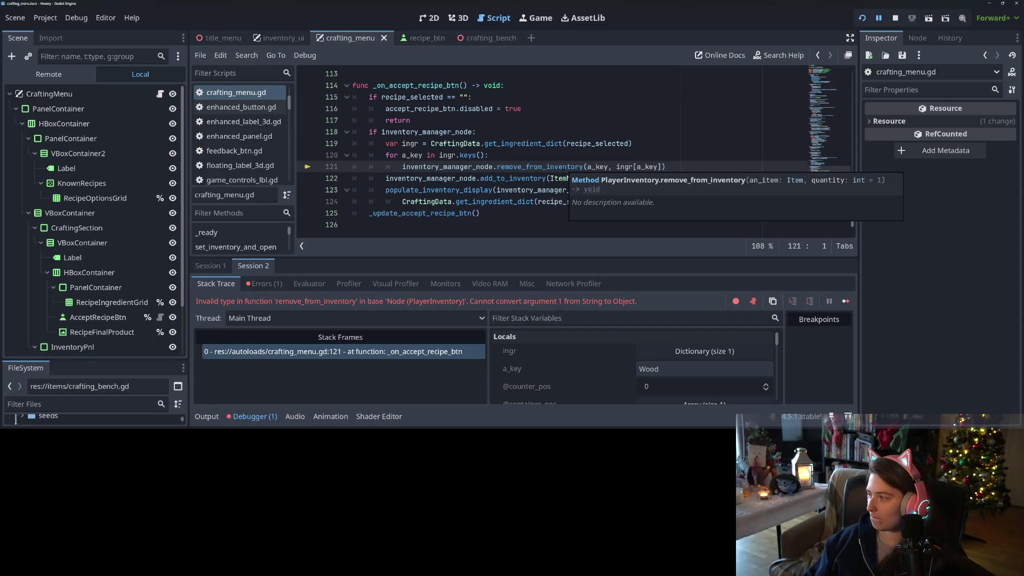
left_click(896, 20)
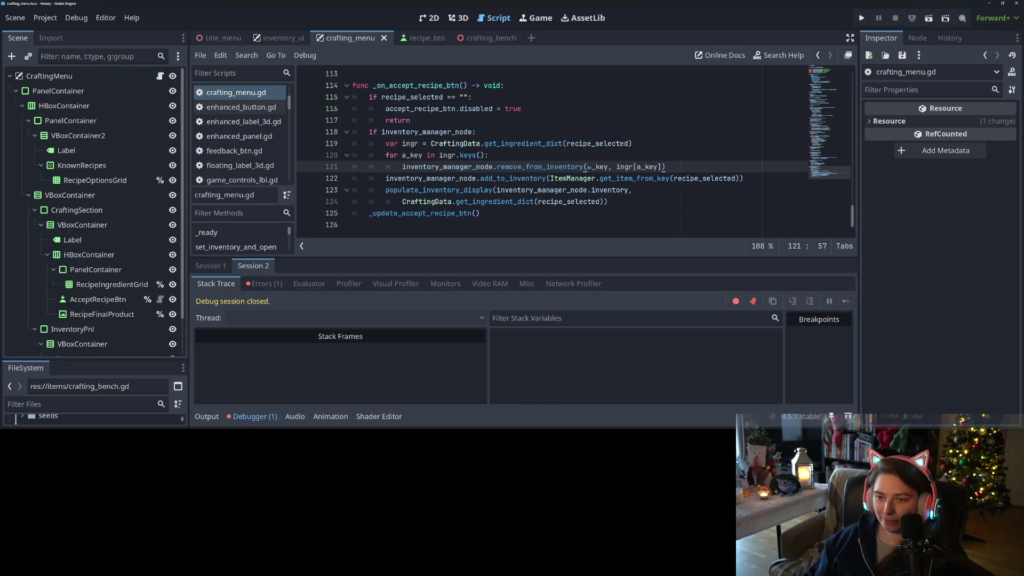
On line 121, pass ItemManager.get_item_from_key(a_key) to remove_from_inventory and save.
left_click_drag(550, 178, 738, 178)
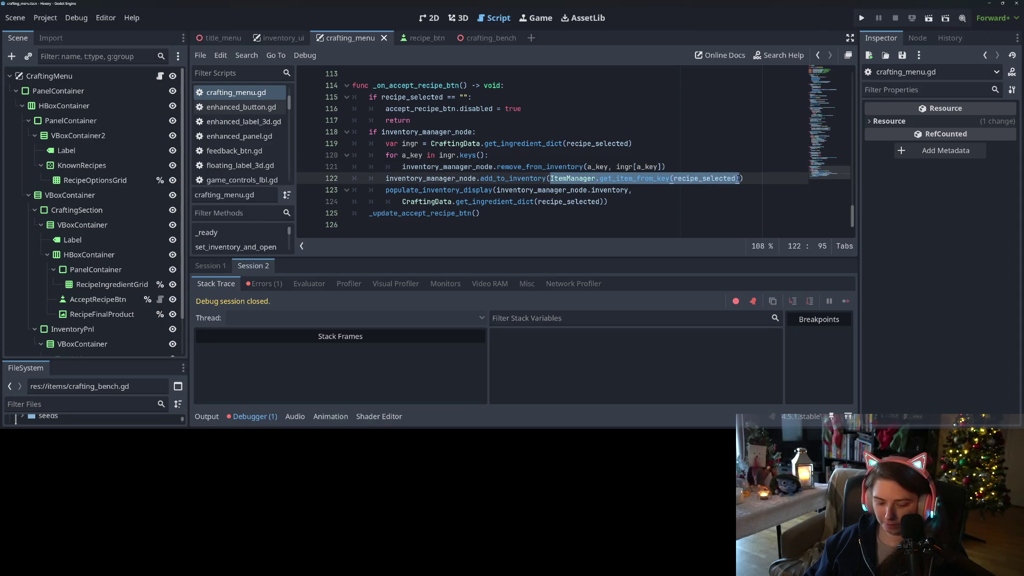
key("ctrl+c")
double_click(595, 166)
key("ctrl+v")
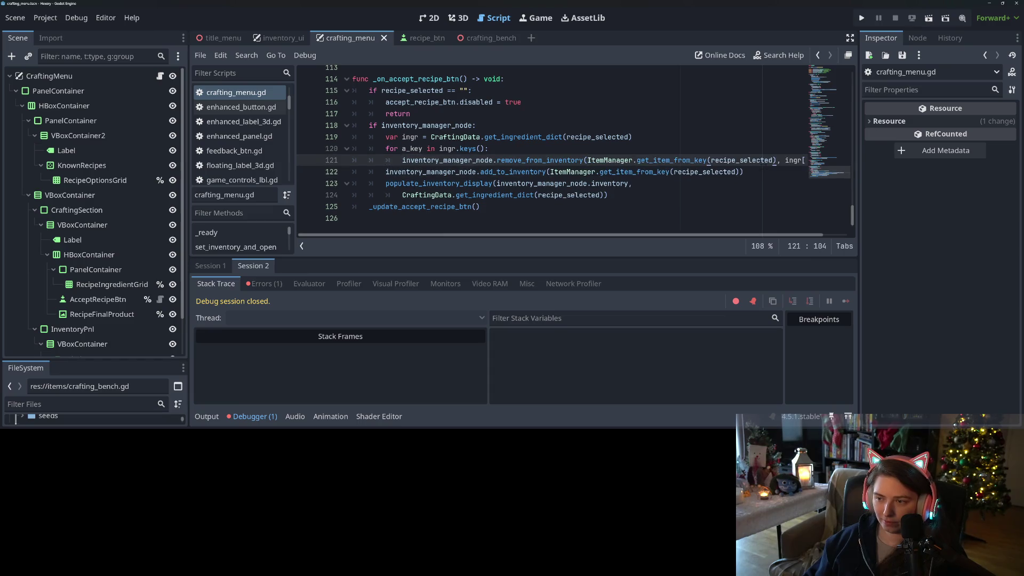
double_click(752, 160)
type("a_key")
key("ctrl+s")
left_click(633, 172)
Review the remove_from_inventory and add_to_inv_rpc definitions in player_inventory.gd.
scroll(583, 189, "up", 8)
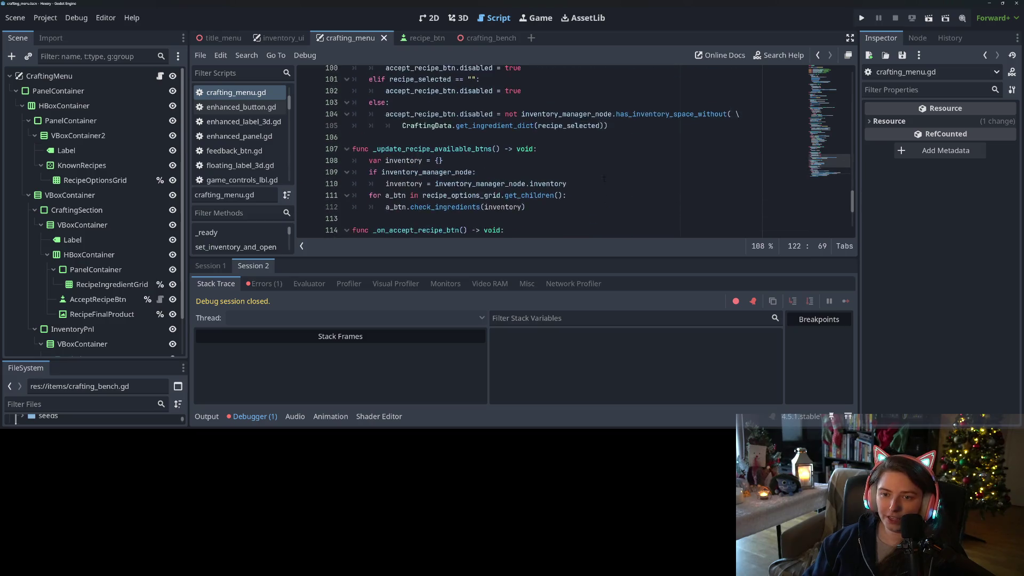
scroll(583, 188, "up", 6)
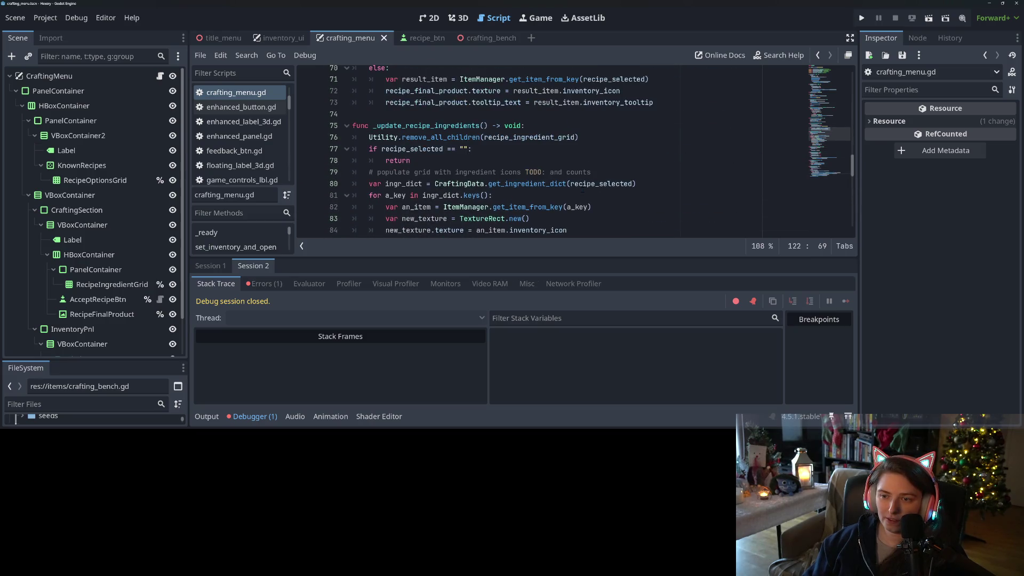
scroll(582, 186, "down", 14)
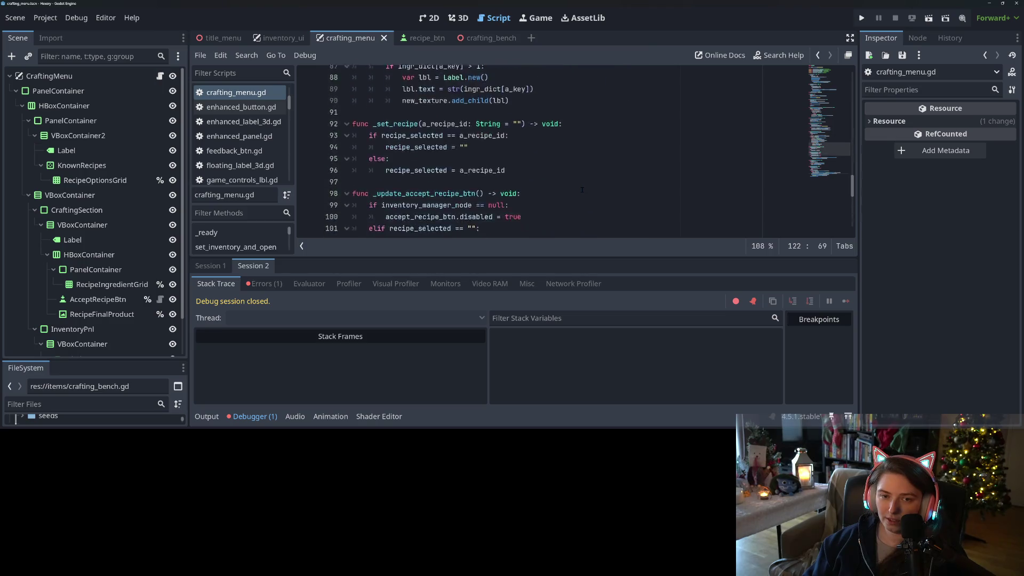
scroll(582, 190, "up", 3)
scroll(556, 202, "down", 3)
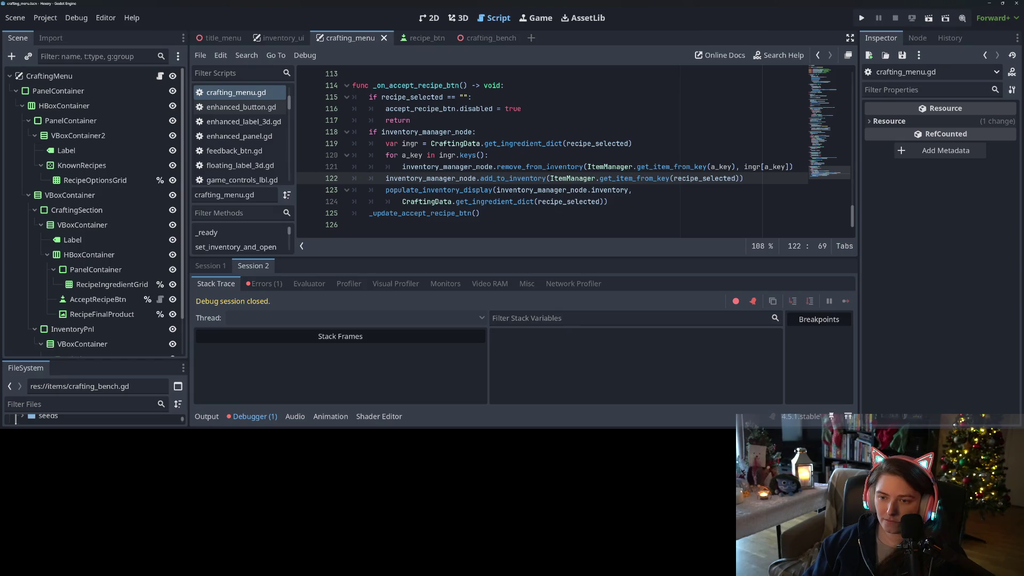
left_click(550, 167)
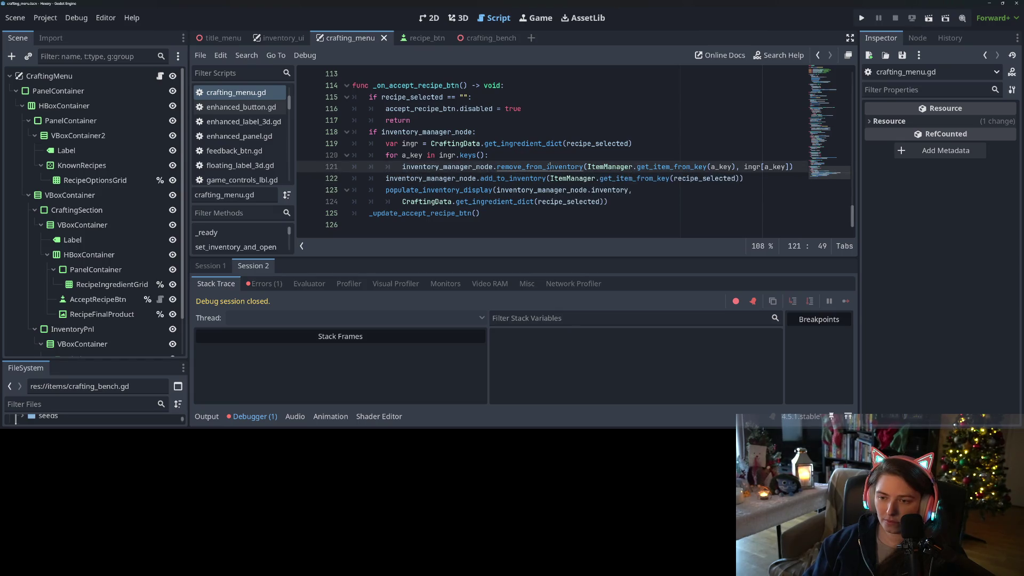
left_click(550, 167, "ctrl")
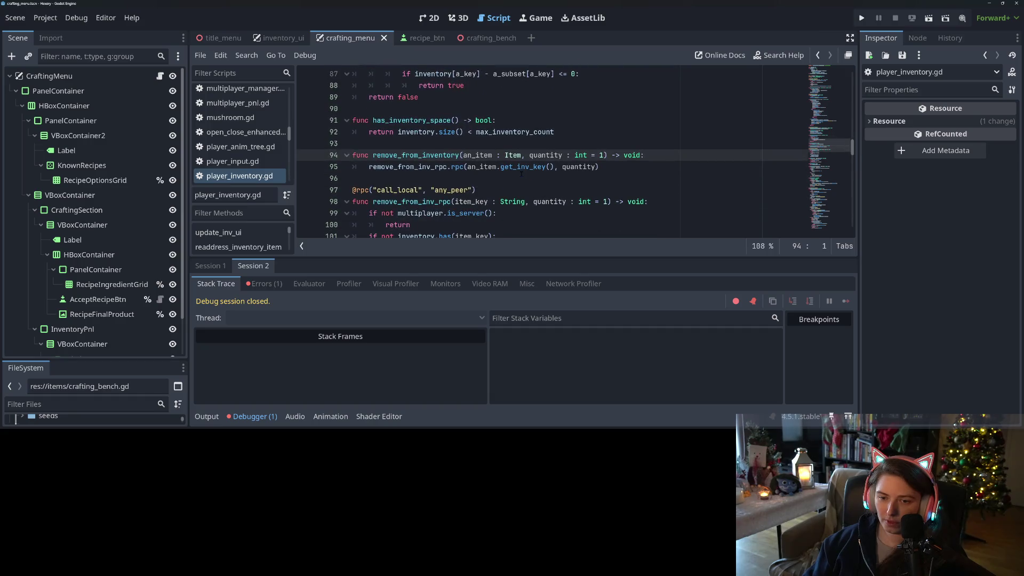
scroll(574, 155, "up", 6)
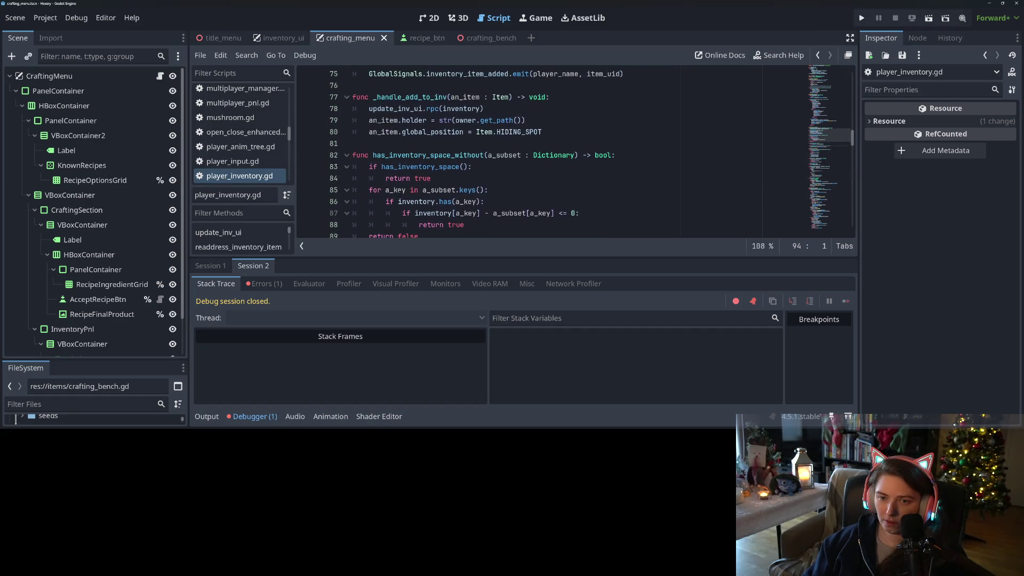
scroll(575, 154, "up", 2)
double_click(421, 202)
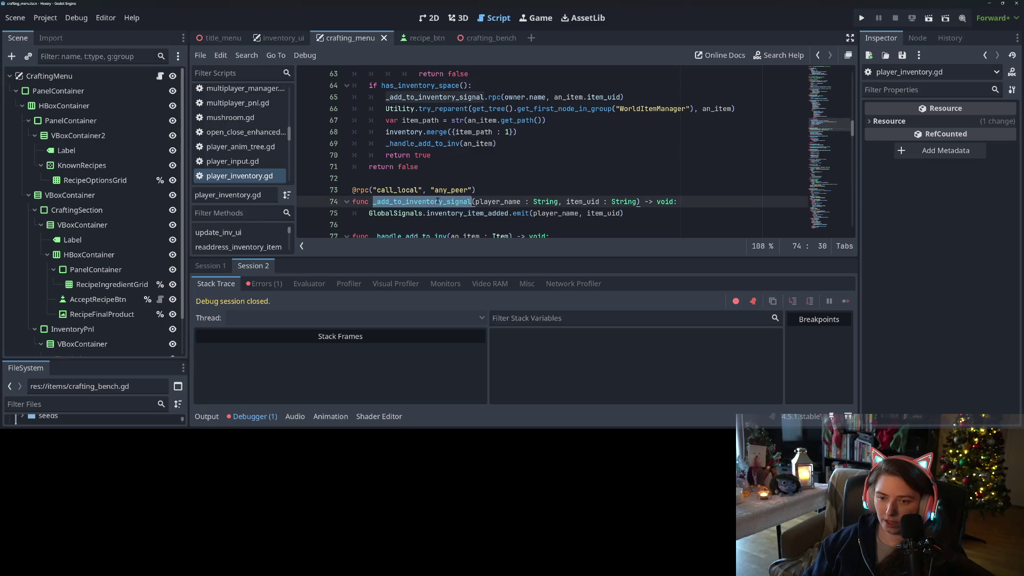
scroll(471, 203, "up", 9)
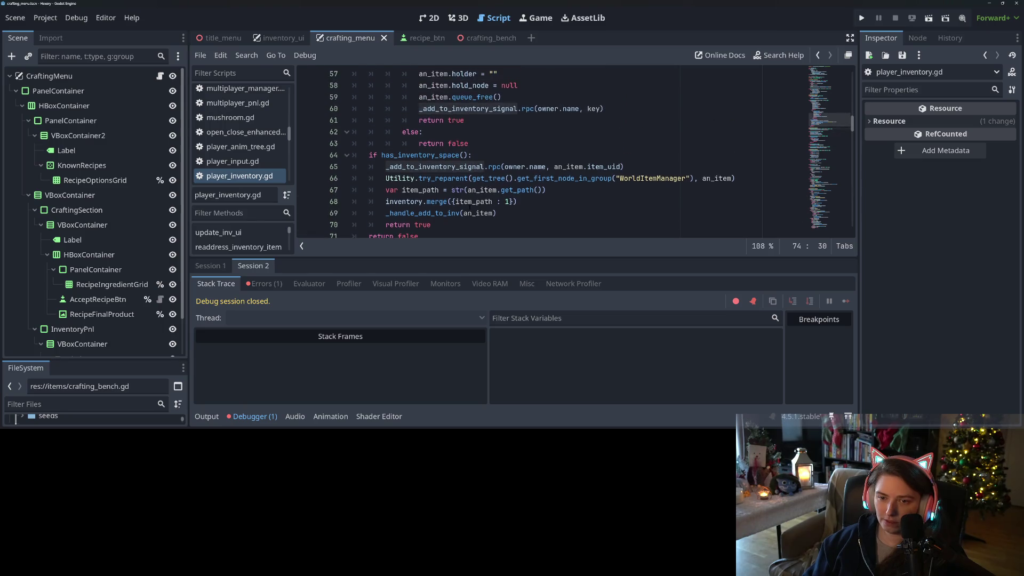
scroll(432, 160, "up", 2)
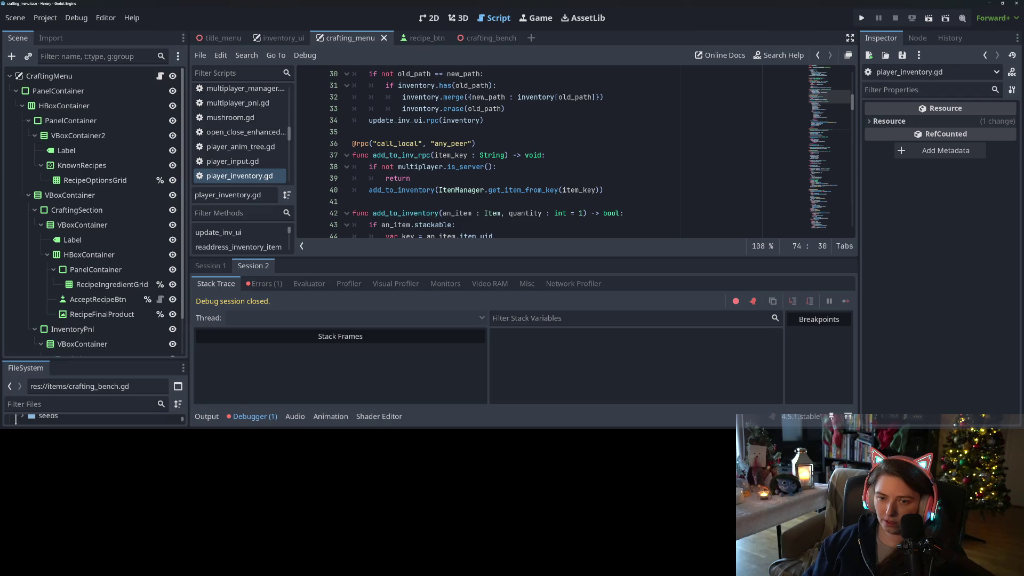
double_click(429, 155)
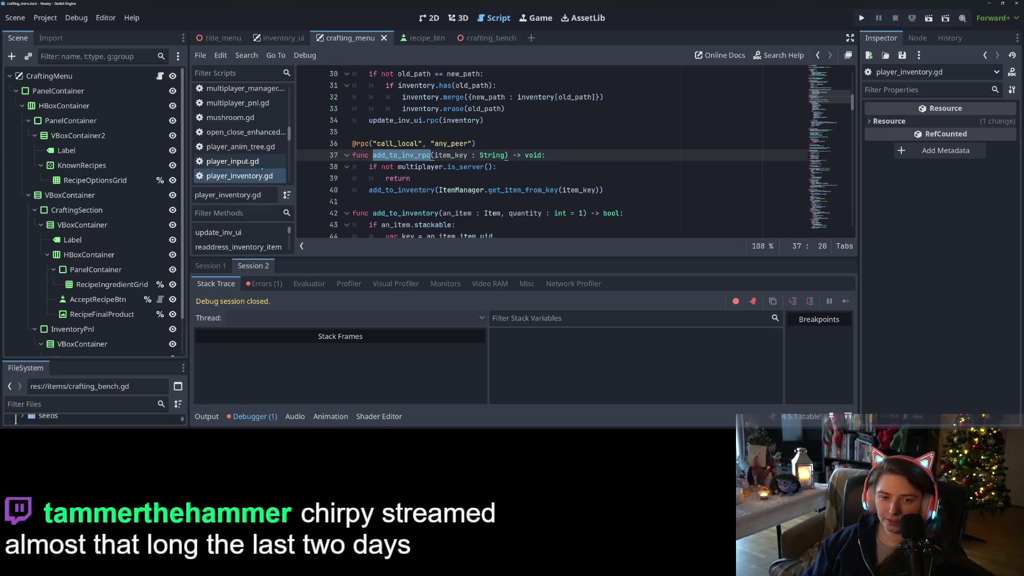
left_click(159, 75)
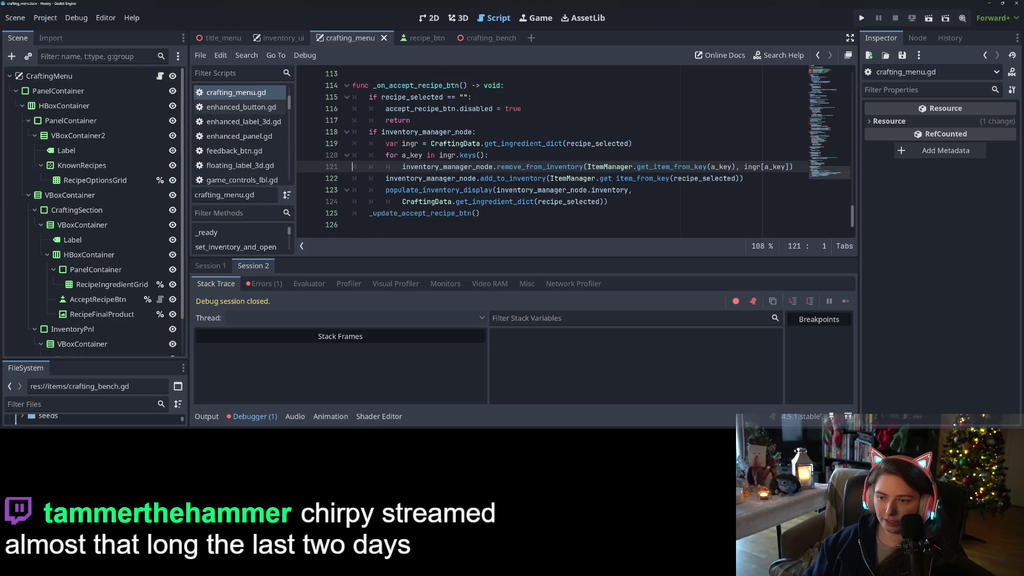
Change line 122 to call add_to_inv_rpc.rpc(recipe_selected) without the get_item_from_key wrapper, and save.
double_click(514, 178)
key("ctrl+v")
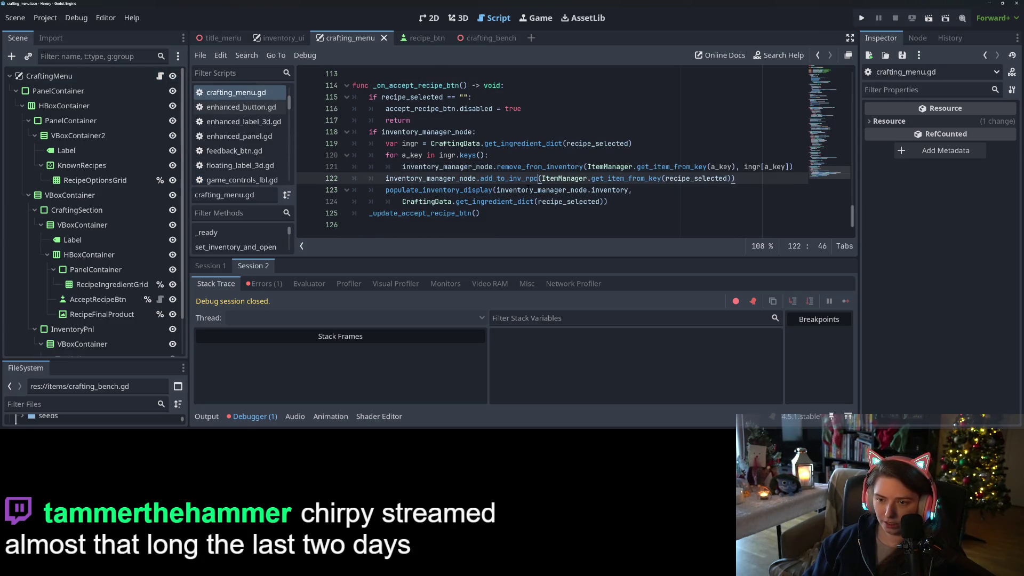
type(".rpc")
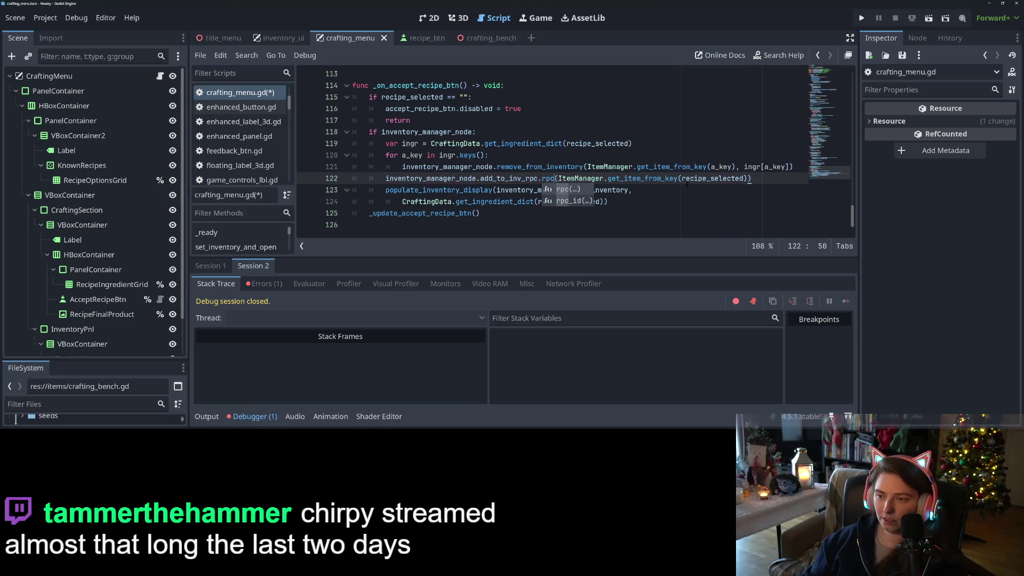
left_click_drag(684, 178, 558, 178)
key("BackSpace")
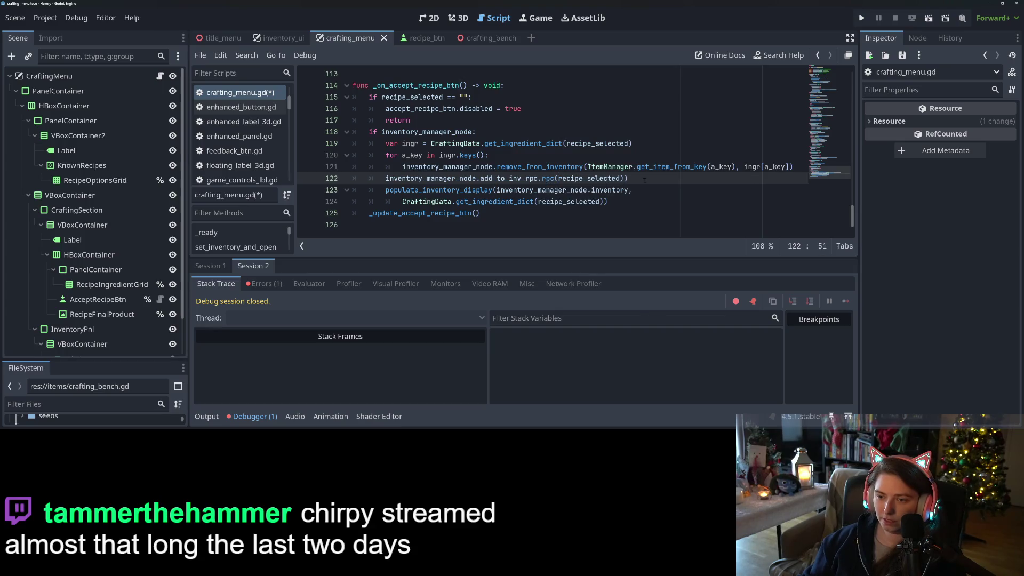
key("ctrl+s")
Inspect add_to_inv_rpc's server check, then review inventory_manager_node uses on line 122.
left_click(518, 180, "ctrl")
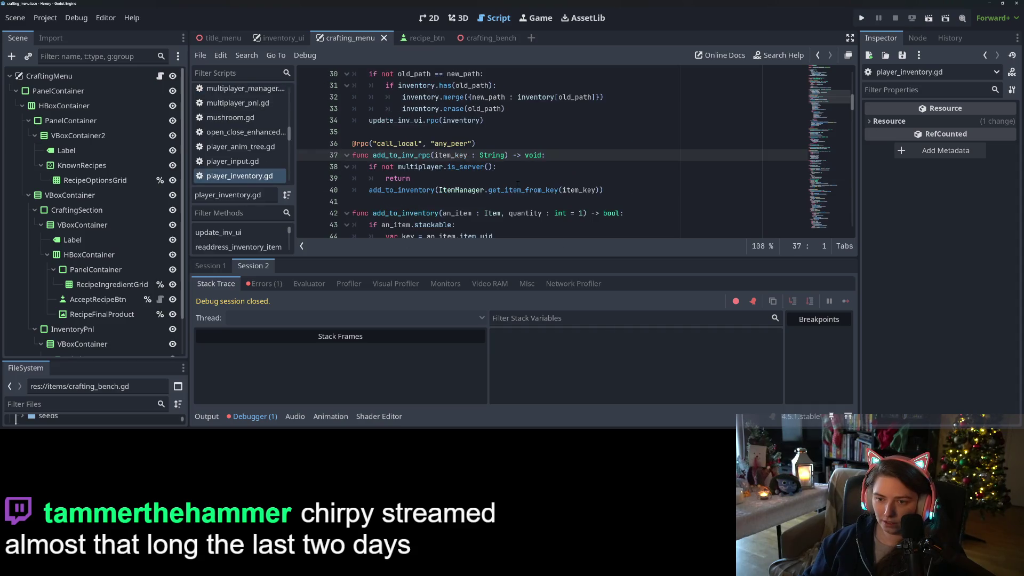
left_click(420, 166)
left_click(469, 166)
left_click(387, 166)
left_click(414, 190)
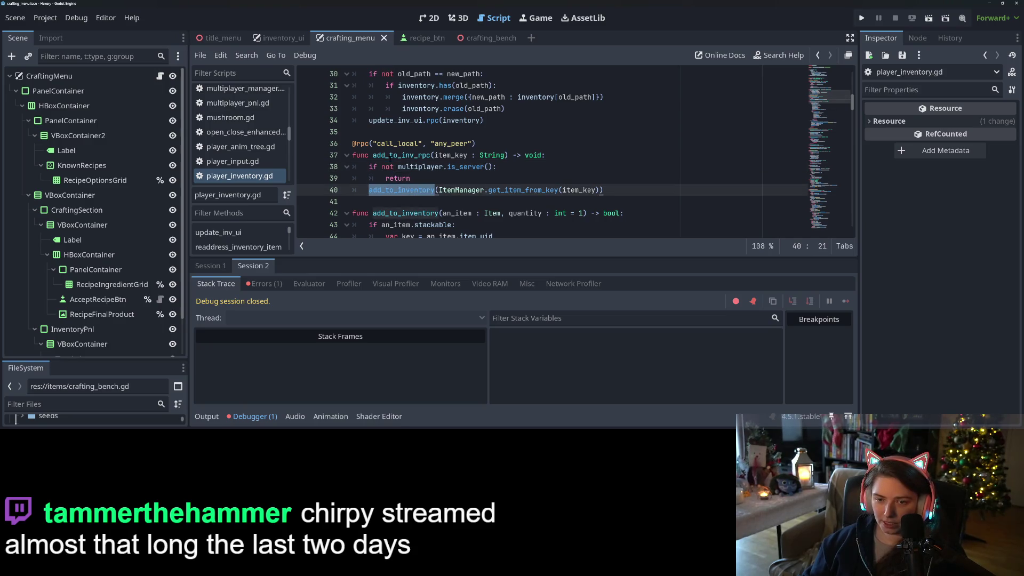
double_click(391, 154)
double_click(420, 166)
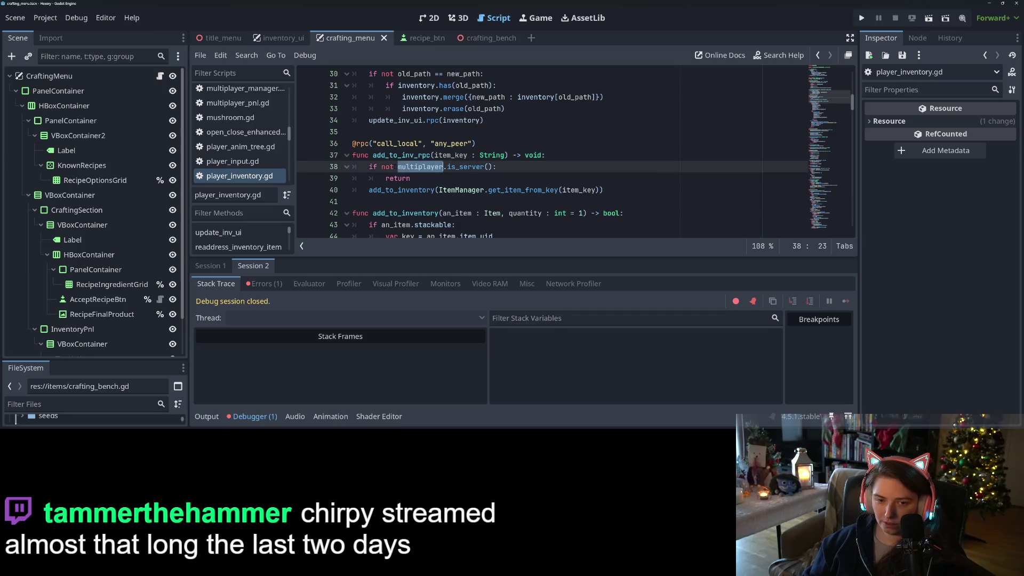
left_click(159, 76)
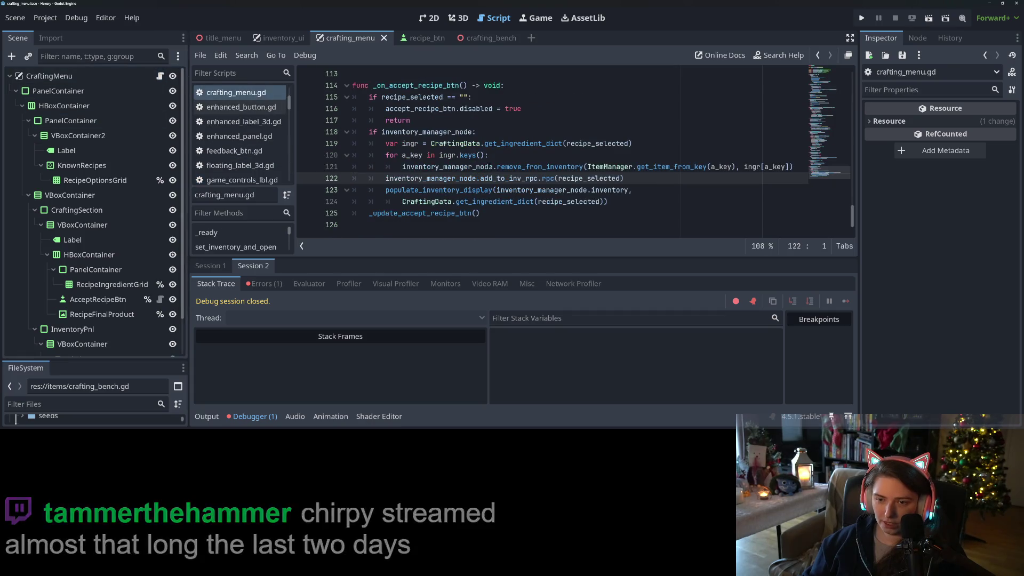
double_click(433, 178)
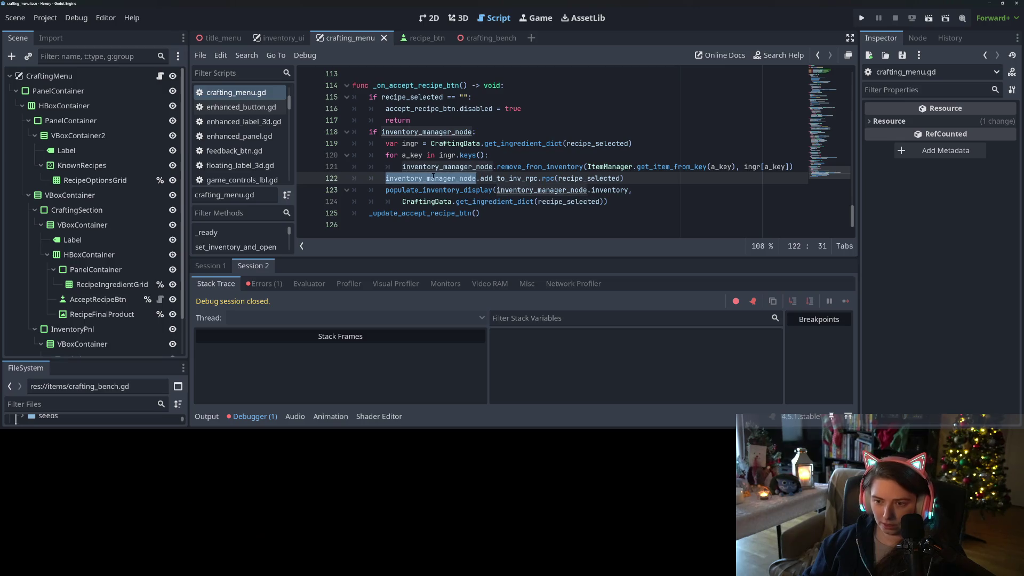
left_click(640, 179)
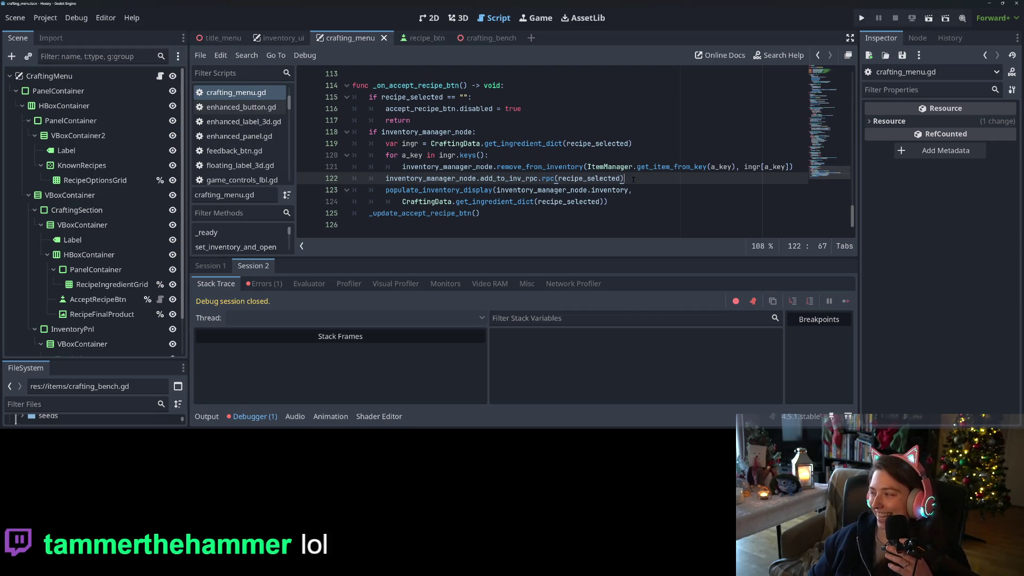
left_click(627, 206)
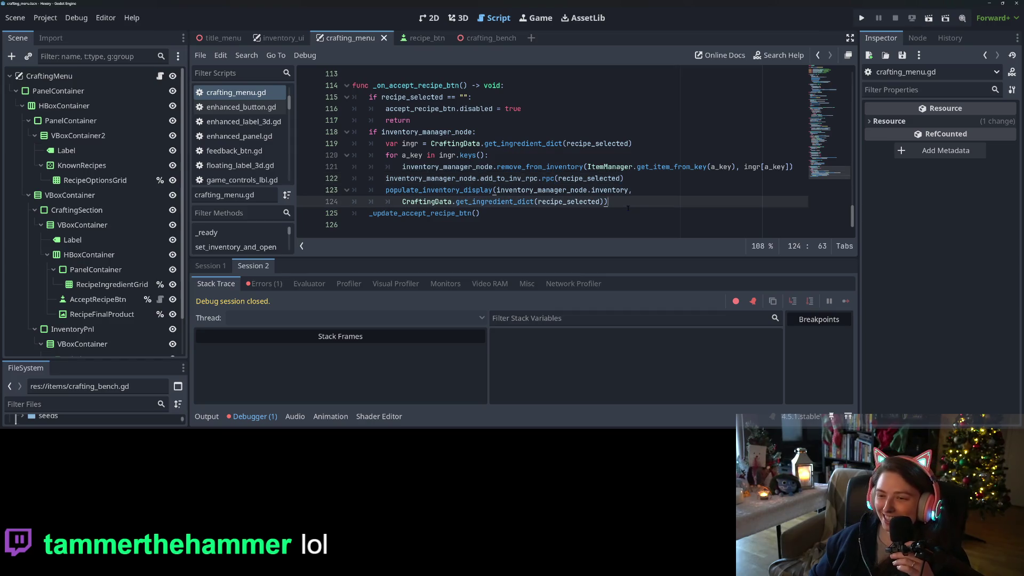
left_click(659, 193)
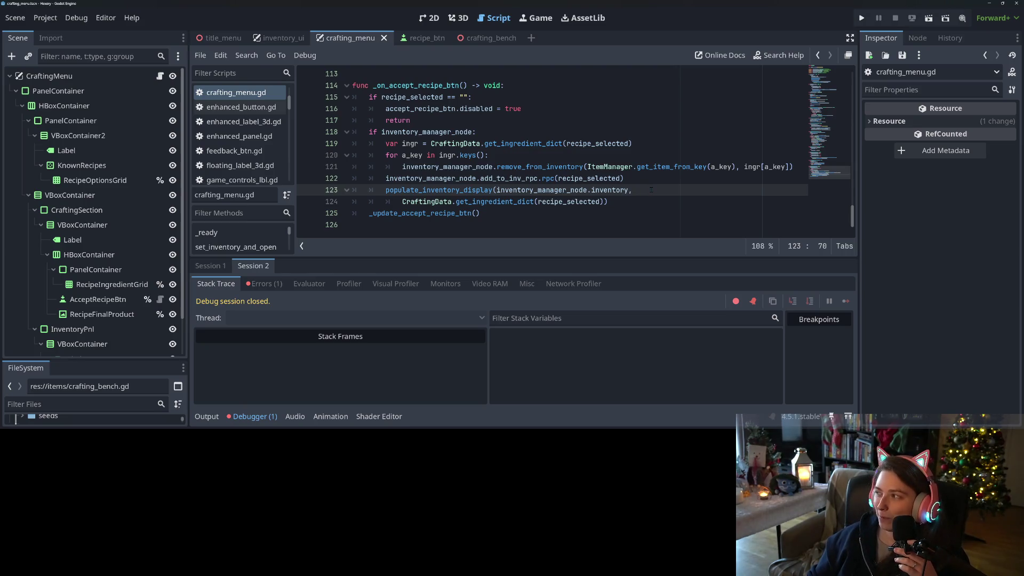
left_click(568, 226)
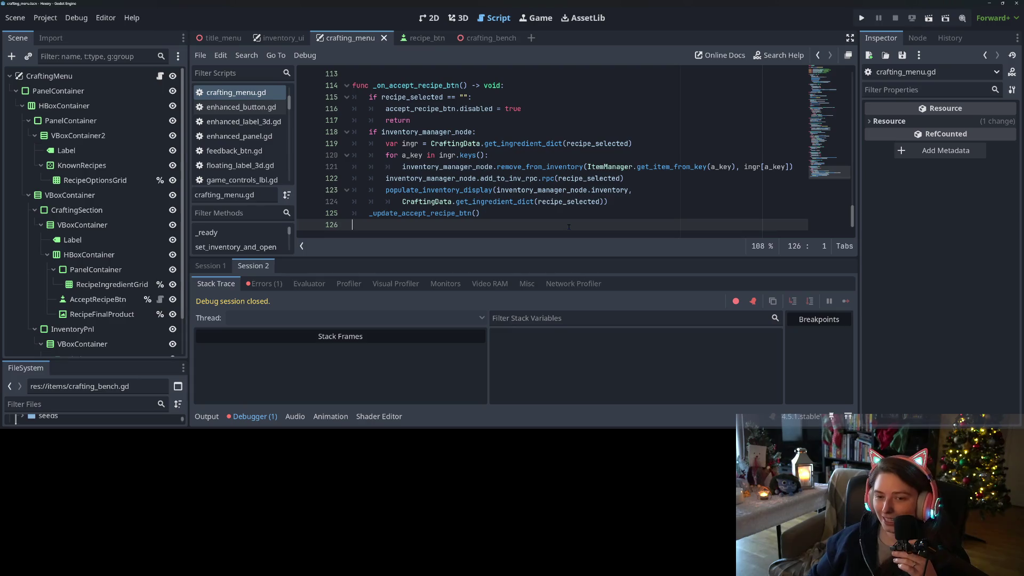
left_click(550, 201)
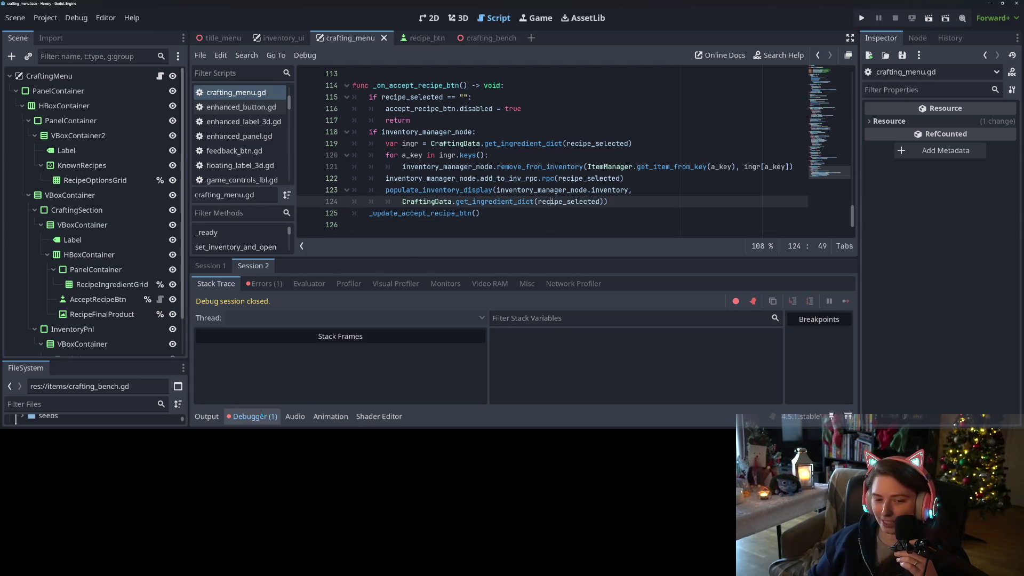
Hide the debugger and select the ingredient count label block (lines 87–90) in _update_recipe_ingredients.
left_click(251, 417)
left_click(499, 295)
scroll(499, 294, "up", 2)
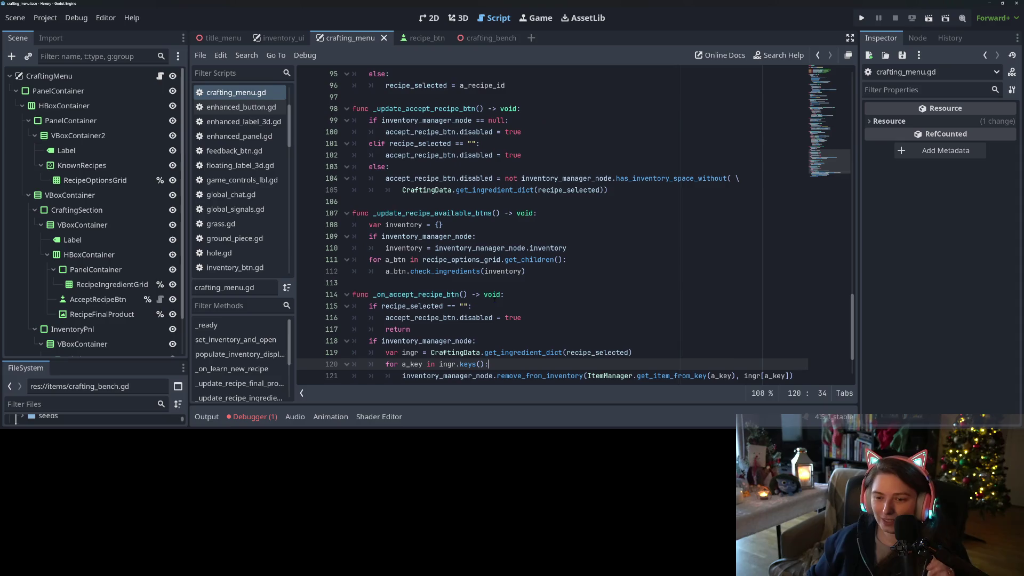
left_click(466, 271)
scroll(449, 284, "up", 1)
double_click(492, 248)
scroll(480, 267, "up", 4)
scroll(480, 239, "up", 5)
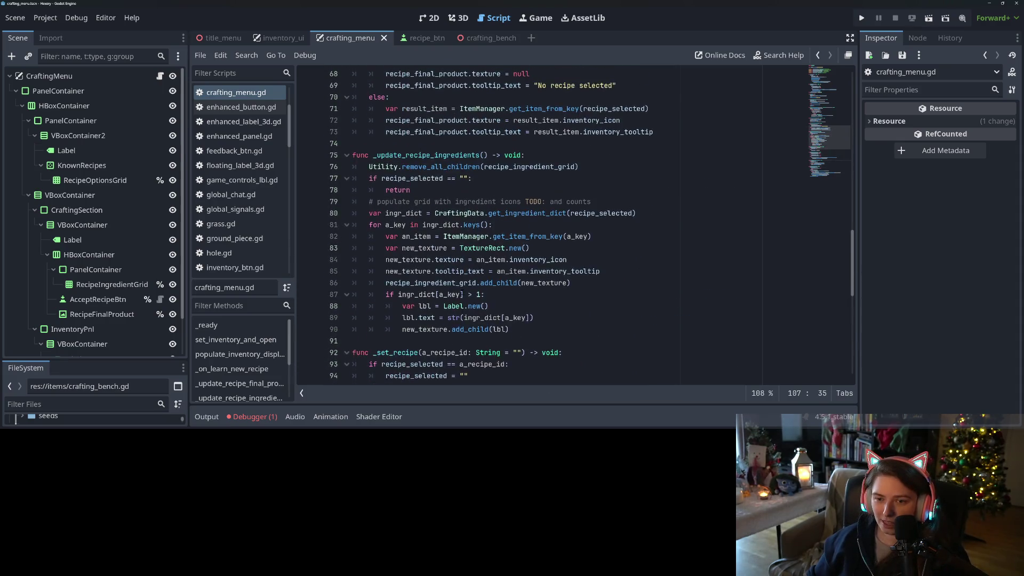
left_click(426, 189)
left_click(454, 317)
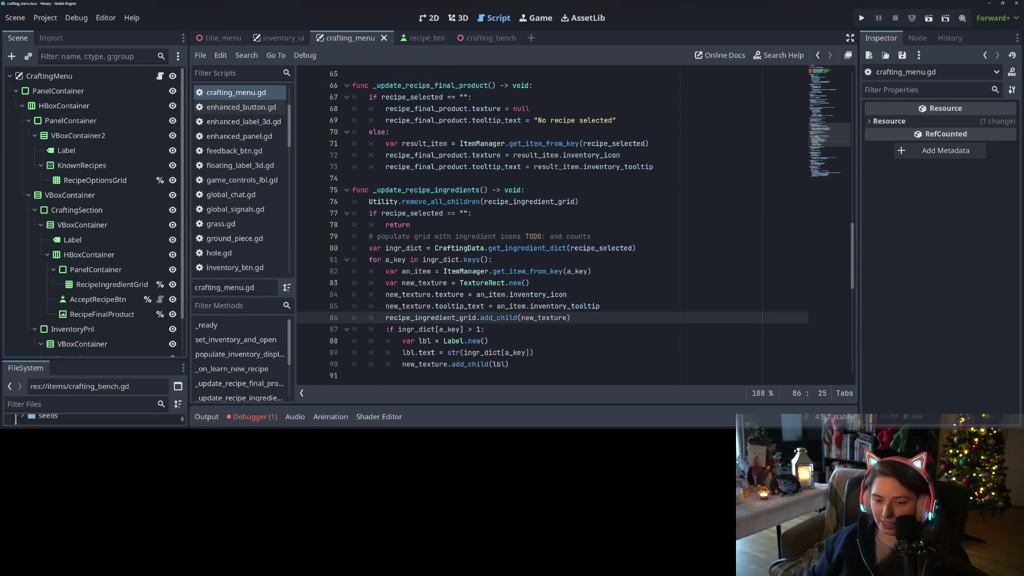
mouse_move(386, 328)
left_mouse_down()
mouse_move(480, 367)
mouse_move(524, 368)
left_mouse_up()
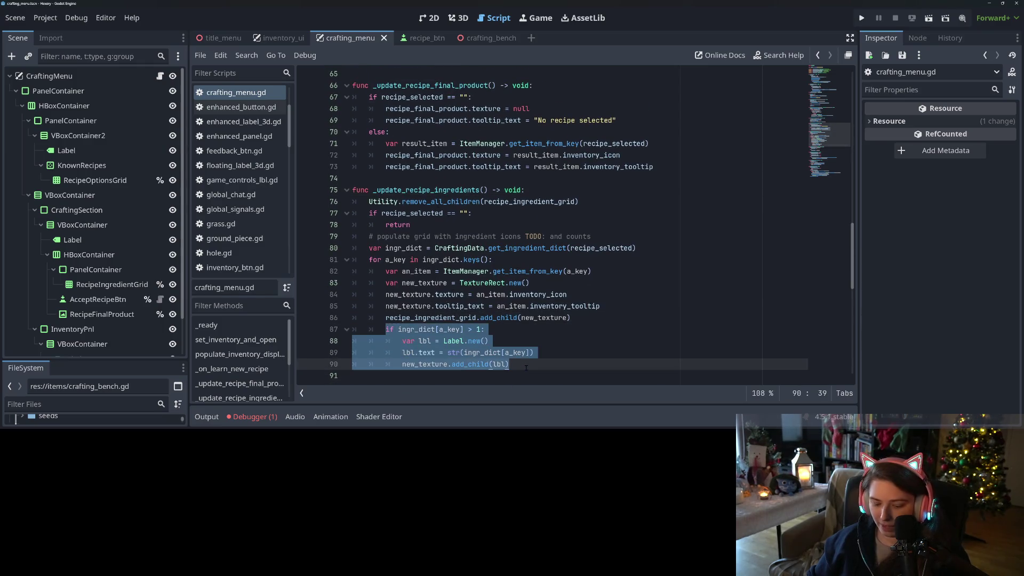
Paste the count label block into populate_inventory_display's loop after the add_child on line 58.
scroll(535, 349, "up", 6)
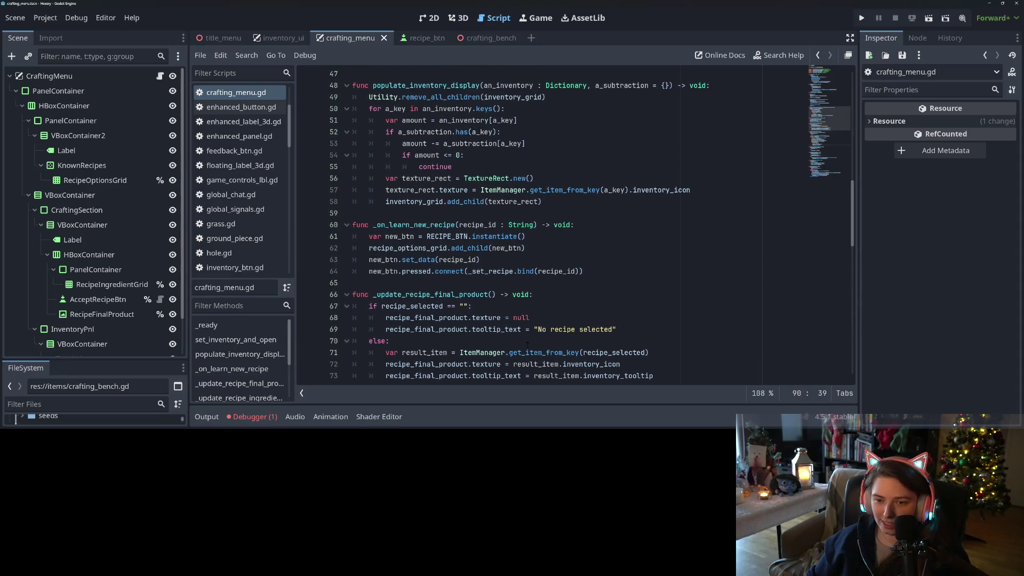
scroll(527, 344, "up", 3)
double_click(431, 190)
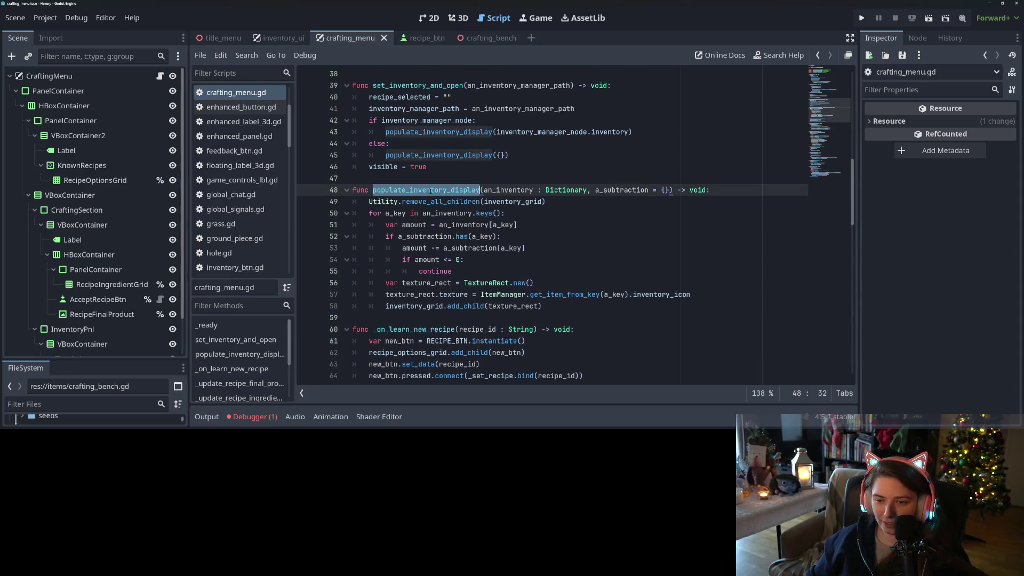
left_click(451, 237)
left_click(422, 272)
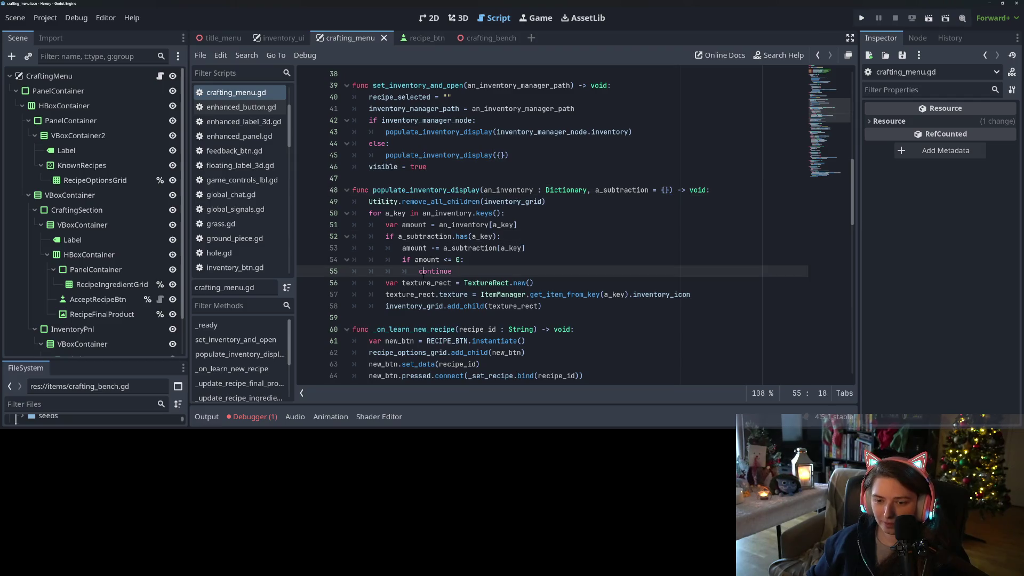
left_click(559, 306)
key("Return")
key("ctrl+v")
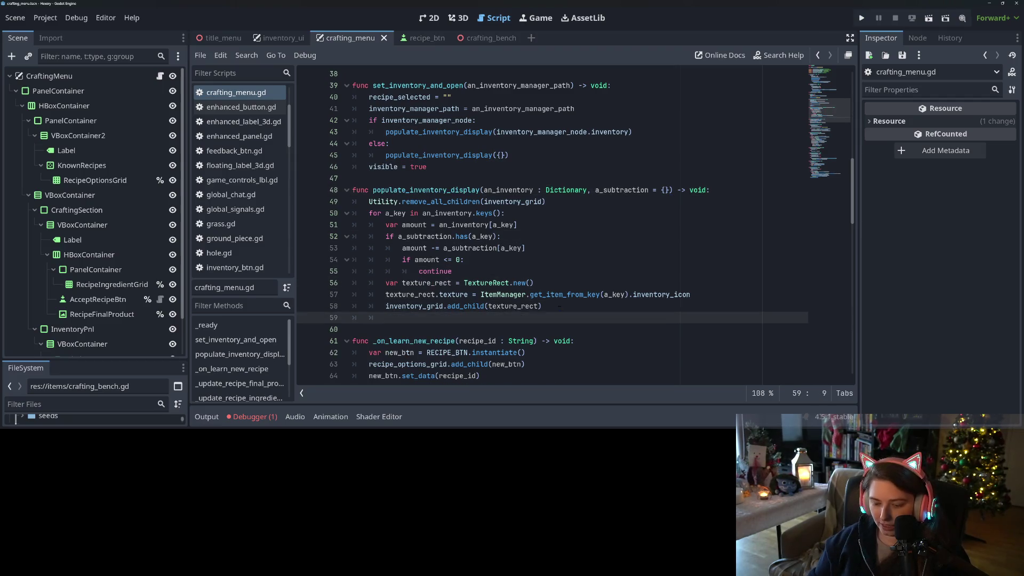
Replace ingr_dict with an_inventory on lines 59 and 61 of the pasted block.
double_click(414, 306)
double_click(503, 202)
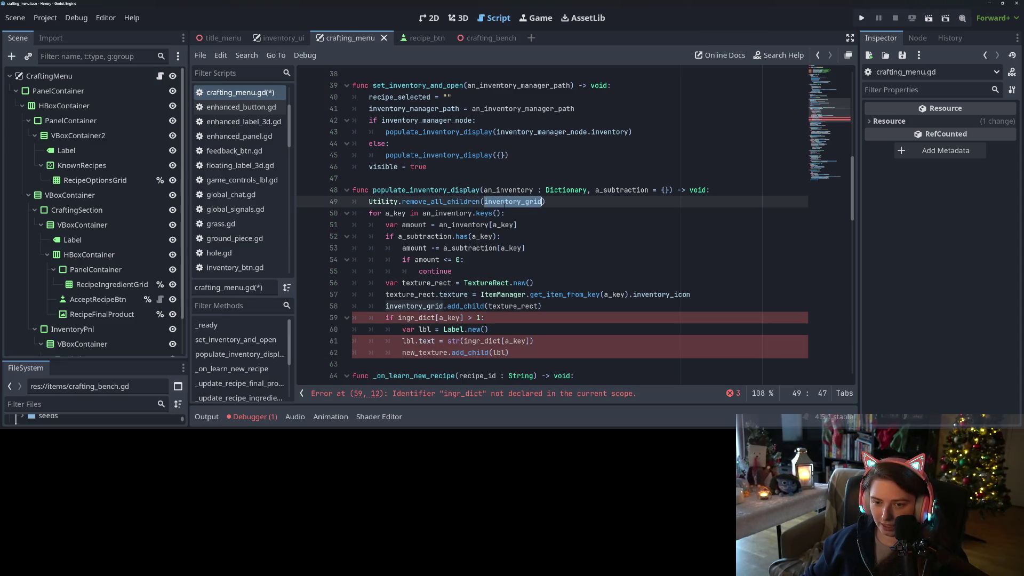
double_click(450, 213)
key("ctrl+c")
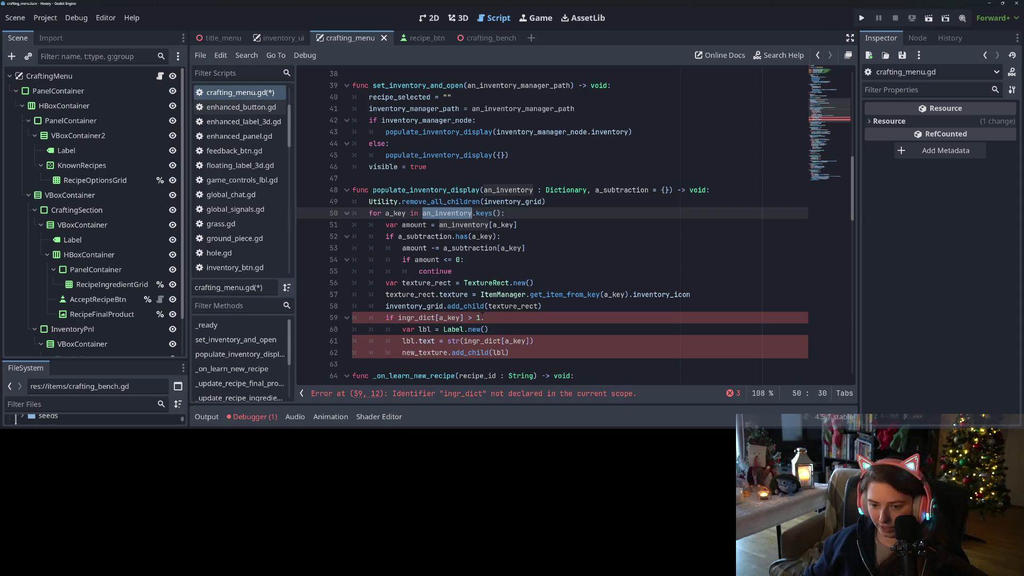
scroll(482, 317, "down", 2)
double_click(476, 272)
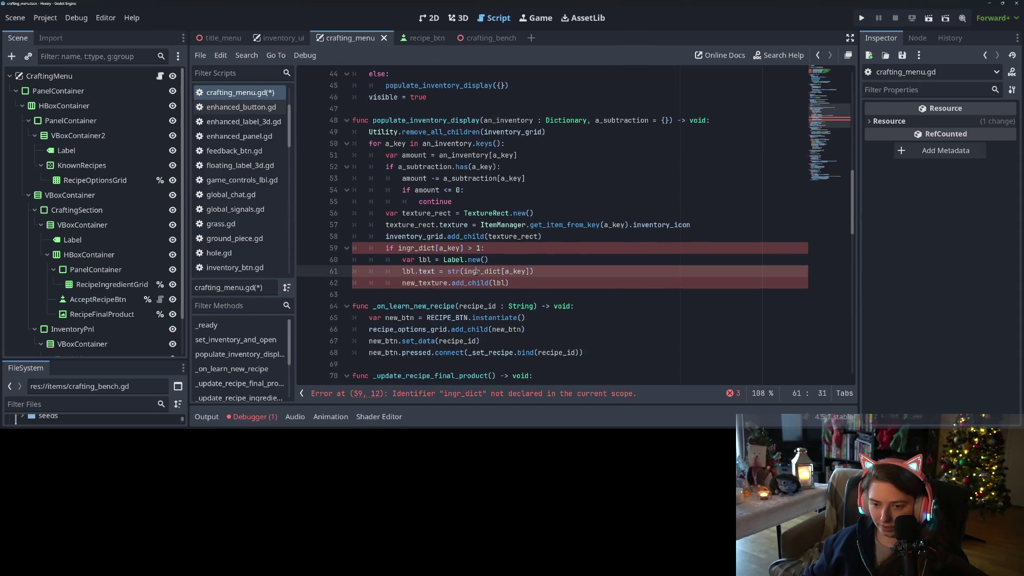
key("ctrl+v")
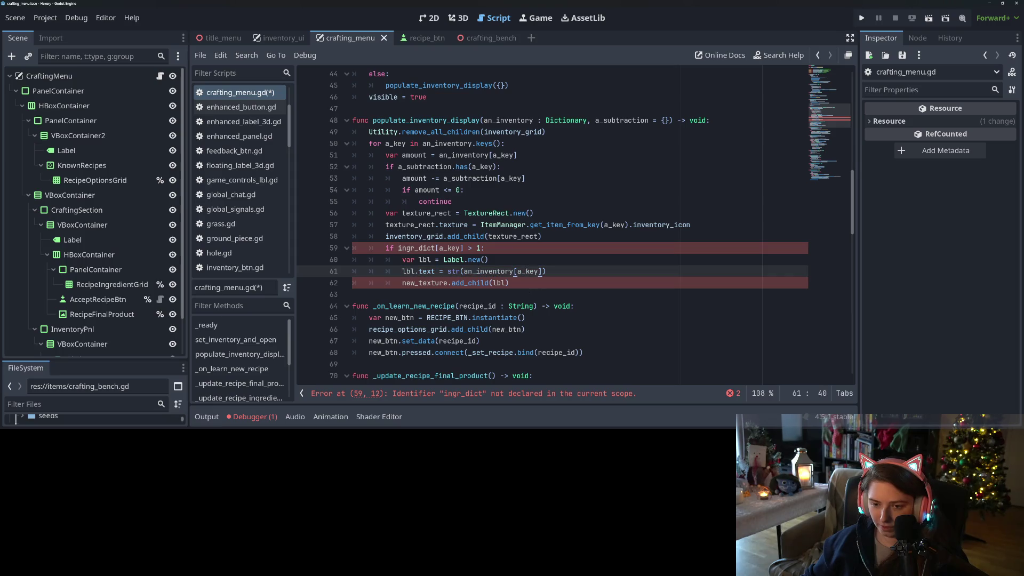
double_click(429, 249)
key("ctrl+v")
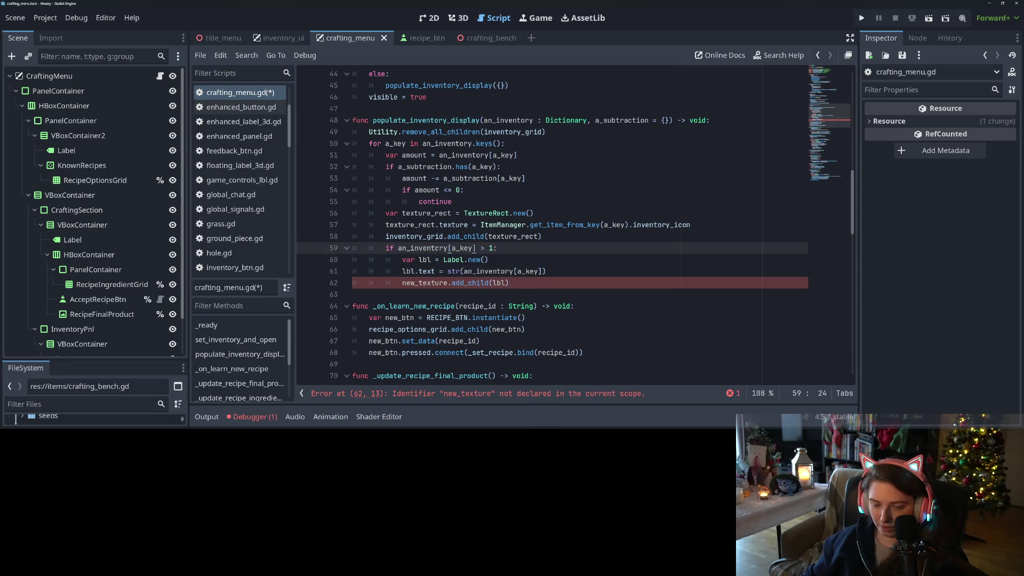
double_click(457, 248)
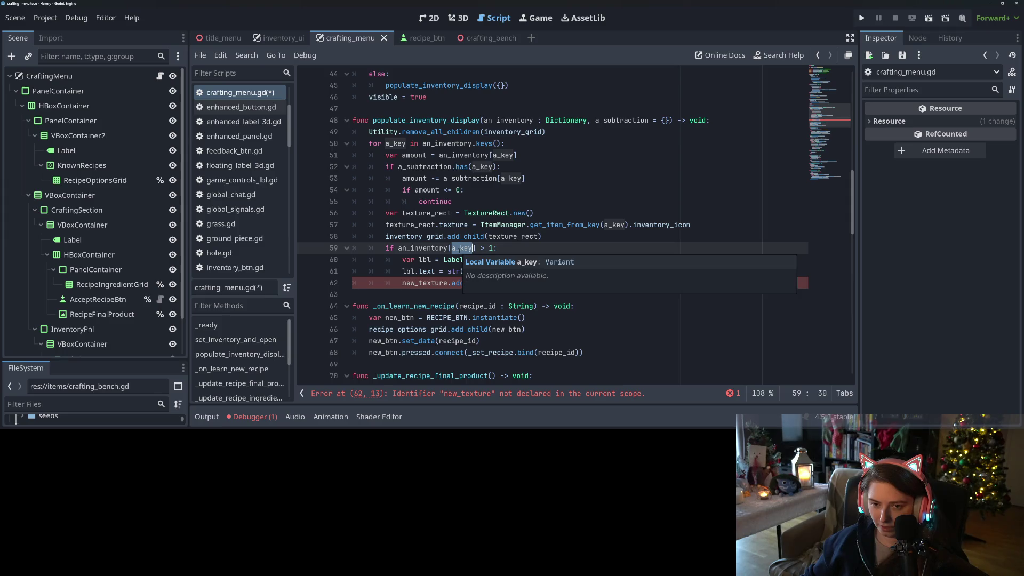
double_click(446, 248)
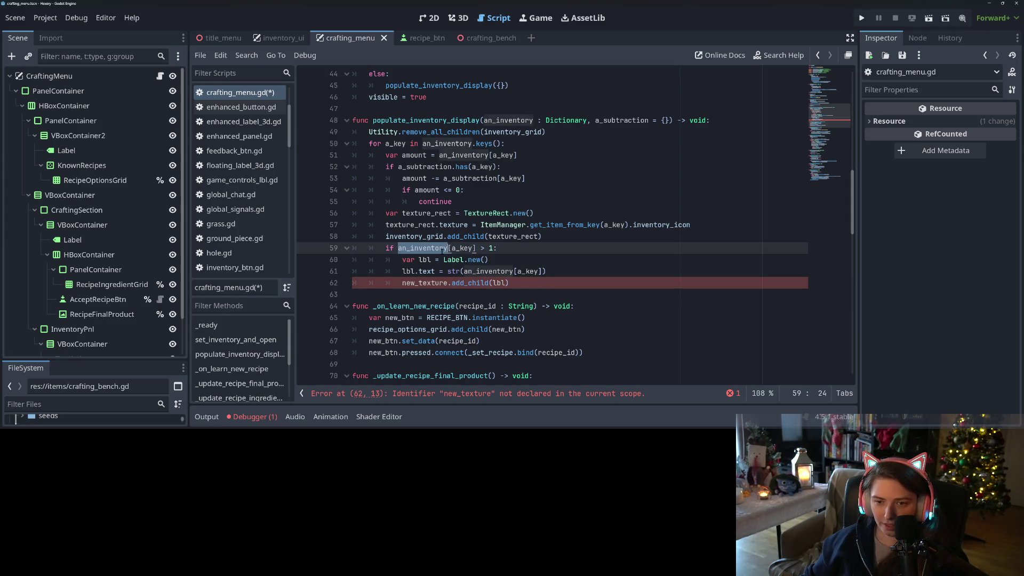
double_click(466, 249)
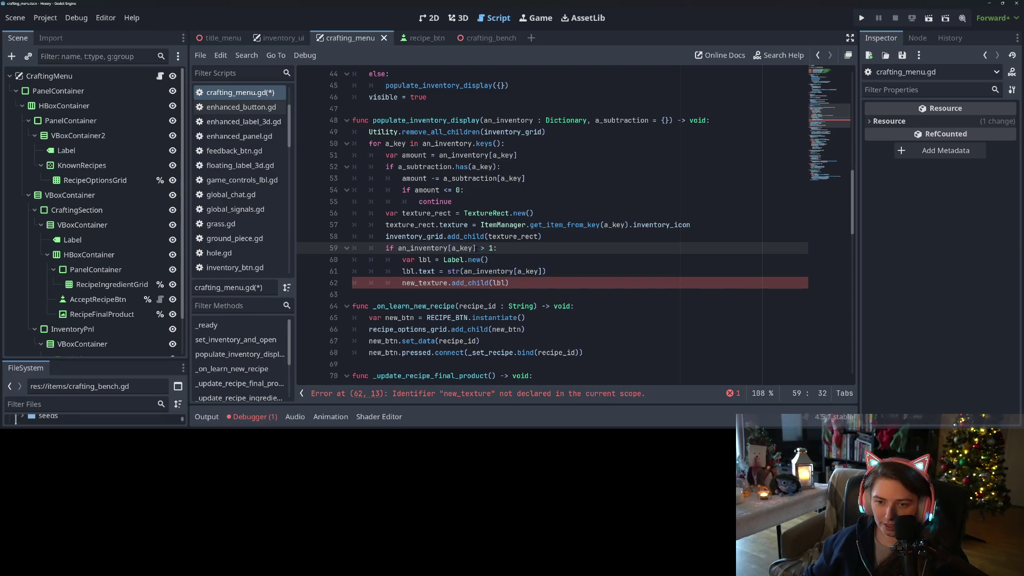
Use the amount variable in the line 59 condition and the line 61 label text.
double_click(423, 155)
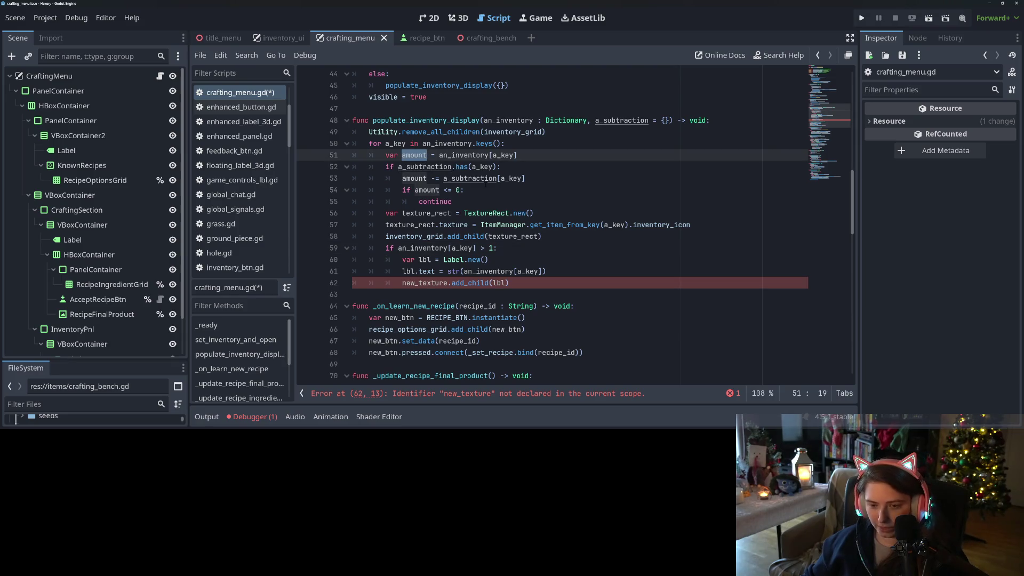
left_click(398, 248)
left_click_drag(398, 248, 475, 248)
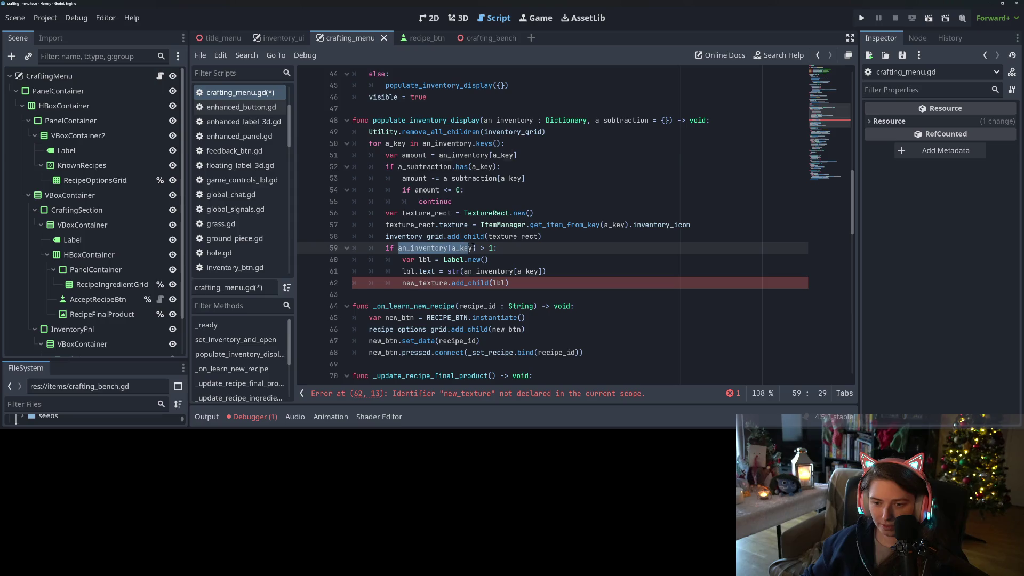
type("amount")
double_click(421, 155)
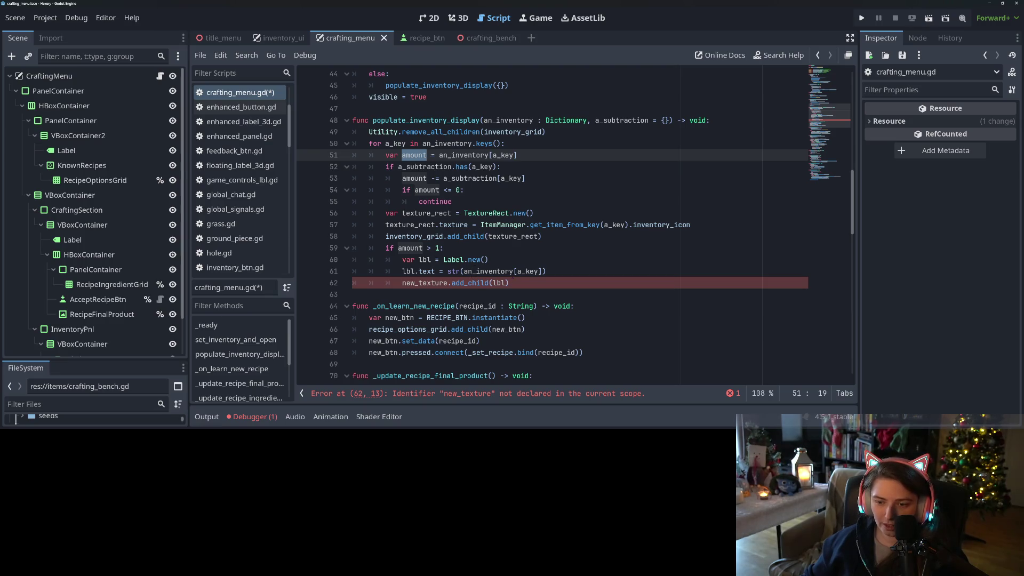
double_click(429, 283)
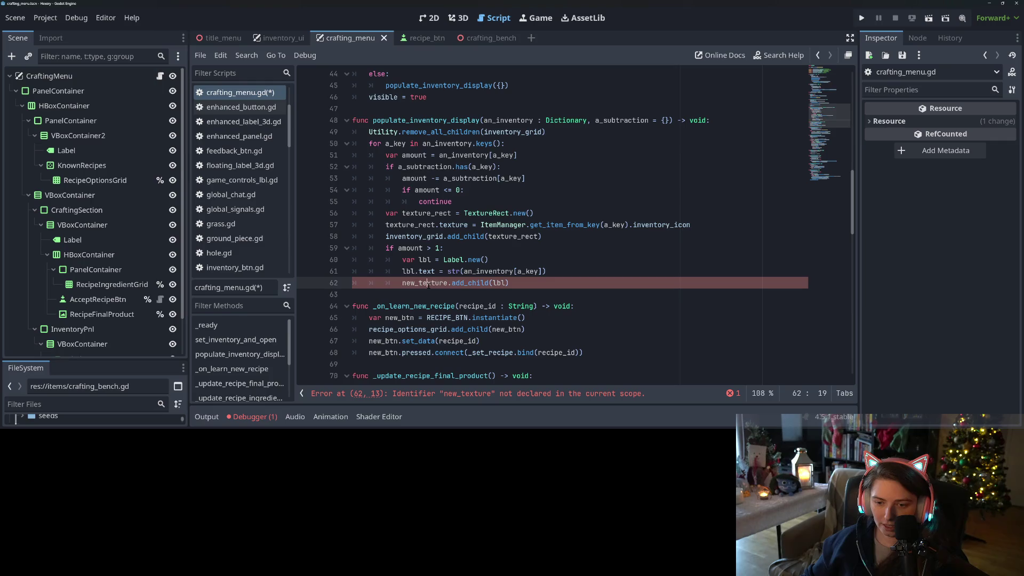
double_click(427, 271)
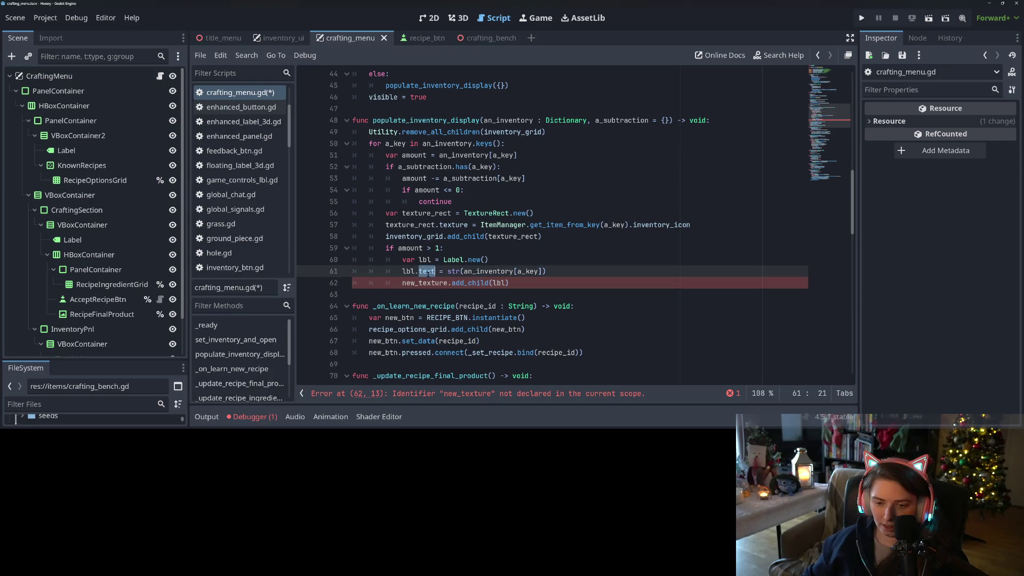
left_click_drag(464, 271, 538, 271)
type("amount")
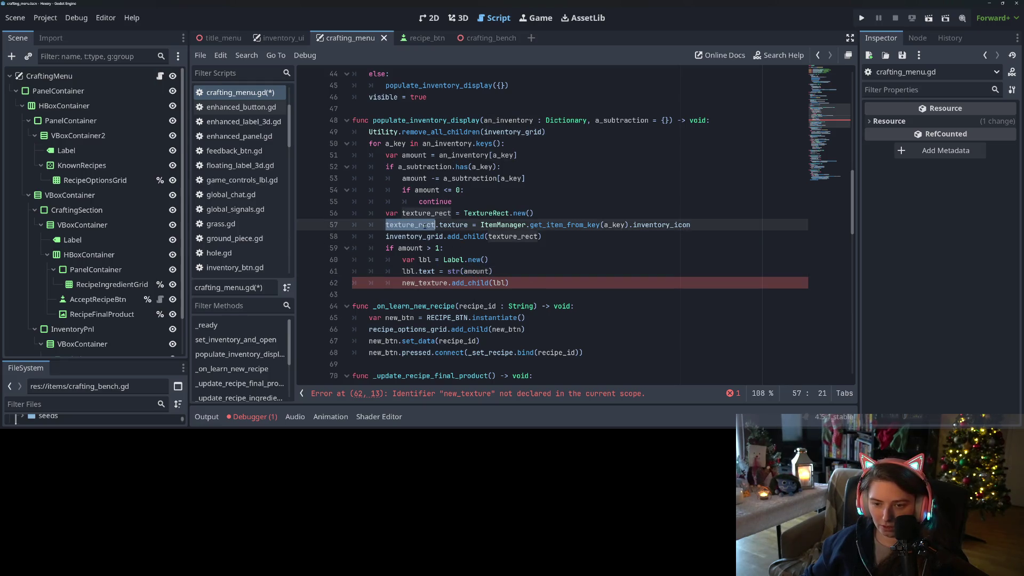
Rename new_texture to texture_rect on line 62, save crafting_menu.gd and run the project.
left_click(428, 282)
double_click(428, 282)
type("tex")
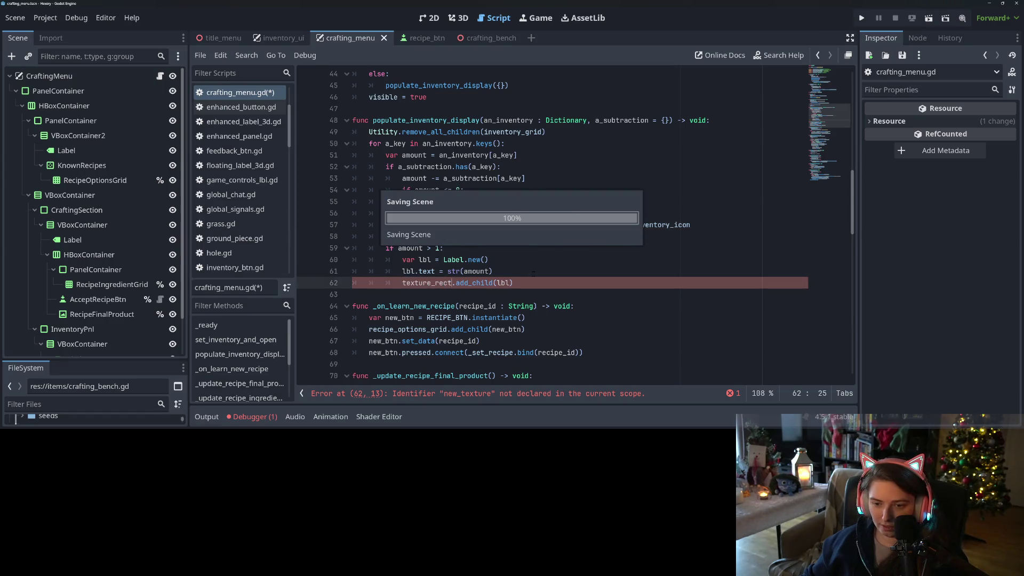
key("Return")
key("ctrl+s")
left_click(861, 18)
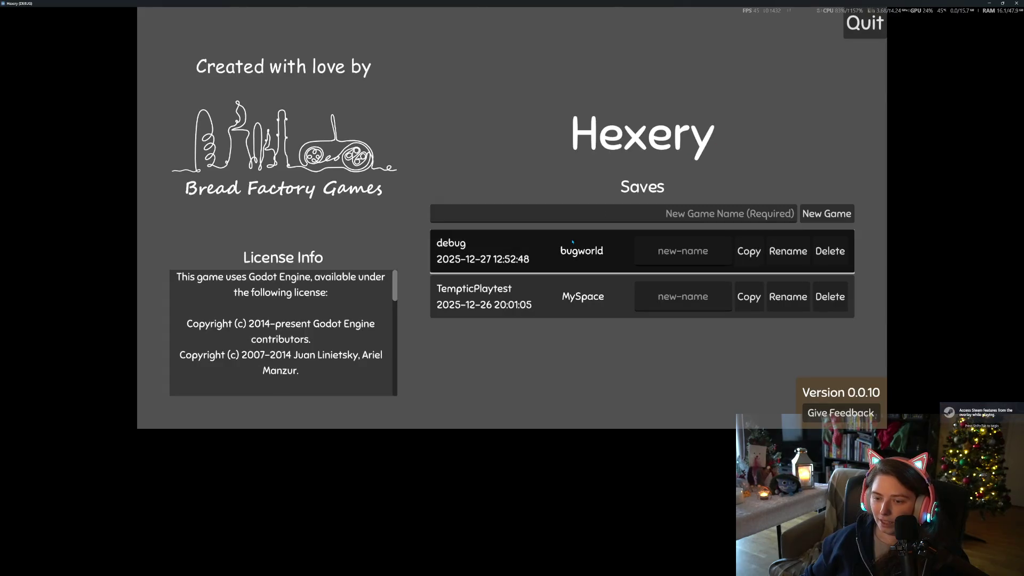
Load the debug bugworld save from the main menu.
left_click(572, 240)
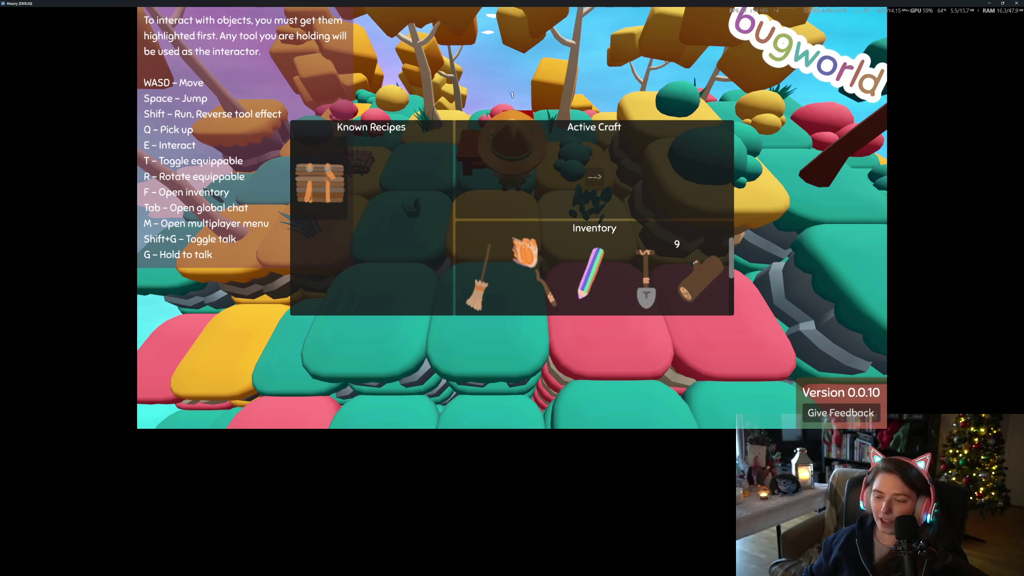
Select the crate recipe and craft a first crate from four logs.
left_click(318, 170)
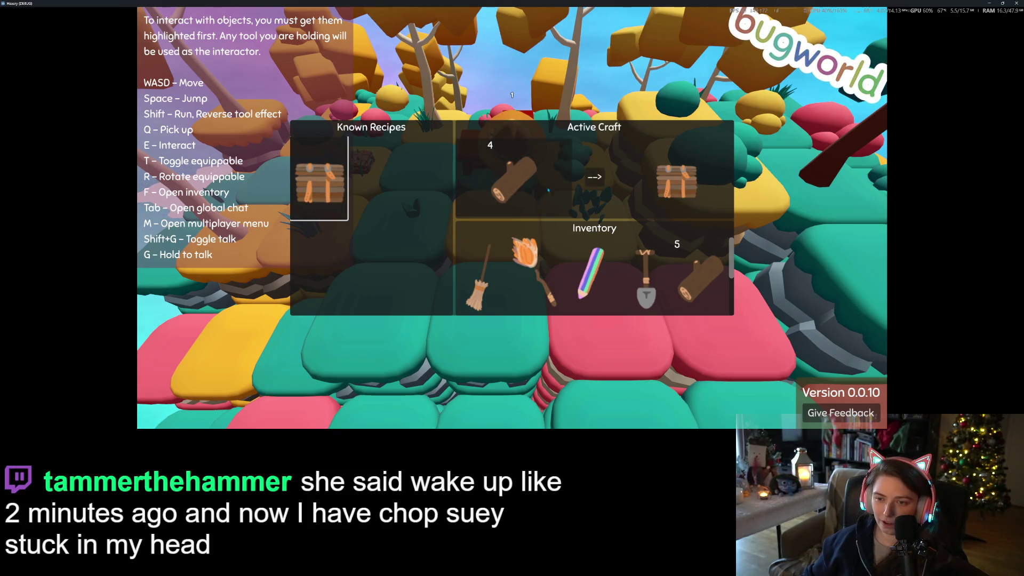
left_click(595, 178)
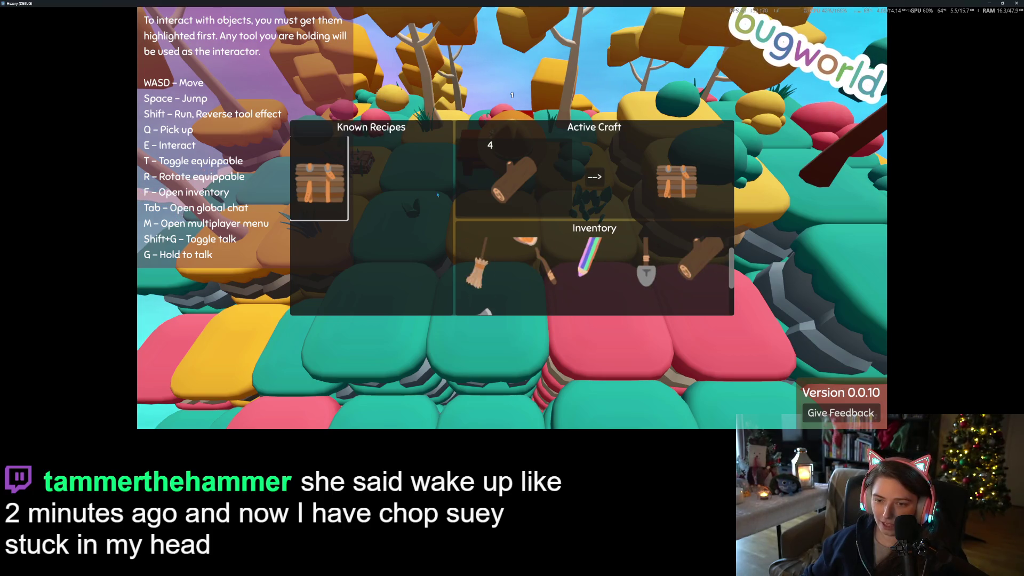
left_click(325, 183)
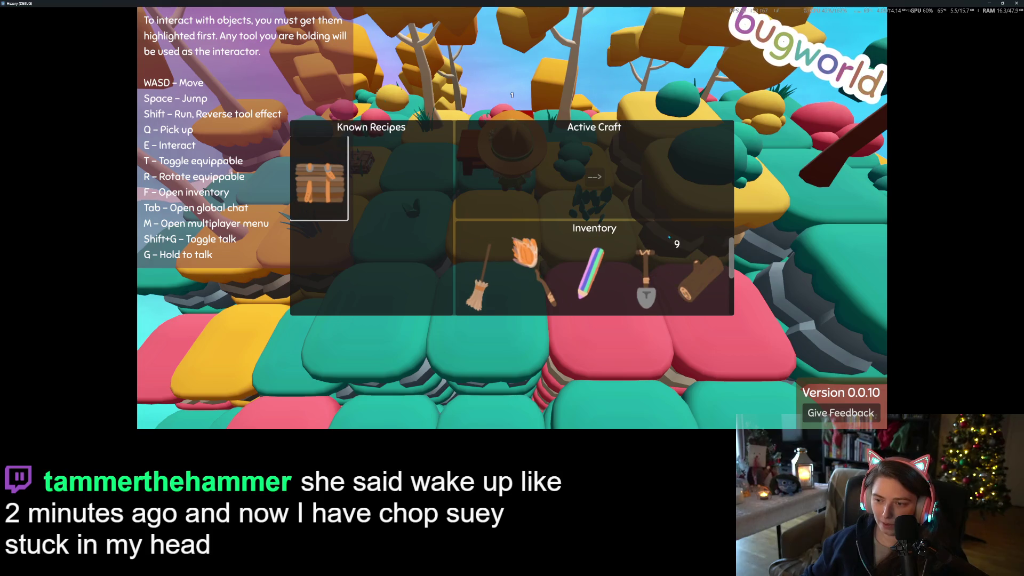
left_click(318, 179)
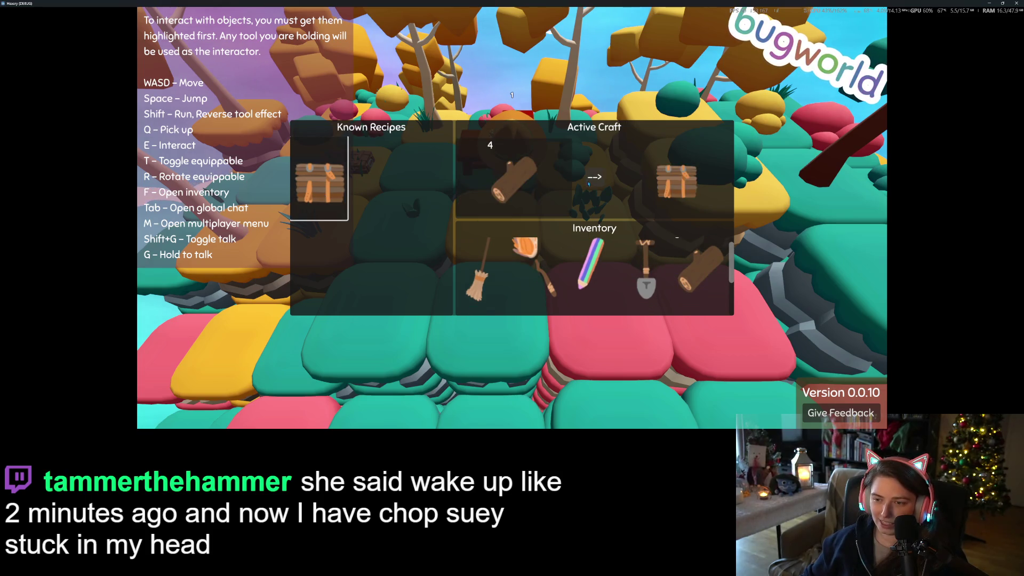
Craft three more crates with the craft arrow, then close the crafting menu.
scroll(551, 301, "down", 2)
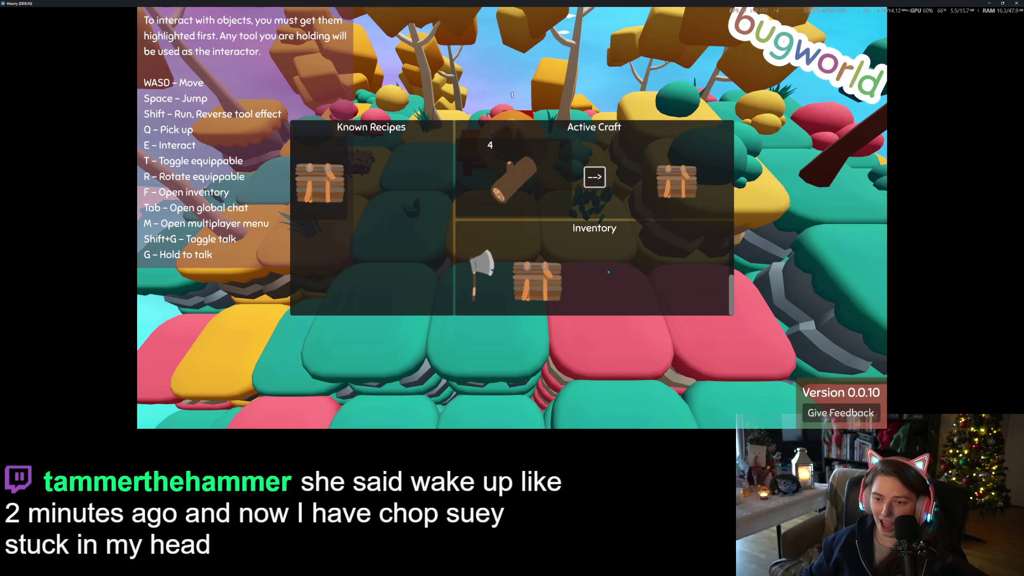
scroll(551, 300, "up", 1)
scroll(551, 301, "up", 1)
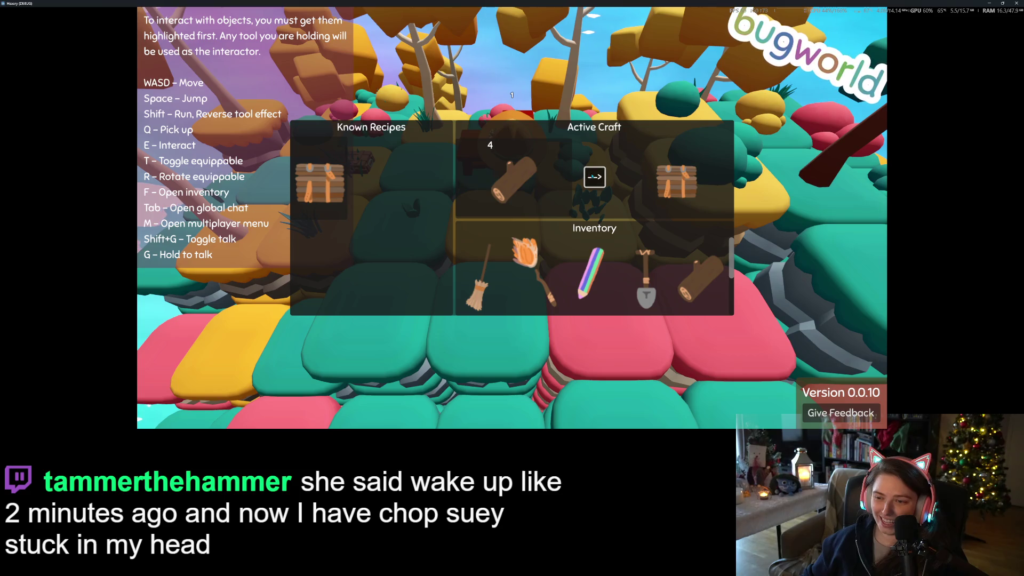
scroll(604, 265, "down", 3)
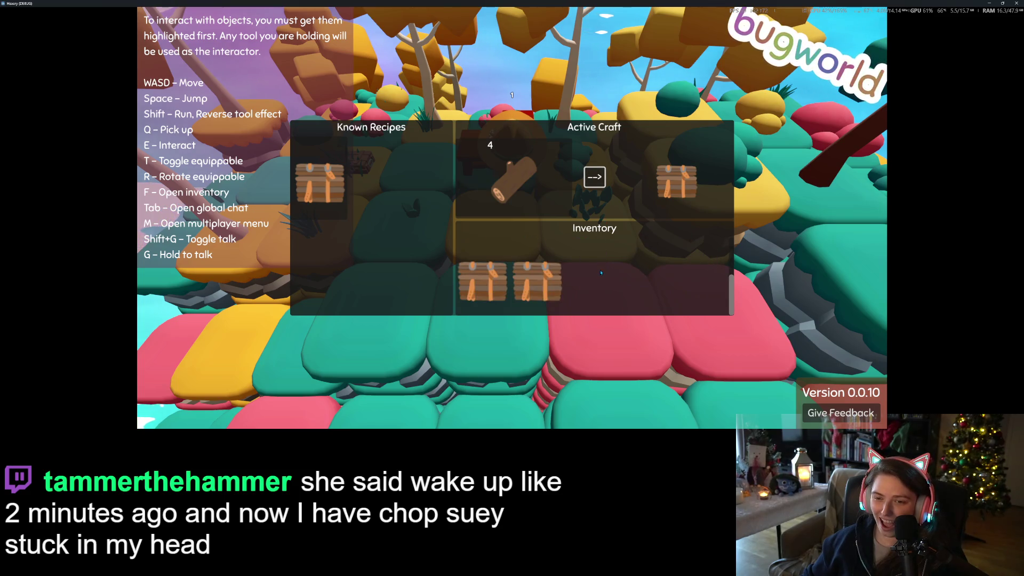
left_click(595, 178)
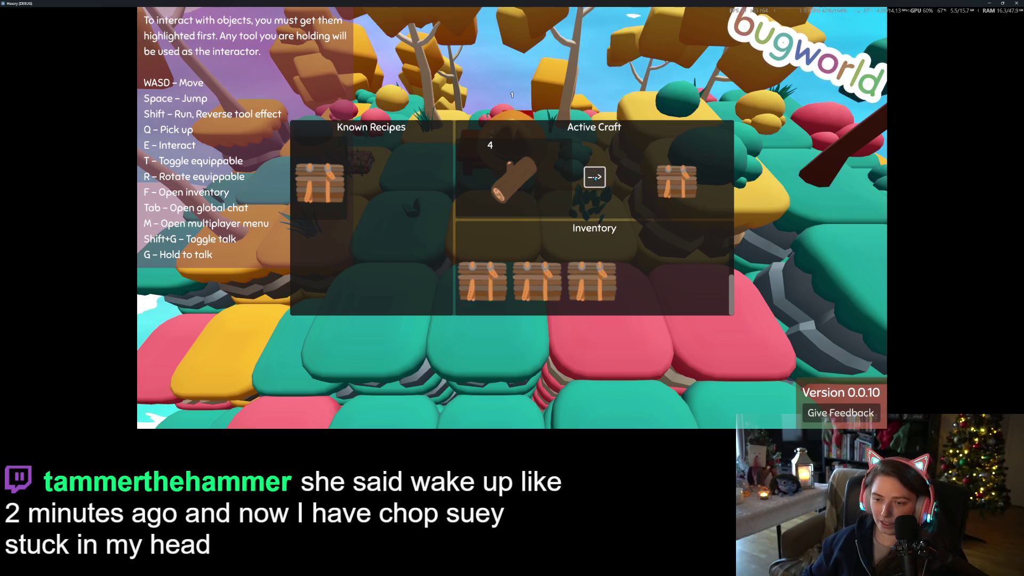
scroll(614, 265, "up", 2)
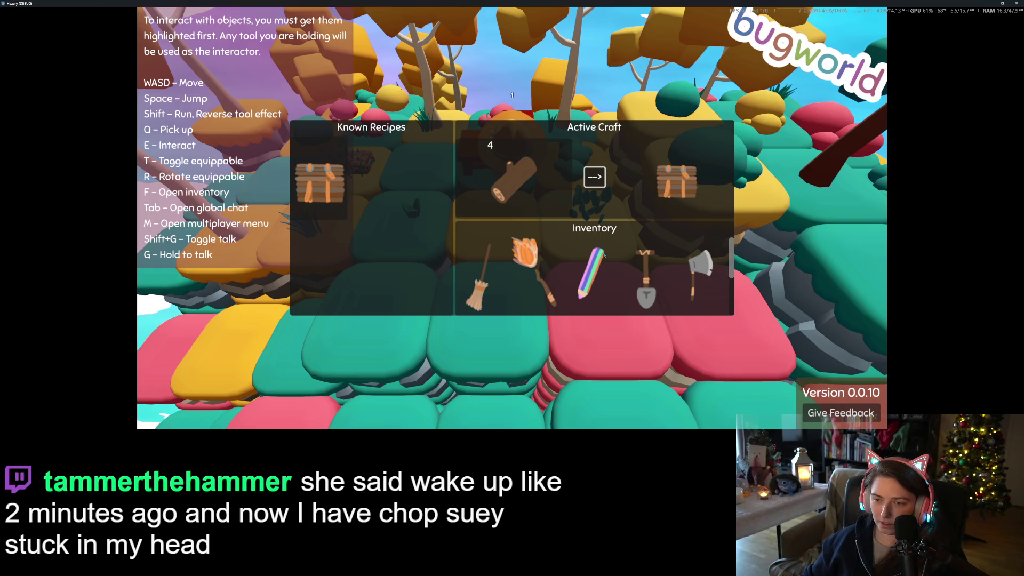
left_click(595, 177)
scroll(595, 261, "down", 3)
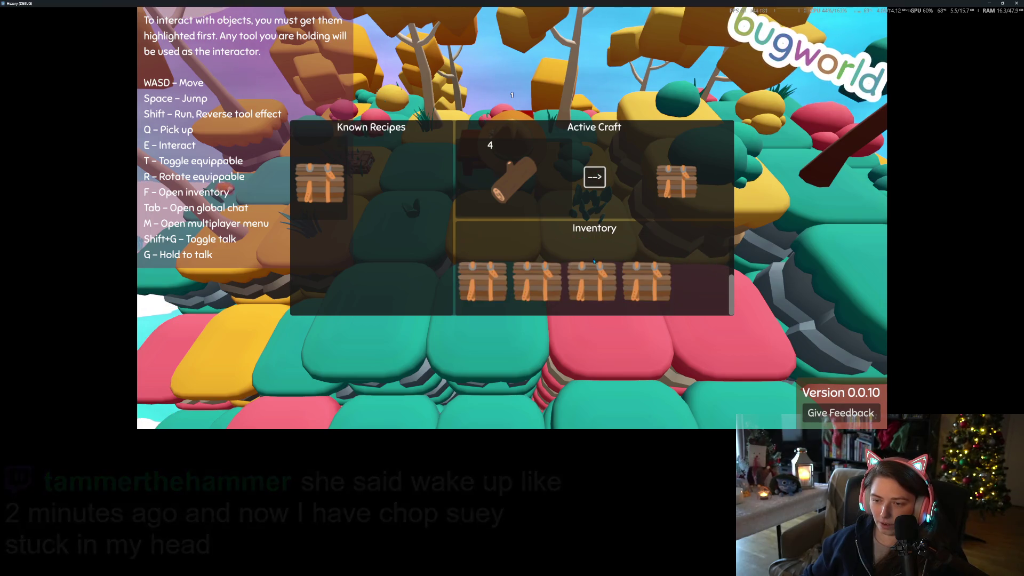
scroll(594, 260, "up", 2)
scroll(598, 261, "down", 3)
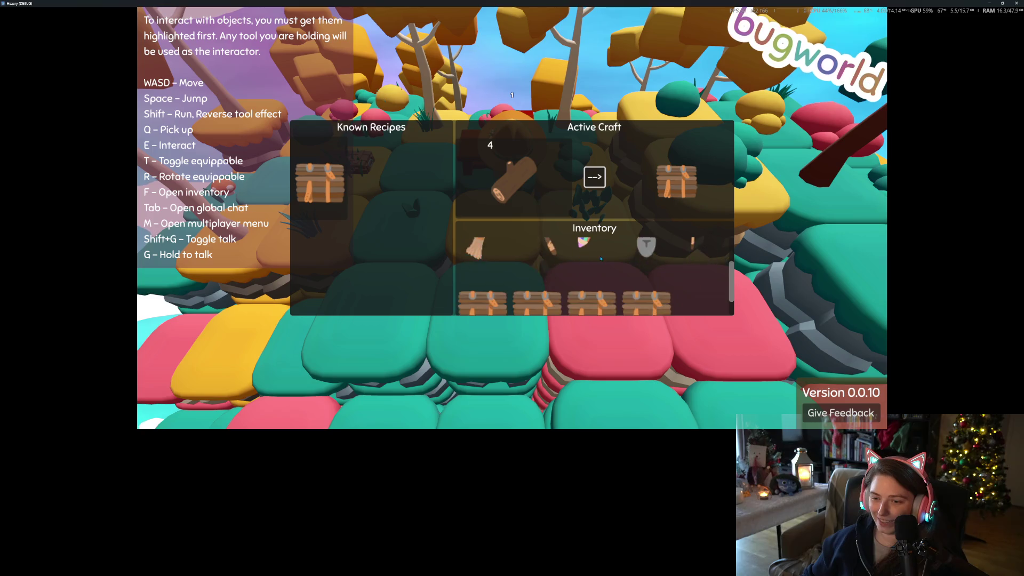
left_click(601, 183)
key("Escape")
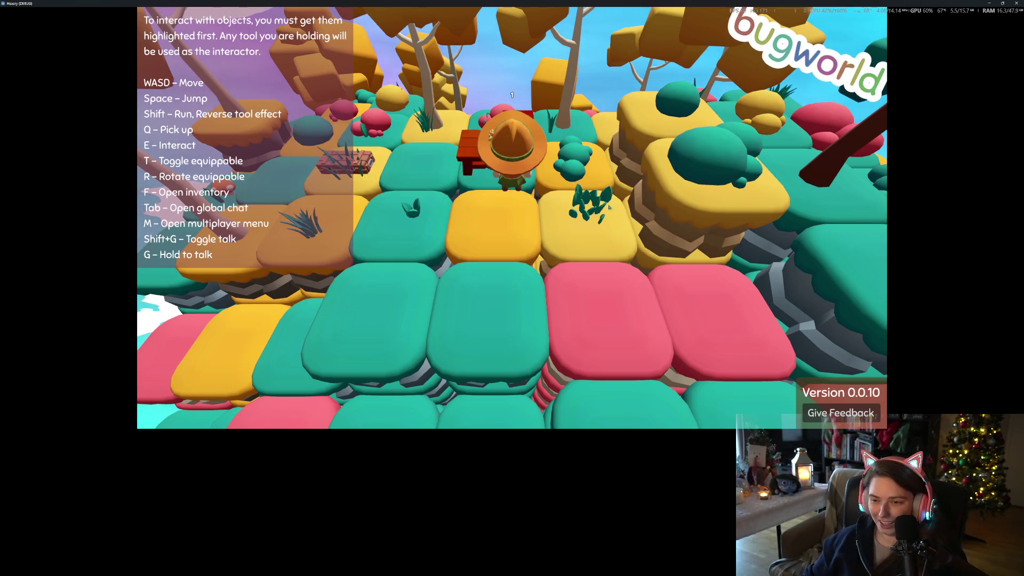
Check the player inventory, then move crates into the red chest's storage.
key("f")
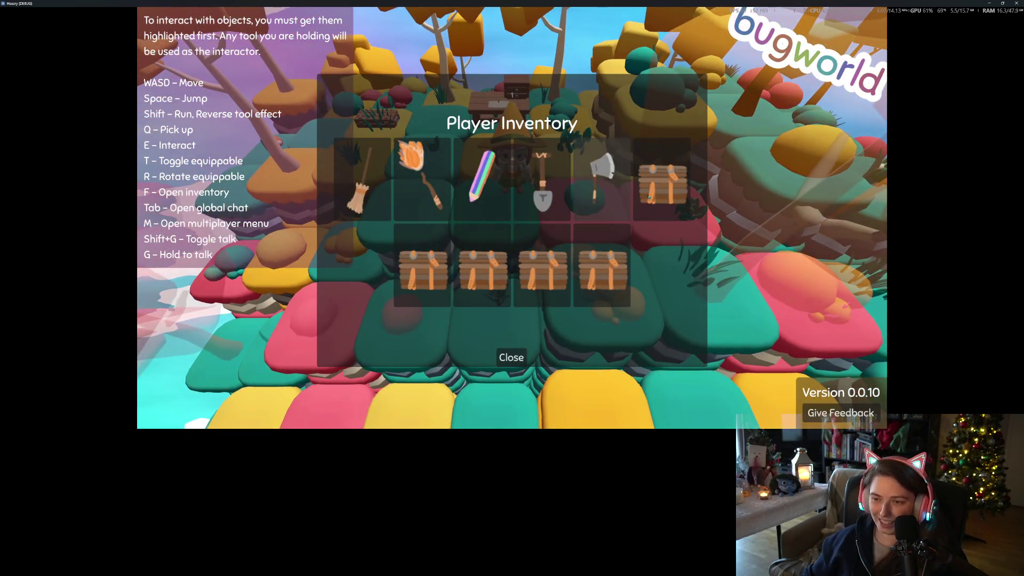
left_click(513, 357)
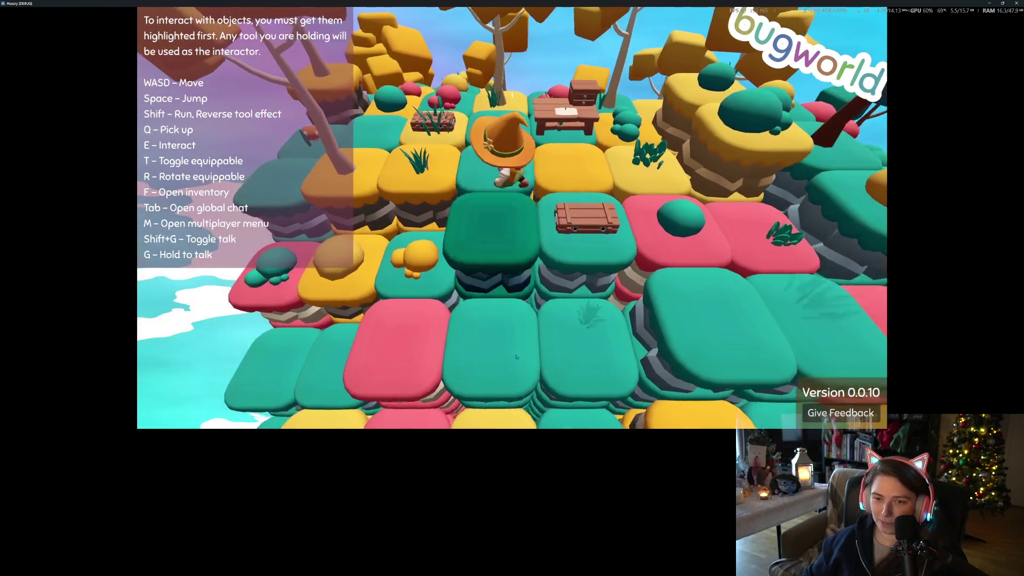
key("f")
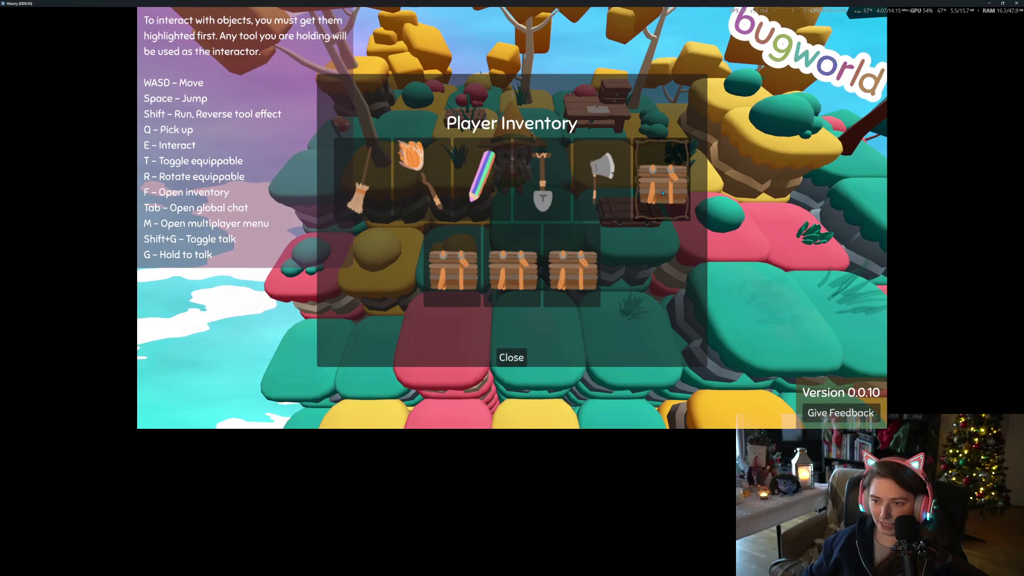
left_click(520, 282)
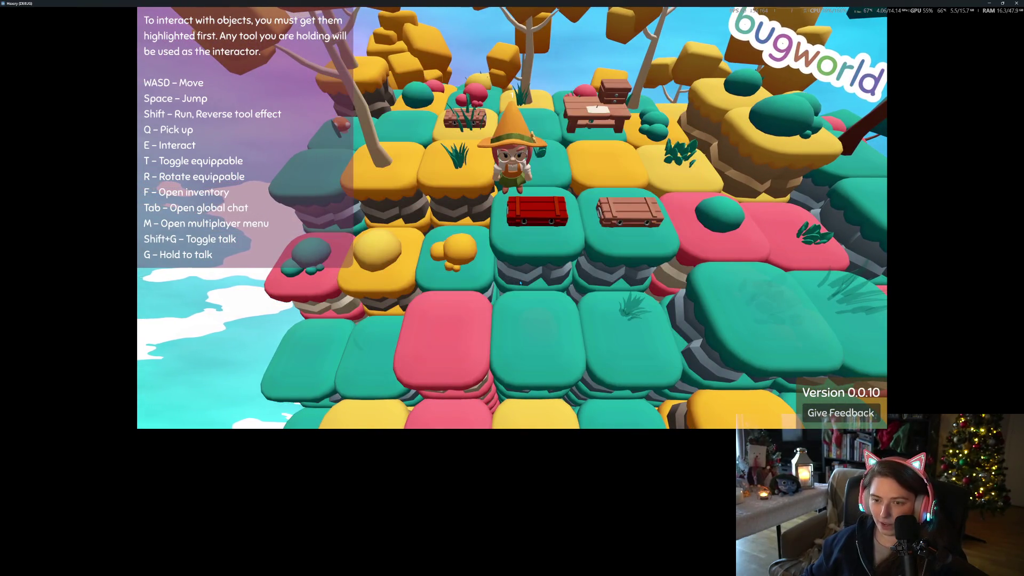
key("e")
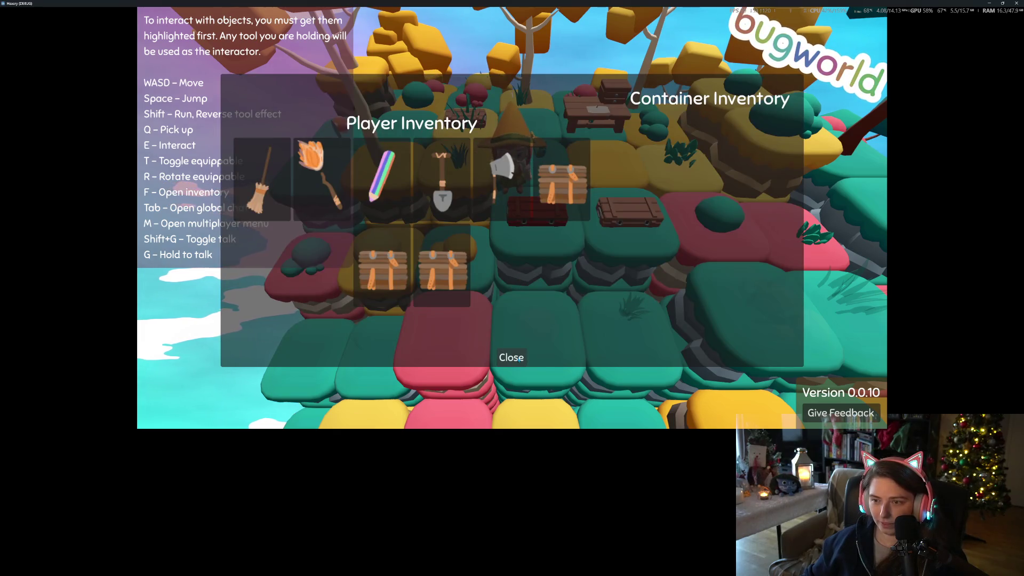
left_click(562, 181)
left_click(565, 184)
left_click(573, 195)
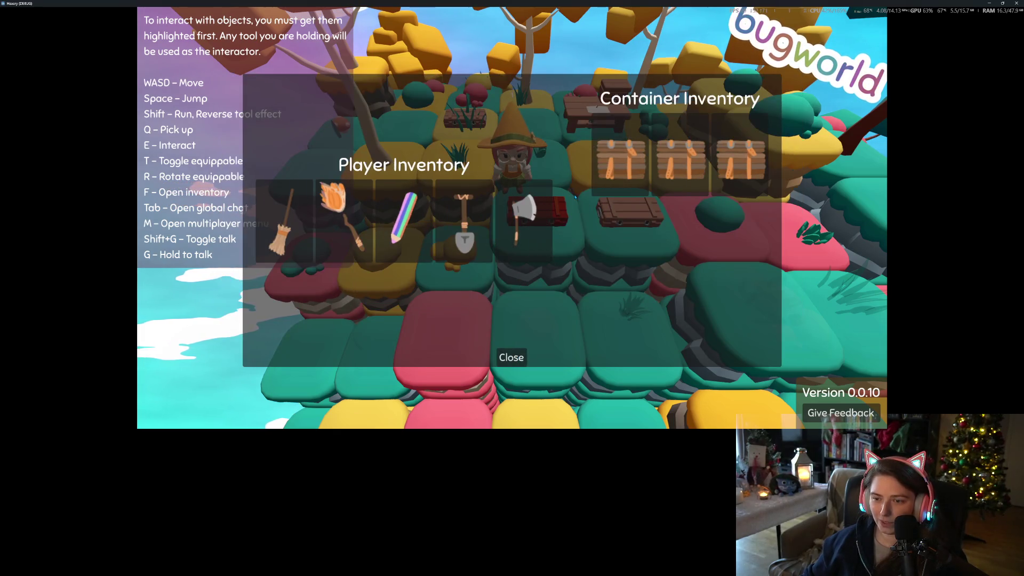
left_click(511, 358)
Move the remaining crate into the chest's storage, then open the crafting panel at the table.
key("d")
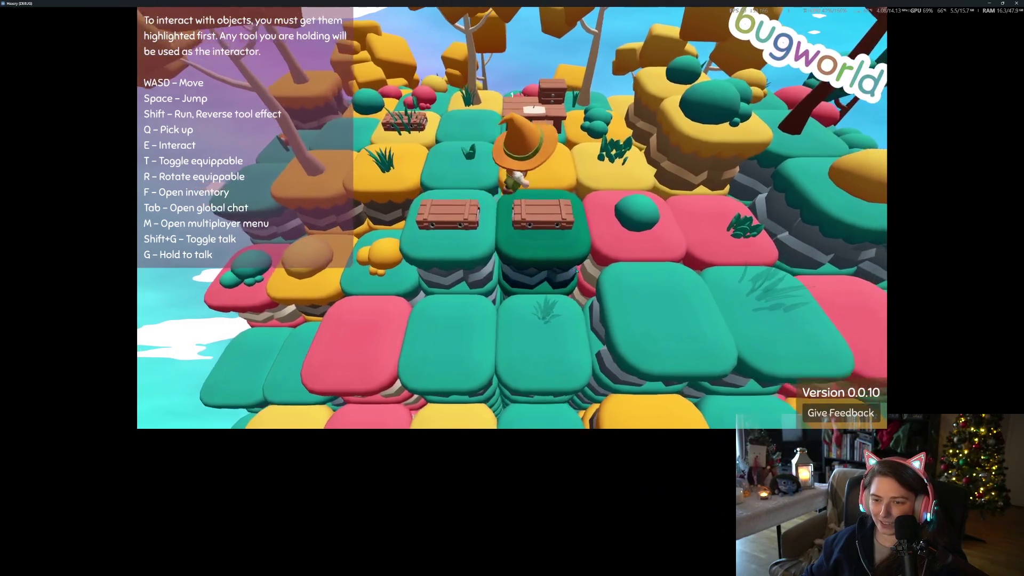
key("e")
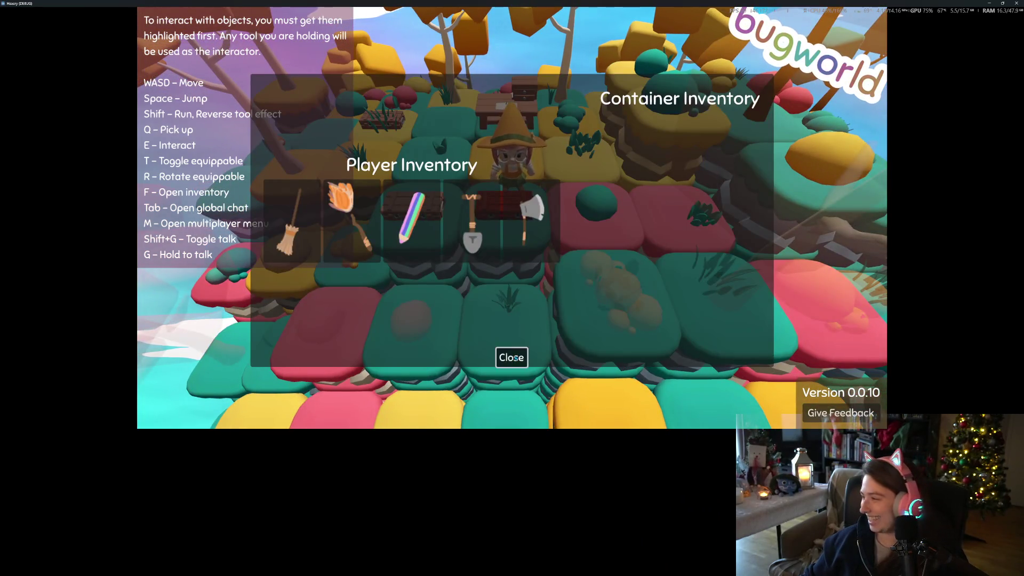
left_click(515, 358)
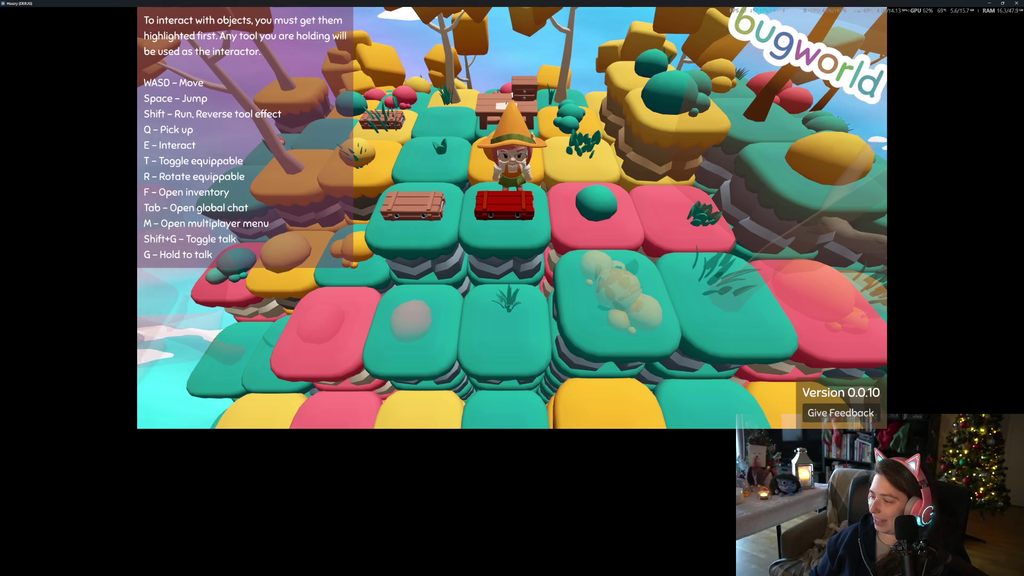
key("a")
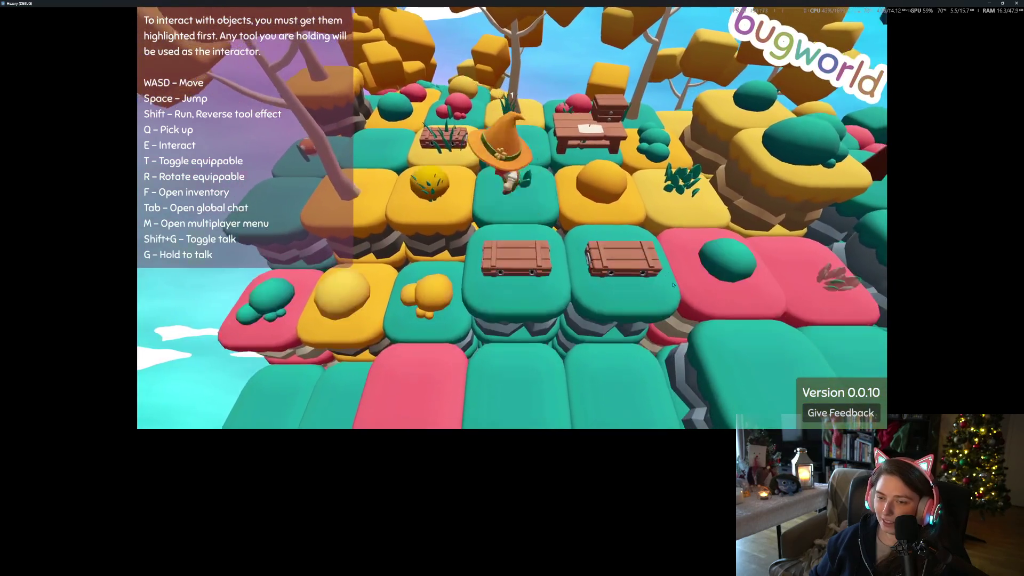
key("w")
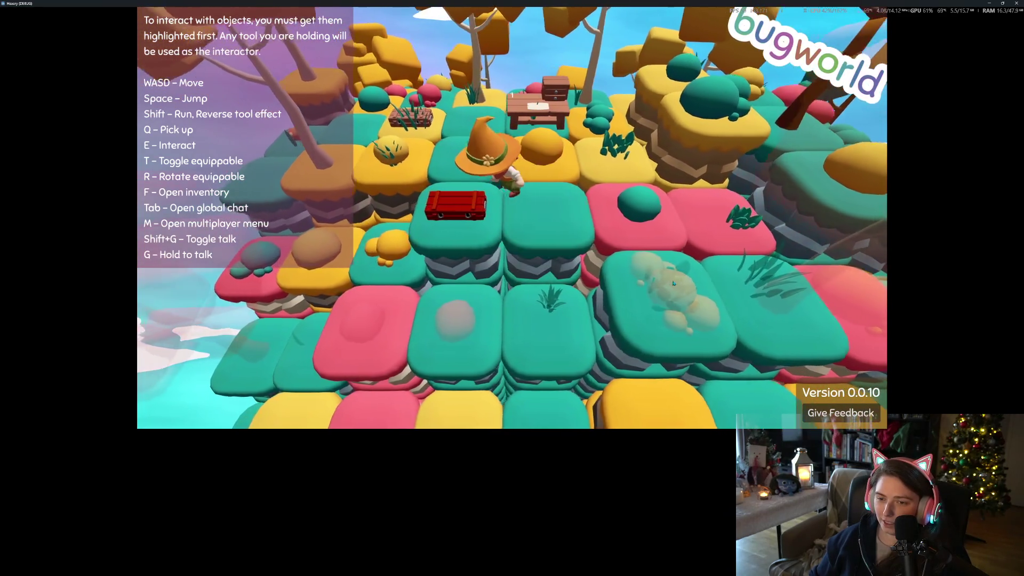
key("e")
left_click(554, 234)
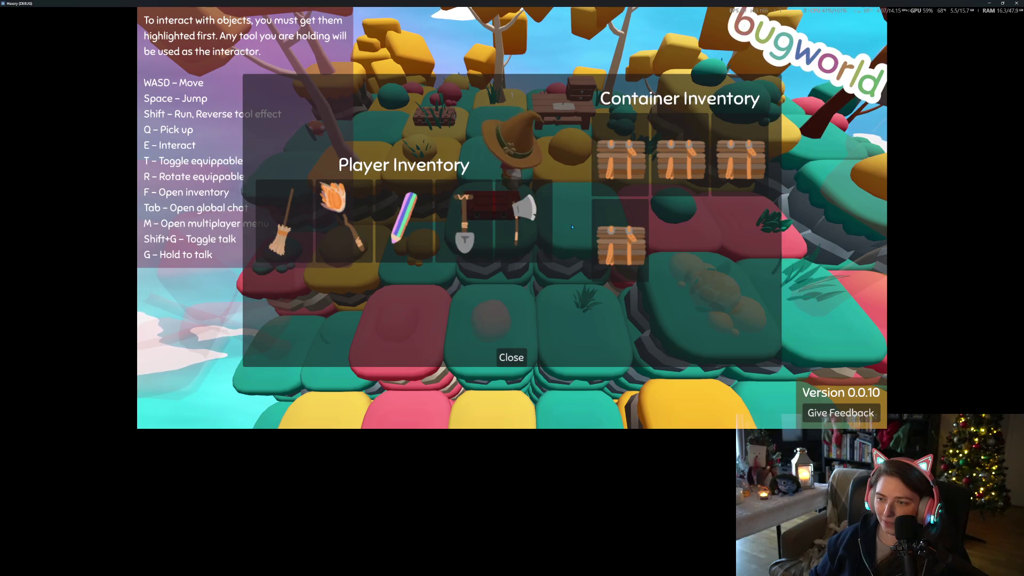
left_click(505, 359)
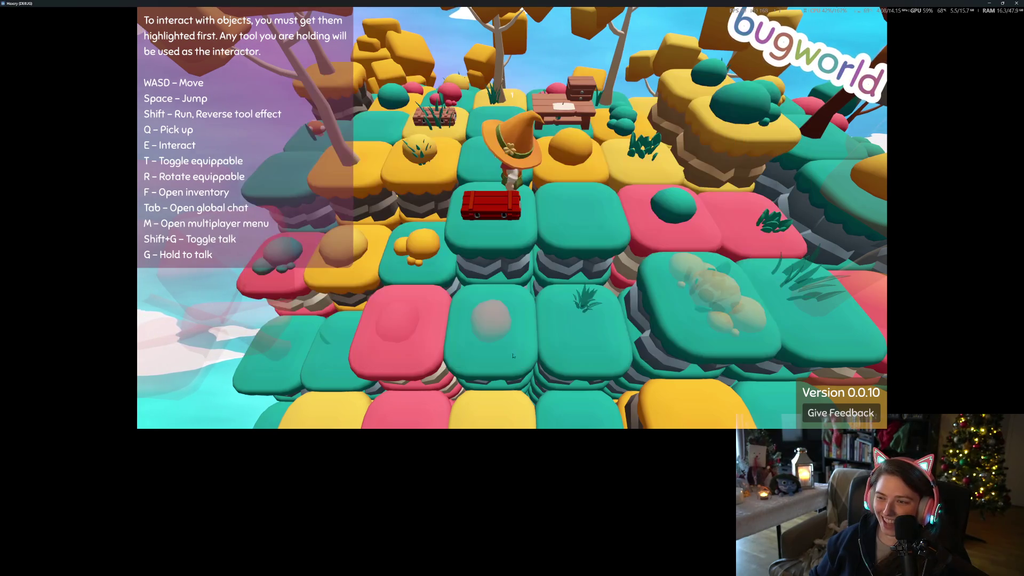
key("w")
key("e")
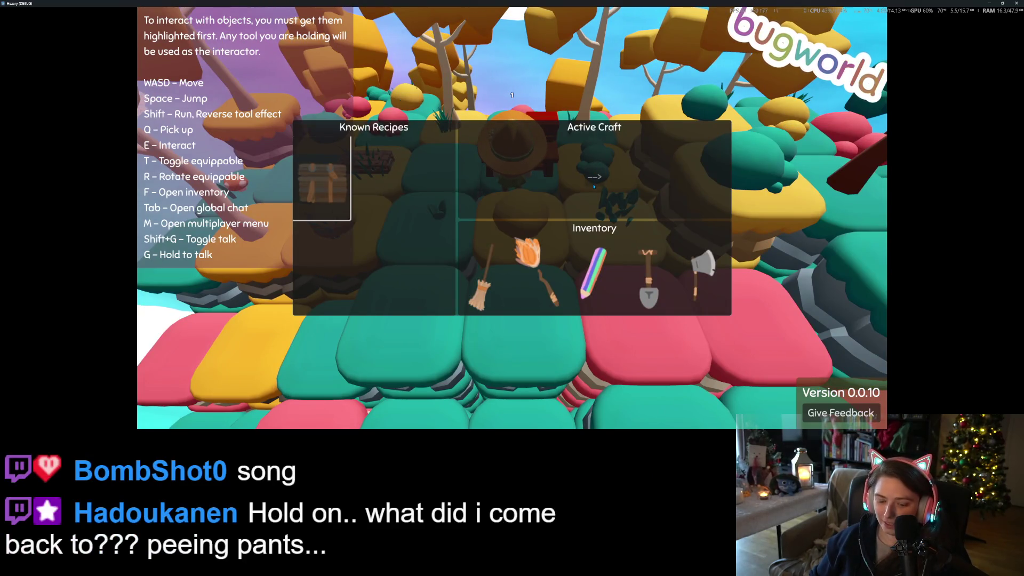
Close the crafting panel, walk over to the sprout and place the crate on a tile.
key("e")
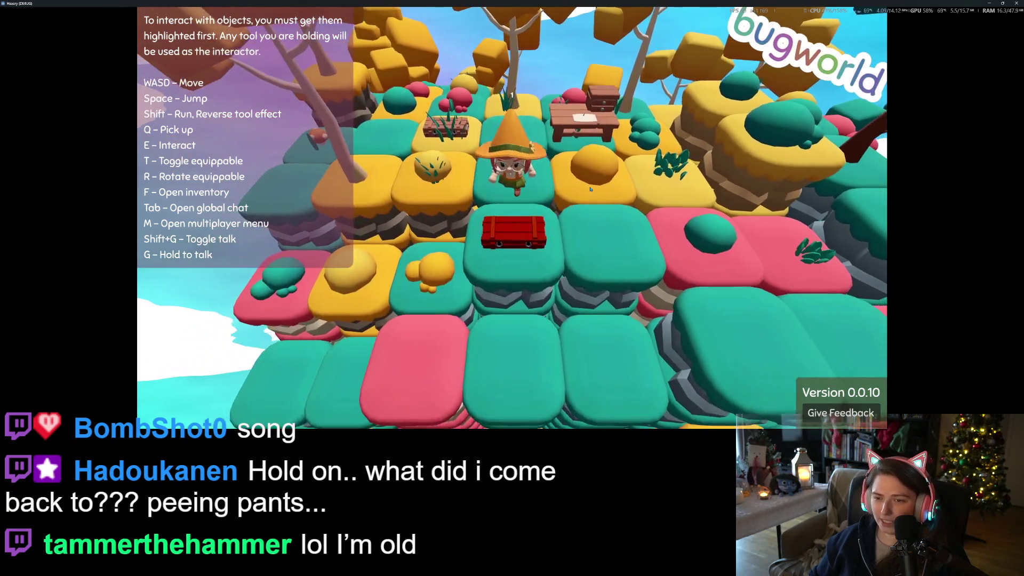
key("w")
key("a")
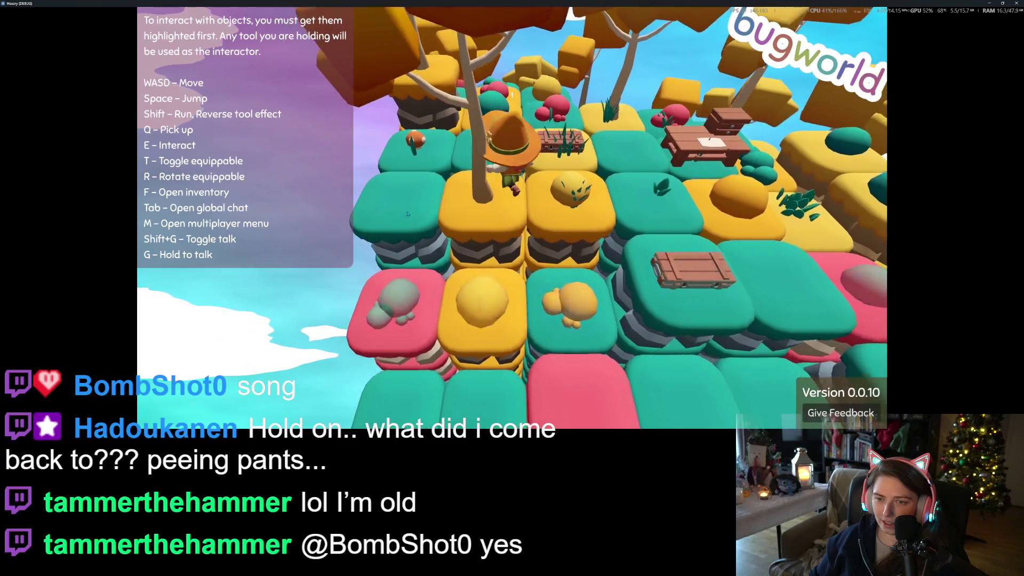
key("a")
key("w")
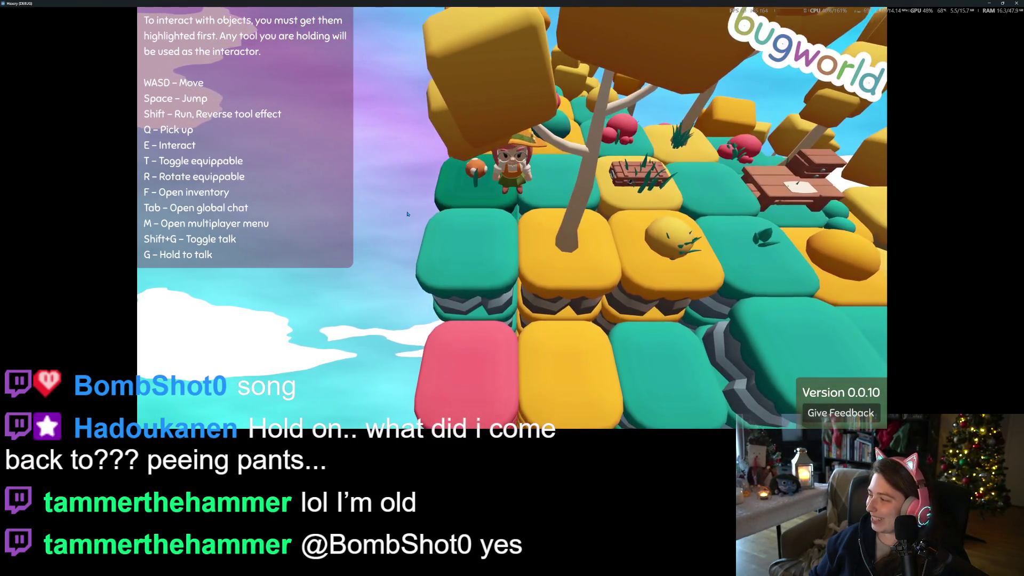
key("a")
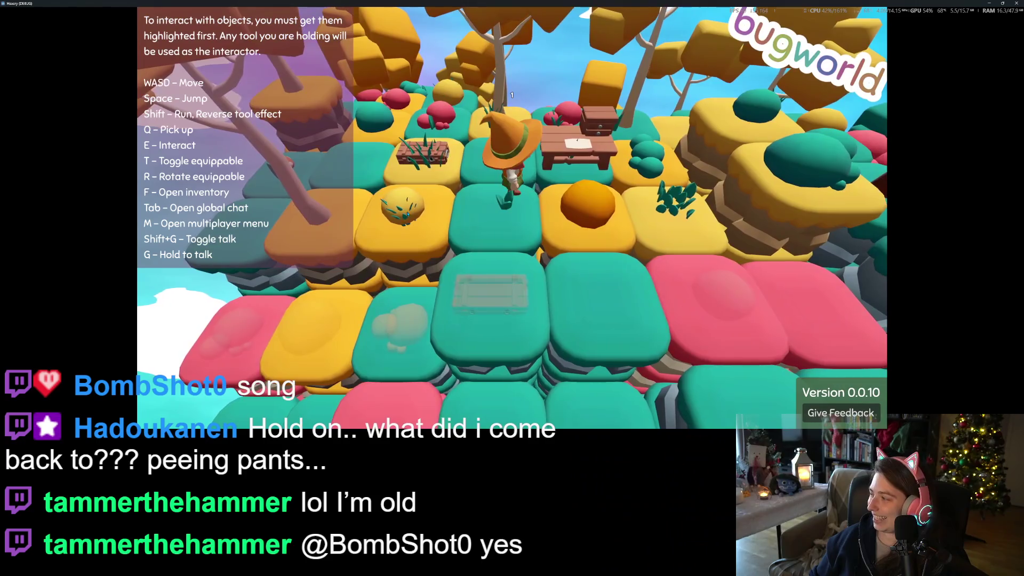
key("d")
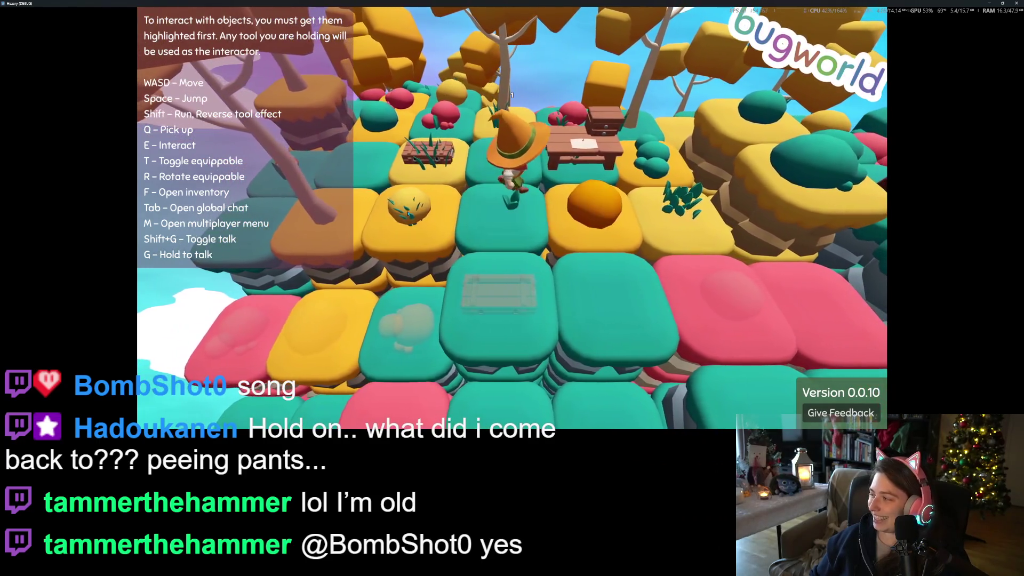
left_click(408, 214)
Walk the character across the tiles up to the log.
key("s")
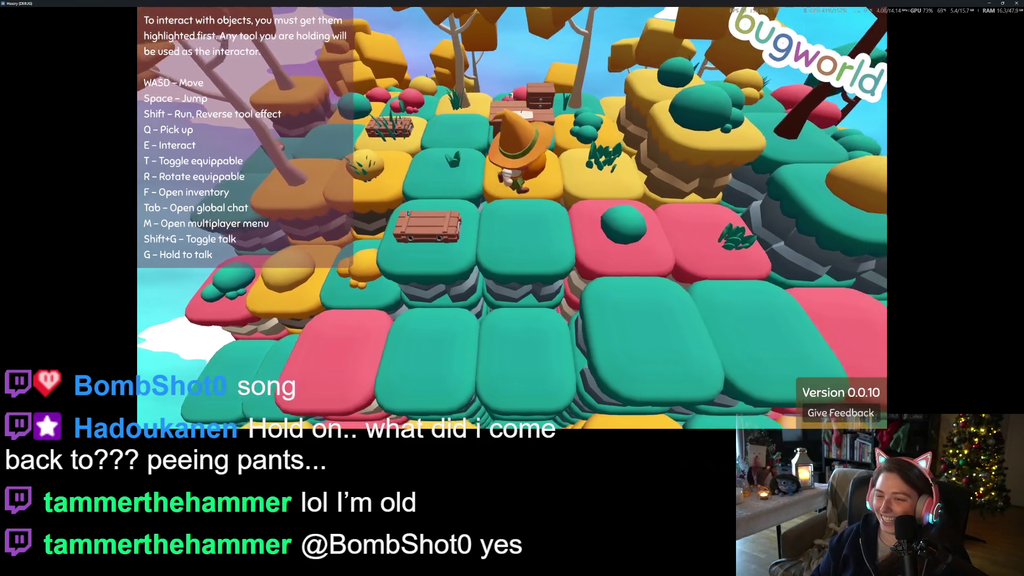
key("d")
key("w")
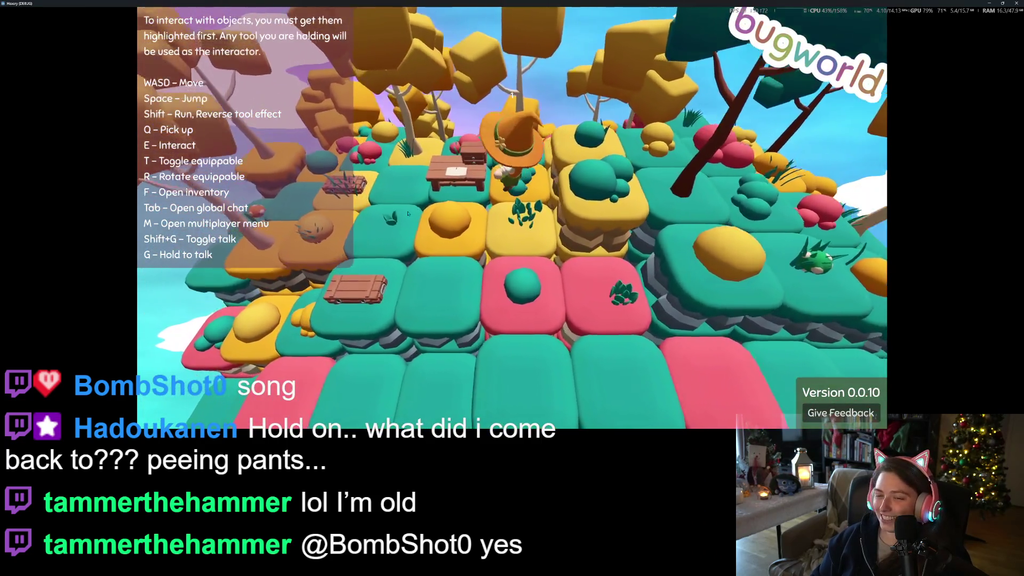
key("w")
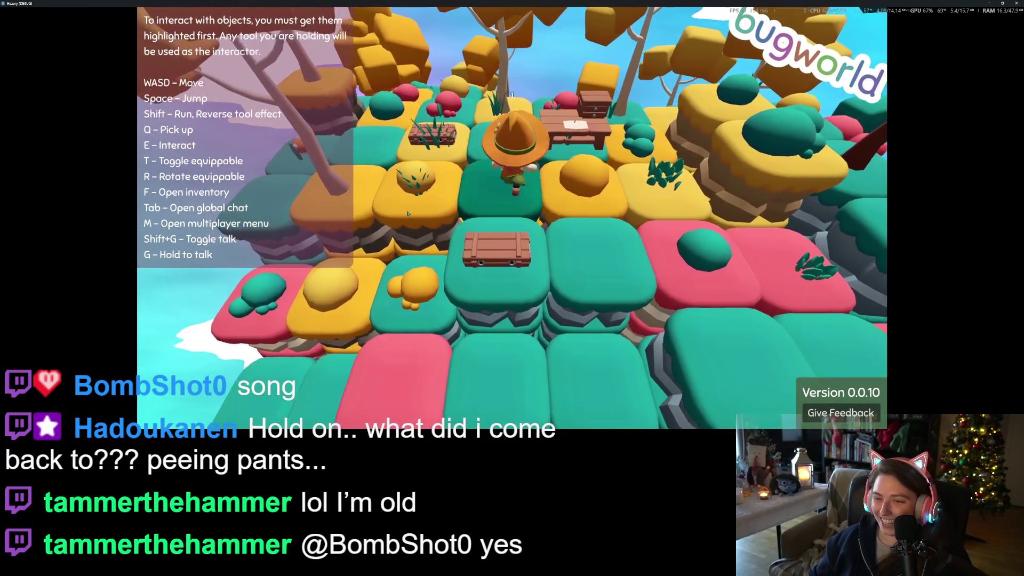
key("a")
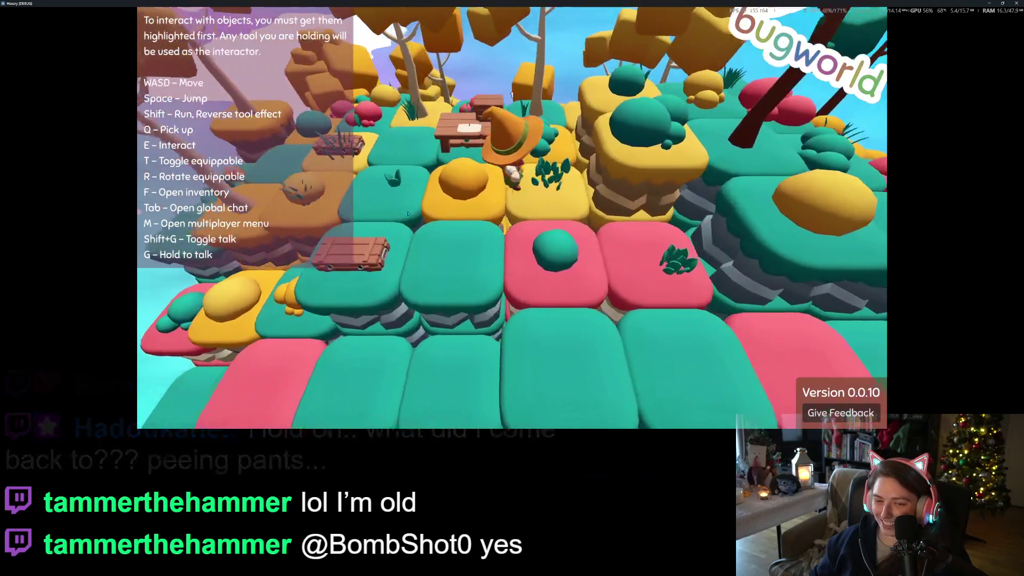
key("s")
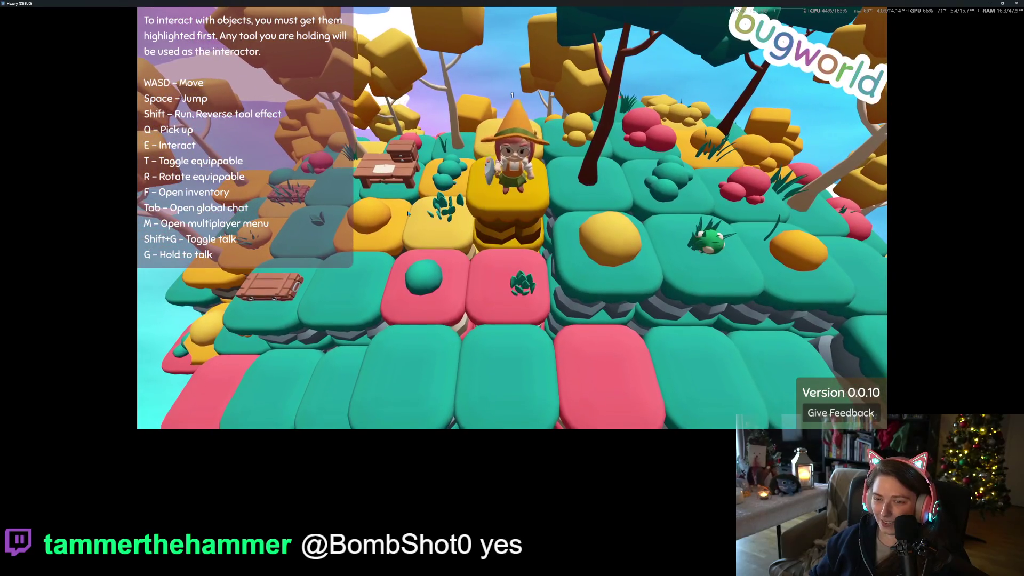
key("d")
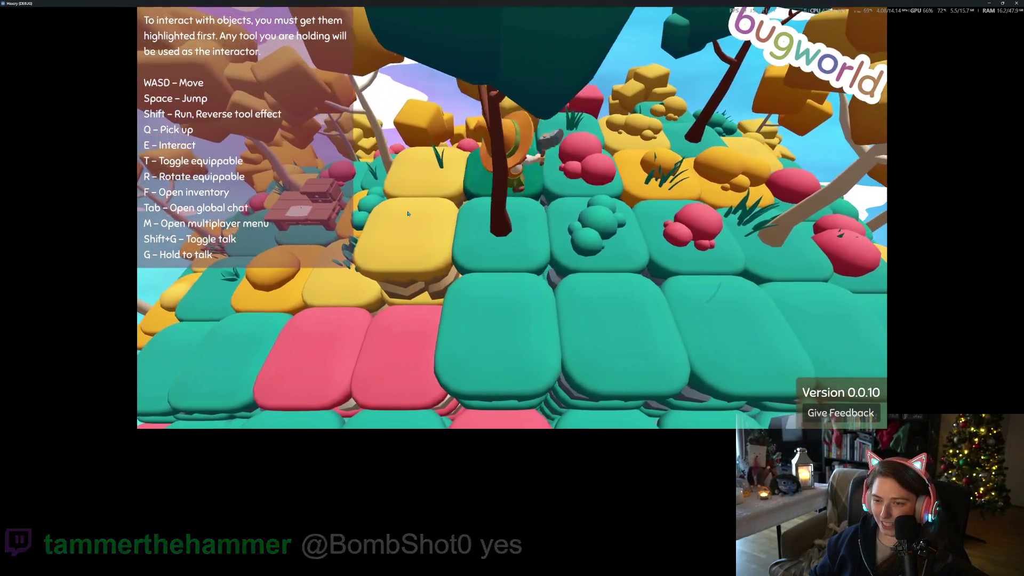
key("a")
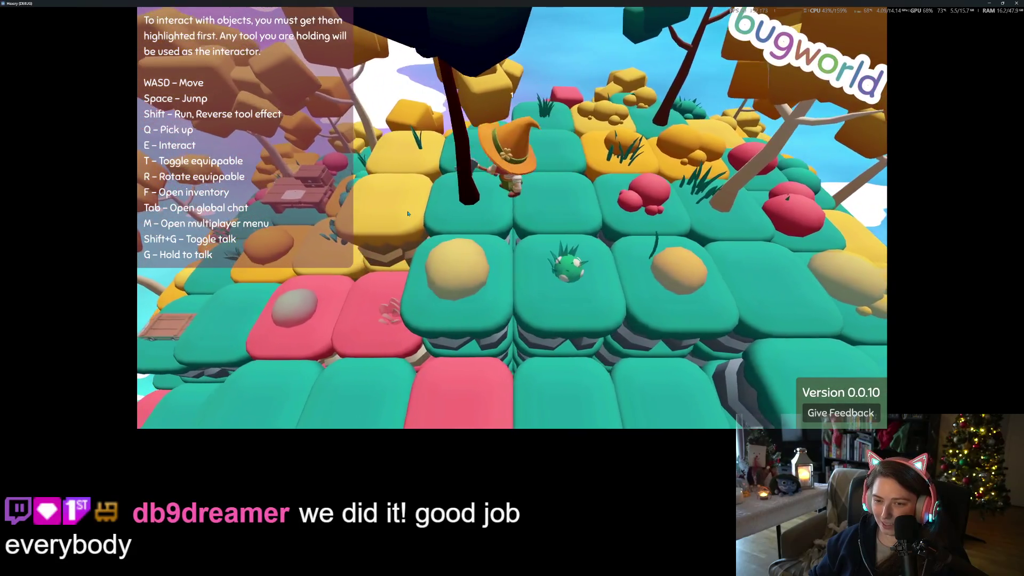
key("w")
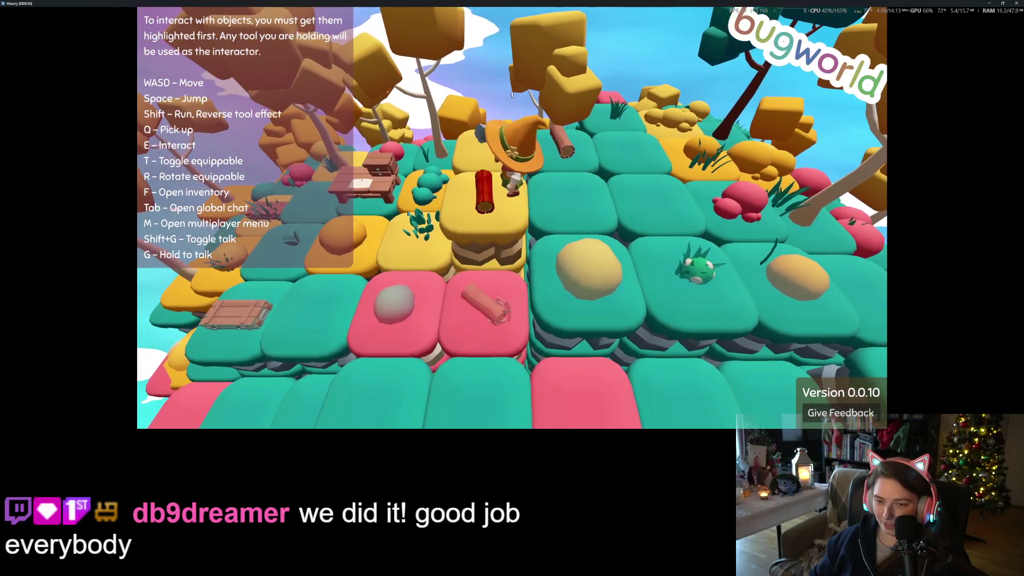
key("w")
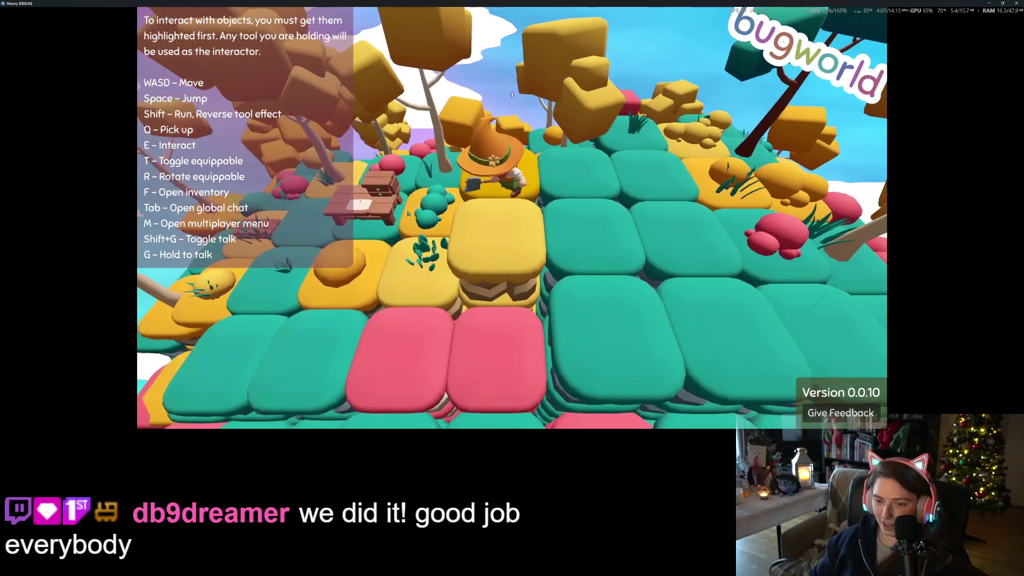
Check the logs in the inventory, chop a tree for another log, and open the crafting panel.
key("f")
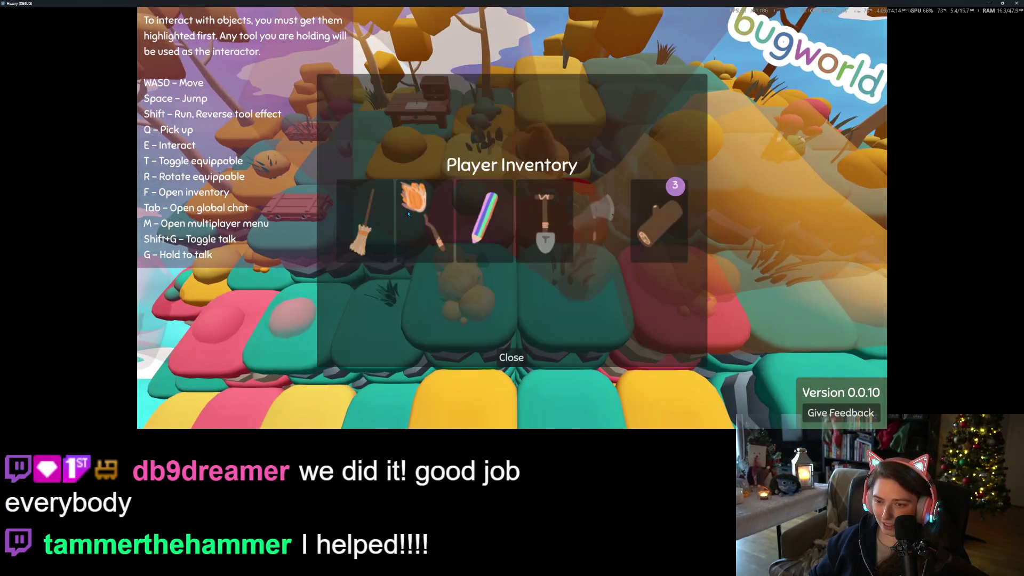
key("f")
key("w")
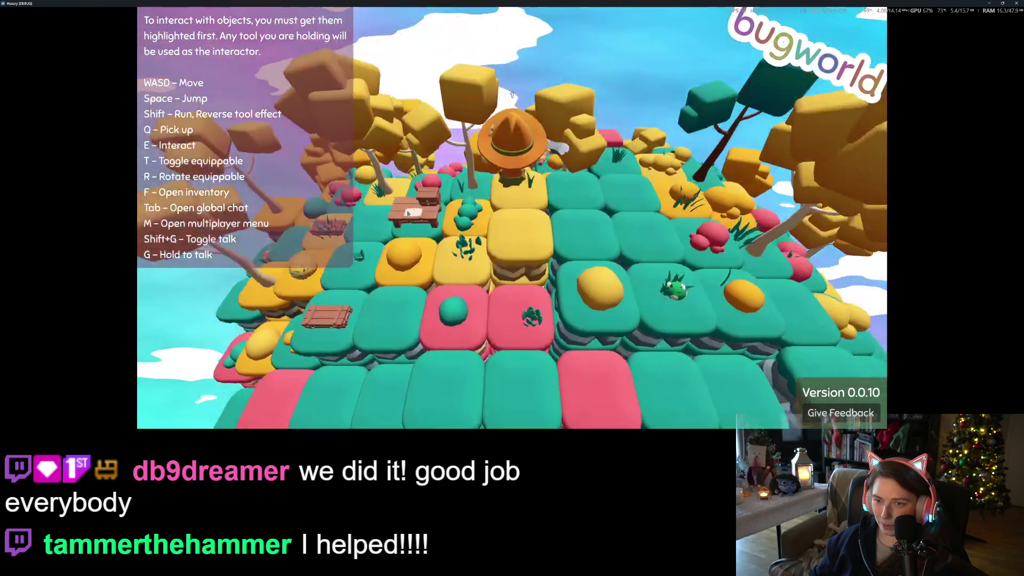
key("w")
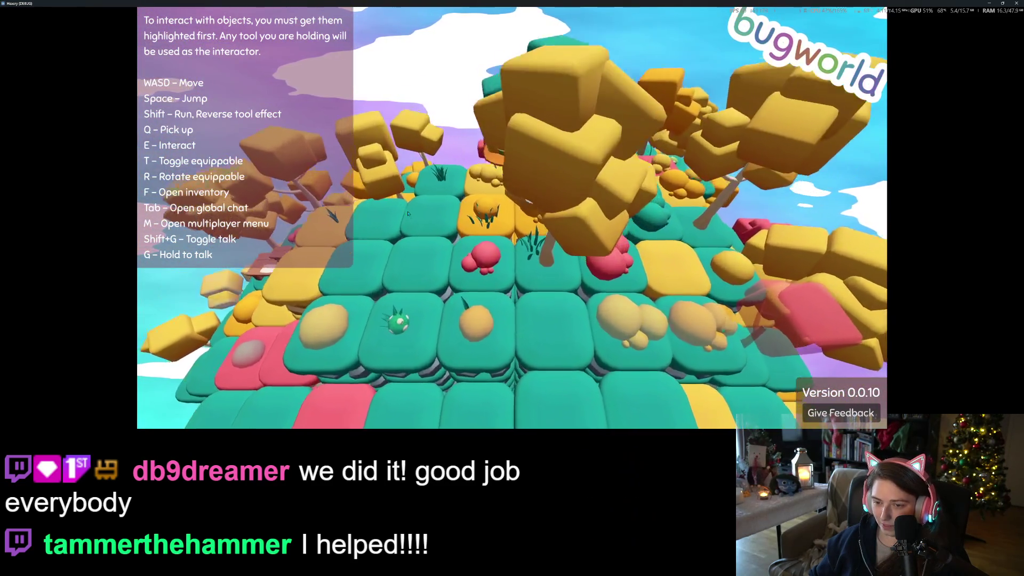
key("e")
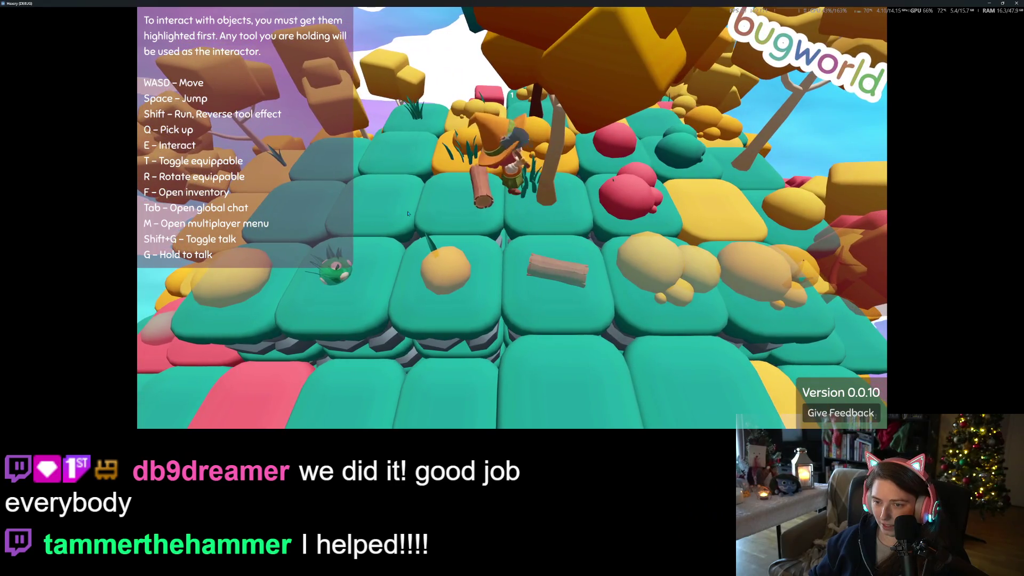
key("s")
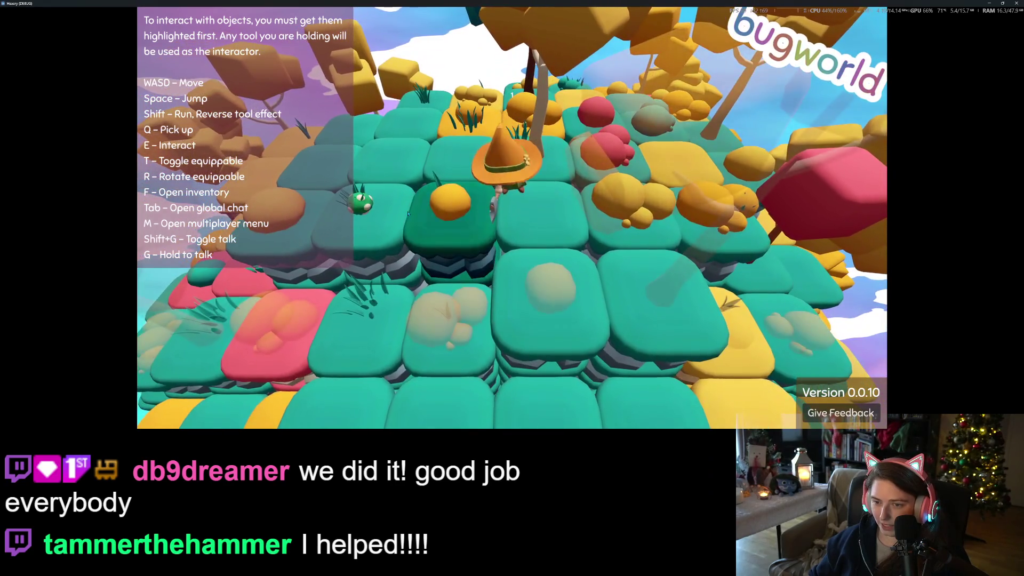
key("a")
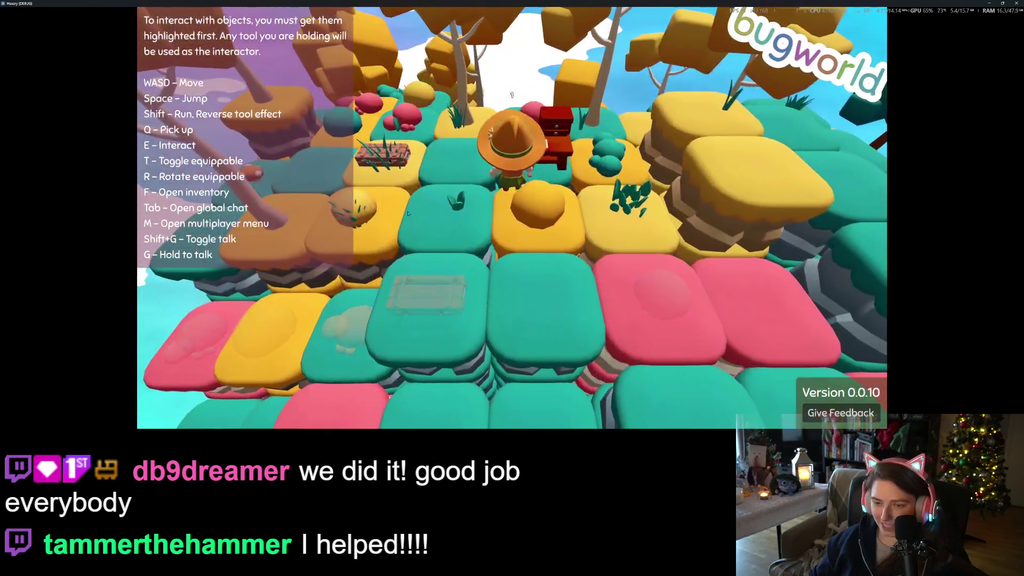
key("d")
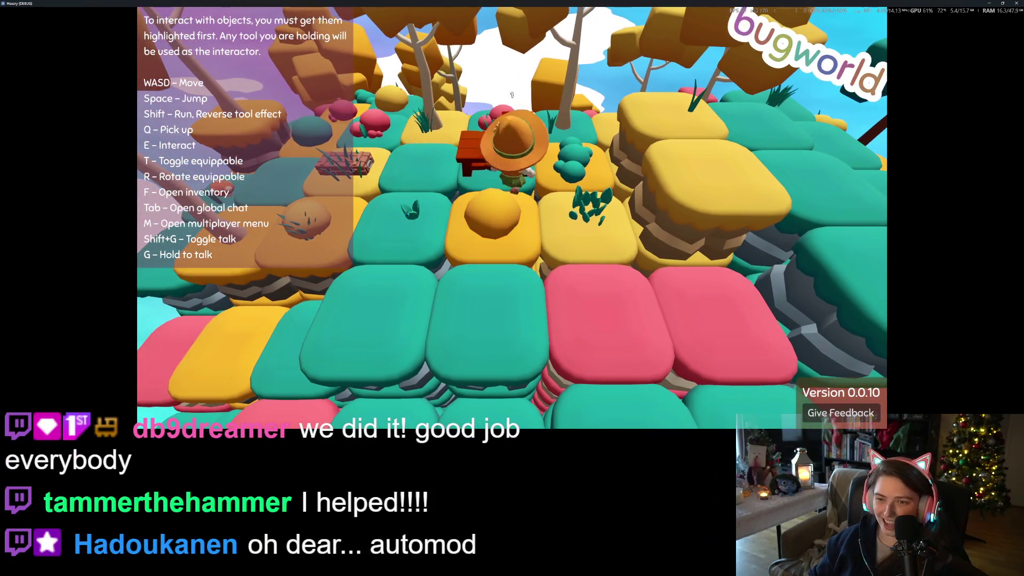
key("f")
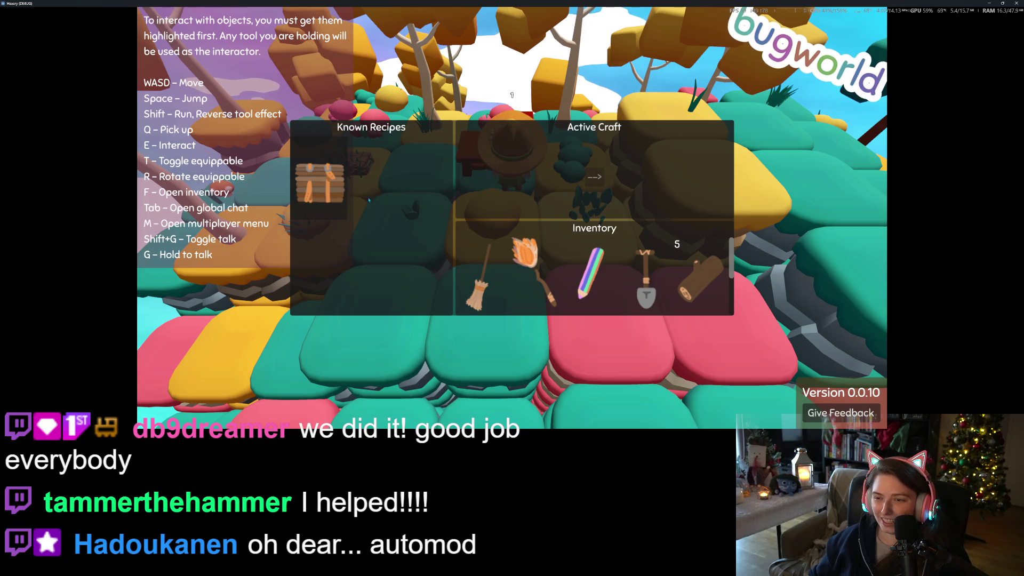
Craft a crate from the 4 logs, check it in the inventory list, and close the panel.
left_click(325, 169)
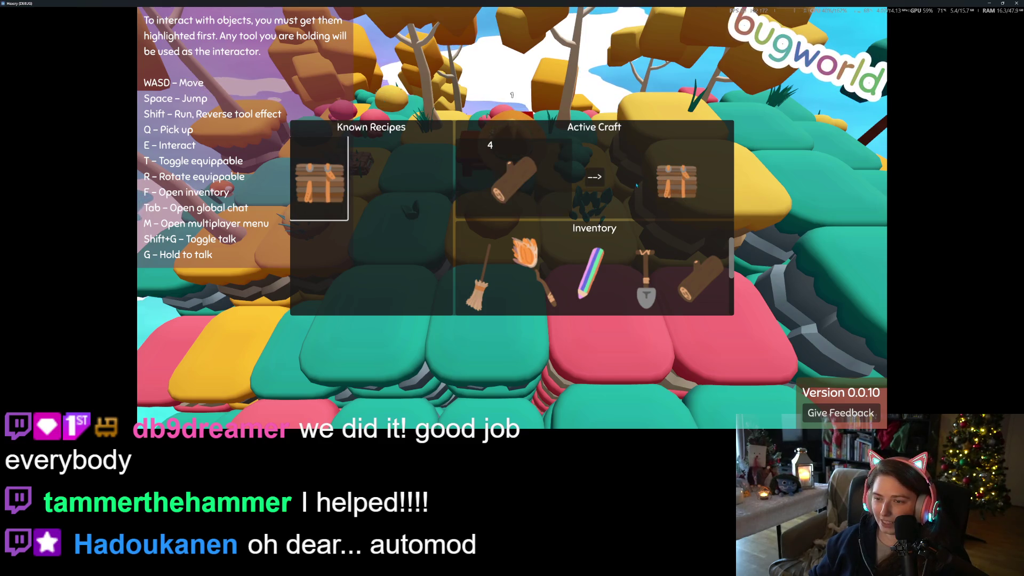
left_click(598, 180)
scroll(520, 282, "down", 1)
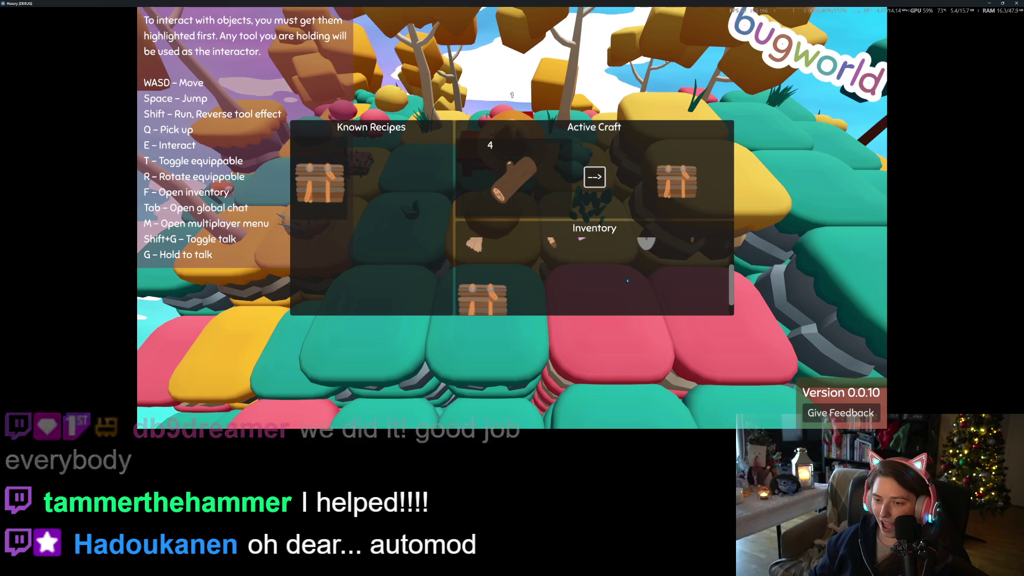
scroll(528, 285, "up", 1)
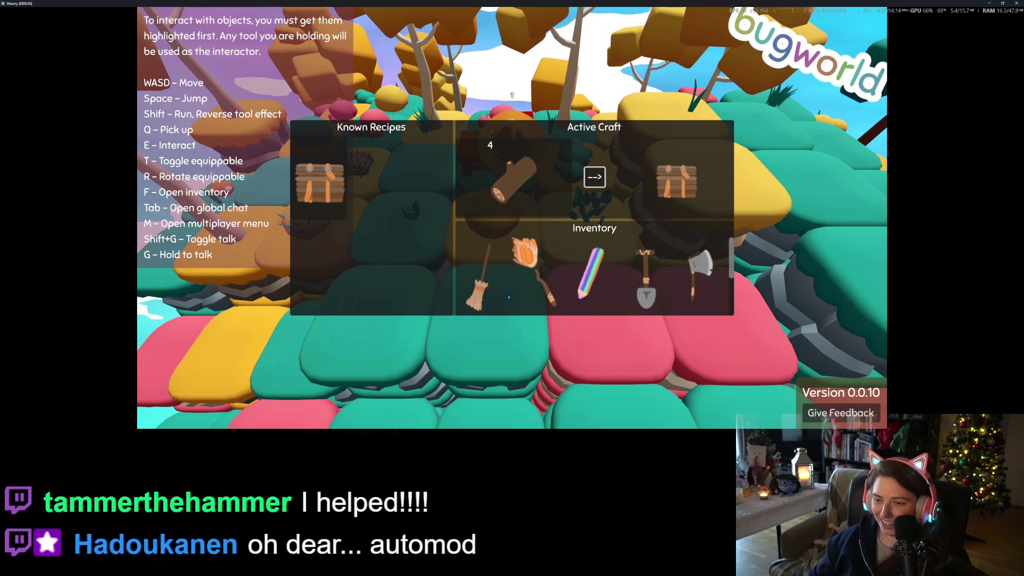
scroll(514, 291, "down", 1)
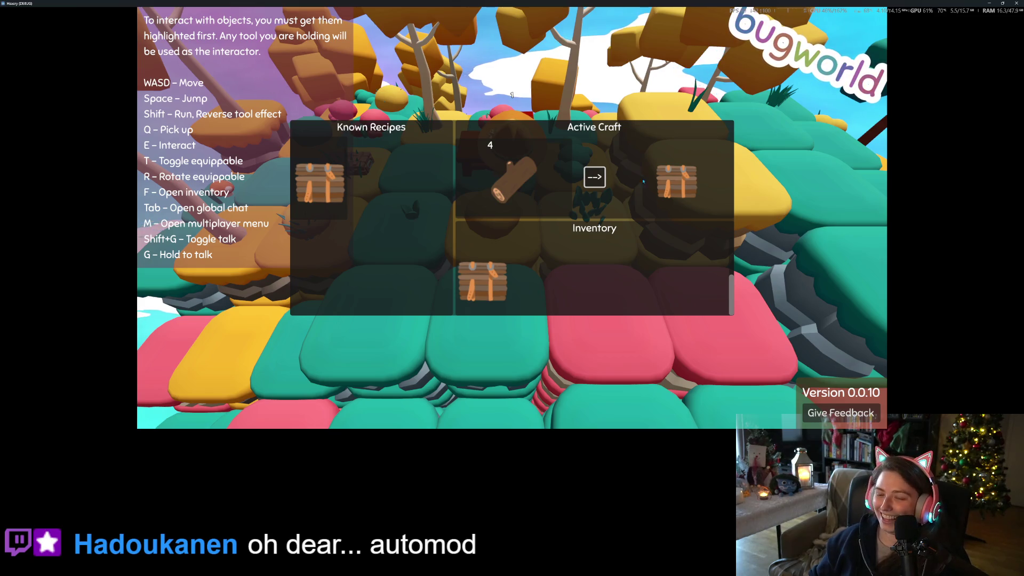
key("Escape")
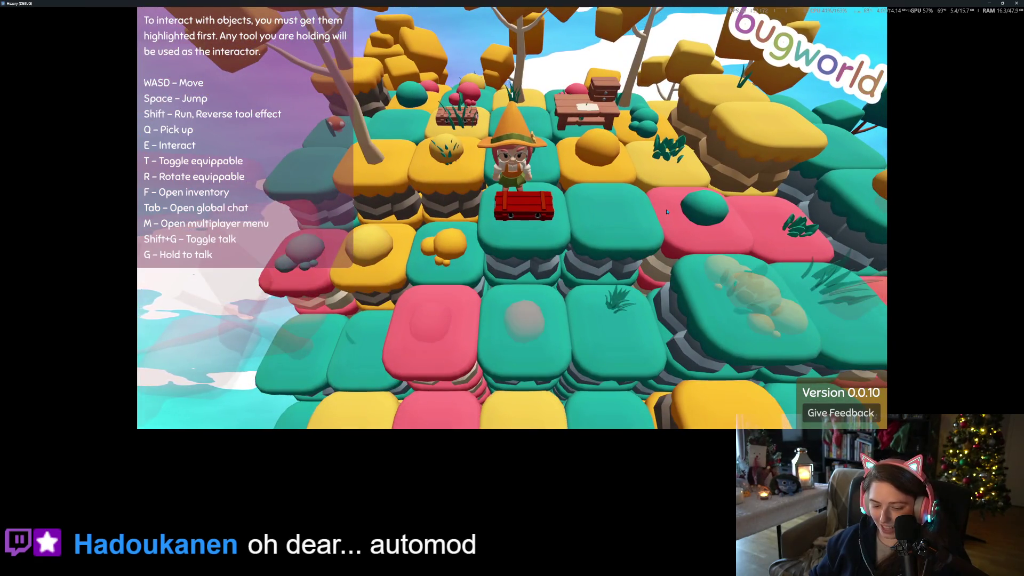
Check the crafted crate in the player inventory.
key("f")
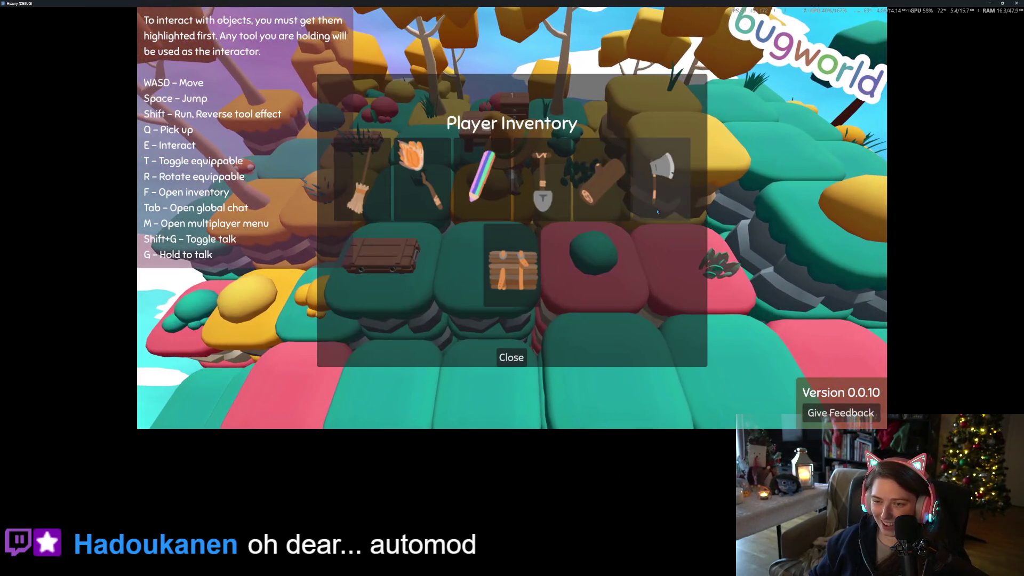
left_click(520, 354)
key("f")
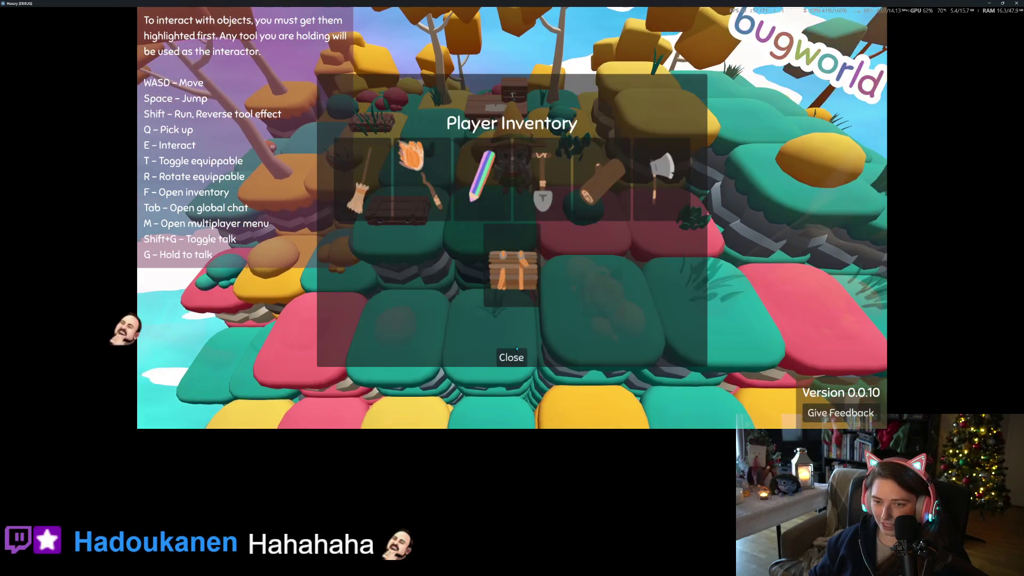
key("f")
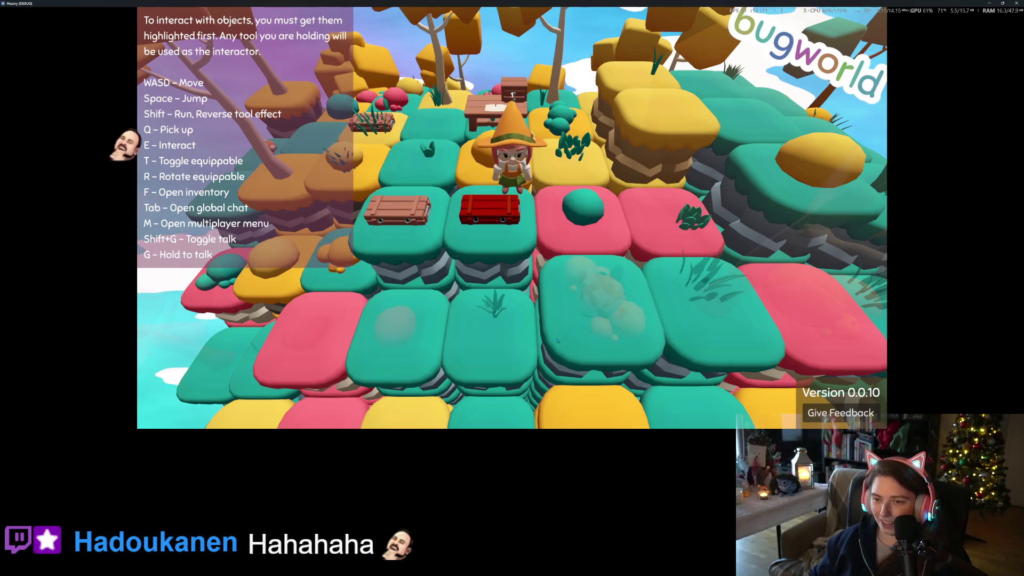
Walk the character around the crafted crates, then leave the game world for the main menu.
key("w")
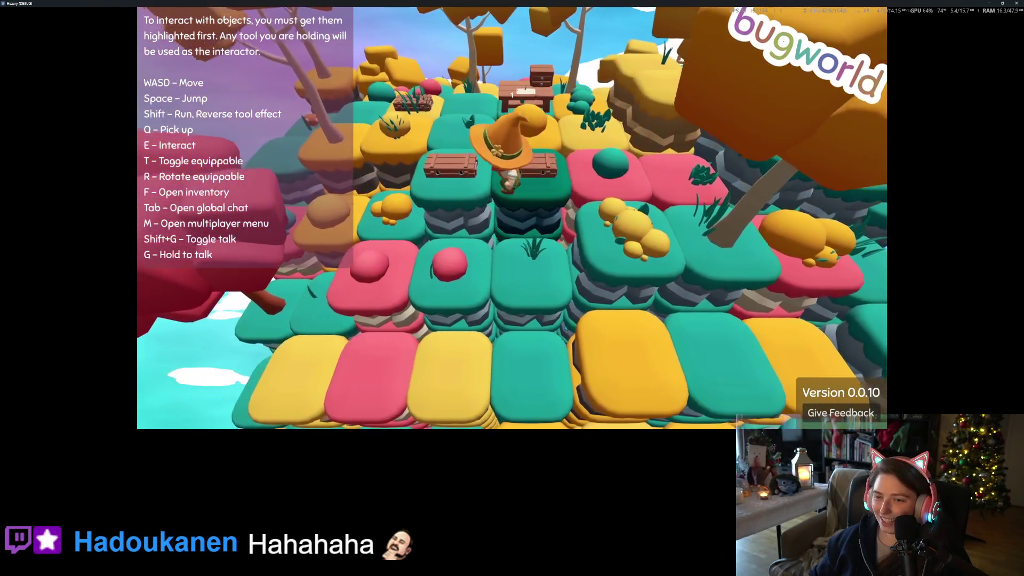
key("a")
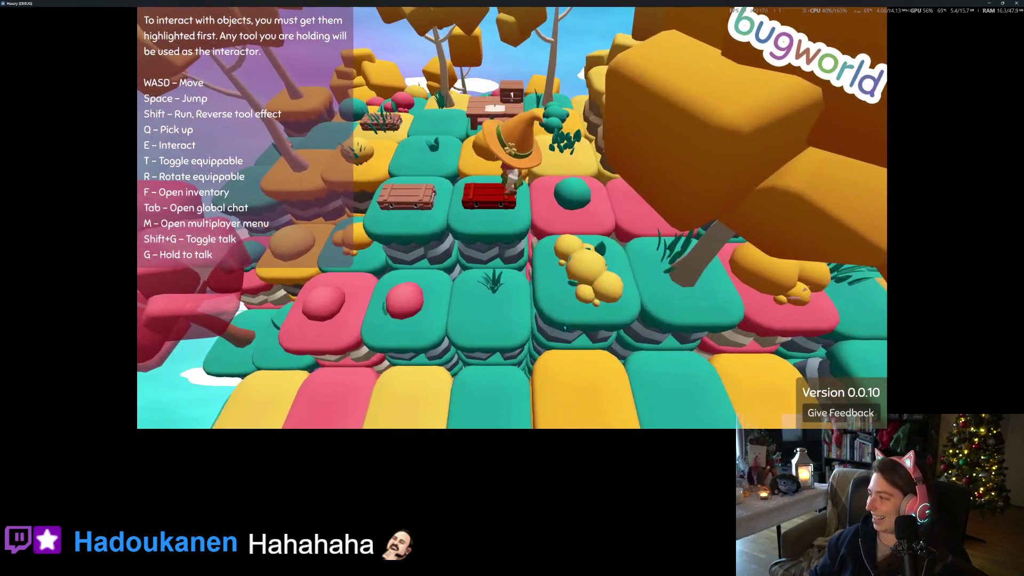
key("w")
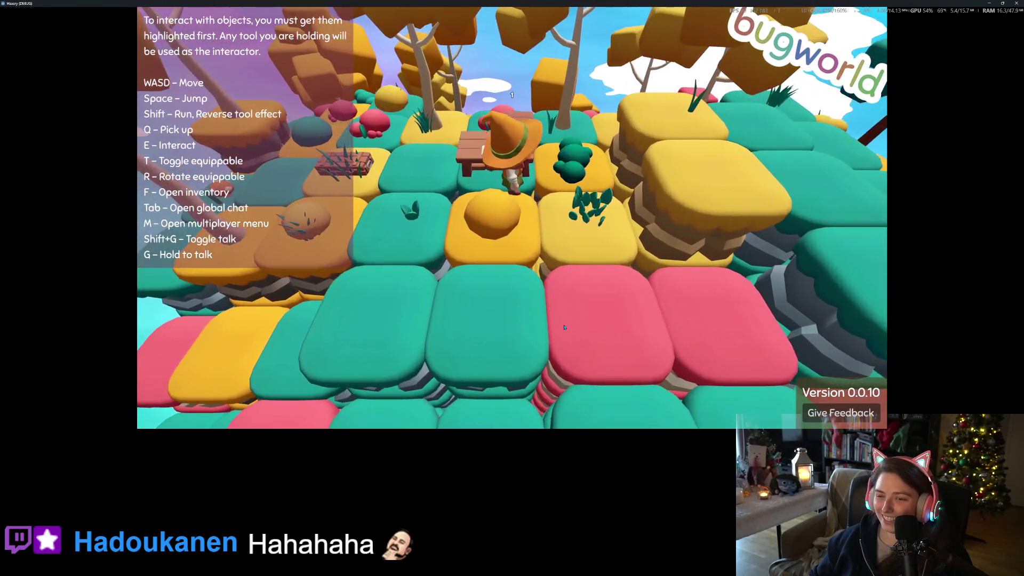
key("s")
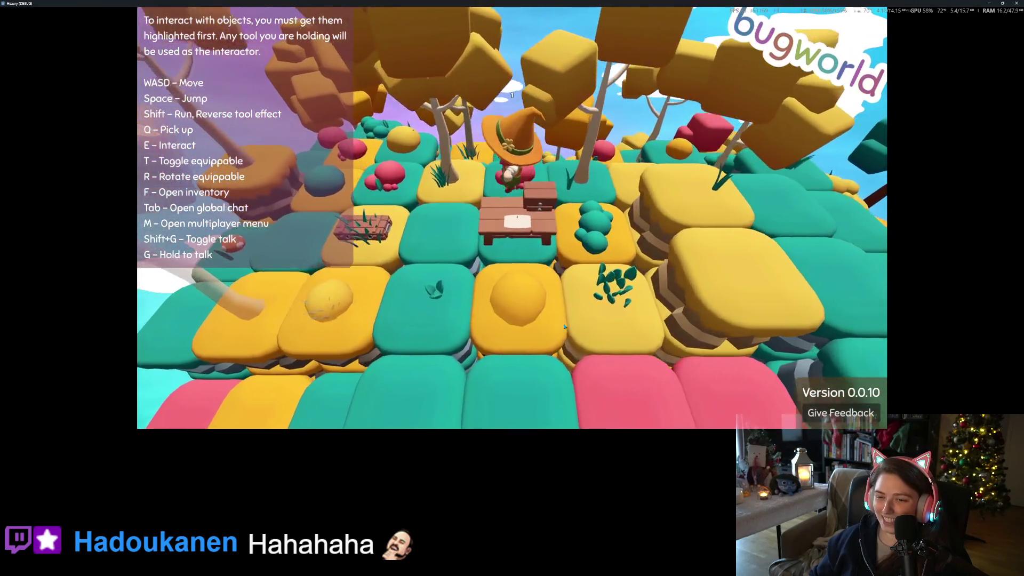
scroll(564, 327, "down", 3)
key("w")
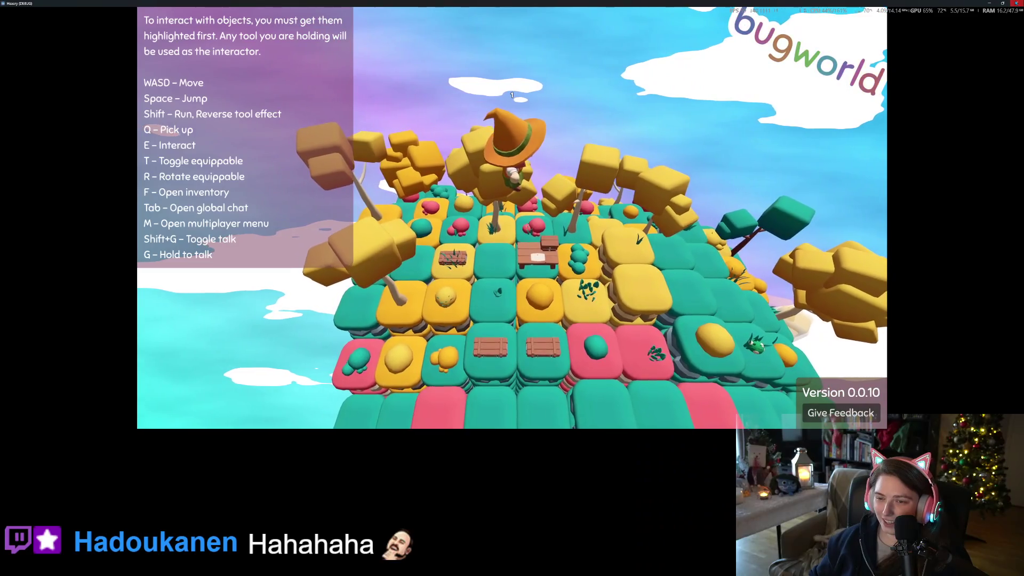
left_click(1012, 4)
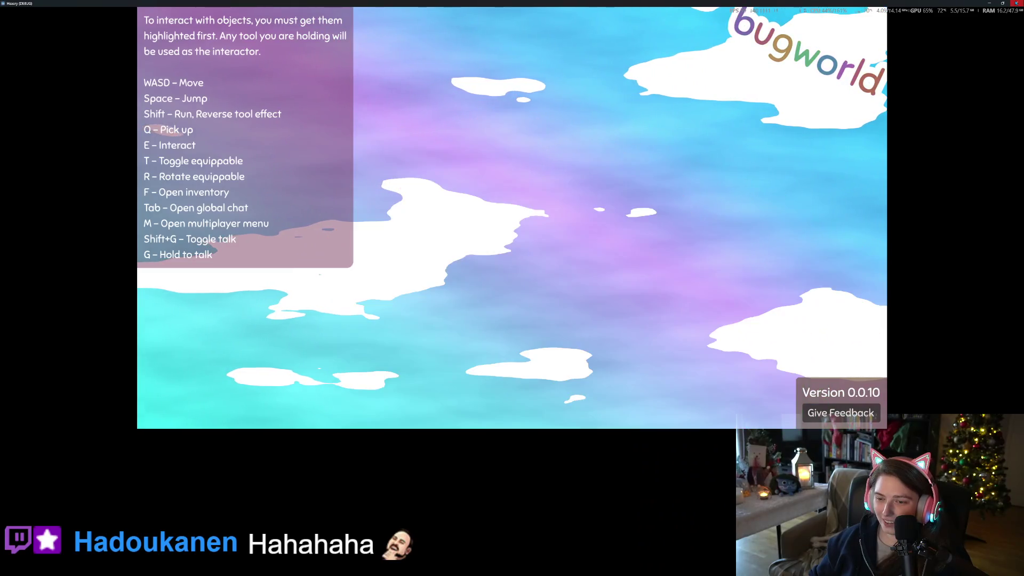
Close the Hexery game window and relaunch the project with F5.
left_click(1016, 3)
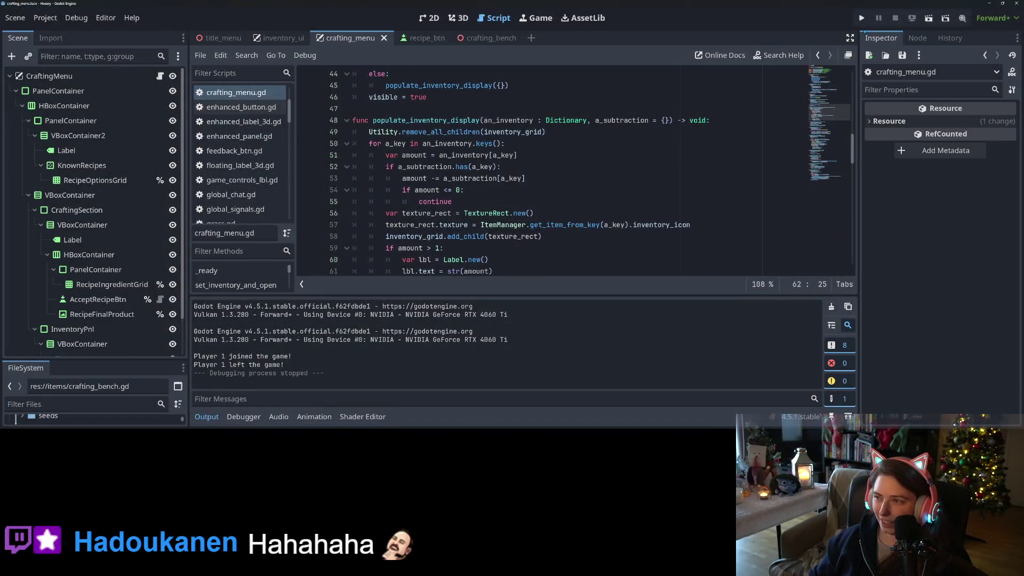
key("F5")
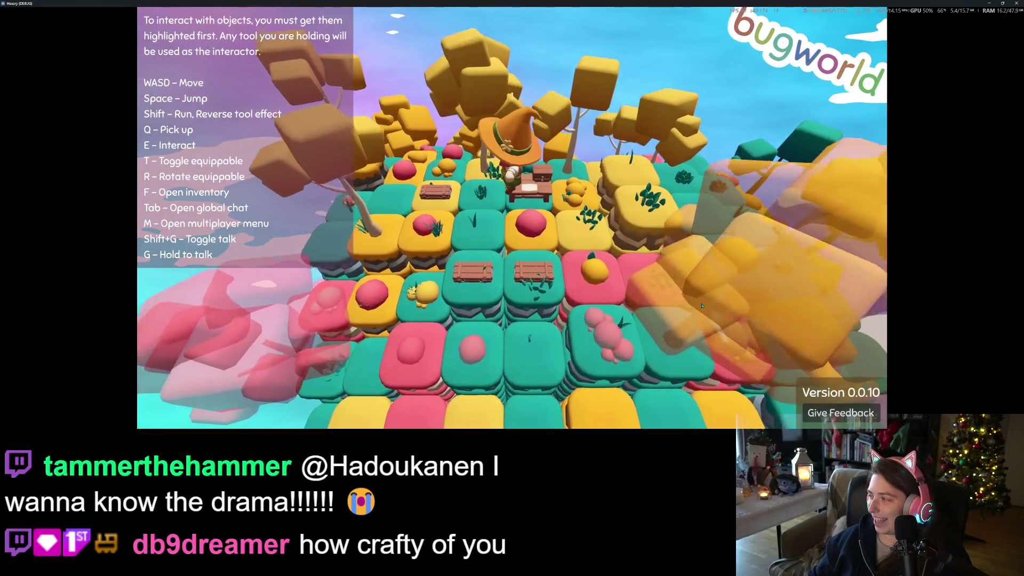
Open the crafted crate to view its stored items, close it, and leave the game world.
key("s")
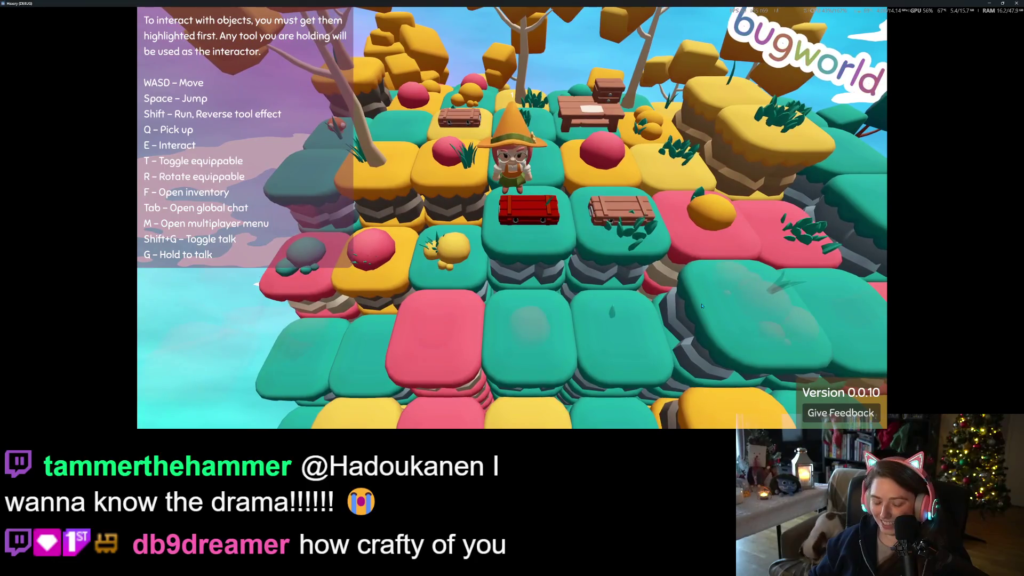
key("e")
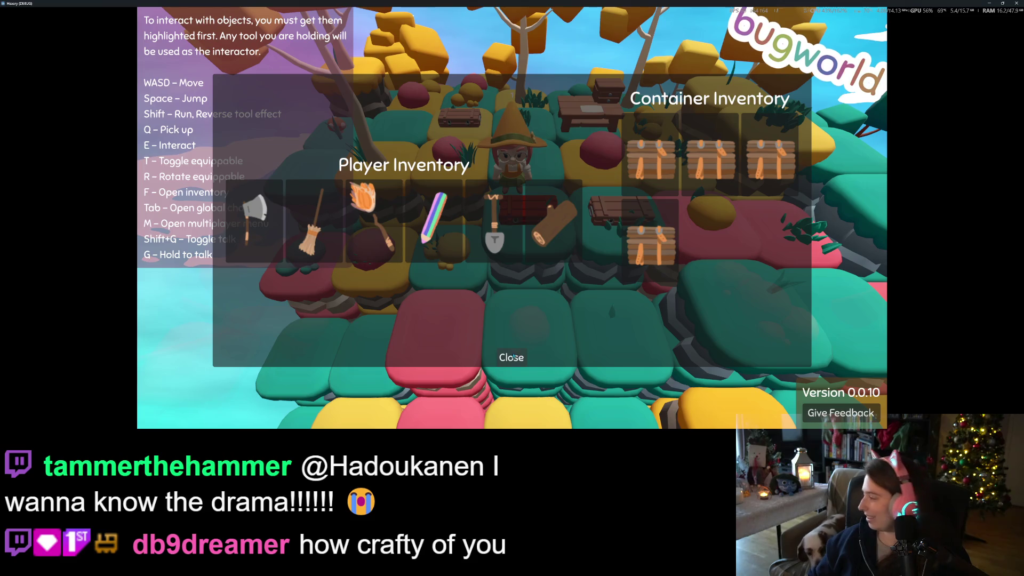
left_click(513, 356)
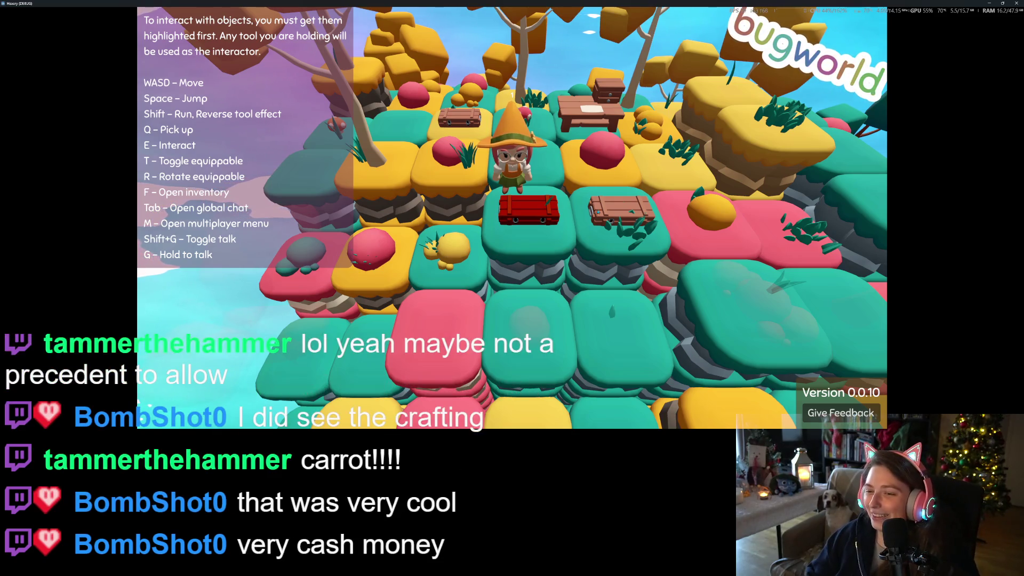
left_click(1015, 3)
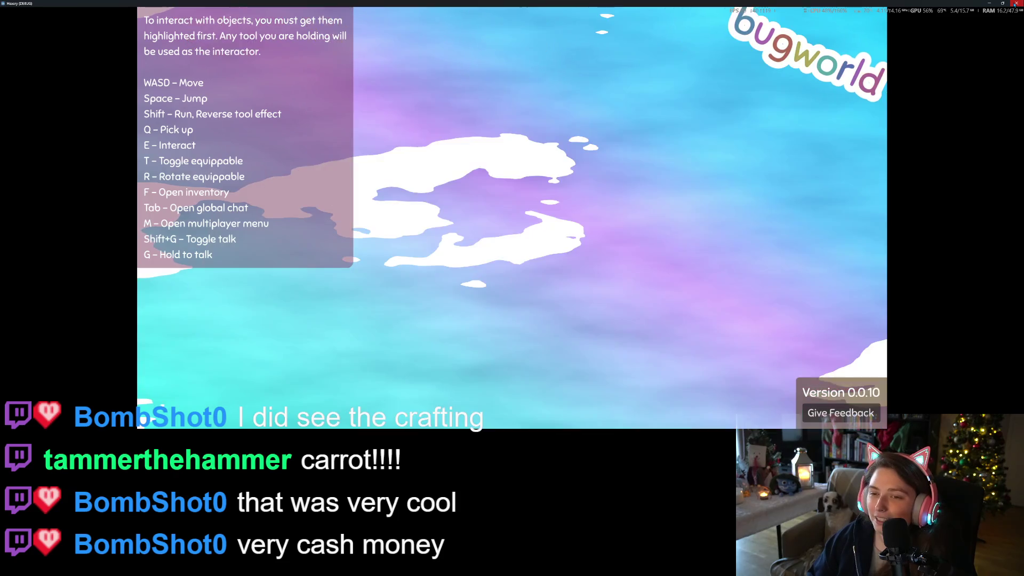
Close the running game, hide the Output panel and select _update_recipe_ingredients in crafting_menu.gd.
left_click(1015, 3)
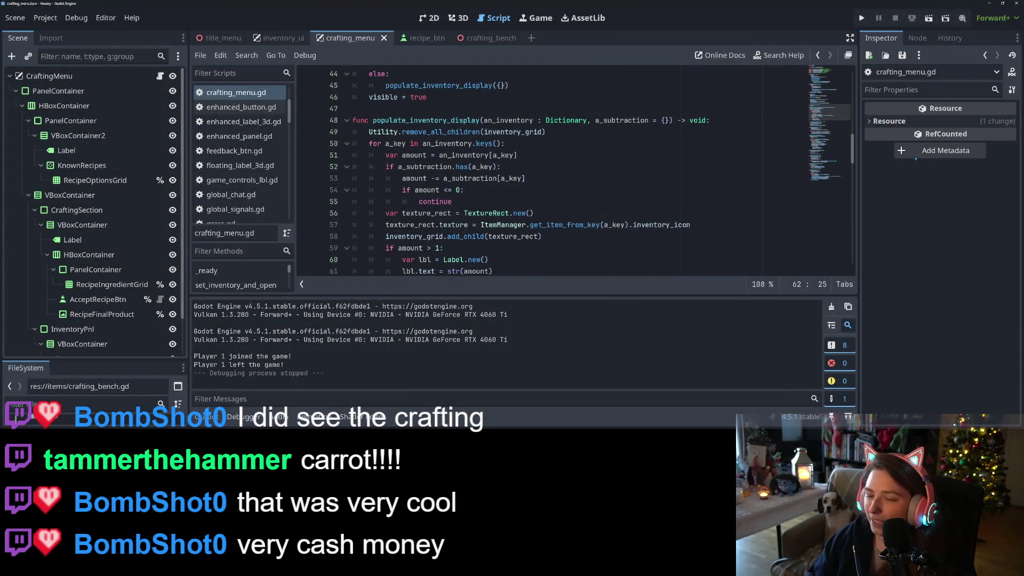
left_click(206, 416)
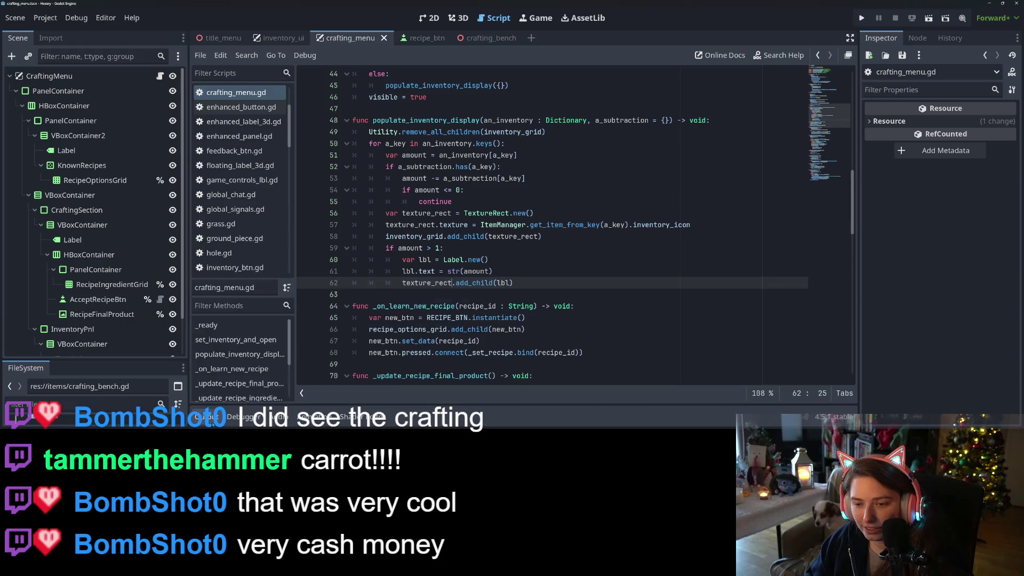
left_click(560, 200)
scroll(560, 199, "down", 10)
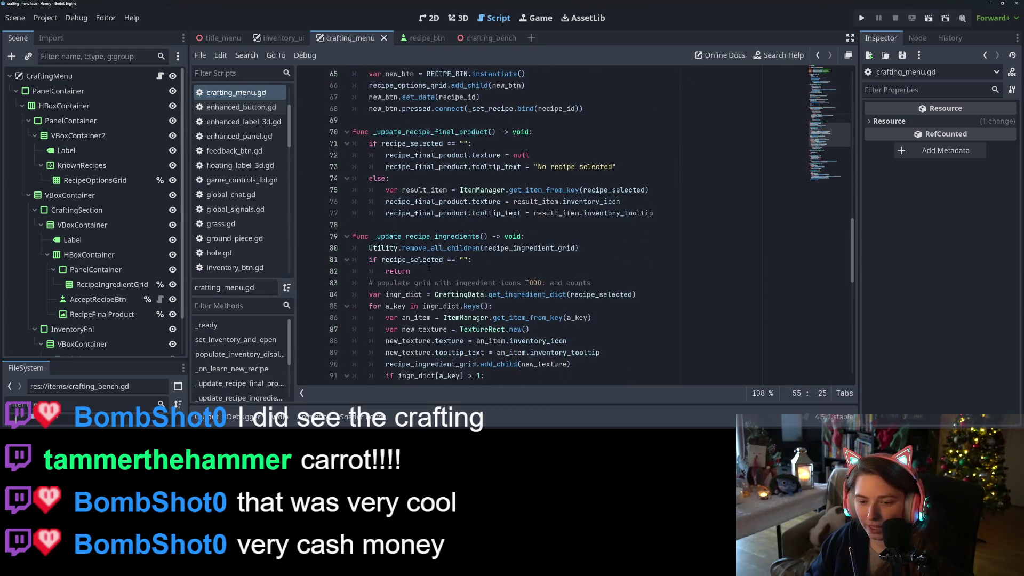
double_click(432, 132)
Inspect _on_accept_recipe_btn's remove_from_inventory, add_to_inv_rpc and populate_inventory_display calls on lines 125-127.
scroll(432, 132, "down", 8)
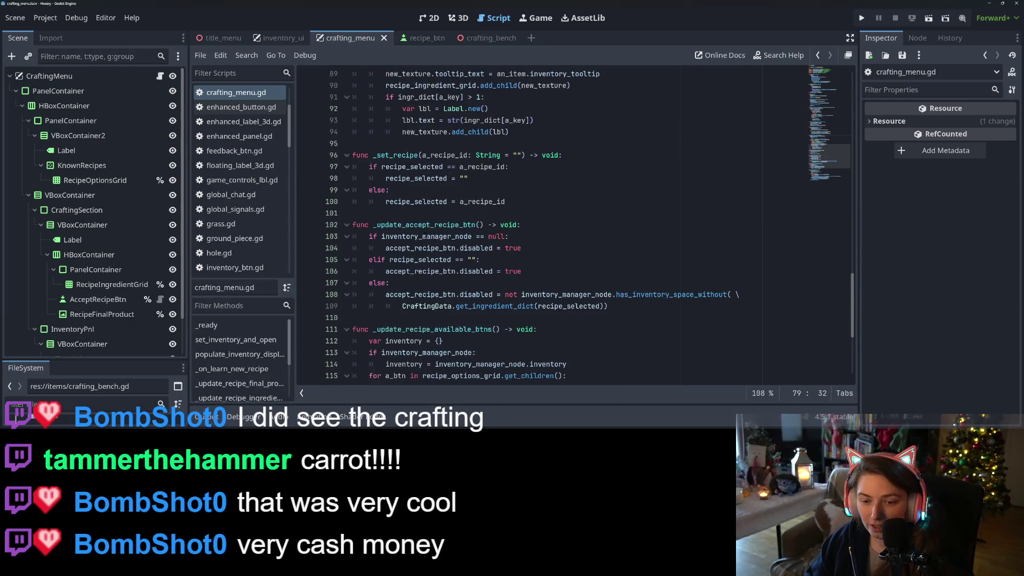
scroll(575, 224, "down", 2)
left_click(416, 213)
double_click(416, 224)
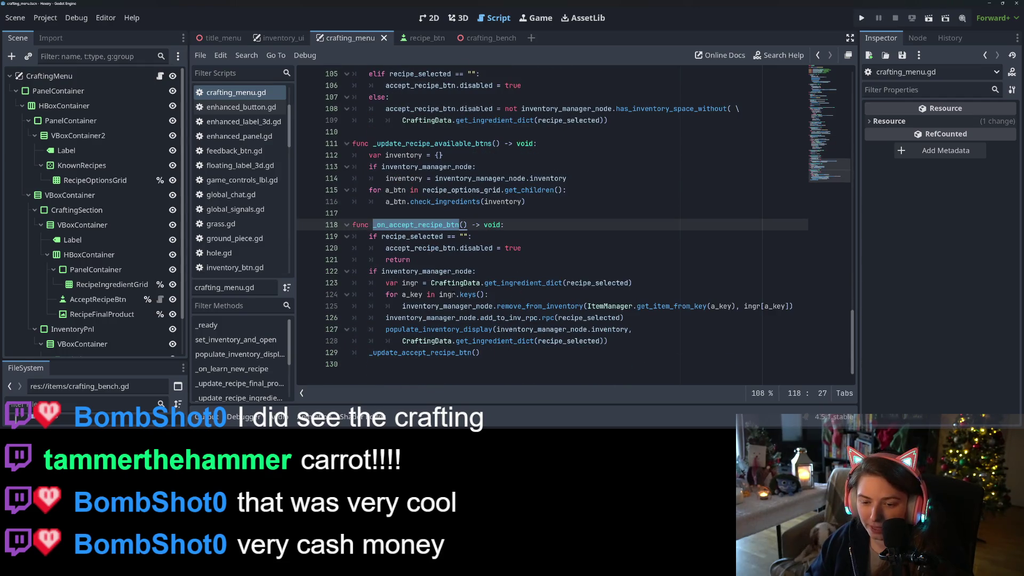
left_click(534, 318)
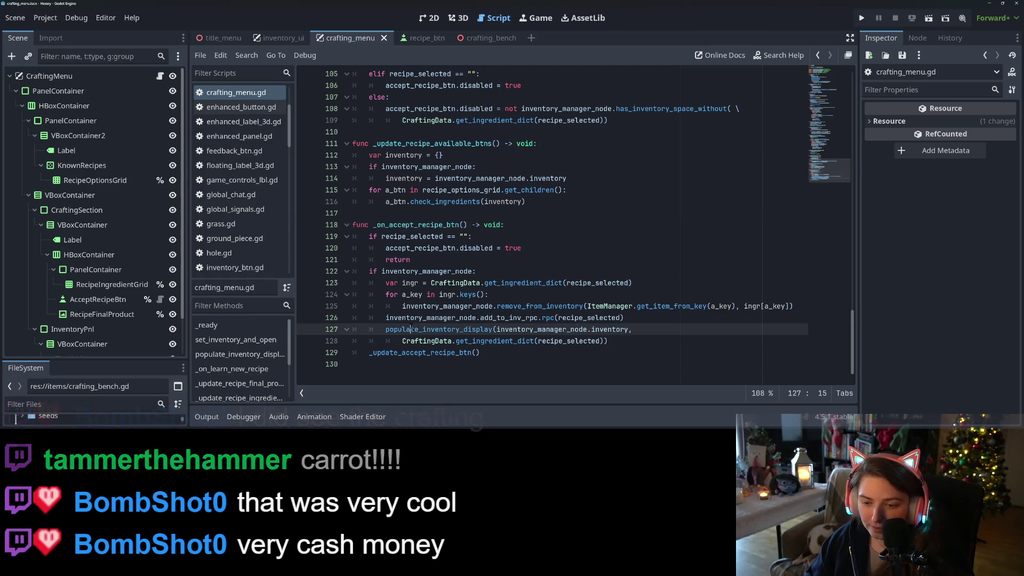
left_click(477, 306)
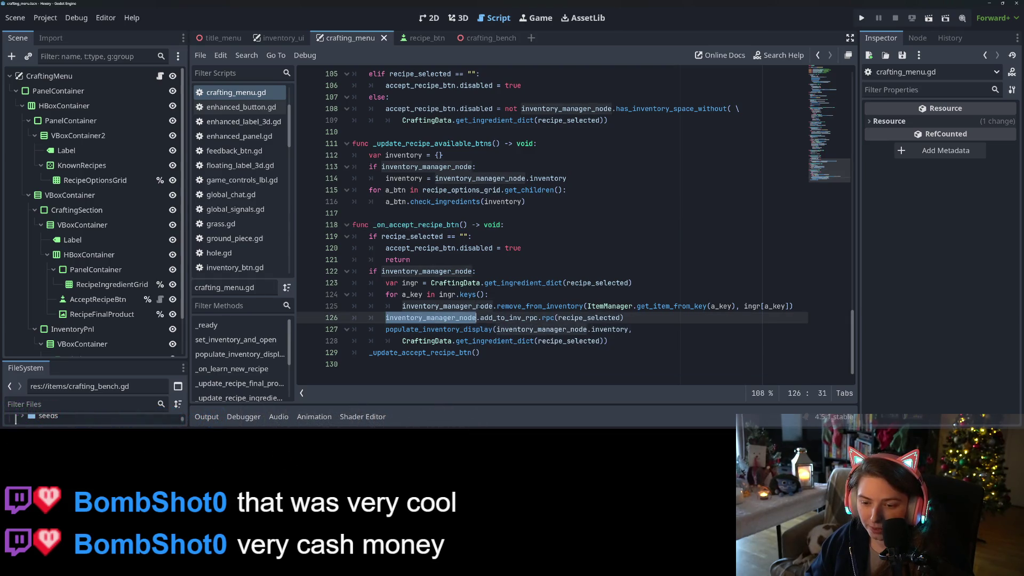
double_click(538, 306)
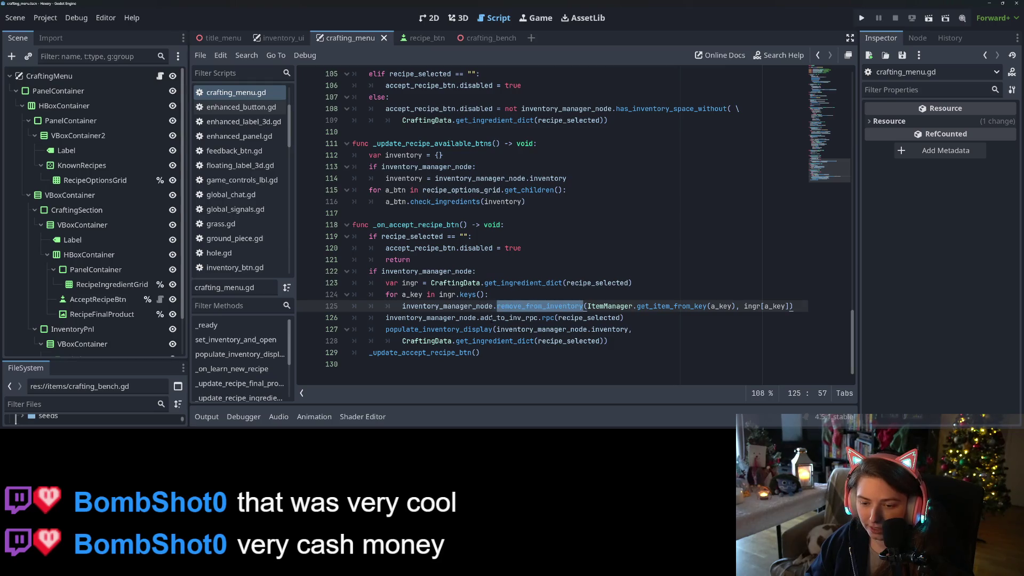
key("Down")
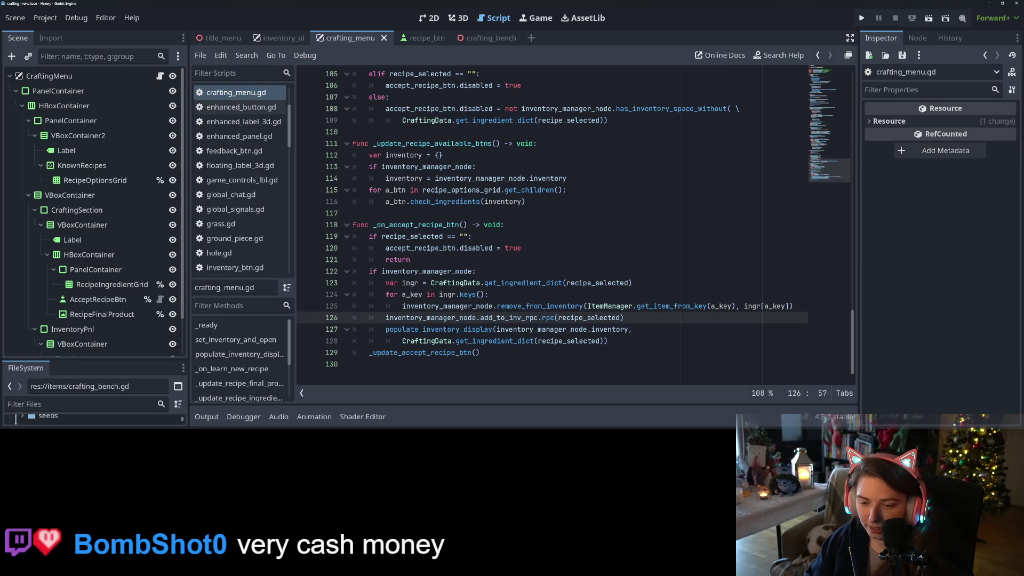
double_click(444, 329)
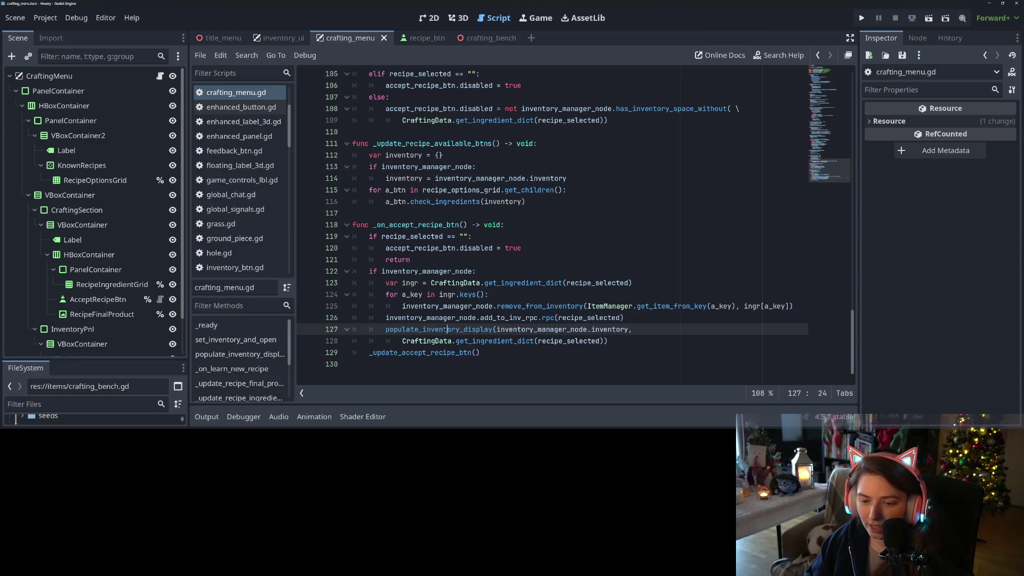